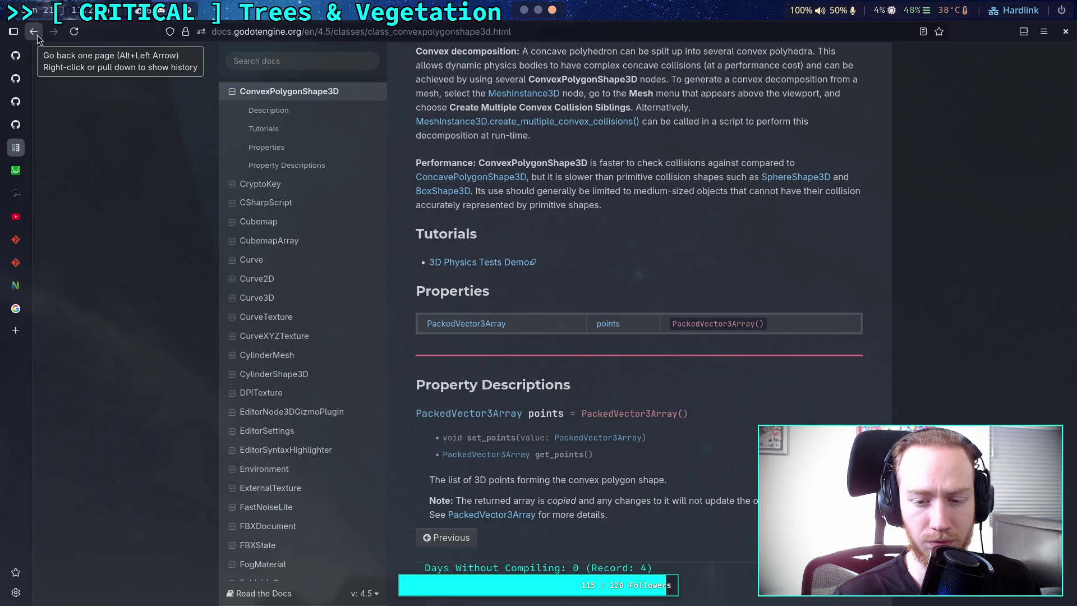
Return to the All classes index and scroll through the class list.
{"action": "scroll", "coordinate": [535, 248], "scroll_direction": "down", "scroll_amount": 5}
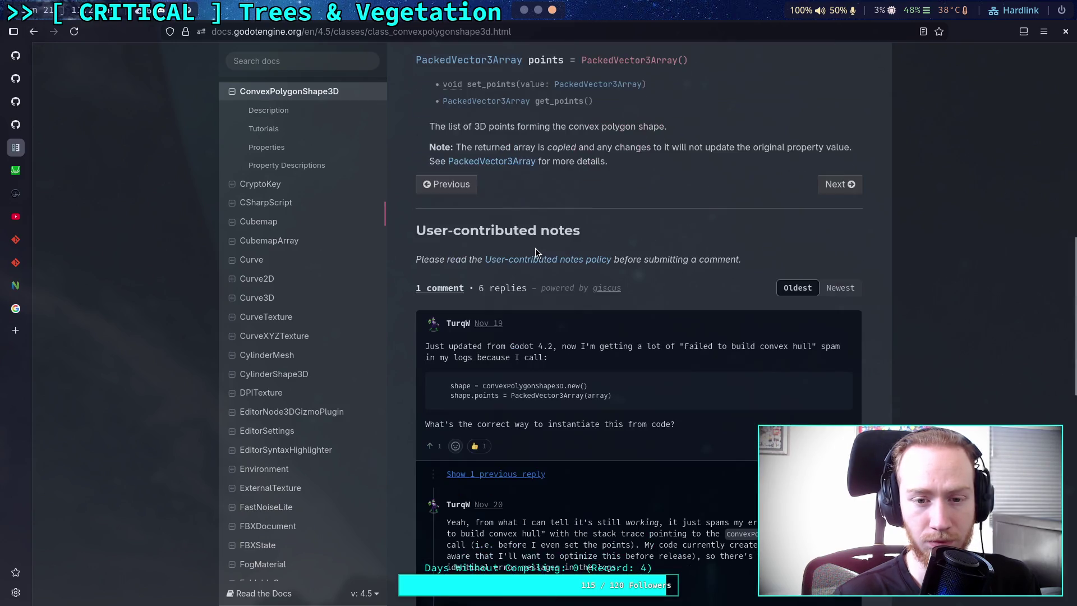
{"action": "left_click", "coordinate": [34, 32]}
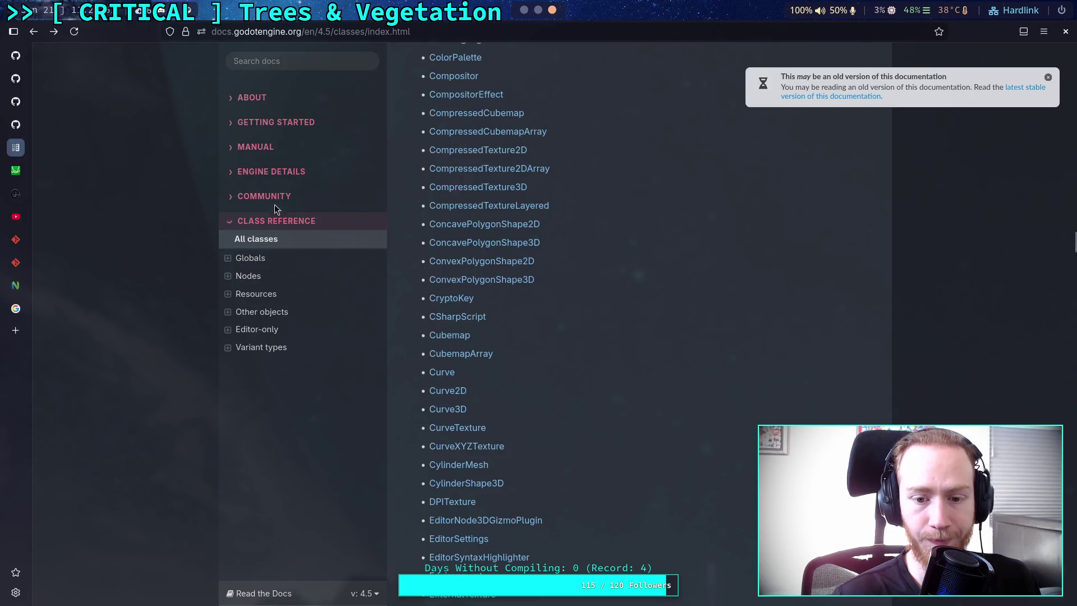
{"action": "scroll", "coordinate": [572, 323], "scroll_direction": "down", "scroll_amount": 2}
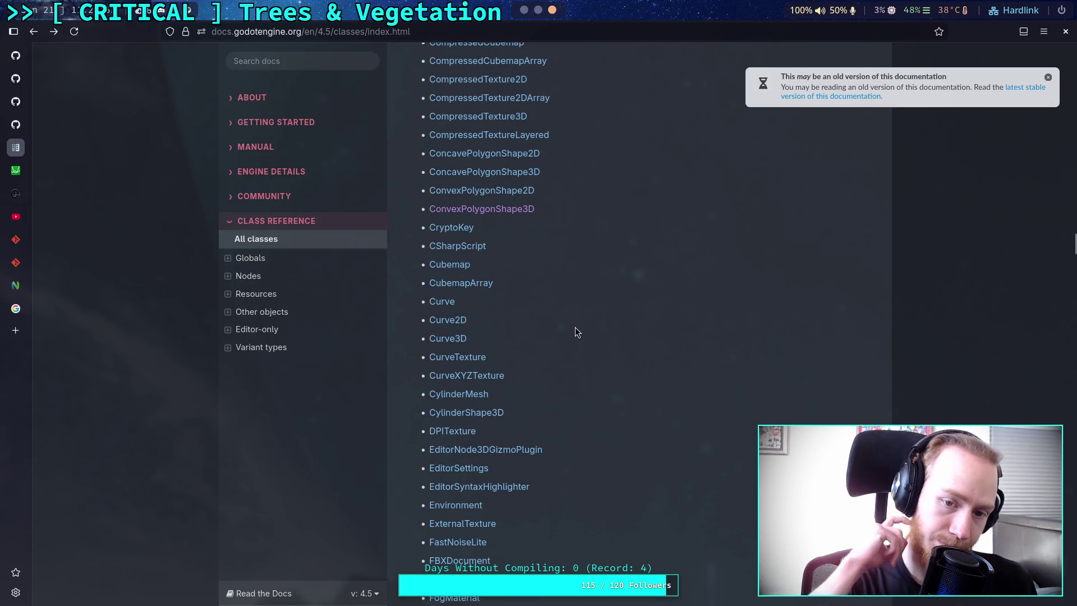
{"action": "scroll", "coordinate": [574, 328], "scroll_direction": "up", "scroll_amount": 2}
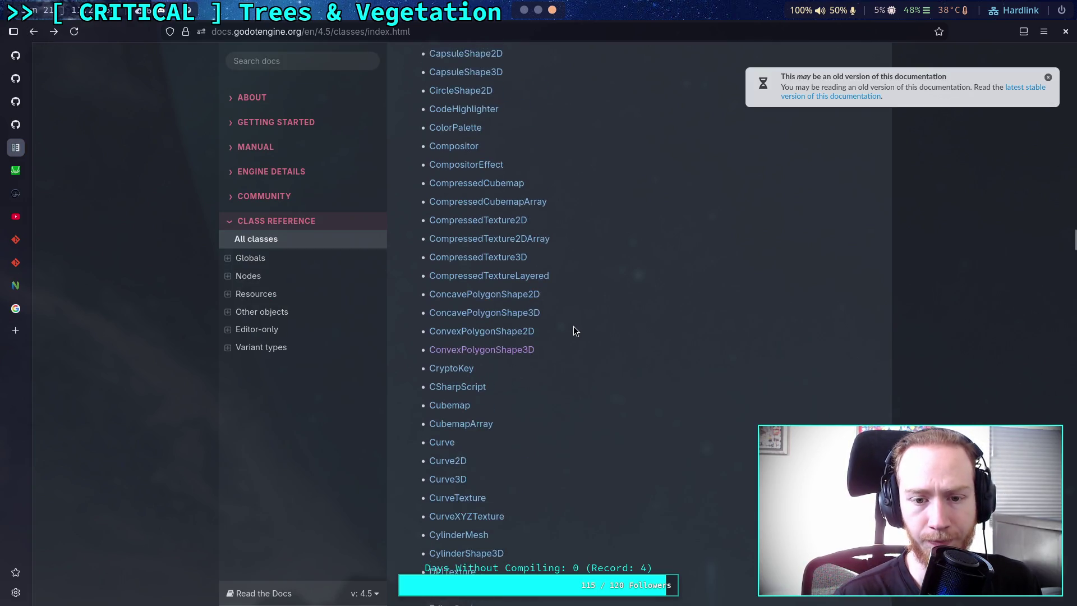
Read through the ConcavePolygonShape3D reference properties, then go back to All classes.
{"action": "left_click", "coordinate": [496, 316]}
{"action": "scroll", "coordinate": [604, 343], "scroll_direction": "down", "scroll_amount": 3}
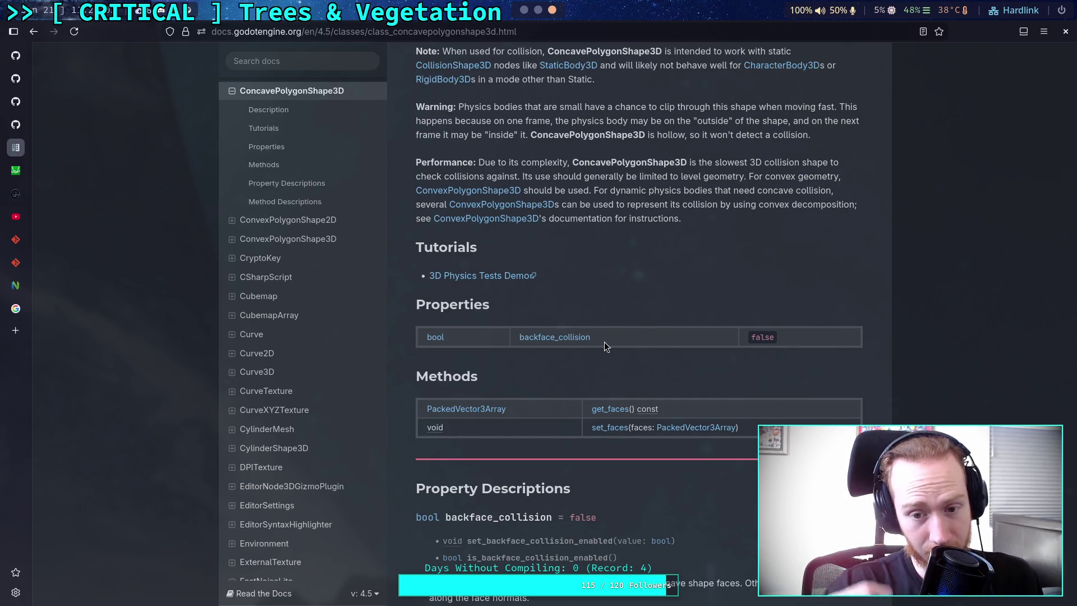
{"action": "scroll", "coordinate": [604, 341], "scroll_direction": "down", "scroll_amount": 5}
{"action": "left_click", "coordinate": [34, 32]}
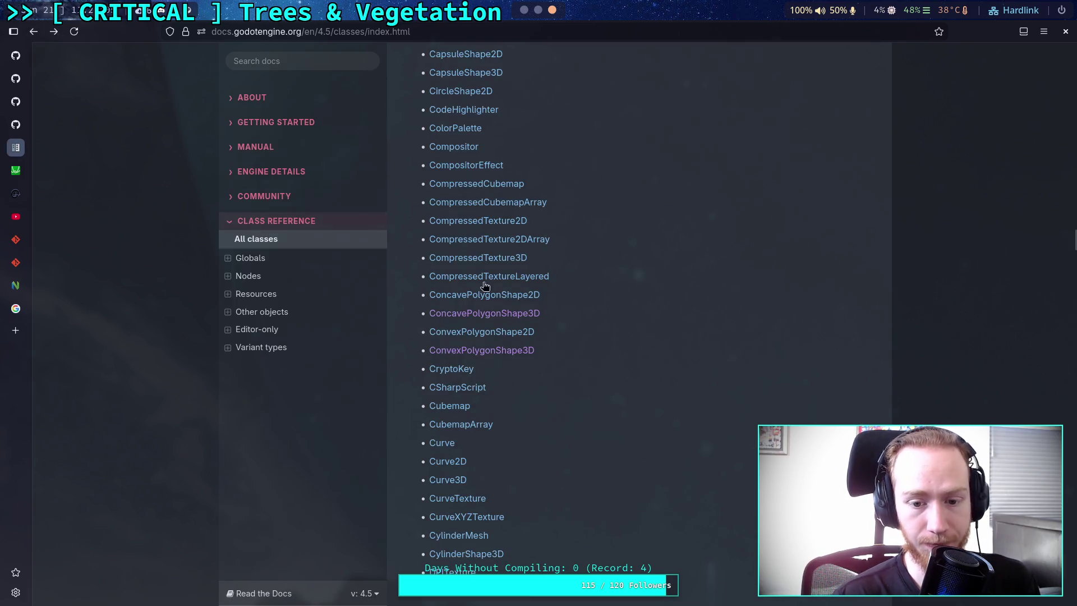
{"action": "scroll", "coordinate": [617, 335], "scroll_direction": "down", "scroll_amount": 3}
{"action": "scroll", "coordinate": [489, 306], "scroll_direction": "down", "scroll_amount": 3}
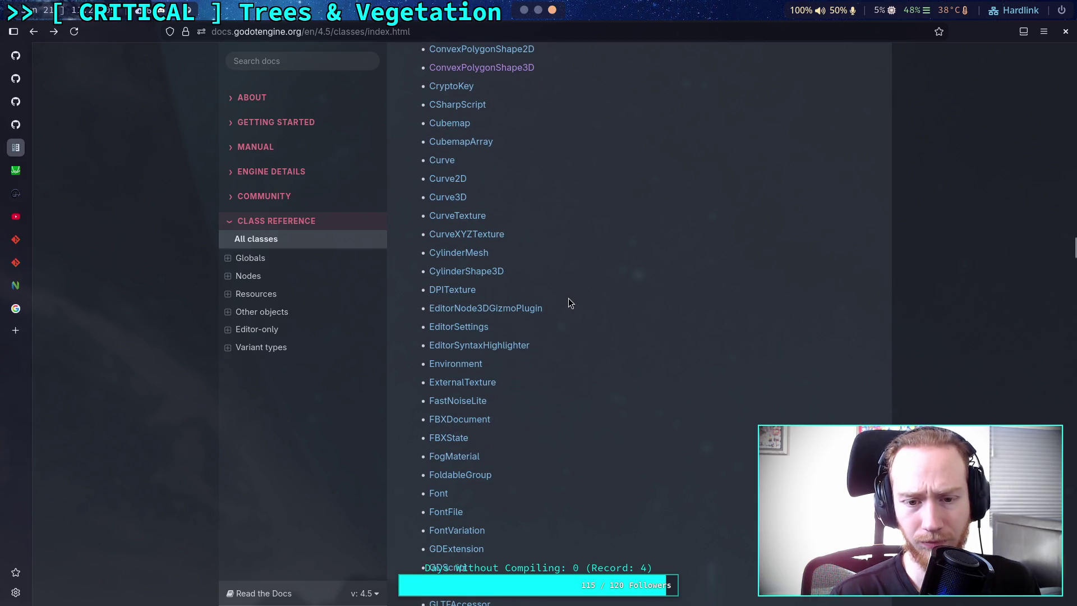
{"action": "scroll", "coordinate": [568, 299], "scroll_direction": "down", "scroll_amount": 3}
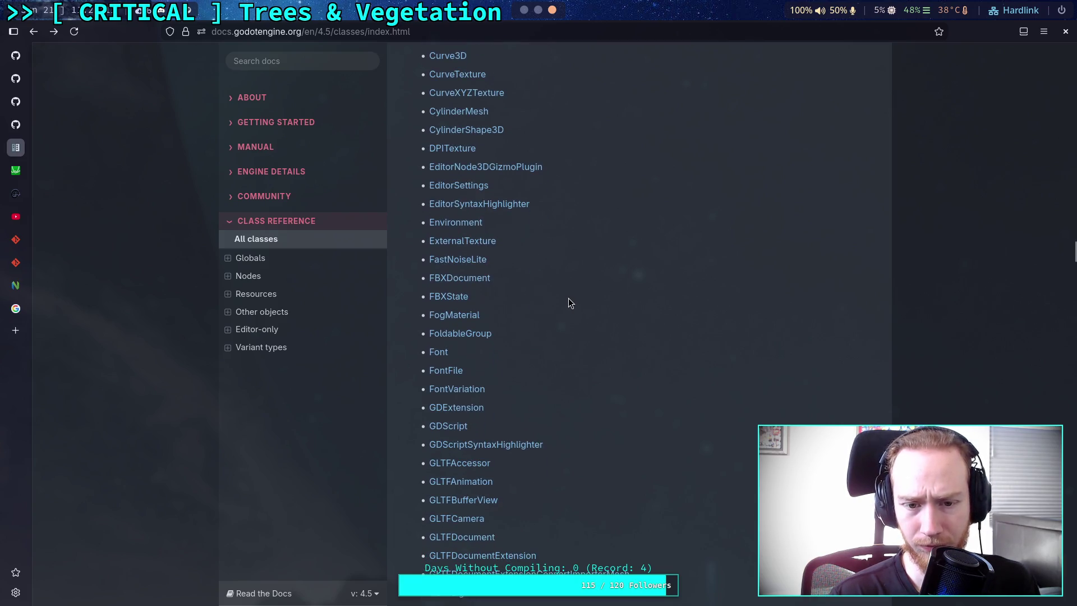
{"action": "scroll", "coordinate": [568, 299], "scroll_direction": "down", "scroll_amount": 3}
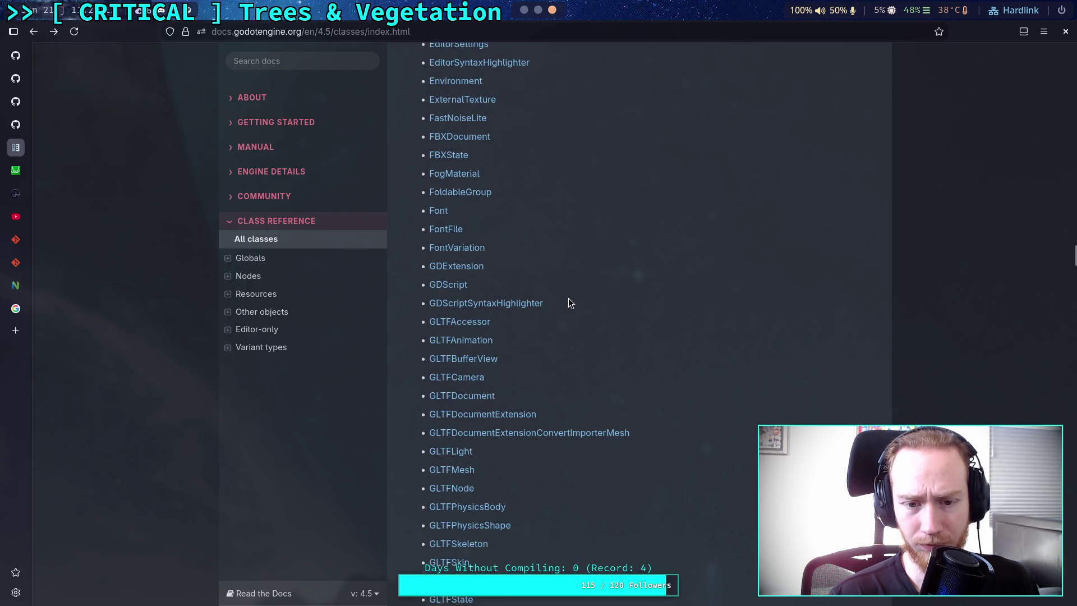
{"action": "scroll", "coordinate": [568, 299], "scroll_direction": "down", "scroll_amount": 6}
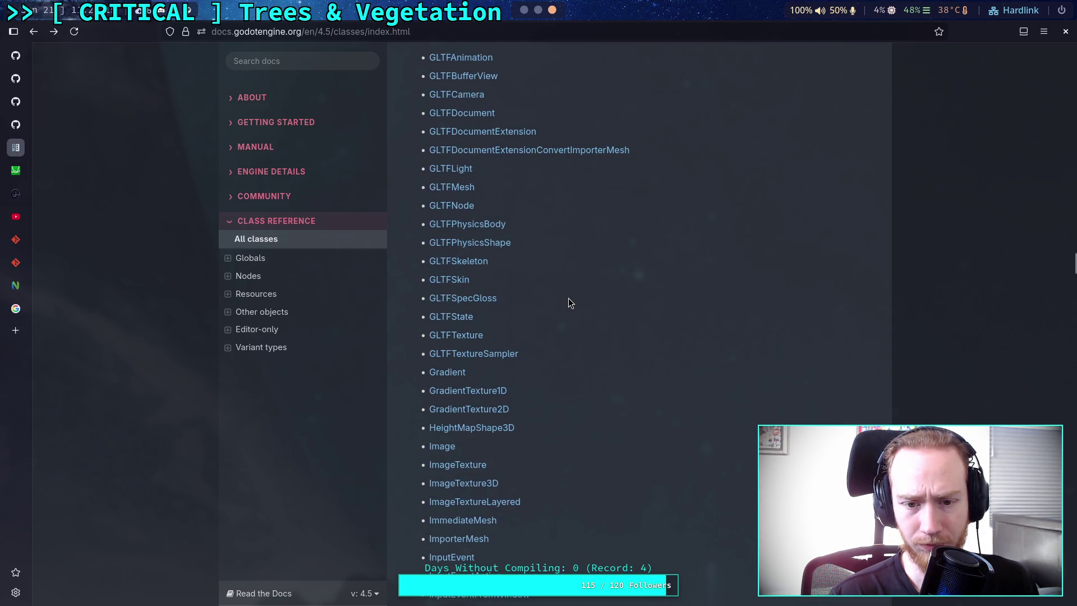
{"action": "scroll", "coordinate": [568, 299], "scroll_direction": "down", "scroll_amount": 3}
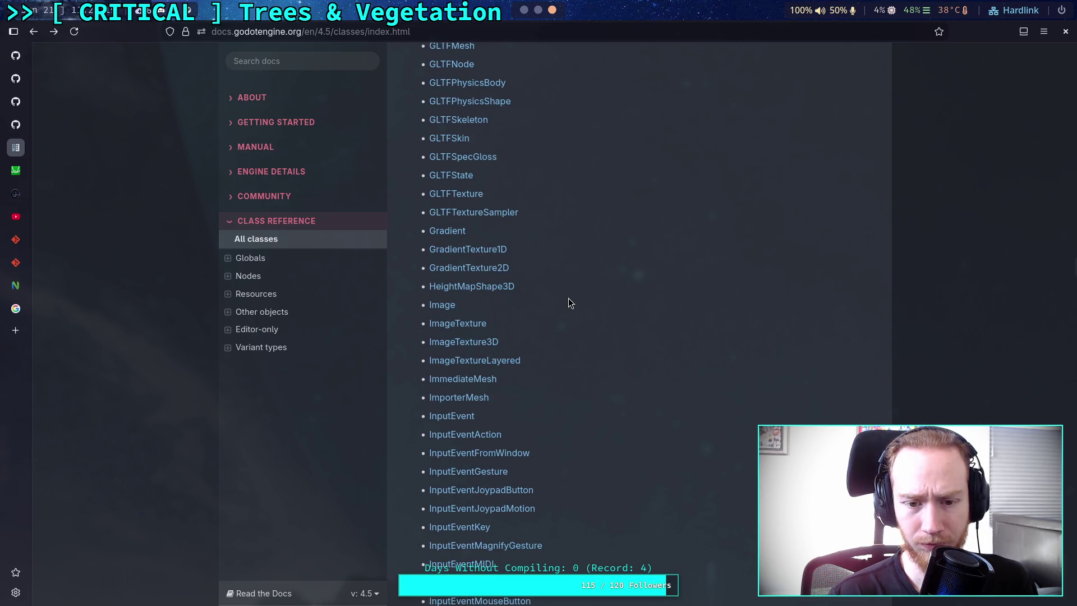
{"action": "scroll", "coordinate": [567, 298], "scroll_direction": "down", "scroll_amount": 2}
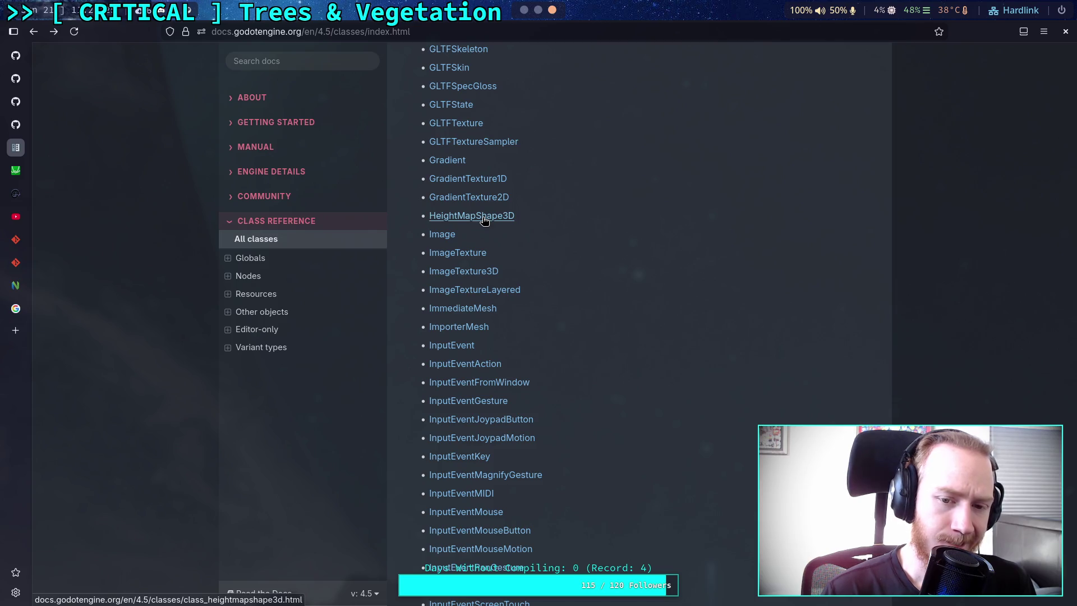
{"action": "left_click", "coordinate": [485, 220]}
Inspect HeightMapShape3D's map_data default of zeros, then return to the All classes index.
{"action": "scroll", "coordinate": [622, 297], "scroll_direction": "down", "scroll_amount": 5}
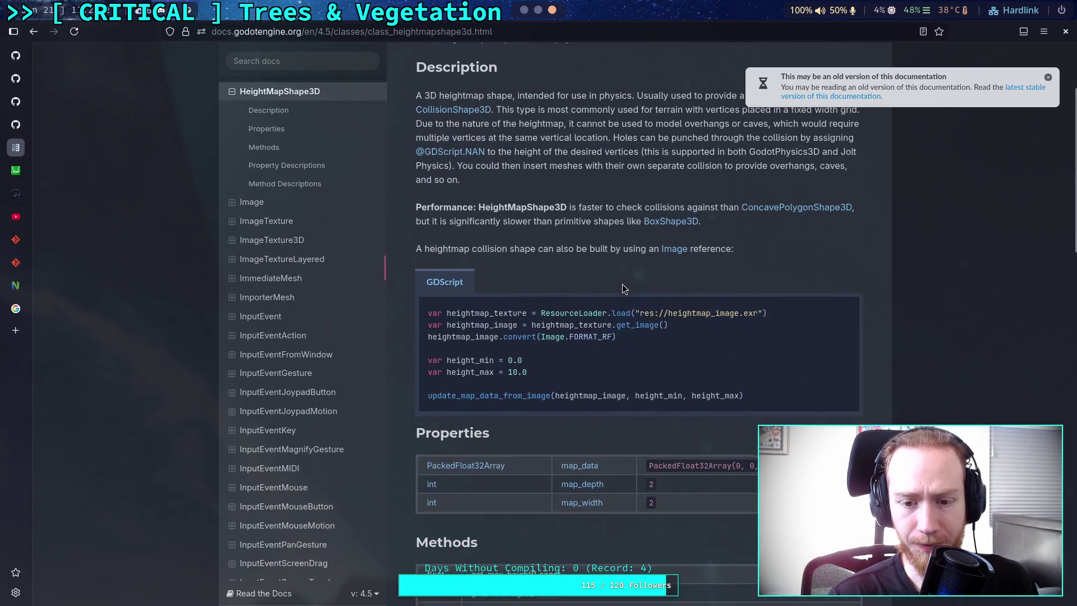
{"action": "scroll", "coordinate": [621, 298], "scroll_direction": "down", "scroll_amount": 3}
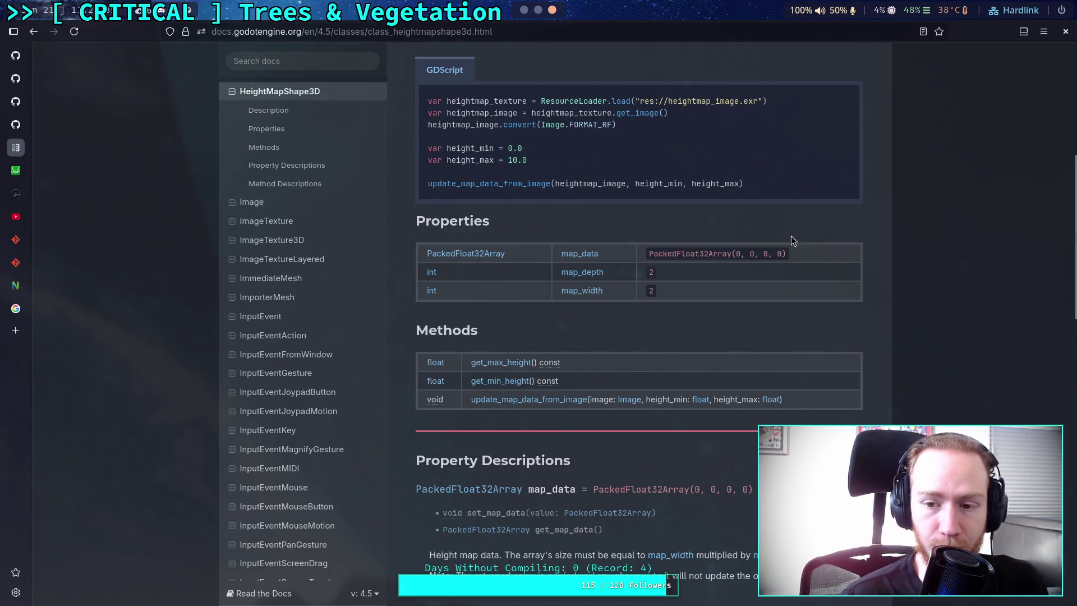
{"action": "left_click_drag", "start_coordinate": [736, 254], "coordinate": [776, 254]}
{"action": "left_click", "coordinate": [786, 264]}
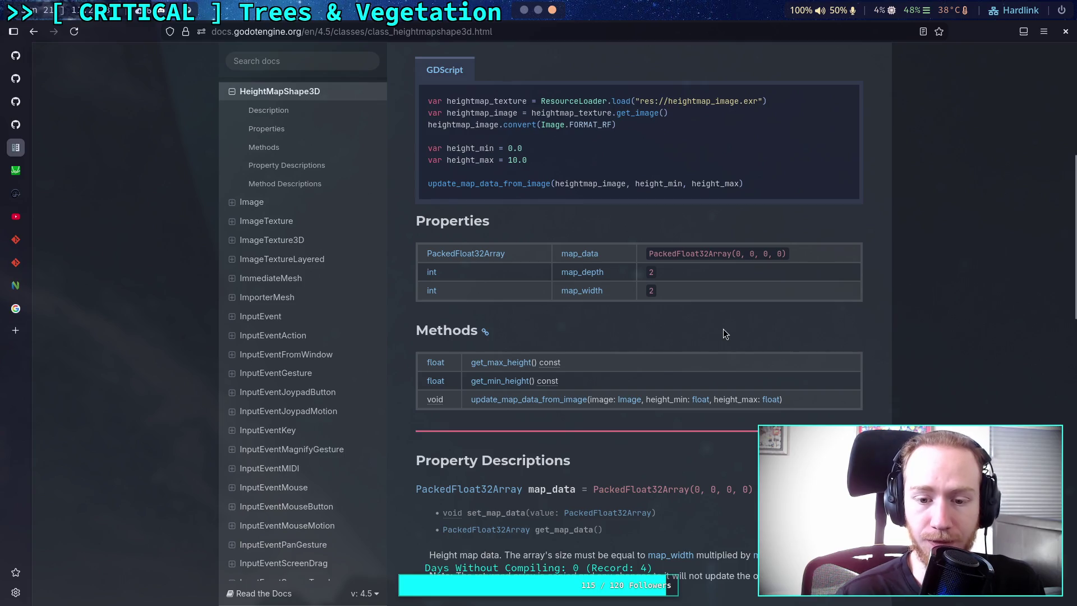
{"action": "scroll", "coordinate": [722, 328], "scroll_direction": "down", "scroll_amount": 6}
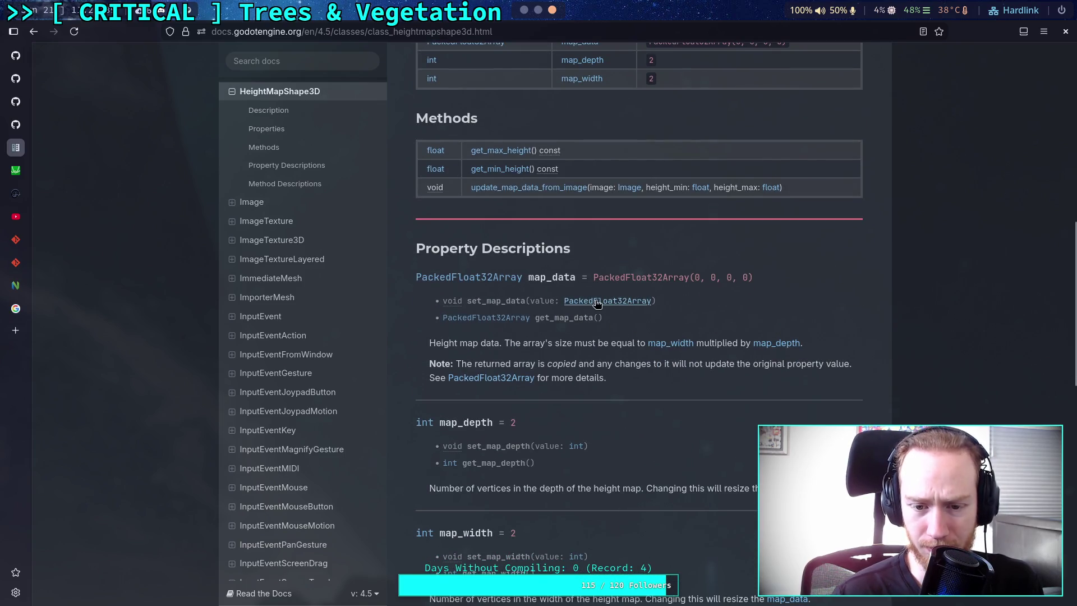
{"action": "left_click", "coordinate": [33, 34]}
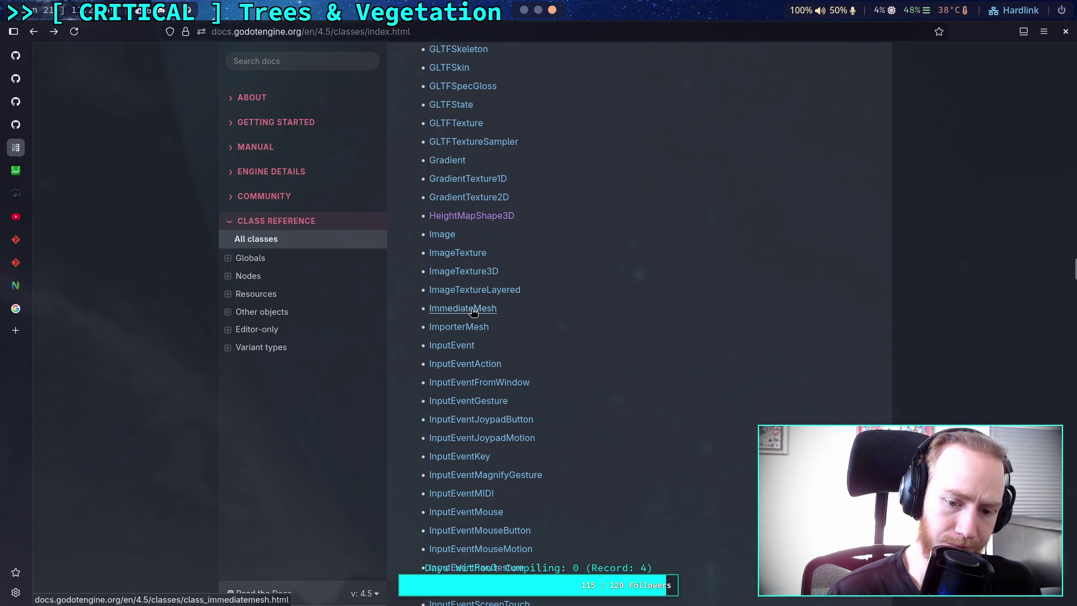
{"action": "scroll", "coordinate": [538, 322], "scroll_direction": "down", "scroll_amount": 5}
{"action": "scroll", "coordinate": [550, 324], "scroll_direction": "down", "scroll_amount": 3}
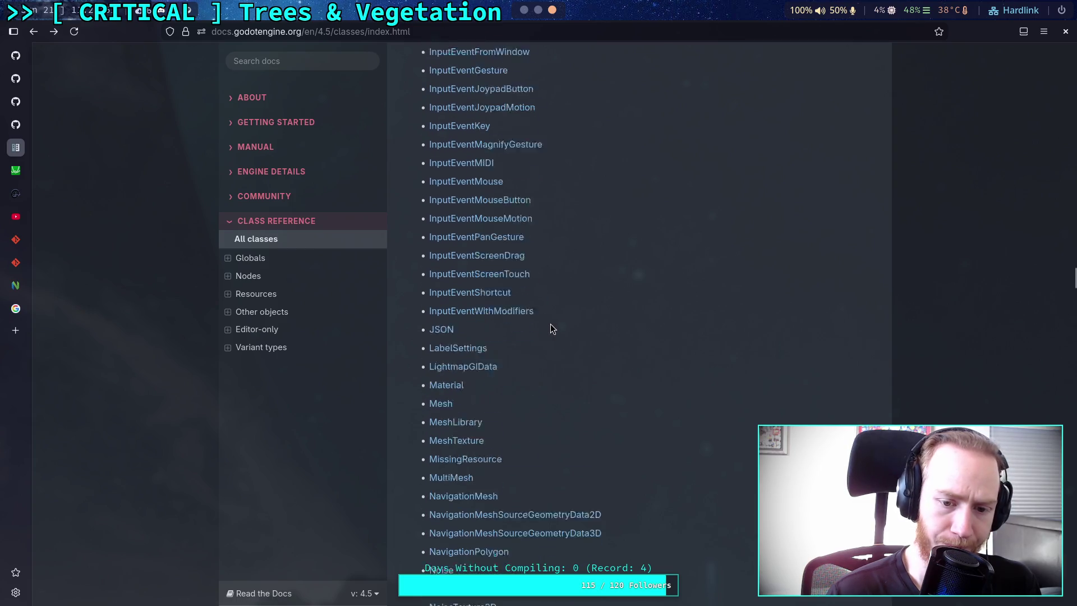
{"action": "scroll", "coordinate": [538, 313], "scroll_direction": "down", "scroll_amount": 2}
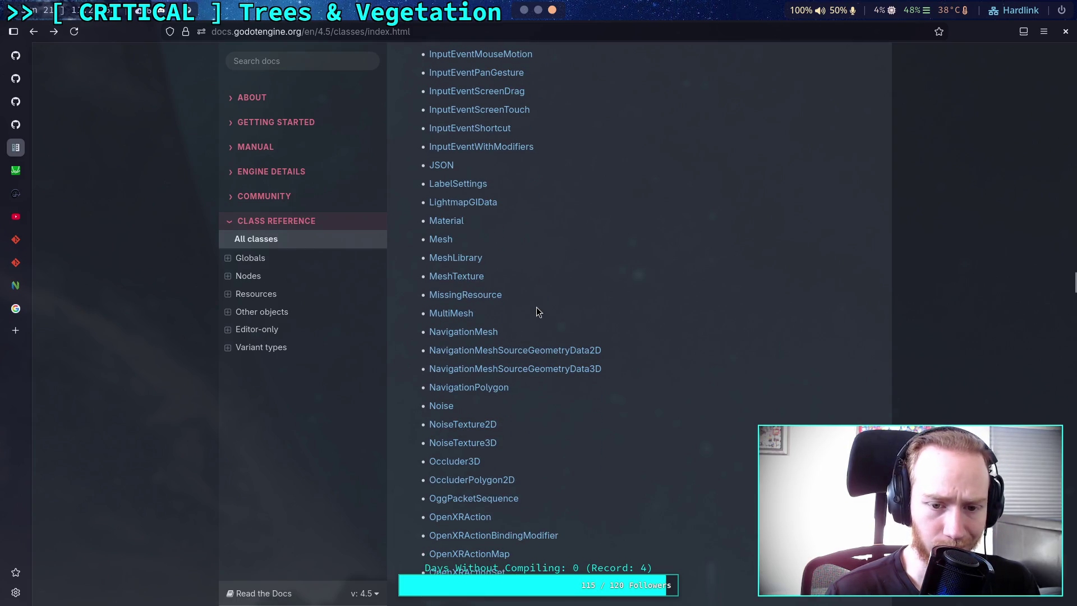
{"action": "scroll", "coordinate": [536, 308], "scroll_direction": "down", "scroll_amount": 2}
{"action": "scroll", "coordinate": [655, 330], "scroll_direction": "down", "scroll_amount": 1}
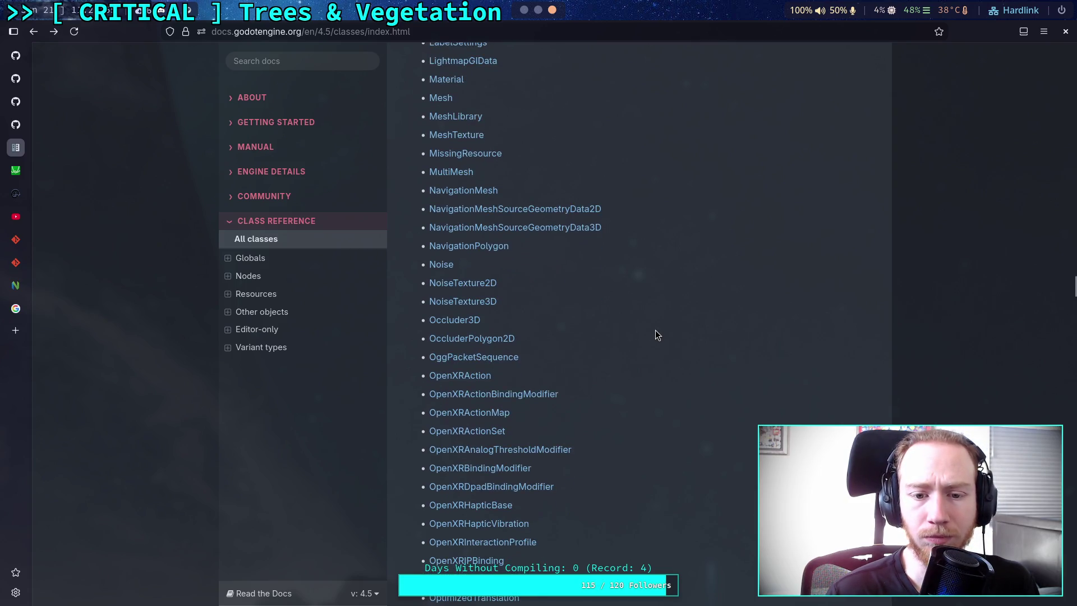
{"action": "scroll", "coordinate": [655, 330], "scroll_direction": "down", "scroll_amount": 1}
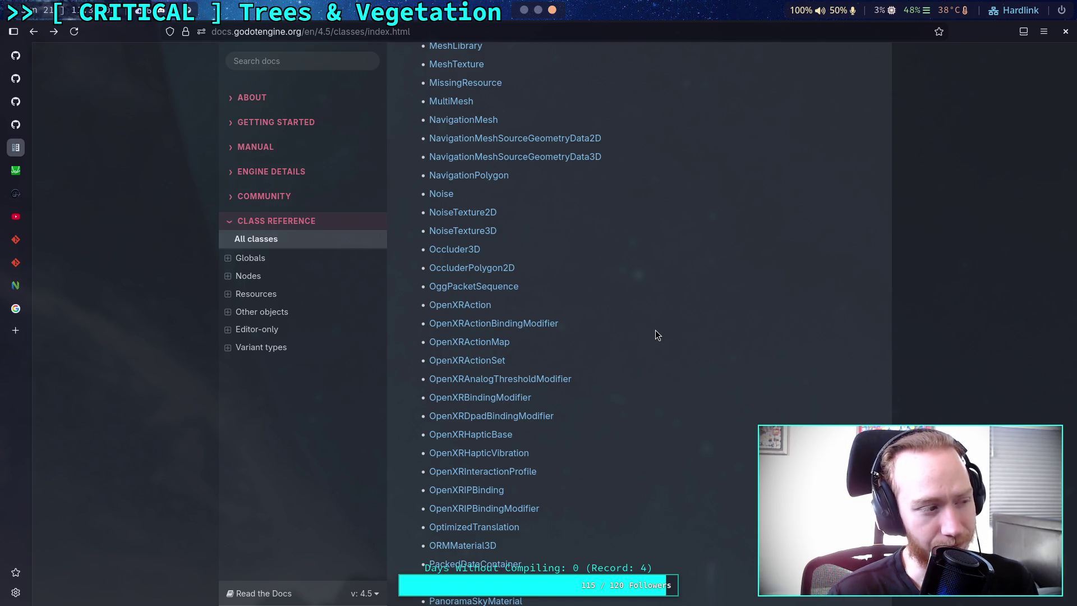
{"action": "scroll", "coordinate": [655, 331], "scroll_direction": "down", "scroll_amount": 3}
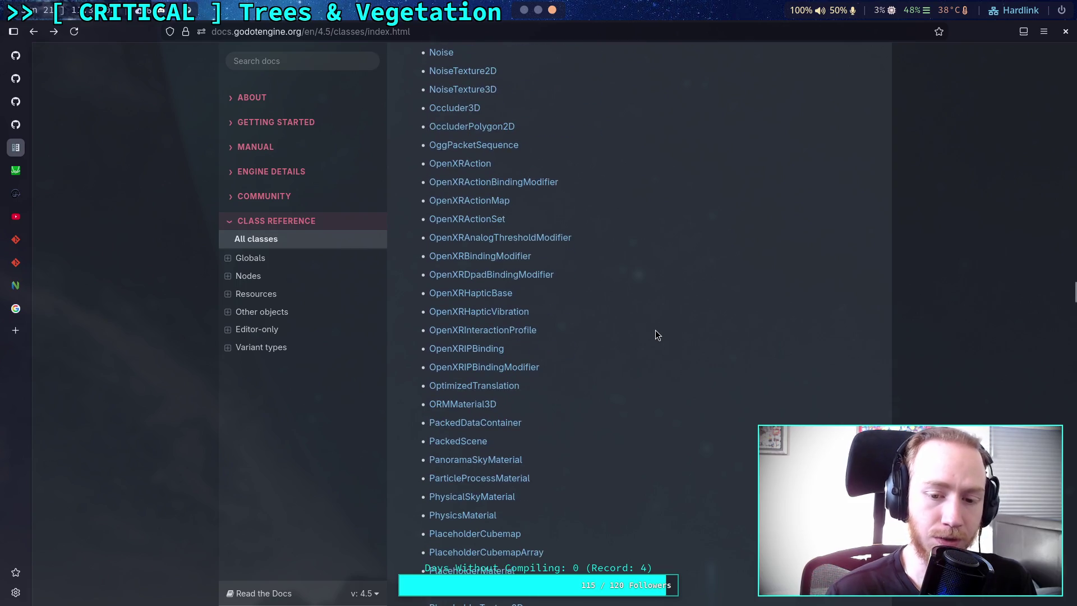
{"action": "scroll", "coordinate": [656, 332], "scroll_direction": "down", "scroll_amount": 2}
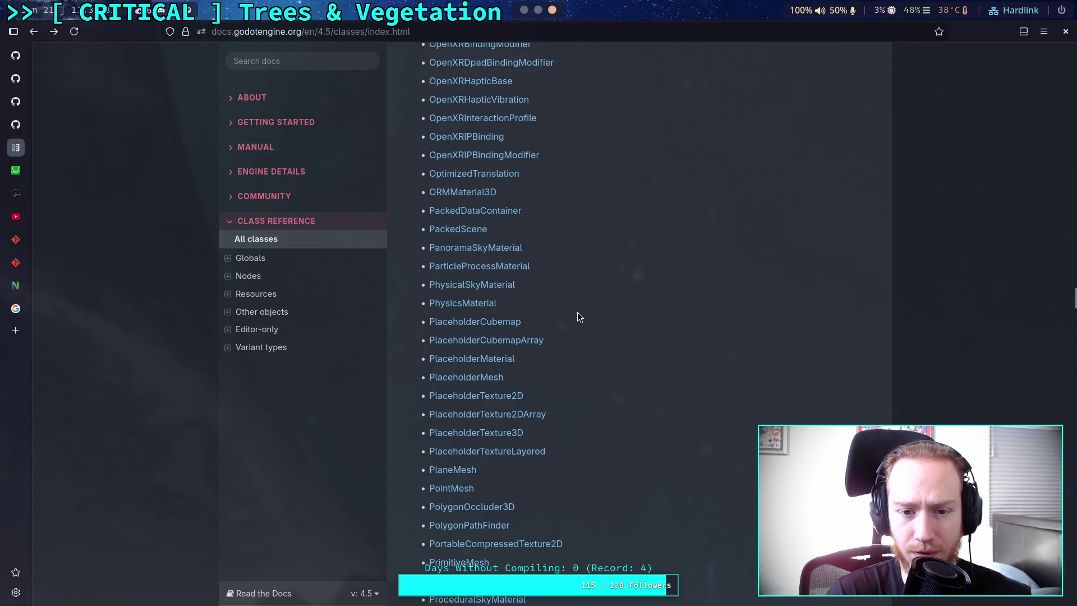
Scroll the All classes index down to the Texture, Theme, TileSet and TileMapPattern entries.
{"action": "scroll", "coordinate": [579, 311], "scroll_direction": "down", "scroll_amount": 2}
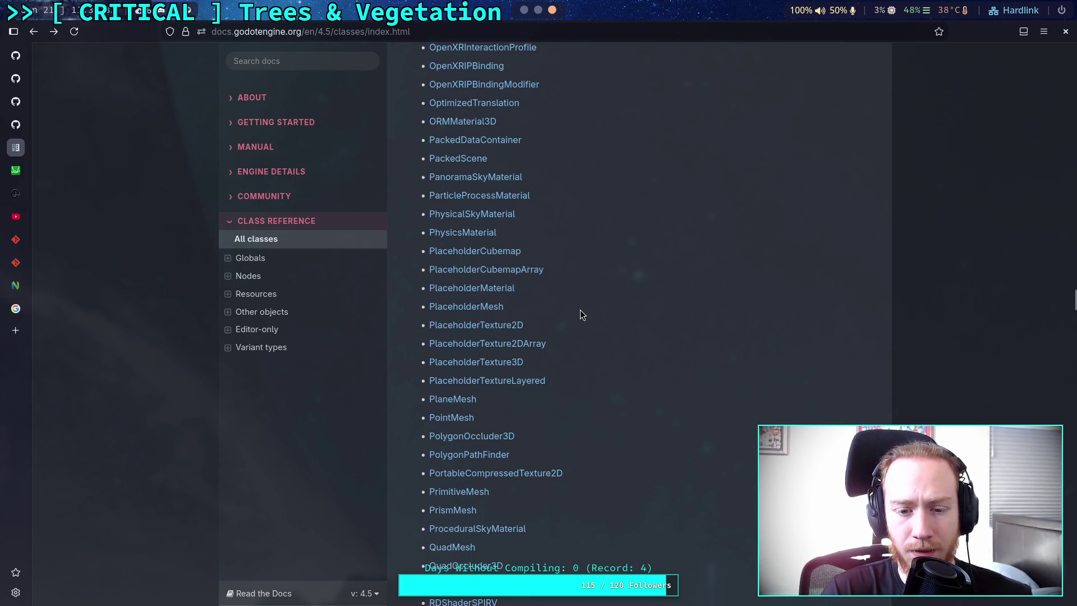
{"action": "scroll", "coordinate": [580, 309], "scroll_direction": "down", "scroll_amount": 2}
{"action": "scroll", "coordinate": [580, 310], "scroll_direction": "down", "scroll_amount": 2}
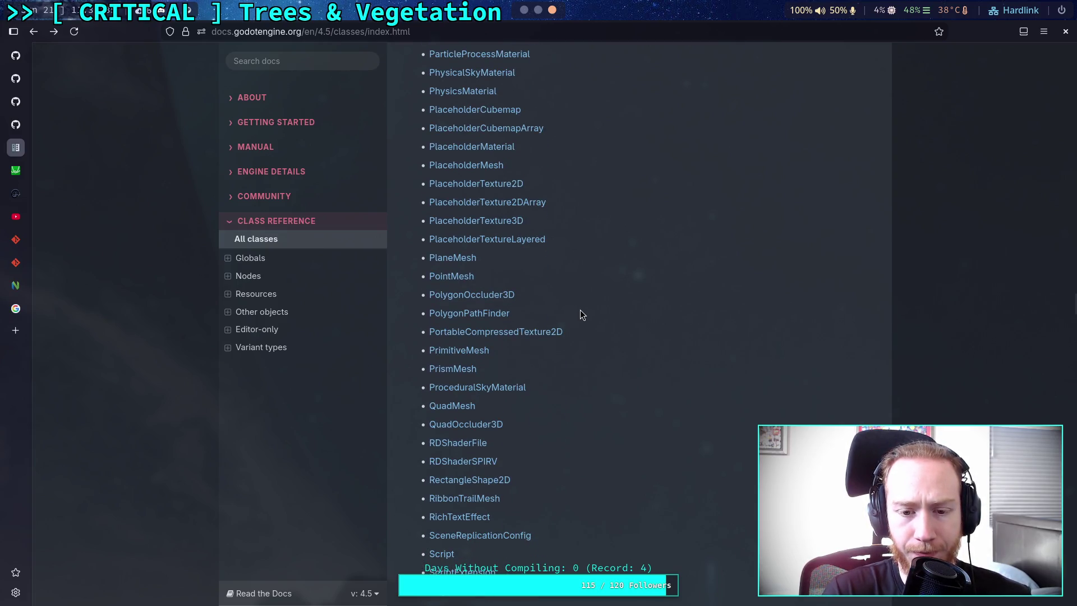
{"action": "scroll", "coordinate": [579, 309], "scroll_direction": "down", "scroll_amount": 2}
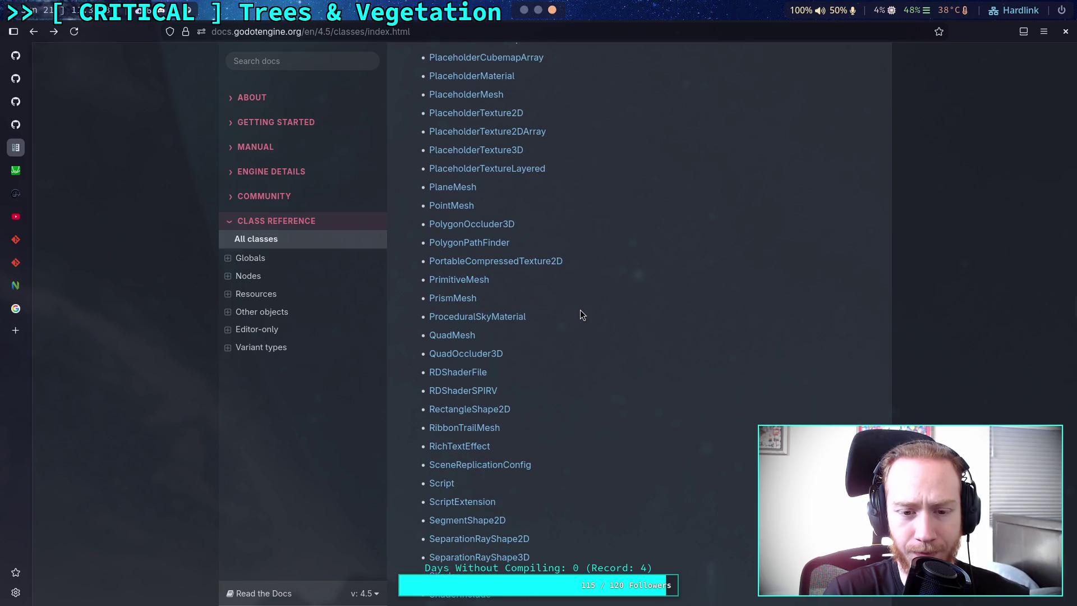
{"action": "scroll", "coordinate": [580, 310], "scroll_direction": "down", "scroll_amount": 2}
{"action": "scroll", "coordinate": [580, 309], "scroll_direction": "down", "scroll_amount": 2}
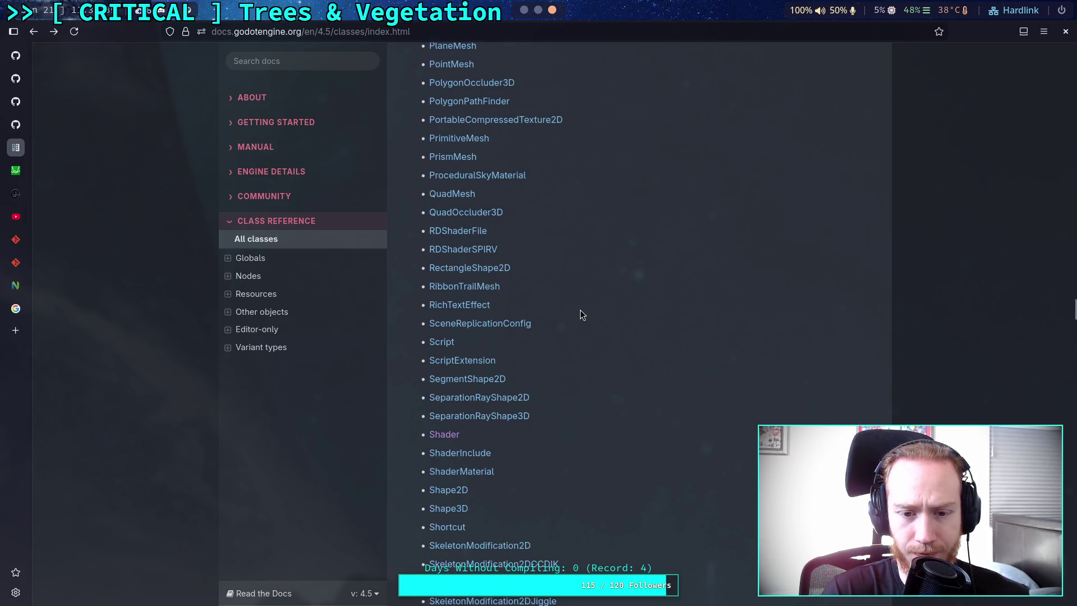
{"action": "scroll", "coordinate": [580, 310], "scroll_direction": "down", "scroll_amount": 2}
{"action": "scroll", "coordinate": [579, 310], "scroll_direction": "down", "scroll_amount": 2}
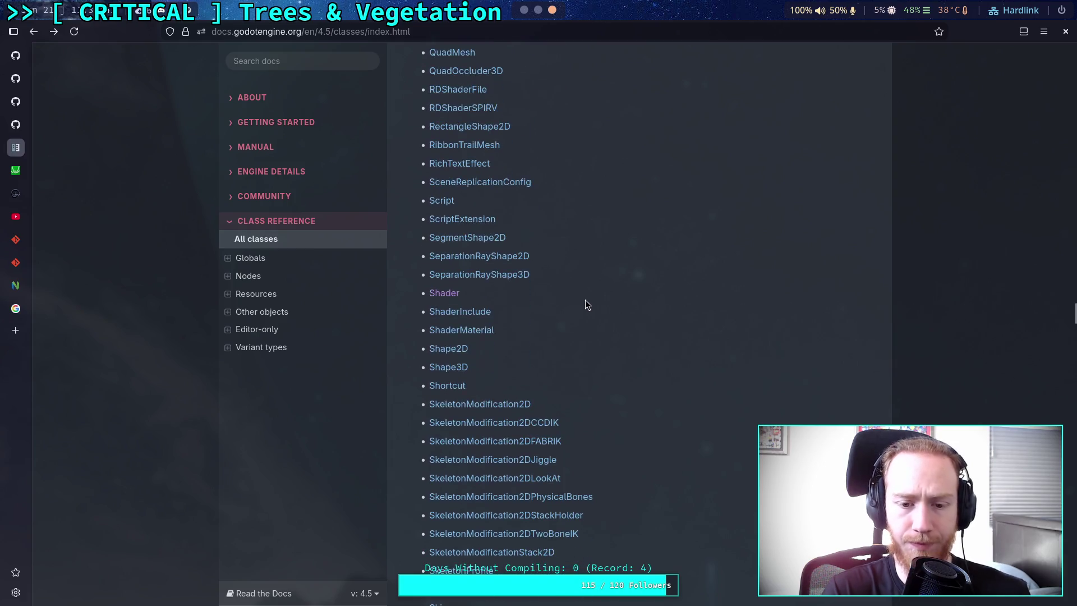
{"action": "scroll", "coordinate": [594, 271], "scroll_direction": "down", "scroll_amount": 3}
{"action": "scroll", "coordinate": [594, 271], "scroll_direction": "down", "scroll_amount": 3}
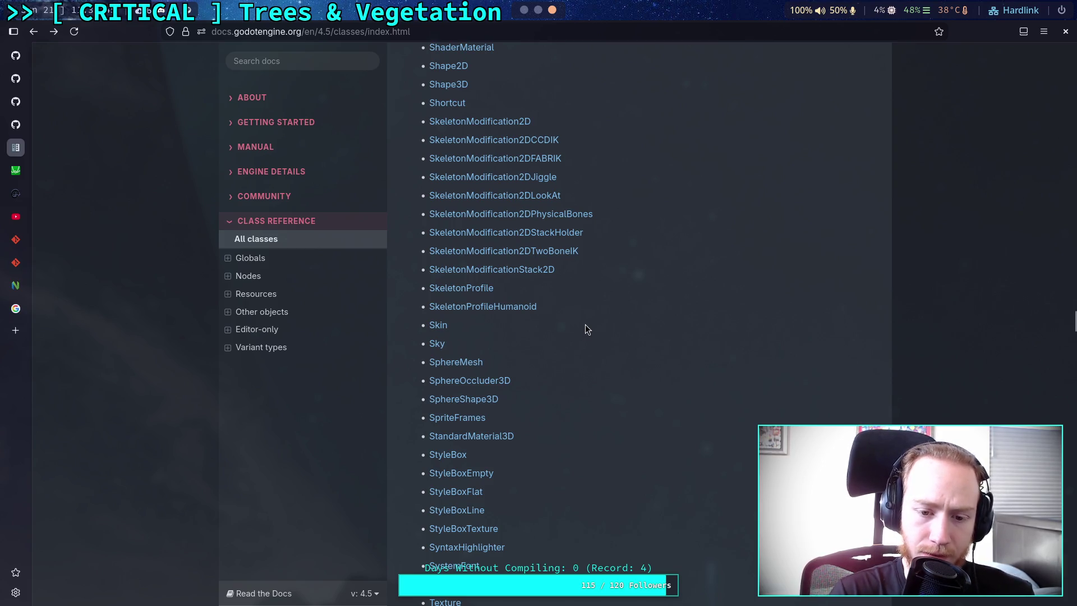
{"action": "scroll", "coordinate": [585, 325], "scroll_direction": "down", "scroll_amount": 2}
{"action": "scroll", "coordinate": [585, 325], "scroll_direction": "down", "scroll_amount": 2}
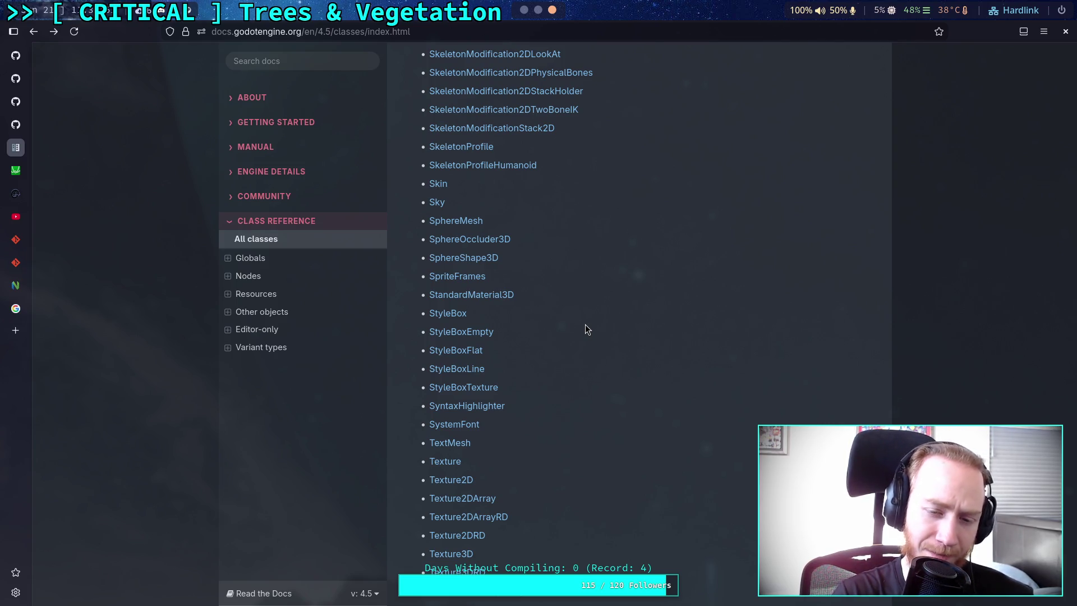
{"action": "scroll", "coordinate": [584, 324], "scroll_direction": "down", "scroll_amount": 6}
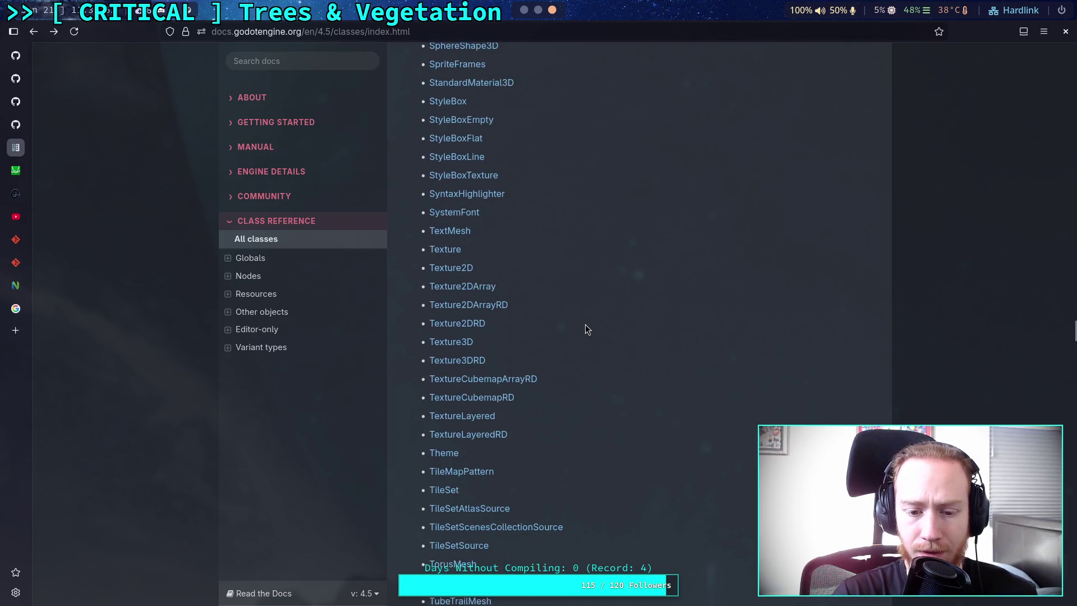
{"action": "scroll", "coordinate": [584, 324], "scroll_direction": "down", "scroll_amount": 4}
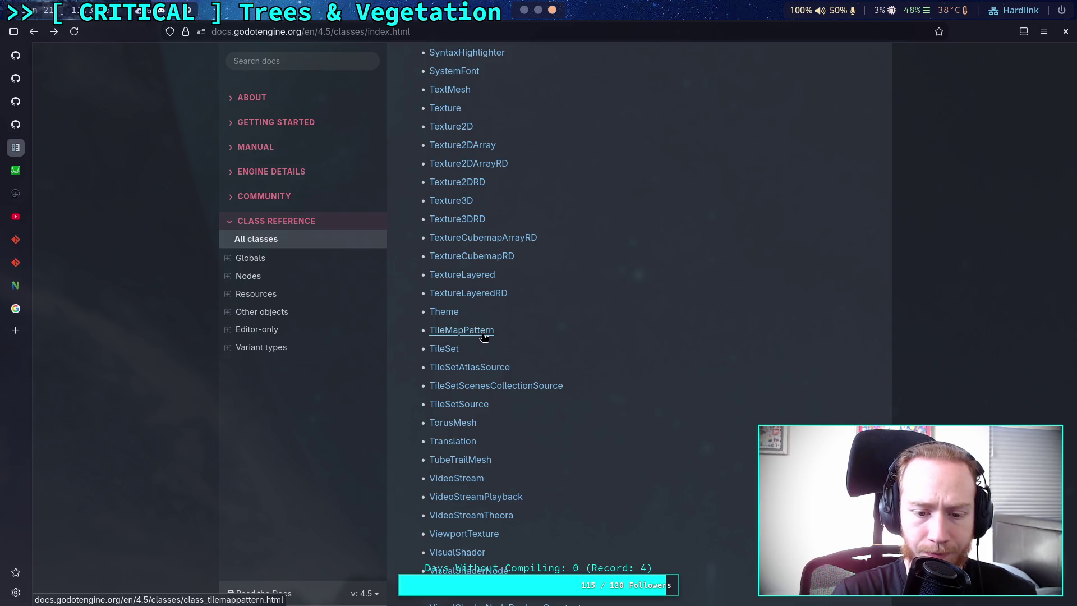
View the TileMapPattern reference, go back, and scroll past Visual shaders into Other objects.
{"action": "left_click", "coordinate": [483, 331]}
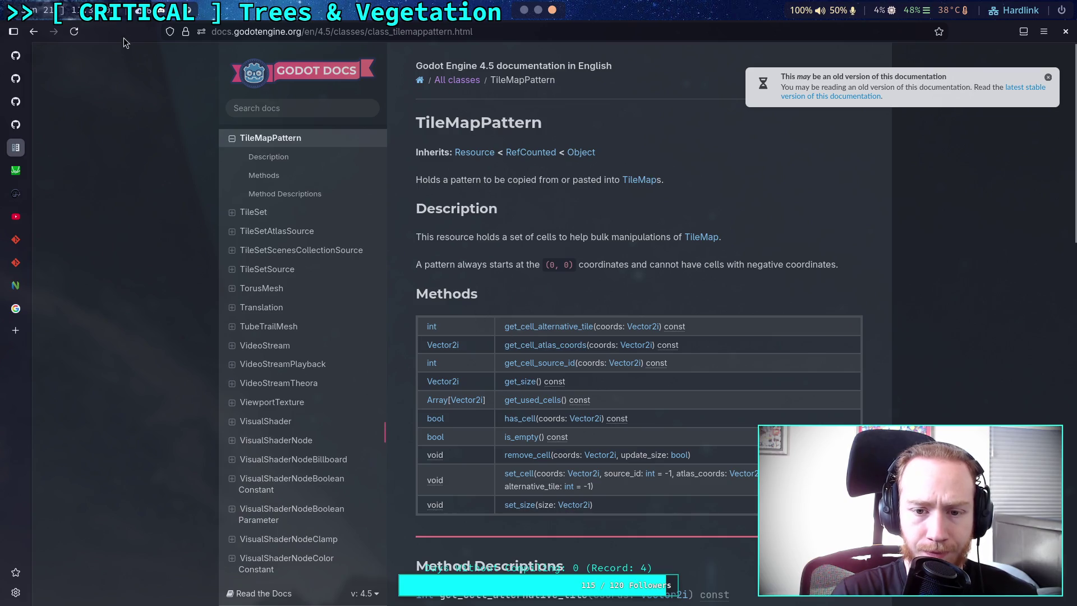
{"action": "left_click", "coordinate": [31, 32]}
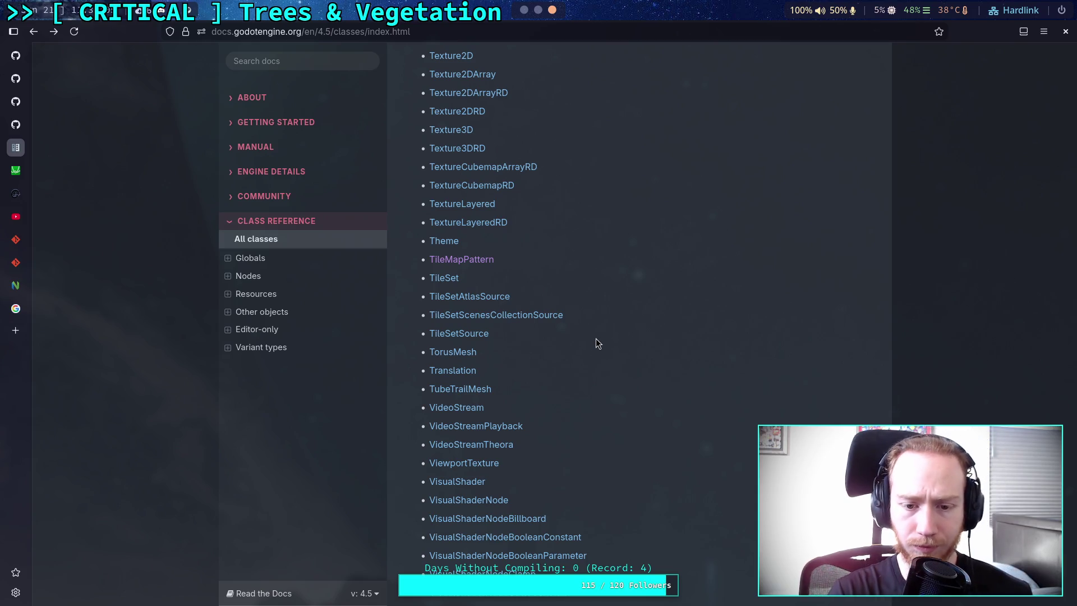
{"action": "scroll", "coordinate": [581, 307], "scroll_direction": "down", "scroll_amount": 5}
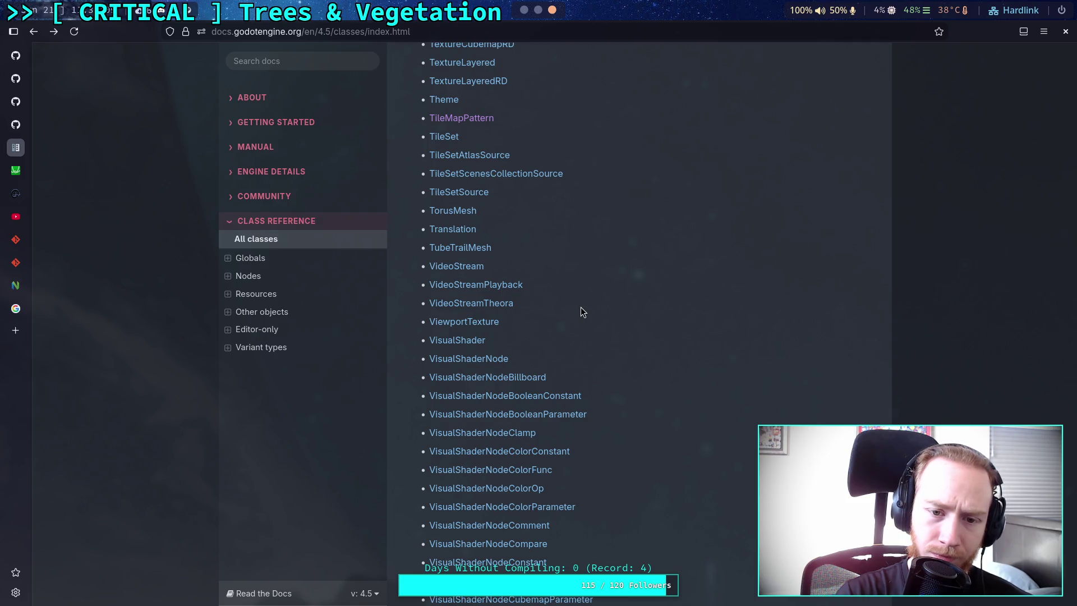
{"action": "scroll", "coordinate": [581, 307], "scroll_direction": "down", "scroll_amount": 3}
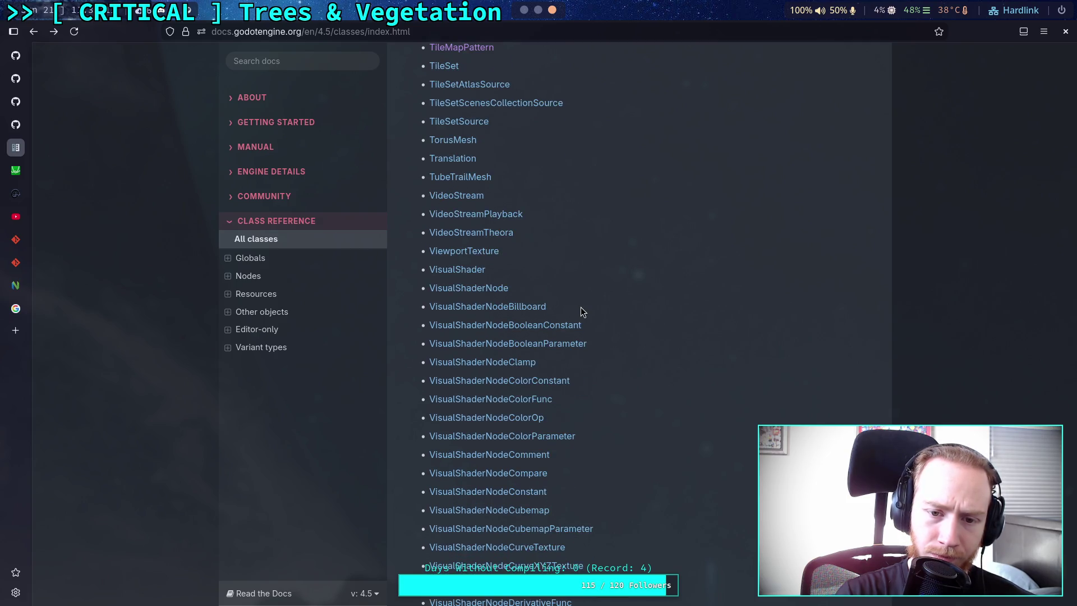
{"action": "scroll", "coordinate": [581, 307], "scroll_direction": "down", "scroll_amount": 20}
{"action": "scroll", "coordinate": [580, 307], "scroll_direction": "down", "scroll_amount": 20}
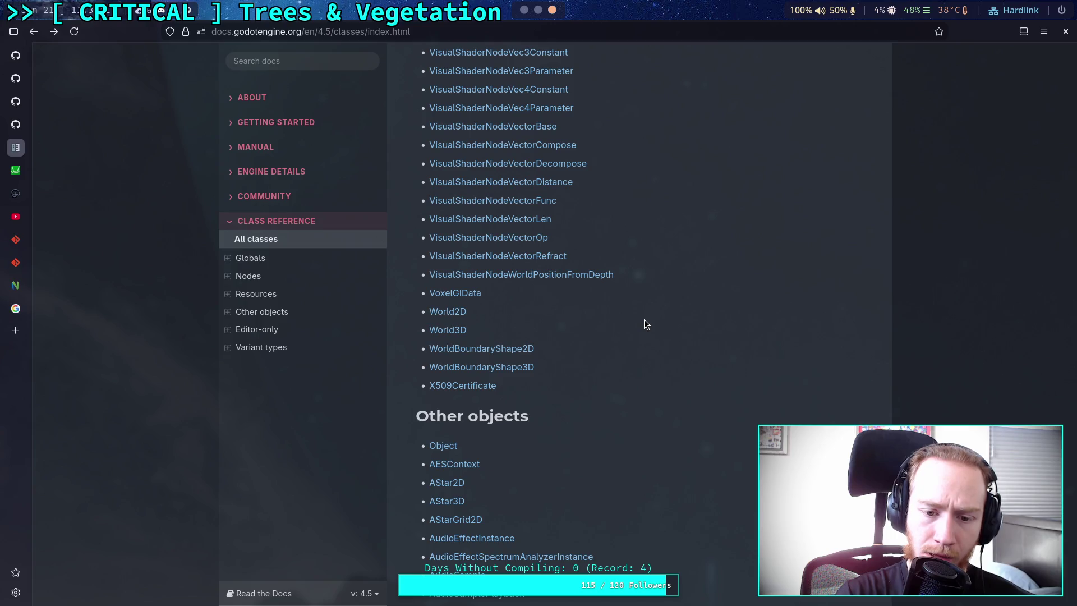
{"action": "scroll", "coordinate": [644, 320], "scroll_direction": "down", "scroll_amount": 10}
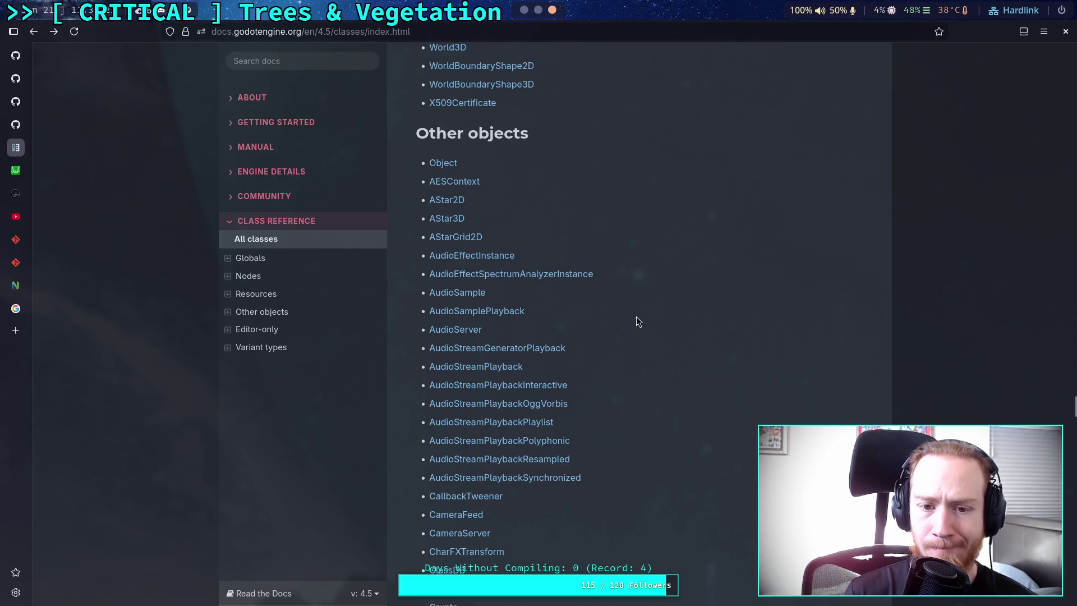
{"action": "scroll", "coordinate": [635, 319], "scroll_direction": "down", "scroll_amount": 5}
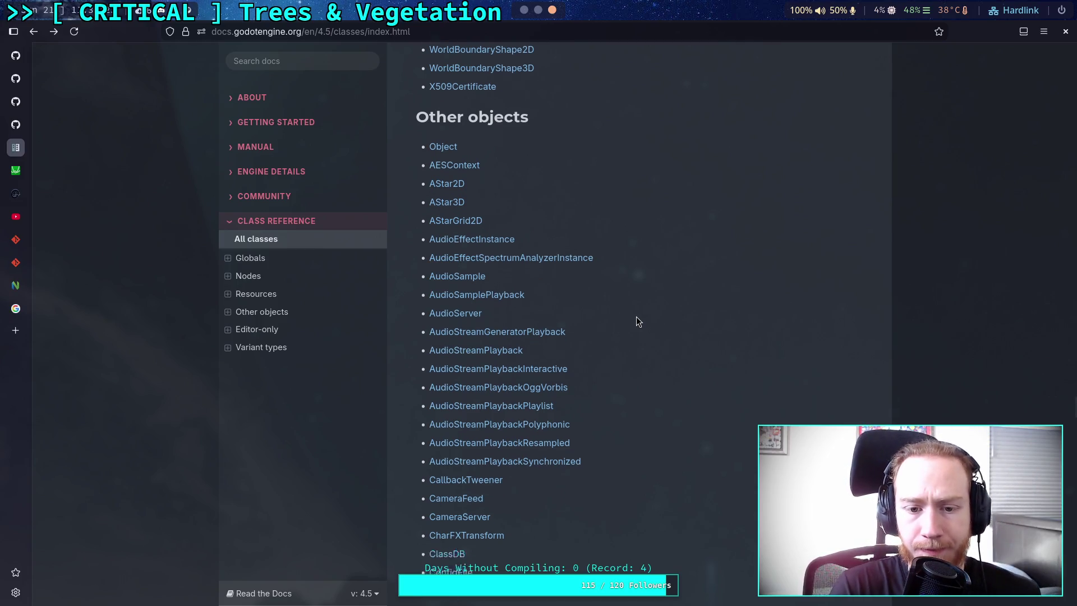
{"action": "scroll", "coordinate": [613, 327], "scroll_direction": "down", "scroll_amount": 10}
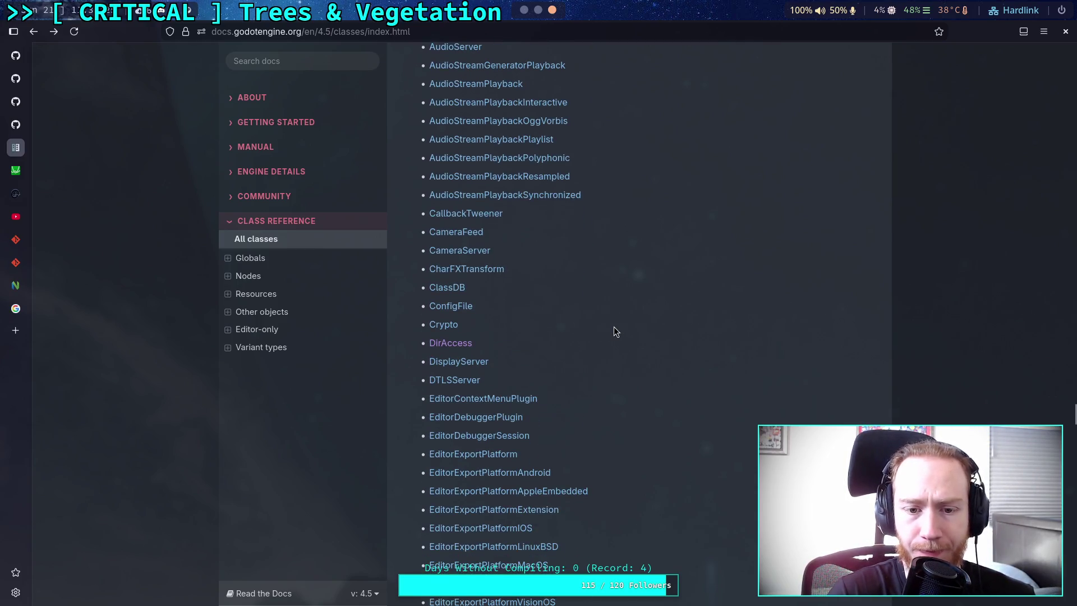
{"action": "scroll", "coordinate": [613, 331], "scroll_direction": "down", "scroll_amount": 15}
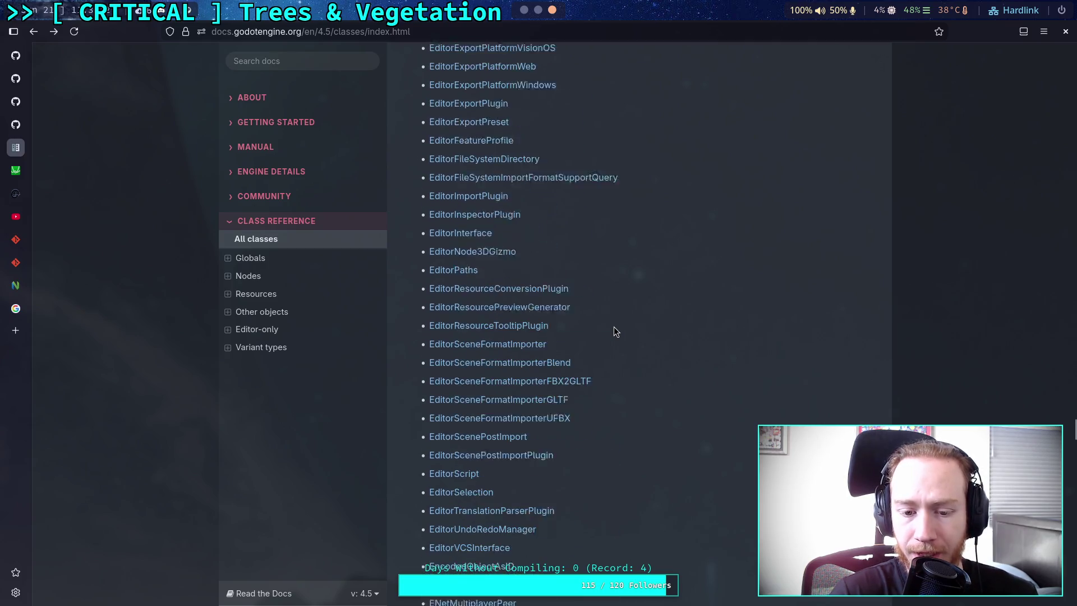
{"action": "scroll", "coordinate": [613, 326], "scroll_direction": "down", "scroll_amount": 9}
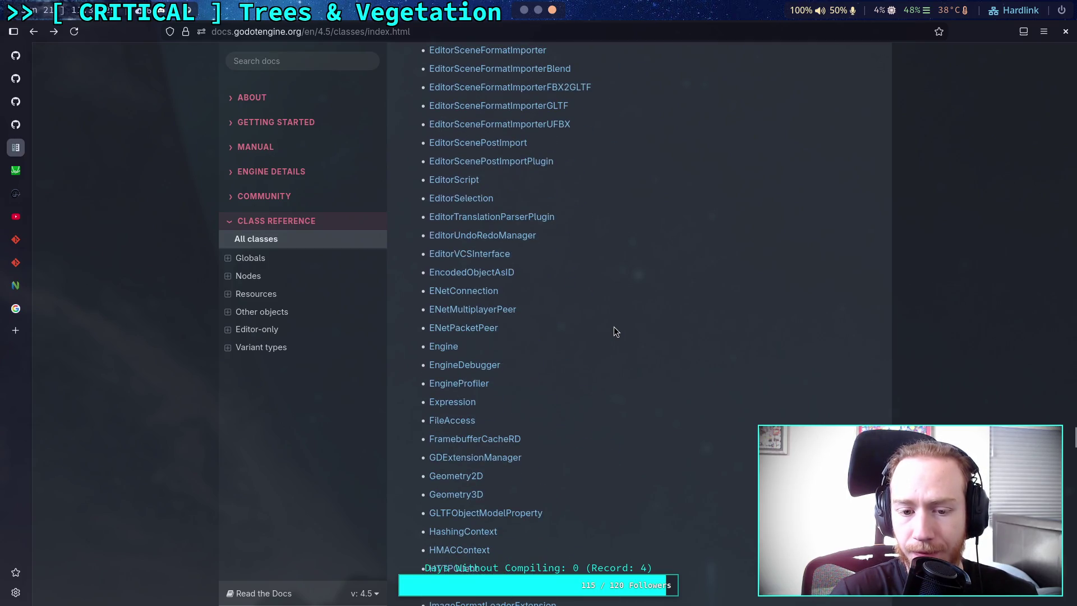
Scroll the class list to the Variant types section with AABB and PackedInt32Array, then return to the terminal.
{"action": "scroll", "coordinate": [613, 326], "scroll_direction": "down", "scroll_amount": 10}
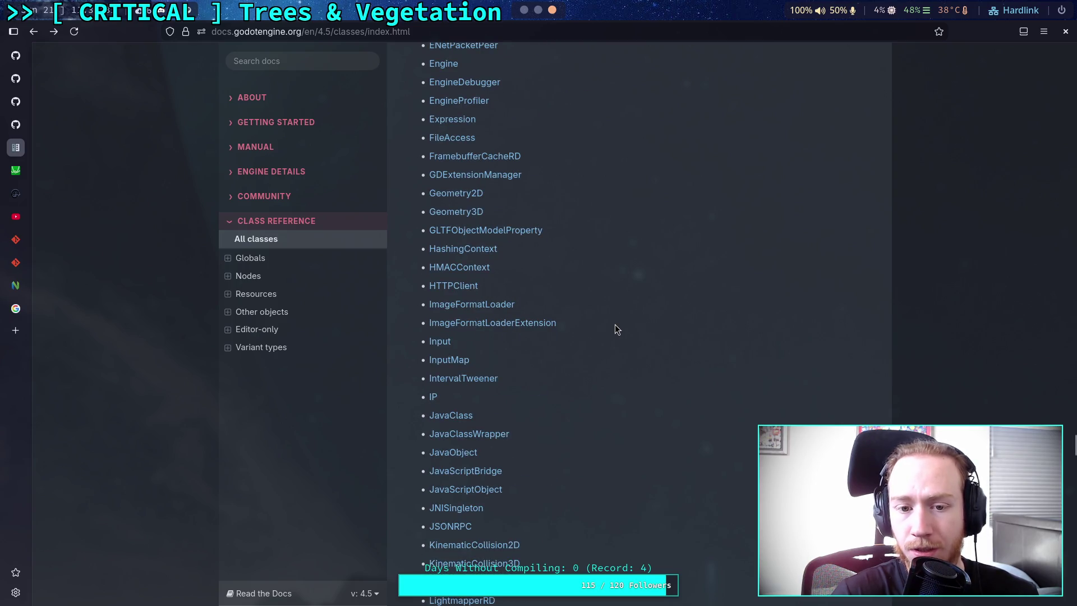
{"action": "scroll", "coordinate": [614, 324], "scroll_direction": "down", "scroll_amount": 7}
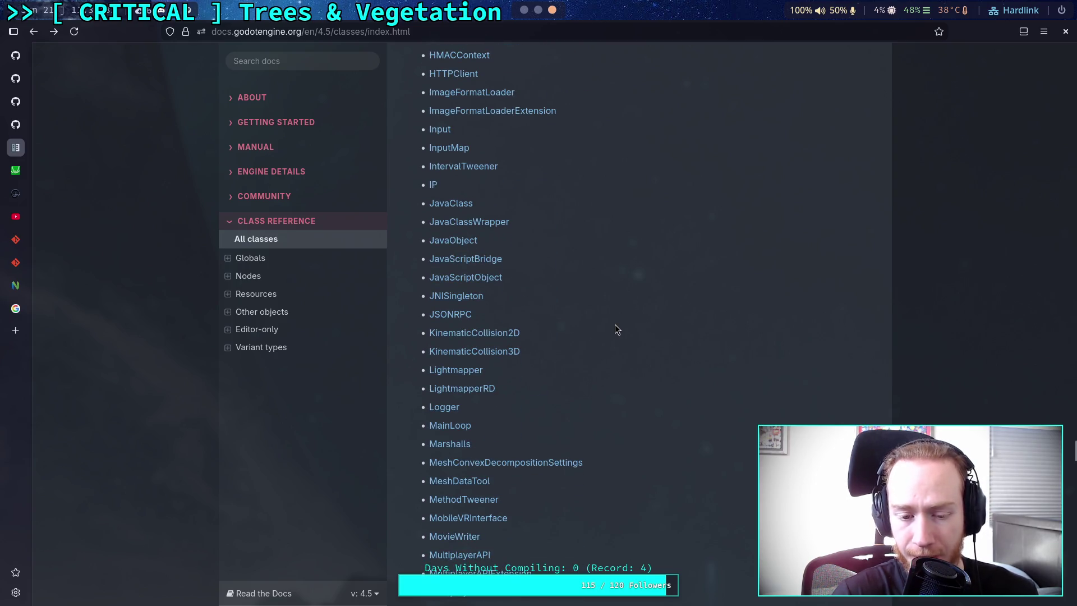
{"action": "scroll", "coordinate": [615, 325], "scroll_direction": "down", "scroll_amount": 5}
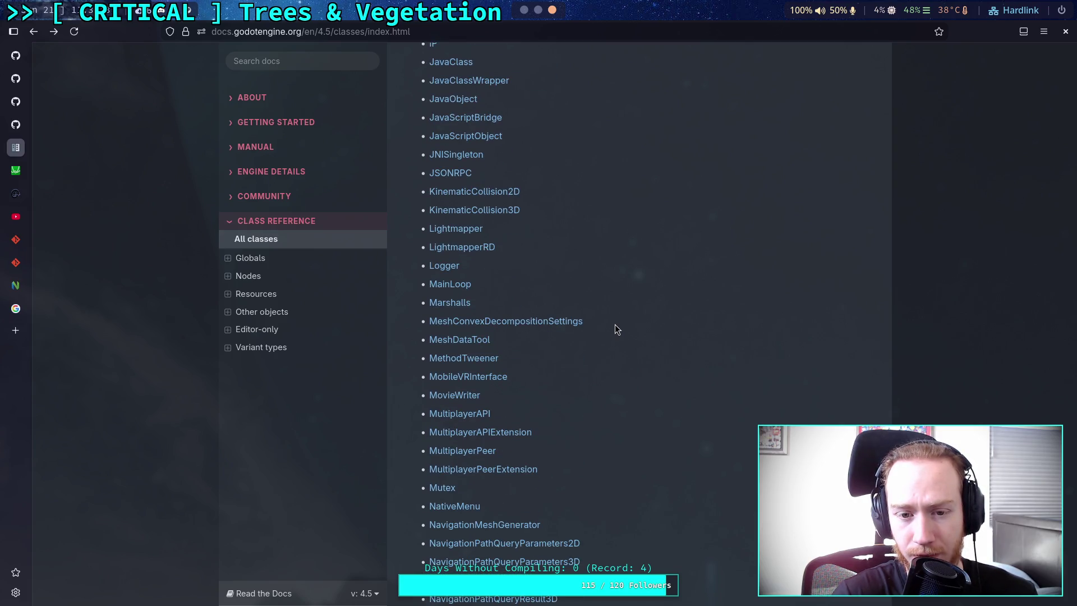
{"action": "scroll", "coordinate": [615, 324], "scroll_direction": "down", "scroll_amount": 3}
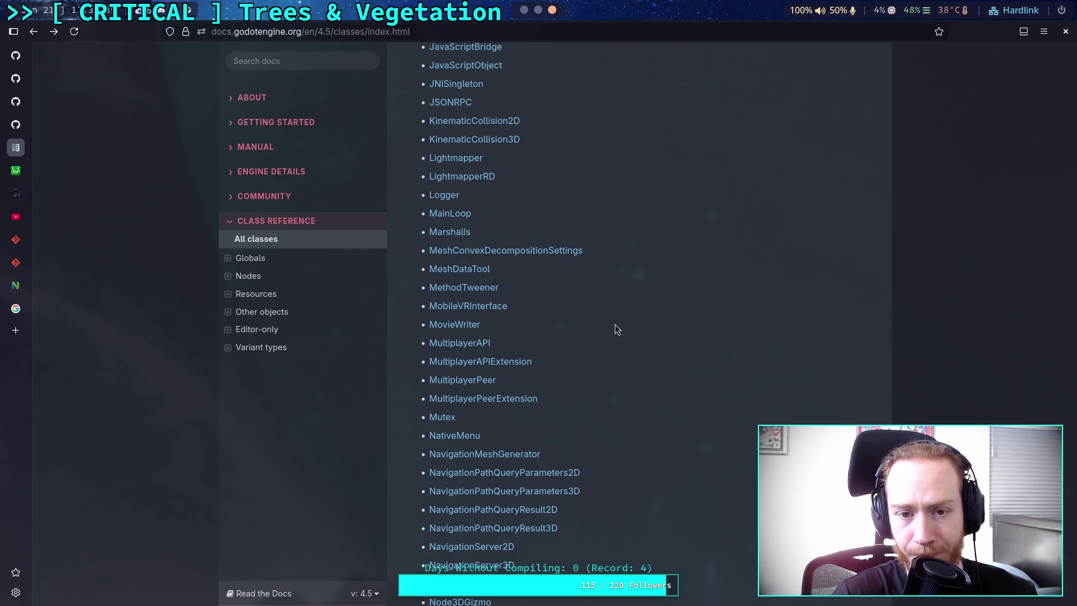
{"action": "scroll", "coordinate": [614, 324], "scroll_direction": "down", "scroll_amount": 12}
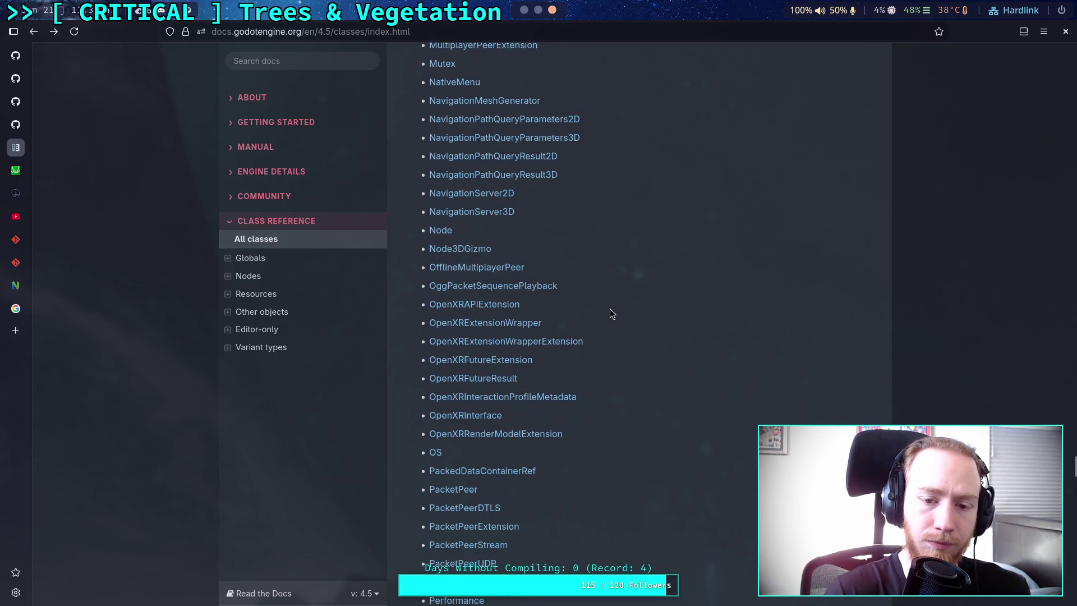
{"action": "scroll", "coordinate": [607, 296], "scroll_direction": "down", "scroll_amount": 2}
{"action": "scroll", "coordinate": [608, 301], "scroll_direction": "down", "scroll_amount": 10}
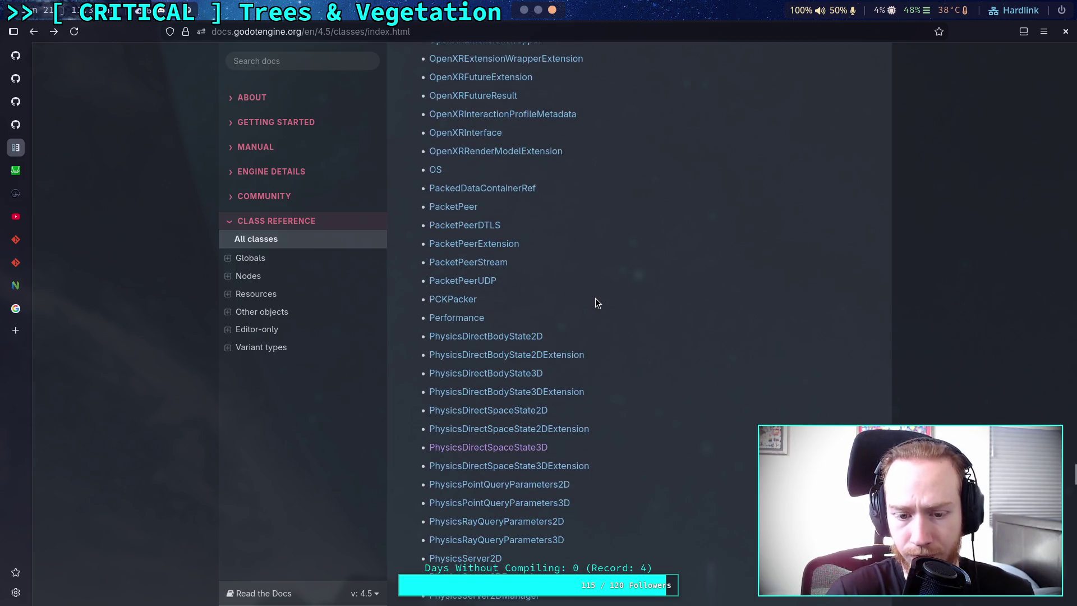
{"action": "scroll", "coordinate": [595, 301], "scroll_direction": "down", "scroll_amount": 5}
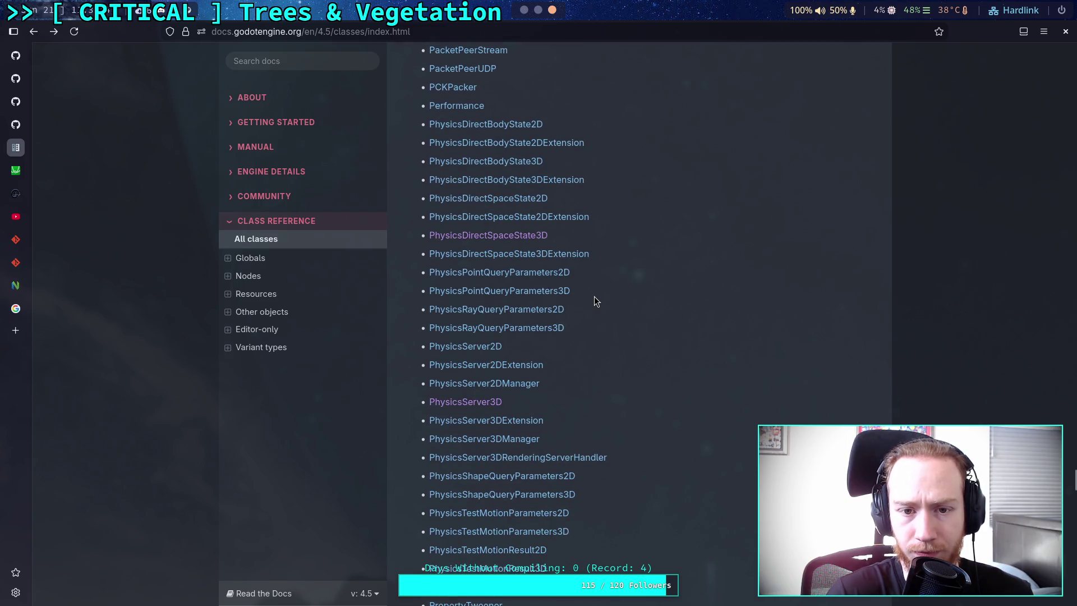
{"action": "scroll", "coordinate": [595, 301], "scroll_direction": "down", "scroll_amount": 12}
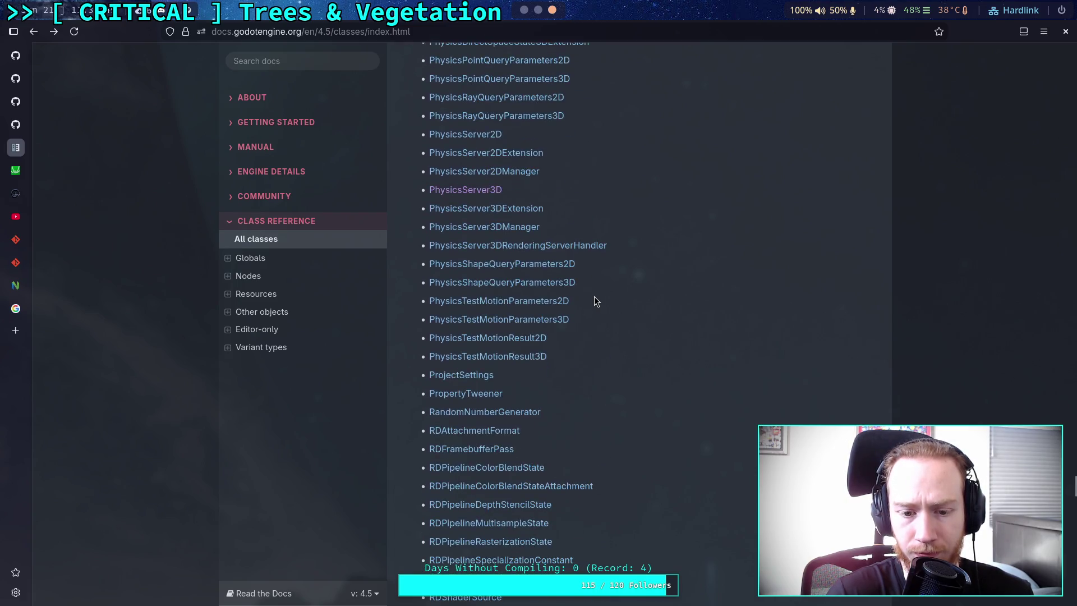
{"action": "scroll", "coordinate": [596, 301], "scroll_direction": "down", "scroll_amount": 10}
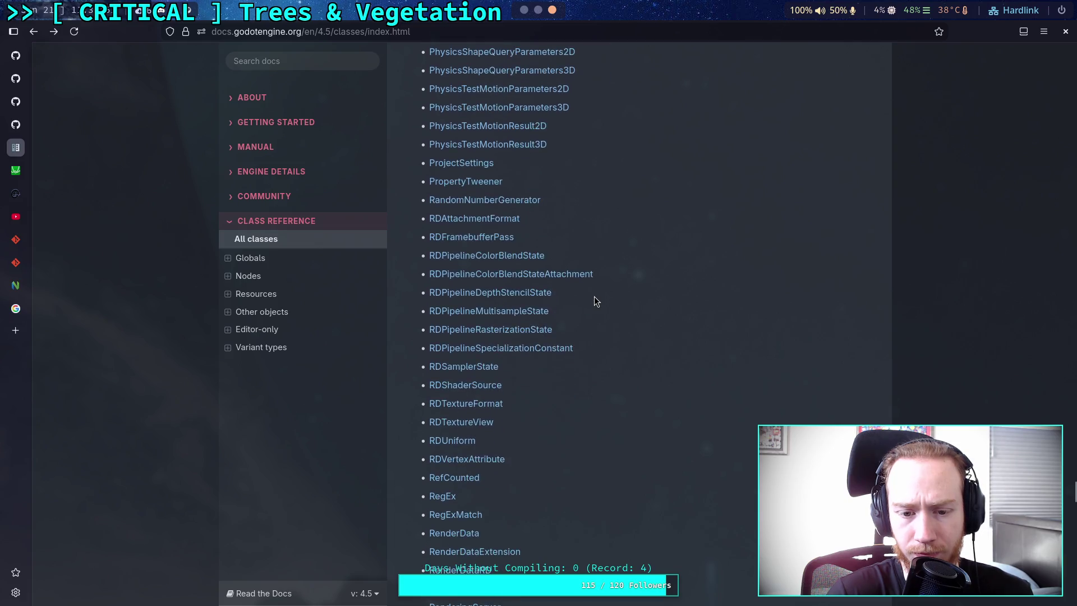
{"action": "scroll", "coordinate": [595, 302], "scroll_direction": "down", "scroll_amount": 3}
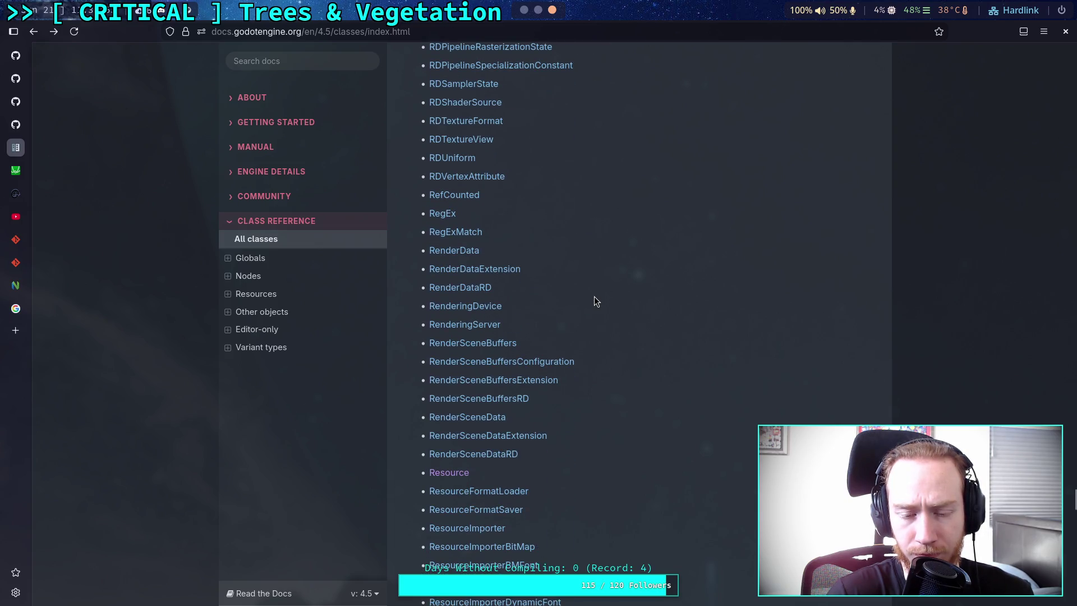
{"action": "scroll", "coordinate": [595, 301], "scroll_direction": "down", "scroll_amount": 13}
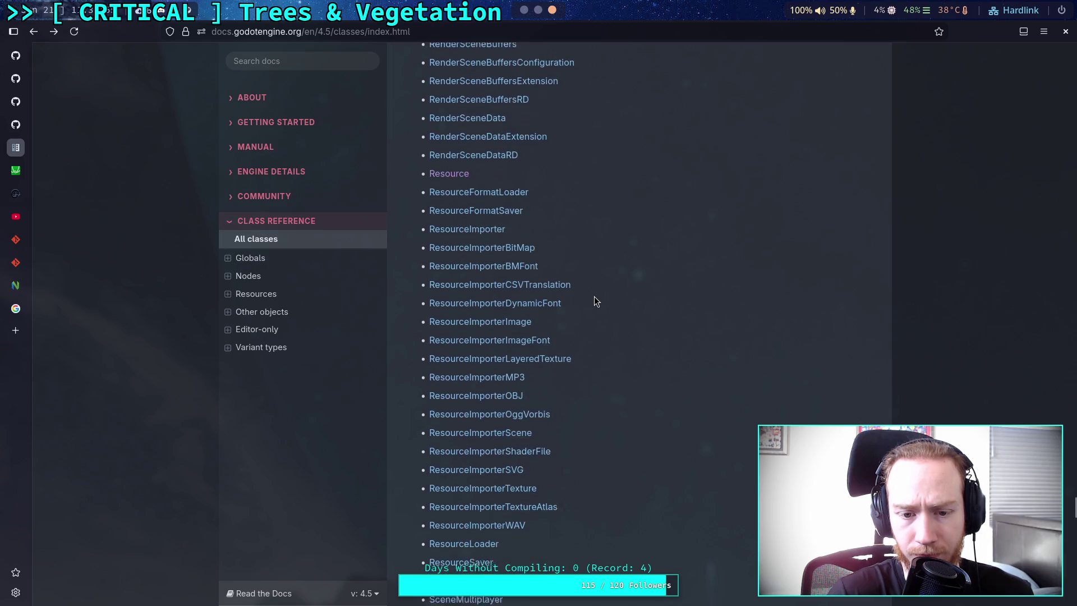
{"action": "scroll", "coordinate": [596, 301], "scroll_direction": "down", "scroll_amount": 11}
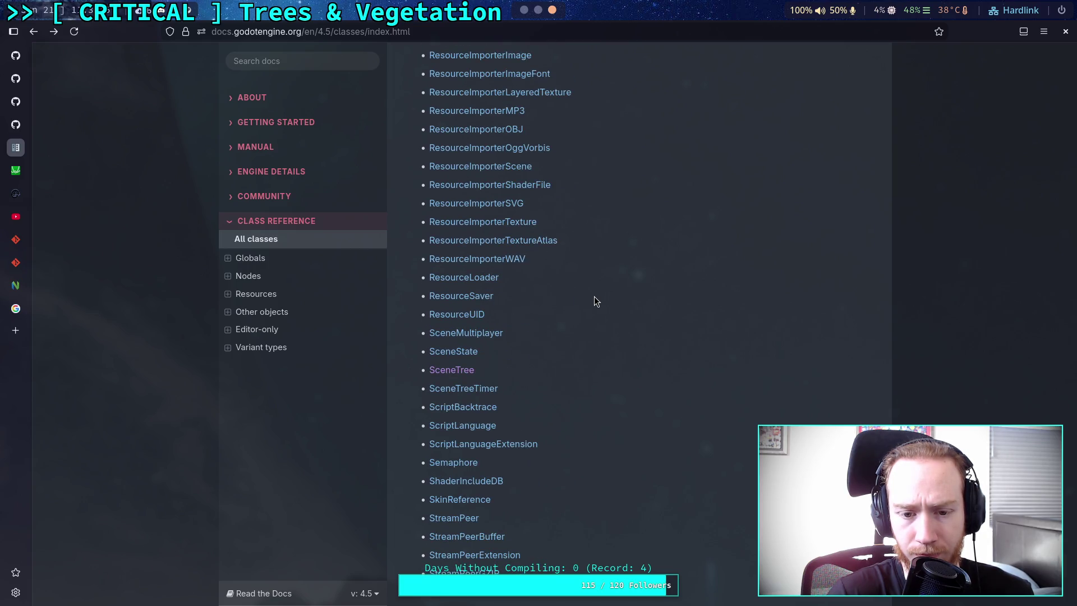
{"action": "scroll", "coordinate": [594, 296], "scroll_direction": "down", "scroll_amount": 6}
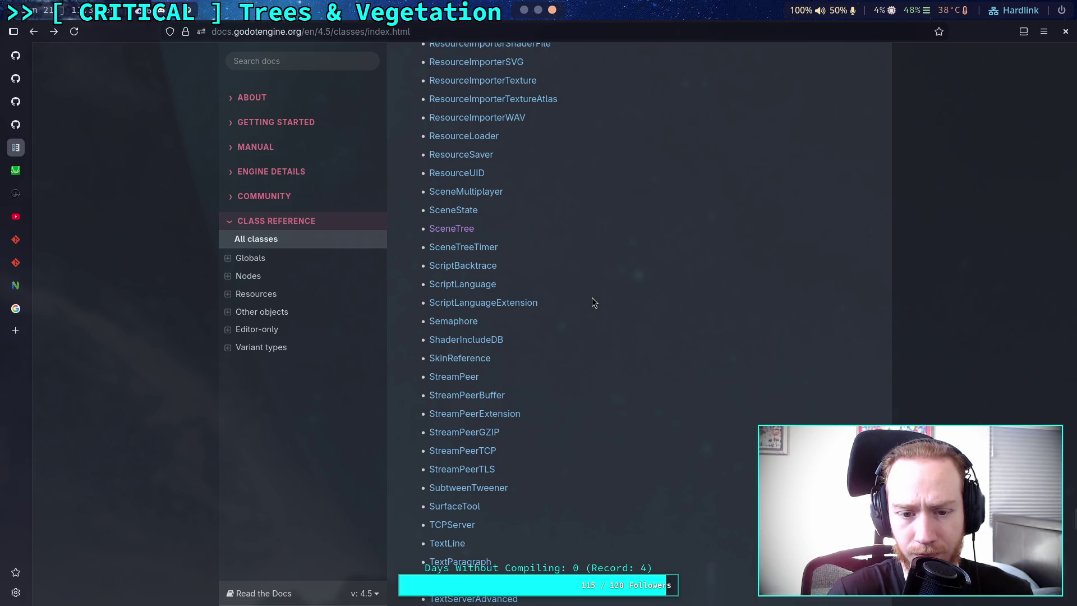
{"action": "scroll", "coordinate": [592, 298], "scroll_direction": "down", "scroll_amount": 9}
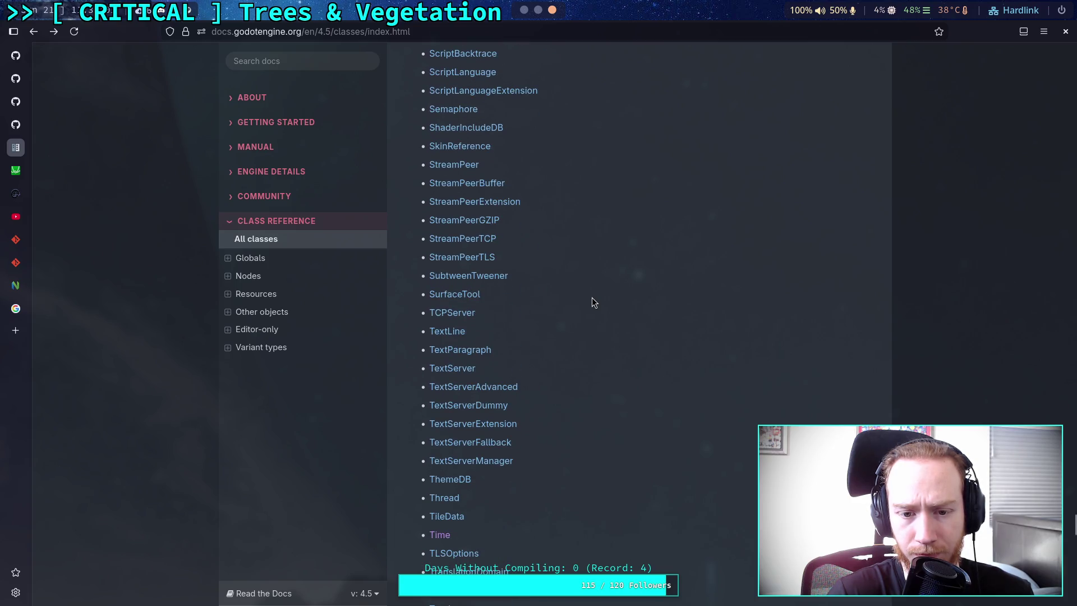
{"action": "scroll", "coordinate": [592, 298], "scroll_direction": "down", "scroll_amount": 6}
{"action": "scroll", "coordinate": [592, 299], "scroll_direction": "down", "scroll_amount": 3}
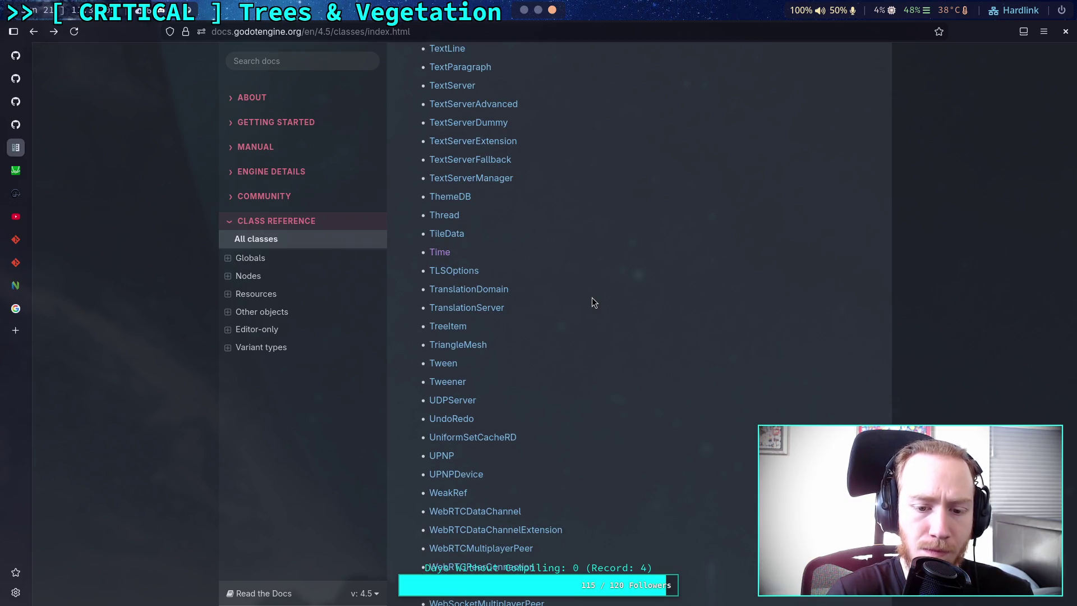
{"action": "scroll", "coordinate": [591, 298], "scroll_direction": "down", "scroll_amount": 5}
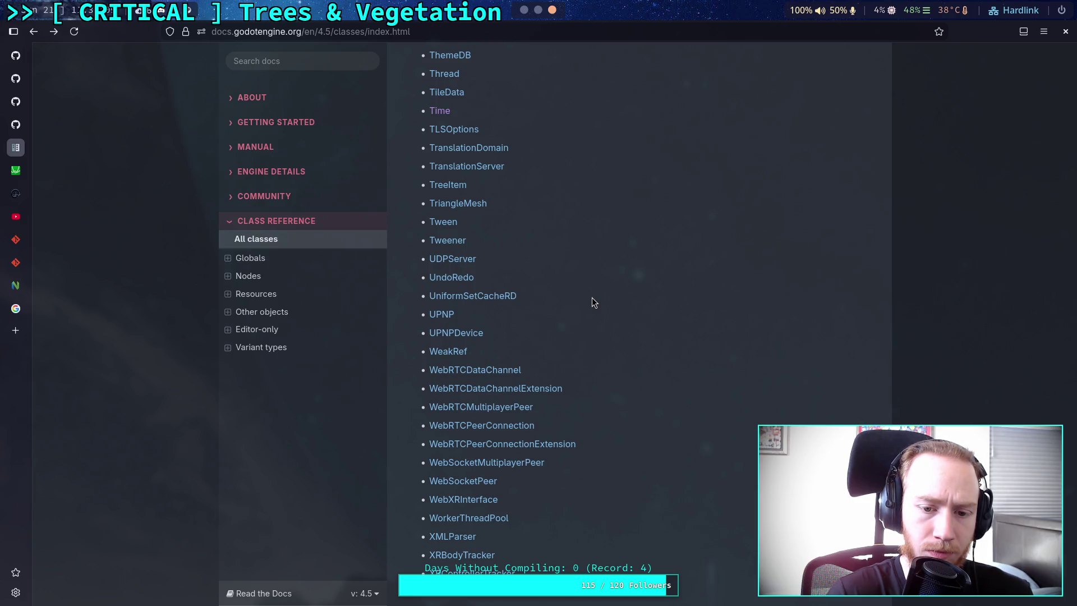
{"action": "scroll", "coordinate": [591, 297], "scroll_direction": "down", "scroll_amount": 7}
{"action": "scroll", "coordinate": [591, 297], "scroll_direction": "down", "scroll_amount": 2}
{"action": "scroll", "coordinate": [592, 301], "scroll_direction": "down", "scroll_amount": 20}
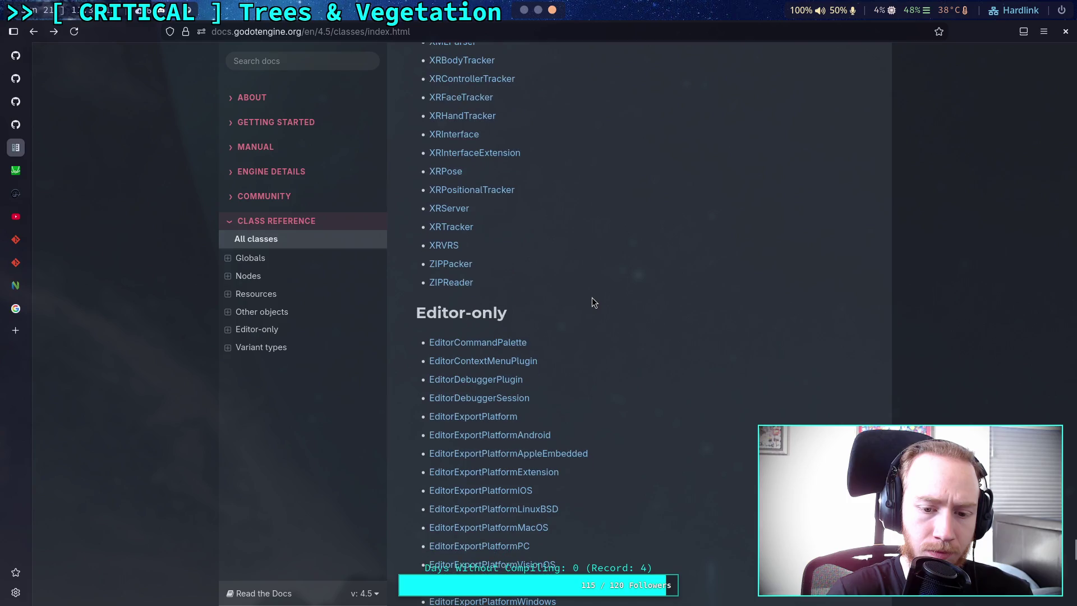
{"action": "scroll", "coordinate": [594, 302], "scroll_direction": "down", "scroll_amount": 20}
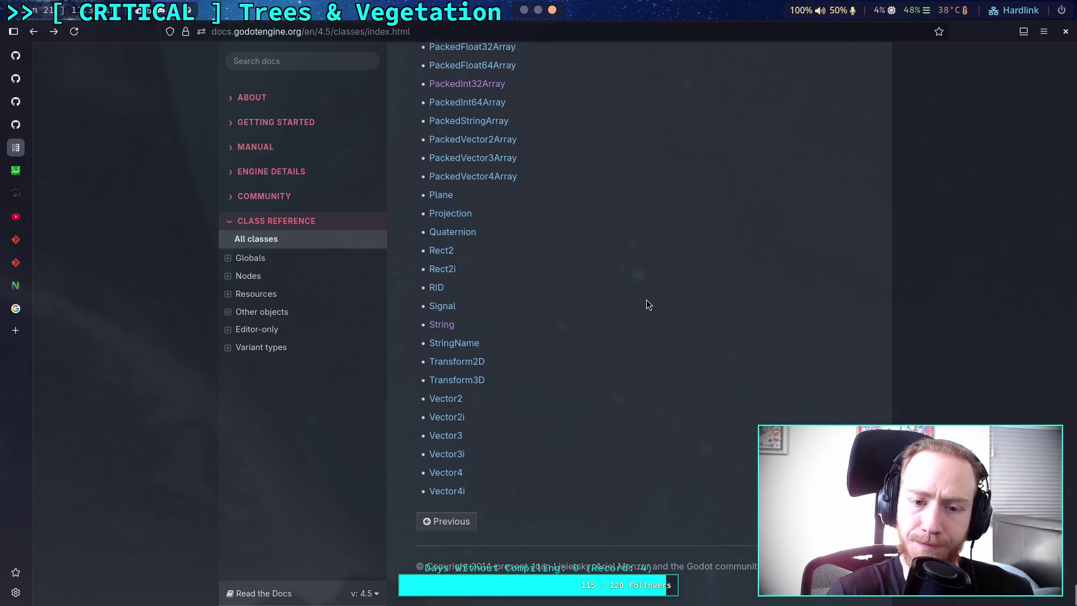
{"action": "scroll", "coordinate": [567, 294], "scroll_direction": "up", "scroll_amount": 11}
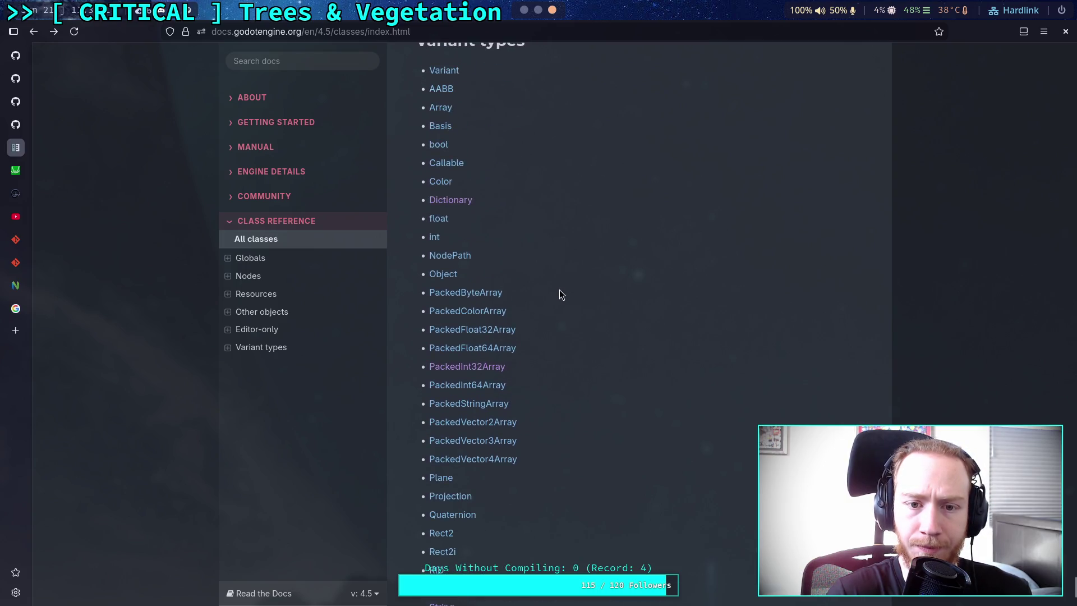
{"action": "key", "text": "alt+Tab"}
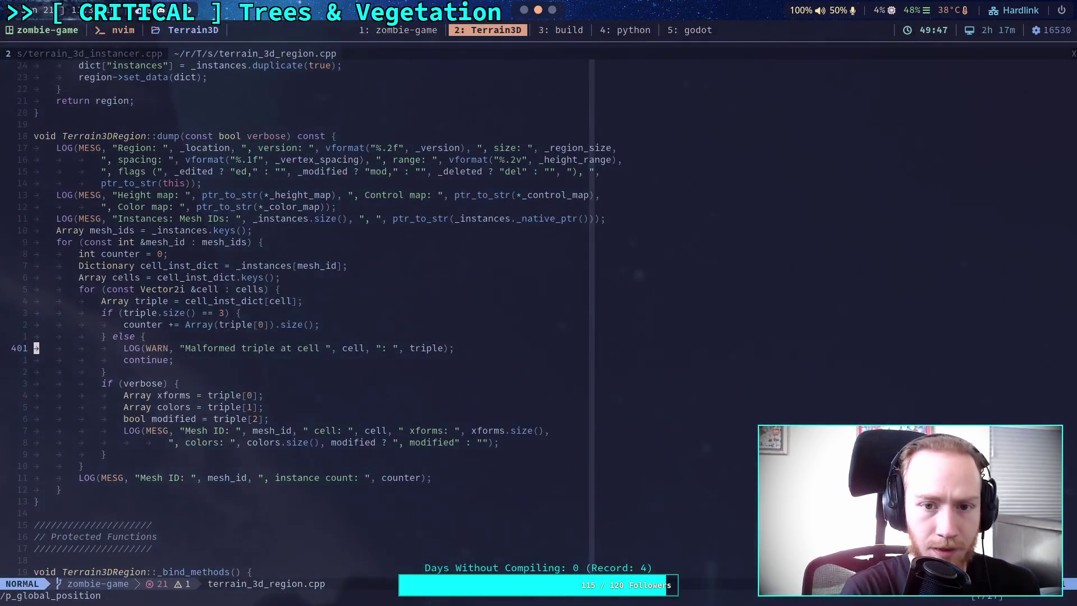
Start Neovim in the godot repository from tmux window 5.
{"action": "key", "text": "ctrl+b"}
{"action": "key", "text": "5"}
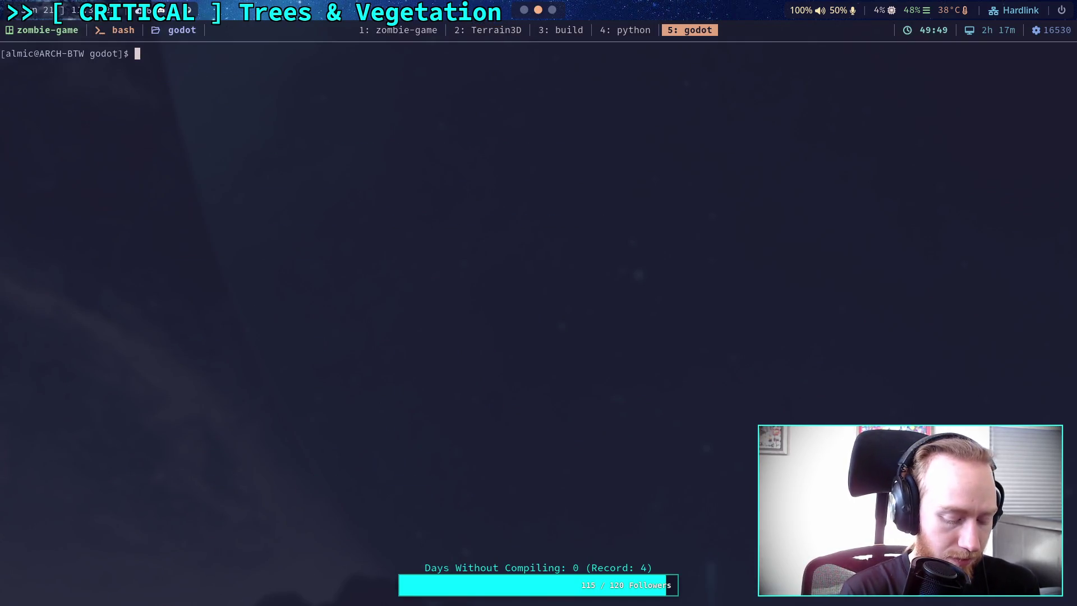
{"action": "type", "text": "nvim"}
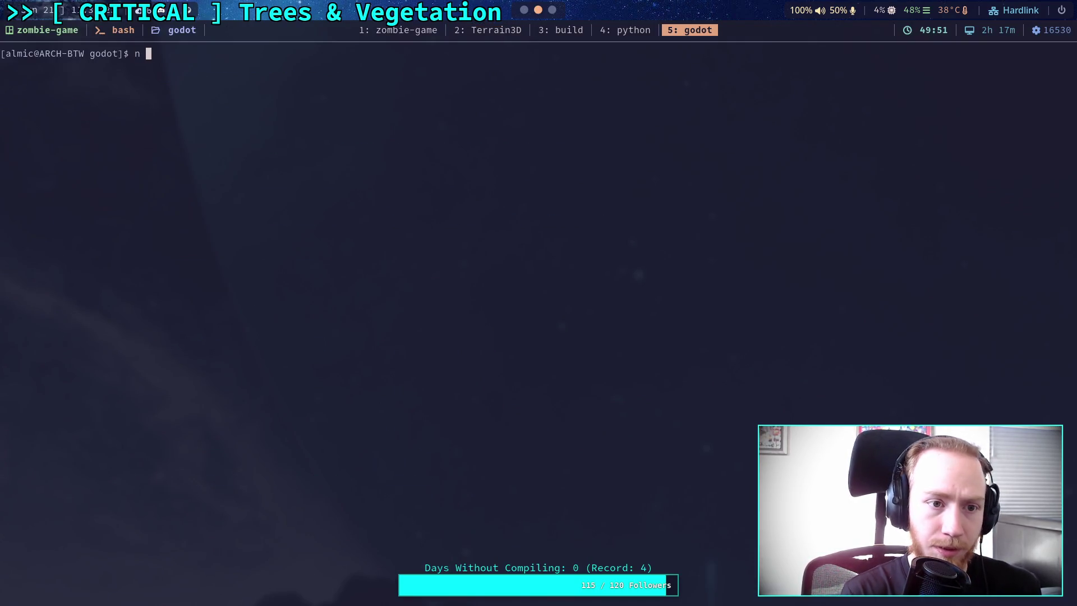
{"action": "key", "text": "Return"}
Live-grep AABB and open quick_hull.cpp at its CREATE AABB VOLUME match.
{"action": "key", "text": "space"}
{"action": "type", "text": "fg"}
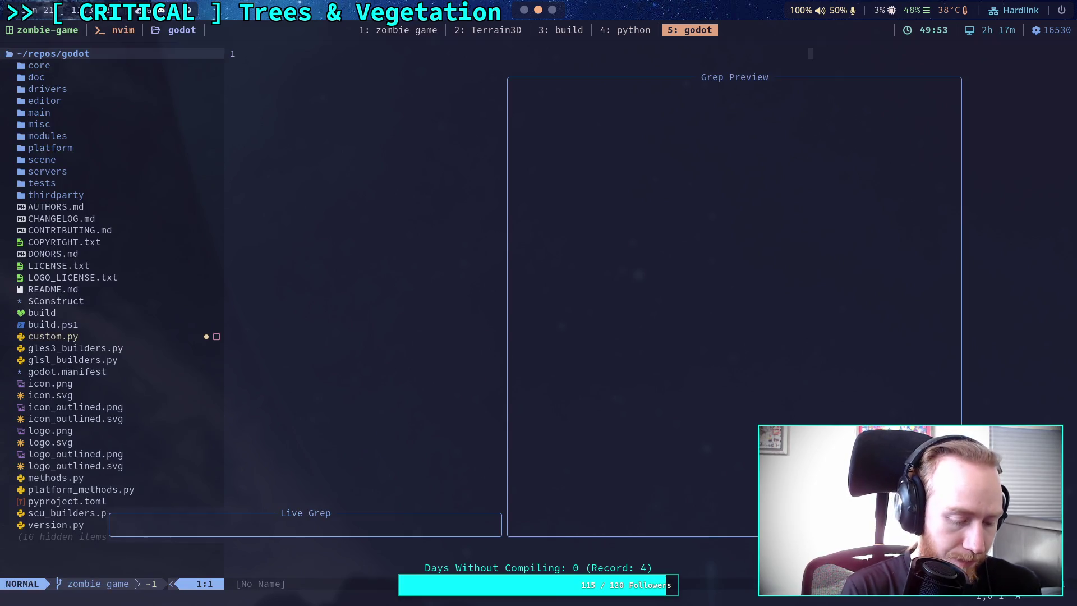
{"action": "type", "text": "AABB"}
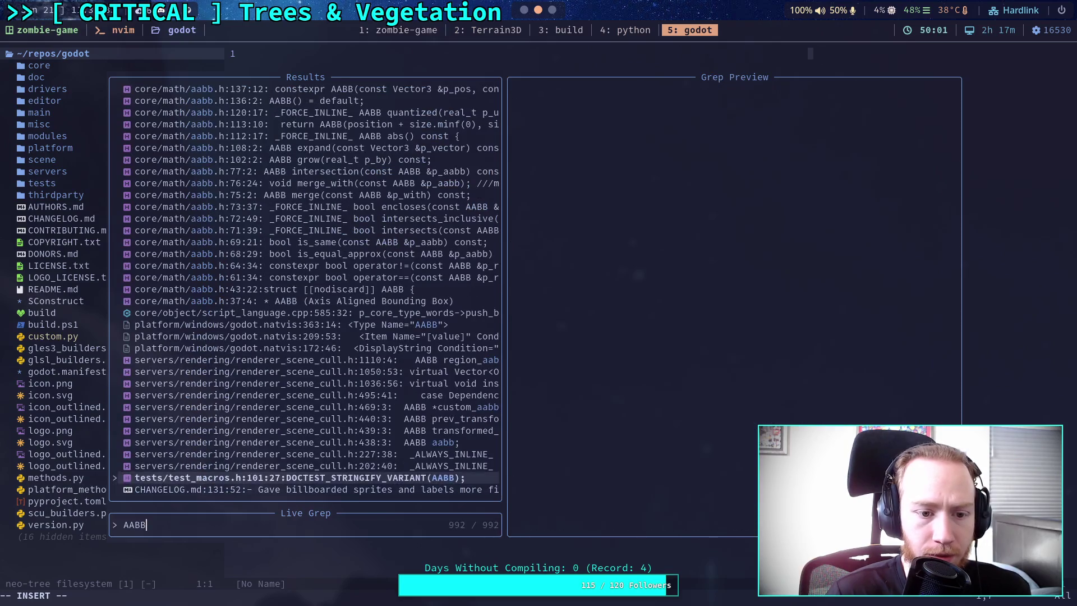
{"action": "key", "text": "Up"}
{"action": "key", "text": "Up"}
{"action": "key", "text": "Down"}
{"action": "key", "text": "Down"}
{"action": "key", "text": "Down"}
{"action": "key", "text": "Down"}
{"action": "key", "text": "Down"}
{"action": "key", "text": "Down"}
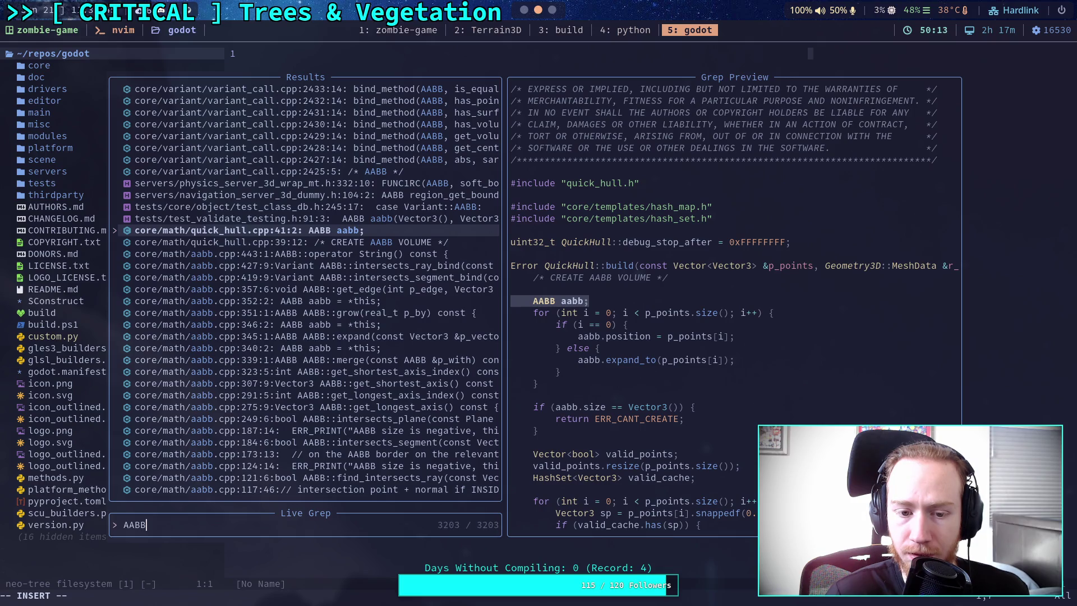
{"action": "key", "text": "Down"}
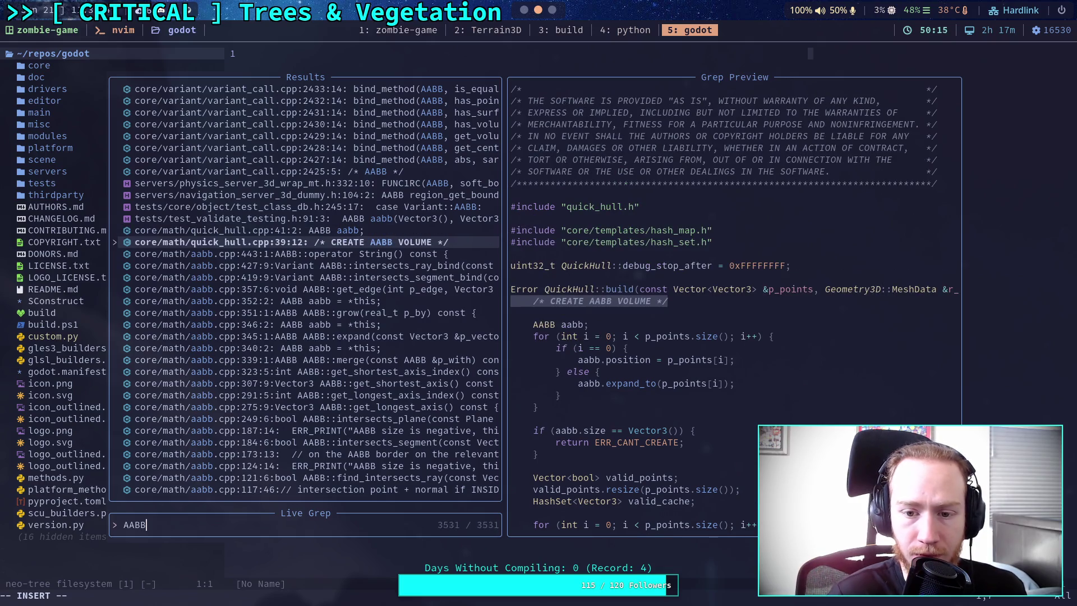
{"action": "key", "text": "Return"}
{"action": "key", "text": "j"}
{"action": "key", "text": "j"}
{"action": "key", "text": "j"}
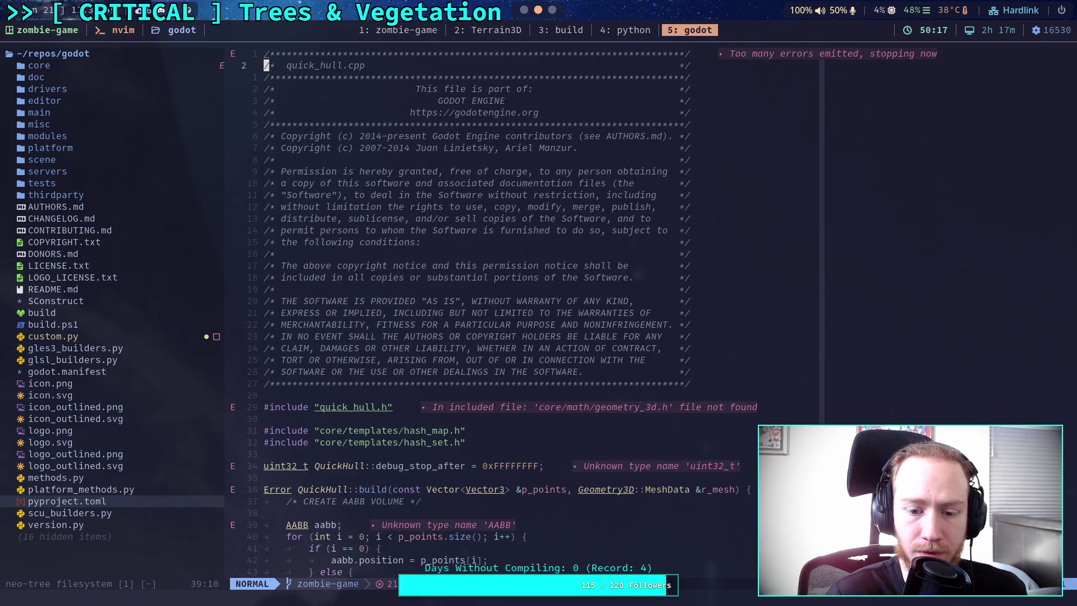
{"action": "key", "text": "j"}
{"action": "key", "text": "j"}
{"action": "key", "text": "j"}
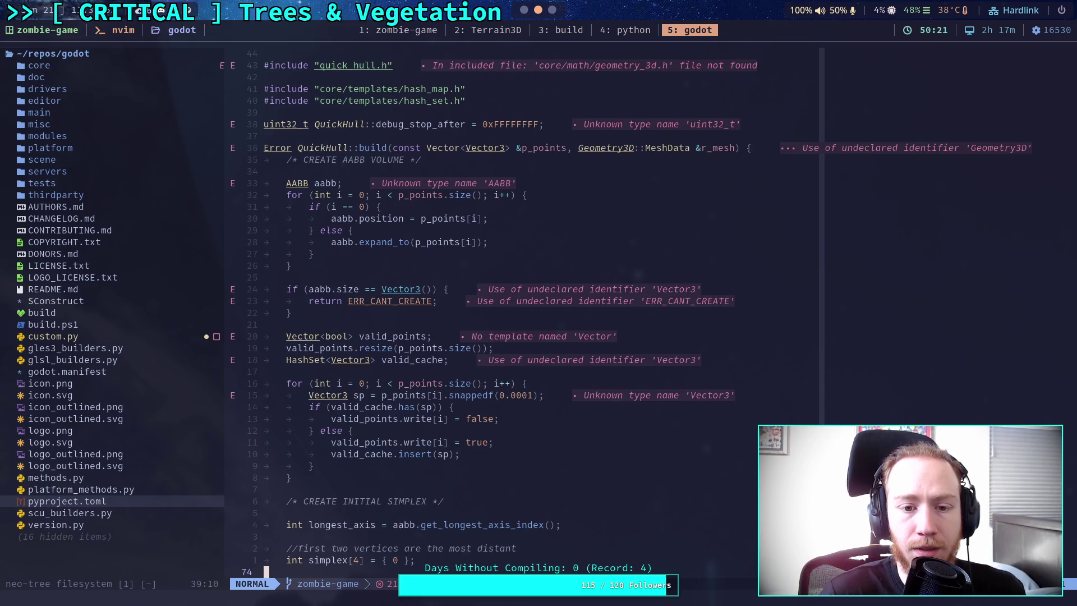
{"action": "key", "text": "j"}
{"action": "key", "text": "j"}
{"action": "key", "text": "j"}
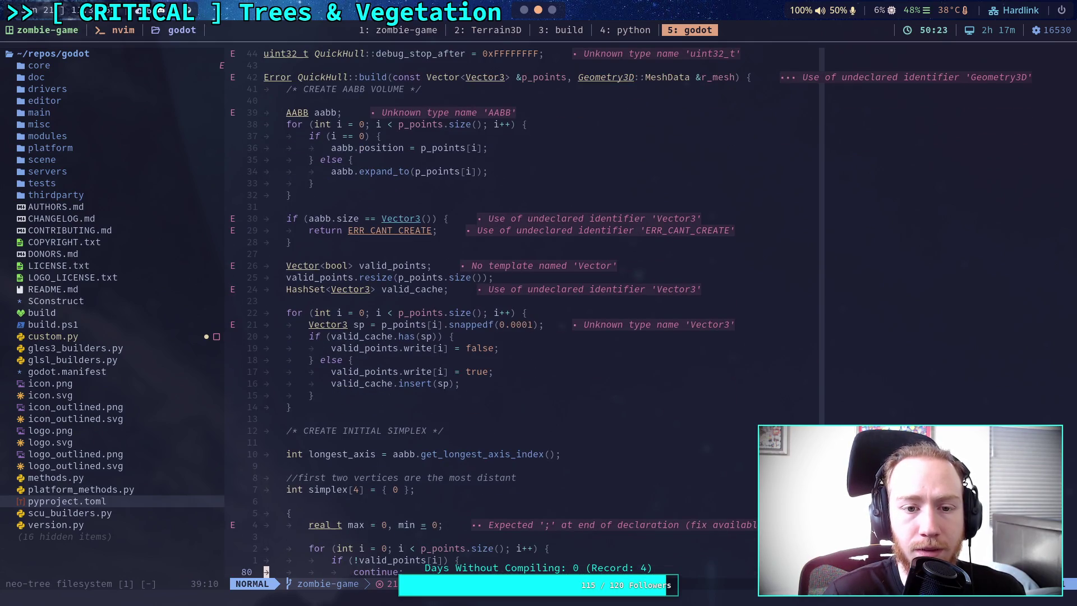
{"action": "key", "text": "j"}
{"action": "key", "text": "j"}
{"action": "key", "text": "j"}
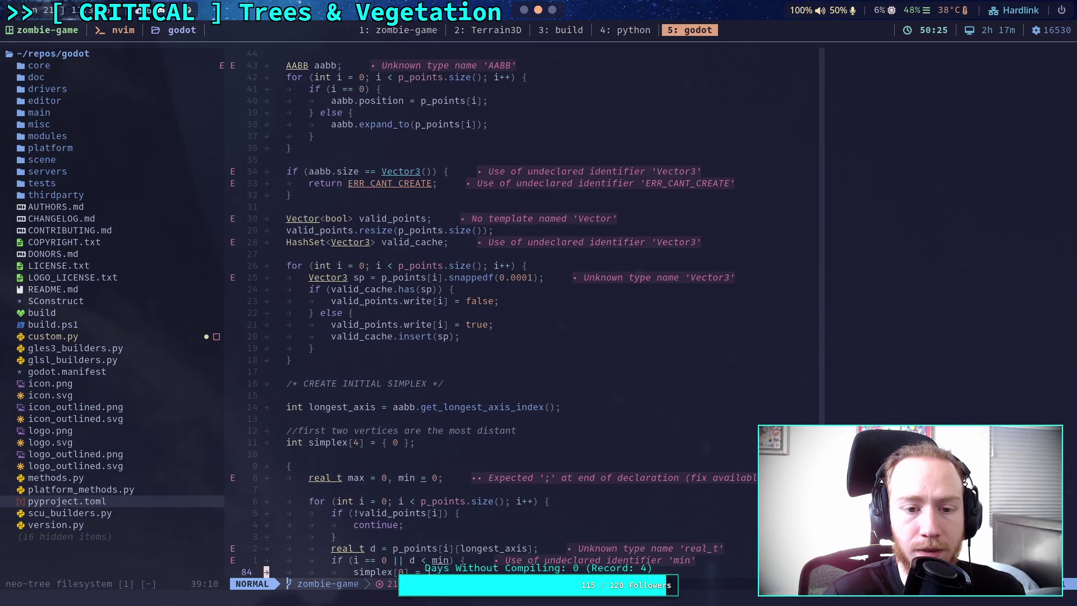
{"action": "key", "text": "j"}
{"action": "key", "text": "j"}
{"action": "key", "text": "j"}
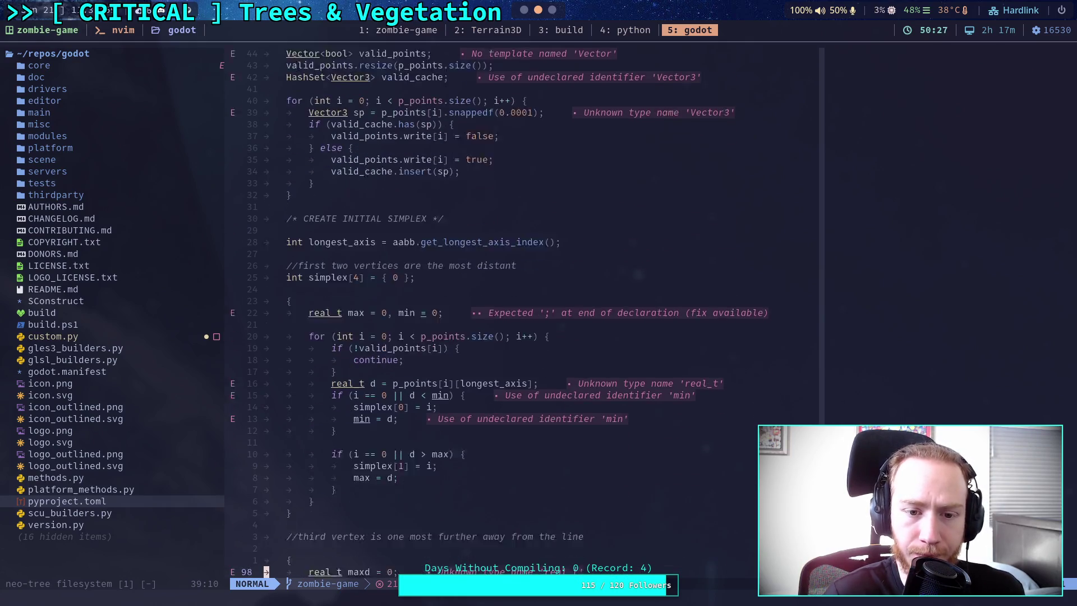
{"action": "key", "text": "k"}
{"action": "key", "text": "k"}
{"action": "key", "text": "k"}
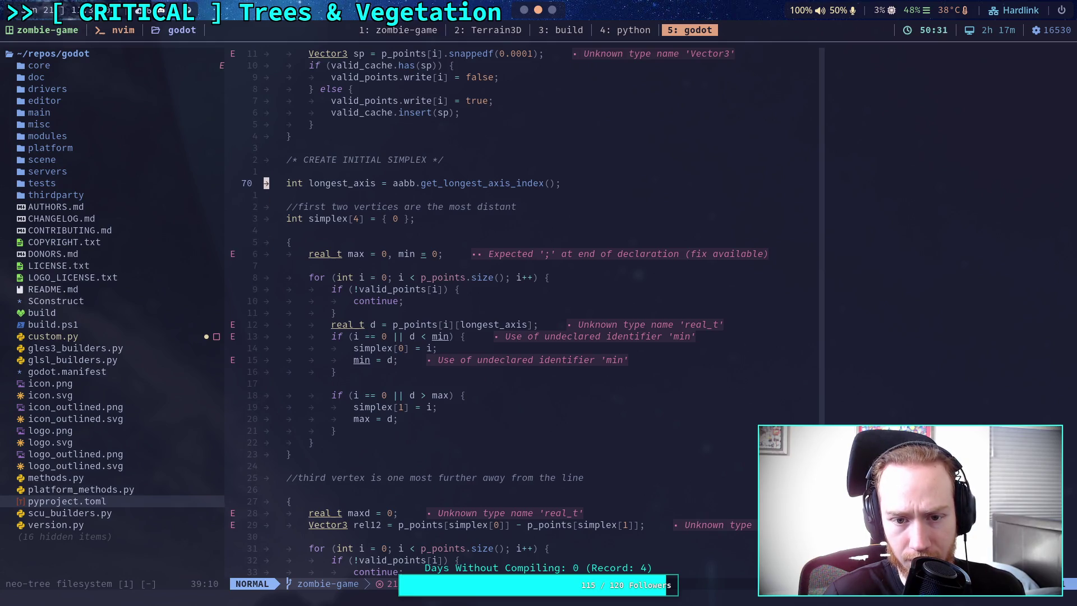
{"action": "key", "text": "j"}
{"action": "key", "text": "j"}
{"action": "key", "text": "j"}
{"action": "key", "text": "j"}
{"action": "key", "text": "j"}
{"action": "key", "text": "j"}
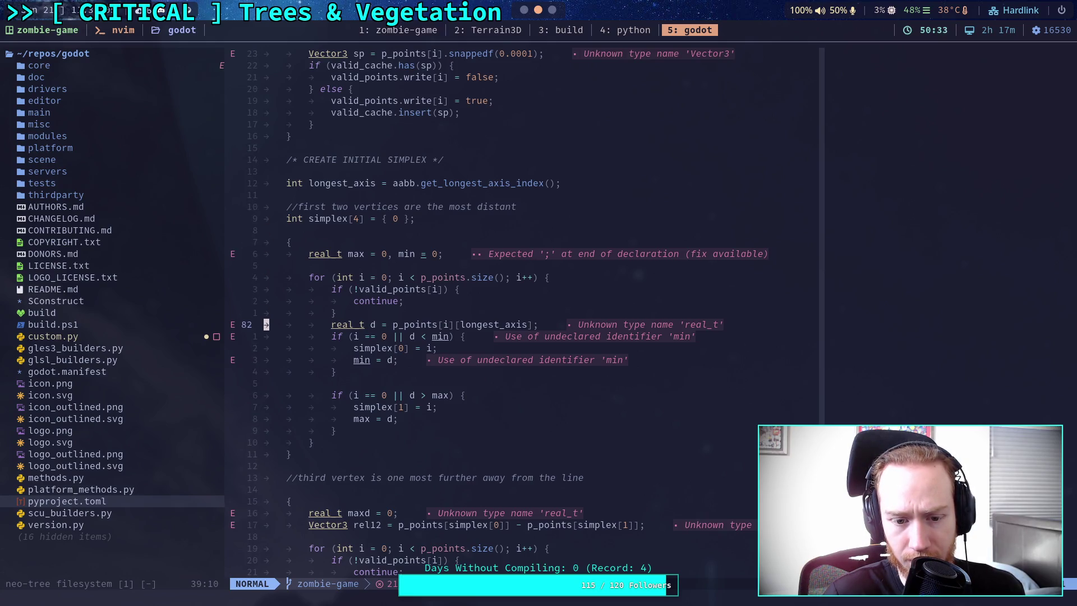
{"action": "key", "text": "k"}
{"action": "key", "text": "k"}
{"action": "key", "text": "k"}
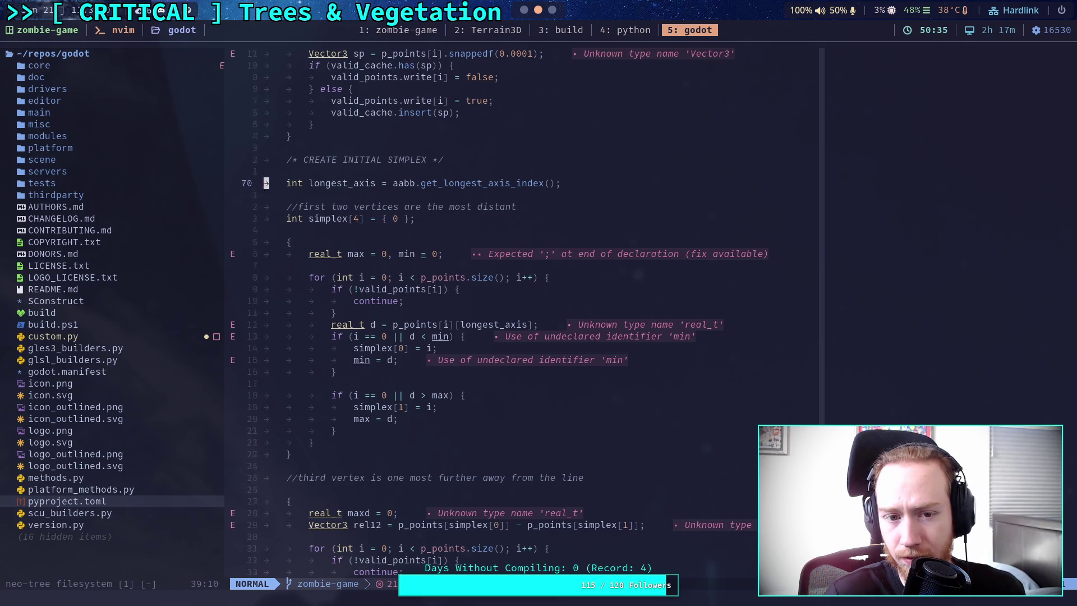
{"action": "key", "text": "j"}
{"action": "key", "text": "j"}
{"action": "key", "text": "j"}
{"action": "key", "text": "j"}
{"action": "key", "text": "j"}
{"action": "key", "text": "j"}
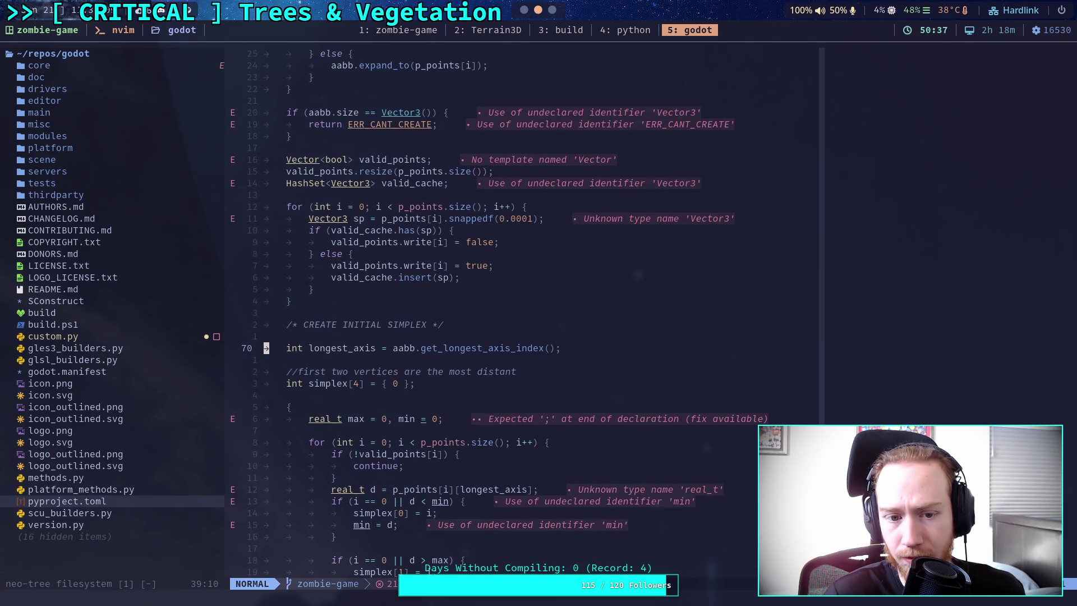
{"action": "key", "text": "j"}
{"action": "key", "text": "j"}
{"action": "key", "text": "j"}
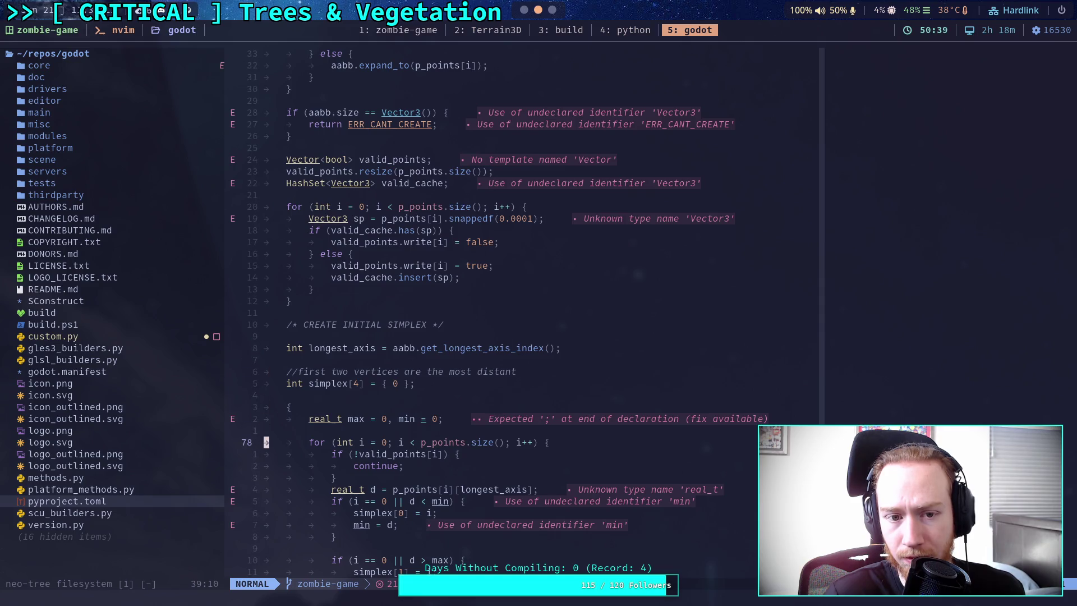
{"action": "key", "text": "j"}
{"action": "key", "text": "j"}
{"action": "key", "text": "j"}
{"action": "key", "text": "j"}
{"action": "key", "text": "j"}
{"action": "key", "text": "j"}
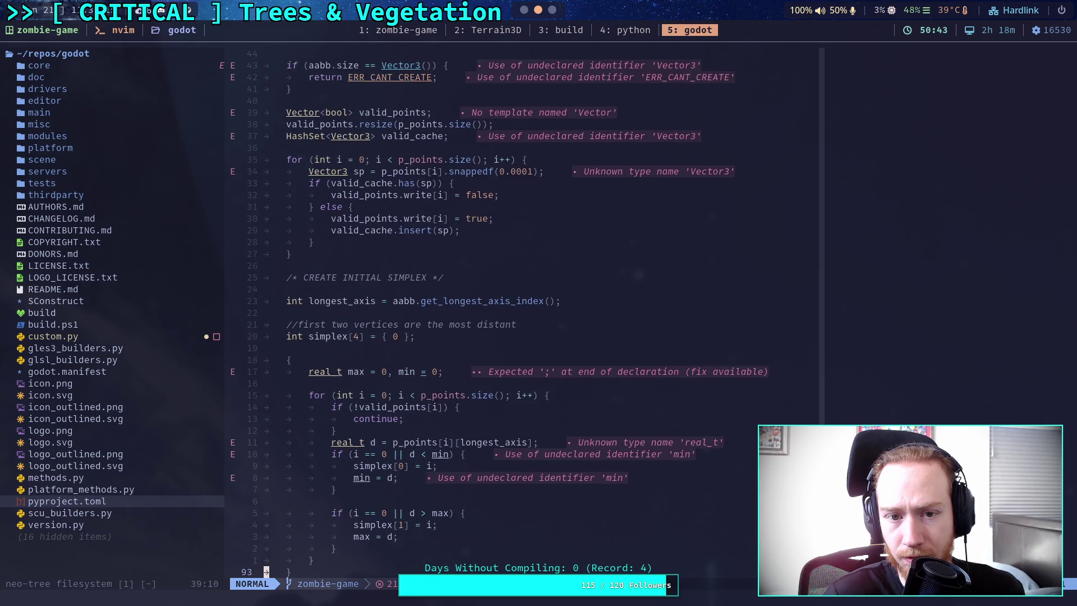
{"action": "key", "text": "j"}
{"action": "key", "text": "j"}
{"action": "key", "text": "j"}
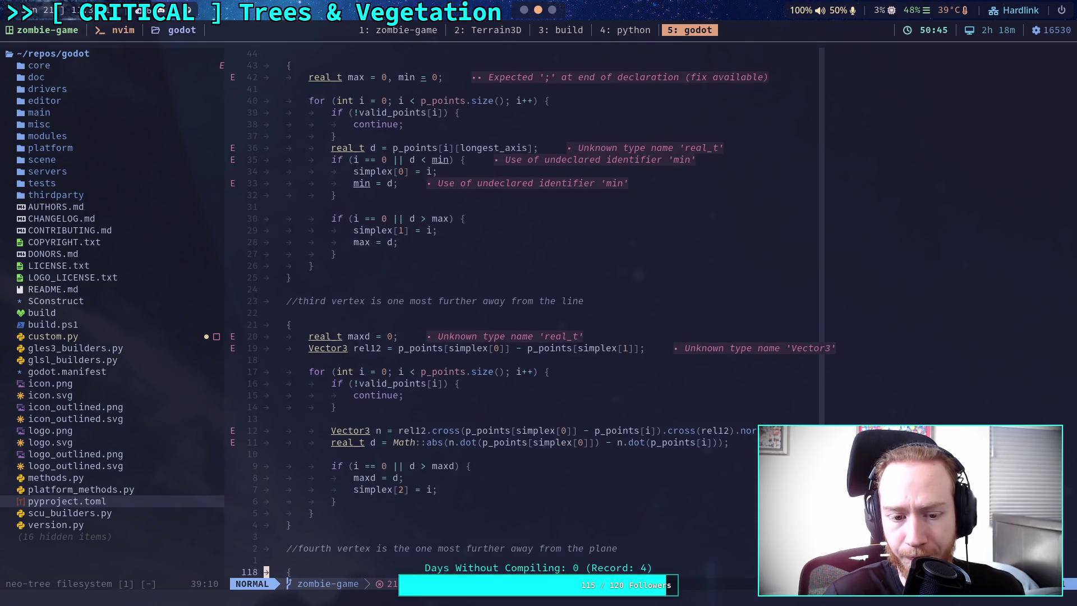
{"action": "key", "text": "j"}
{"action": "key", "text": "j"}
{"action": "key", "text": "j"}
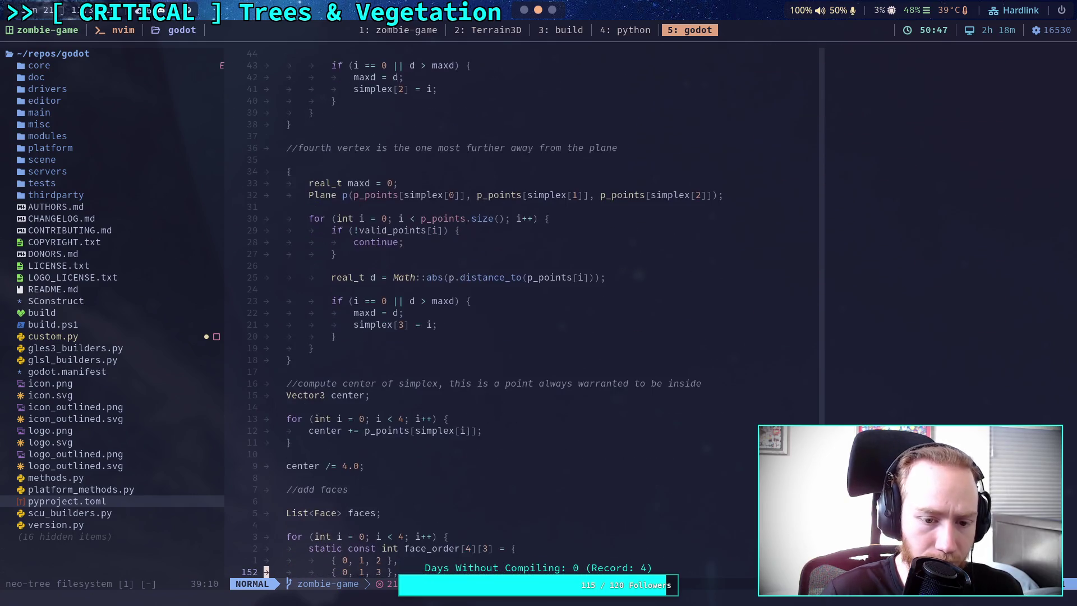
{"action": "key", "text": "j"}
{"action": "key", "text": "j"}
{"action": "key", "text": "j"}
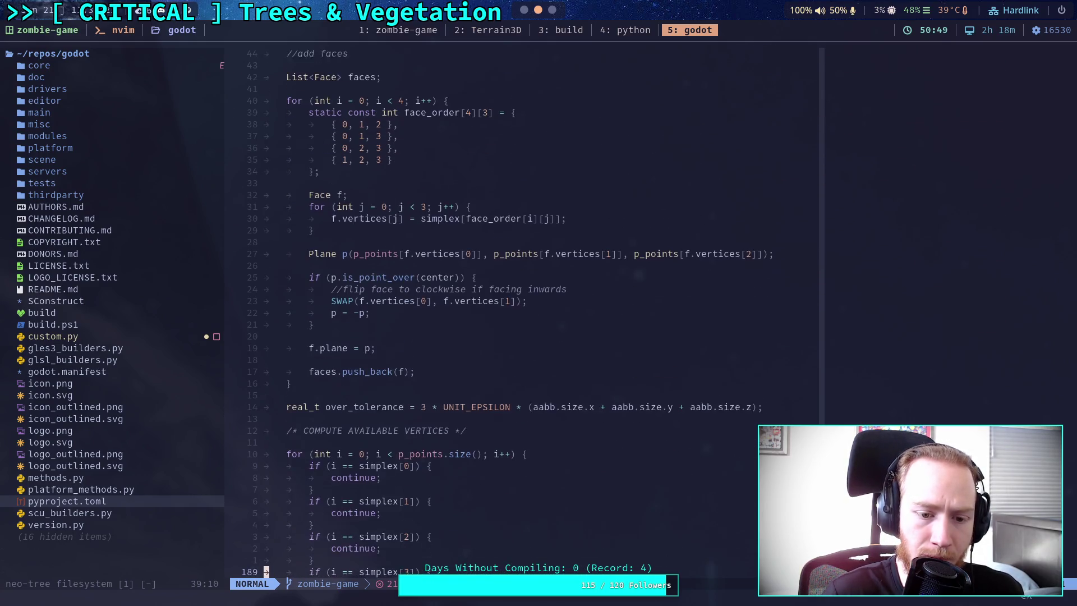
{"action": "key", "text": "j"}
{"action": "key", "text": "j"}
{"action": "key", "text": "j"}
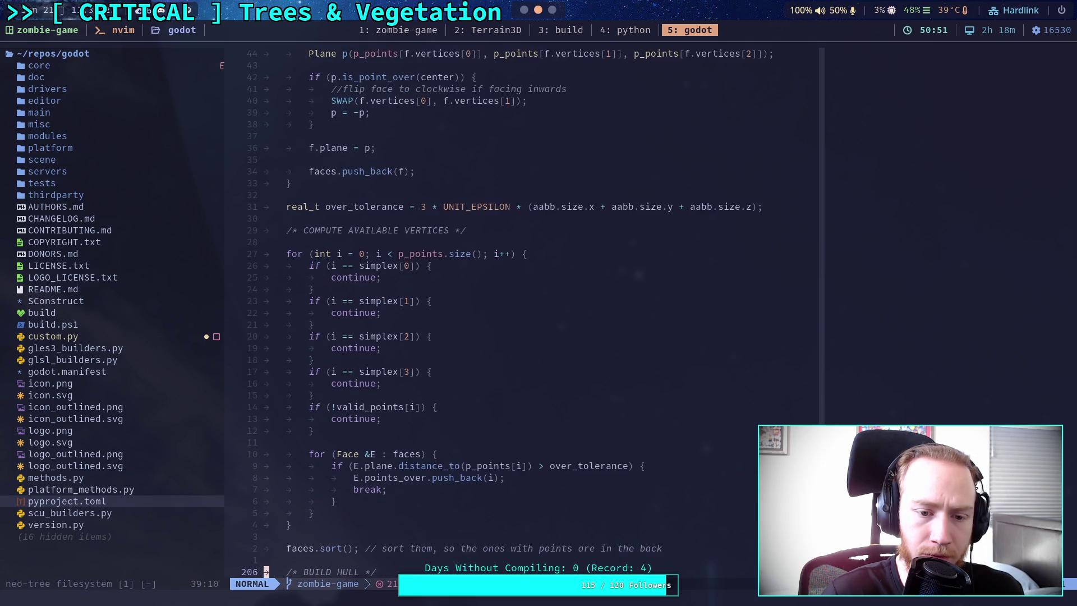
{"action": "key", "text": "j"}
{"action": "key", "text": "j"}
{"action": "key", "text": "j"}
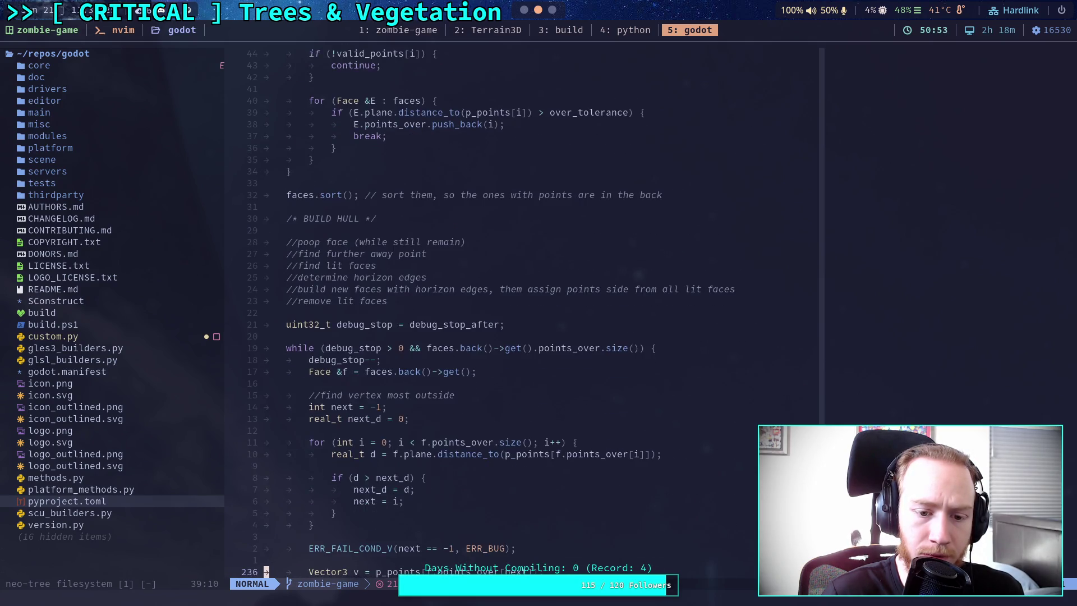
{"action": "key", "text": "j"}
{"action": "key", "text": "j"}
{"action": "key", "text": "j"}
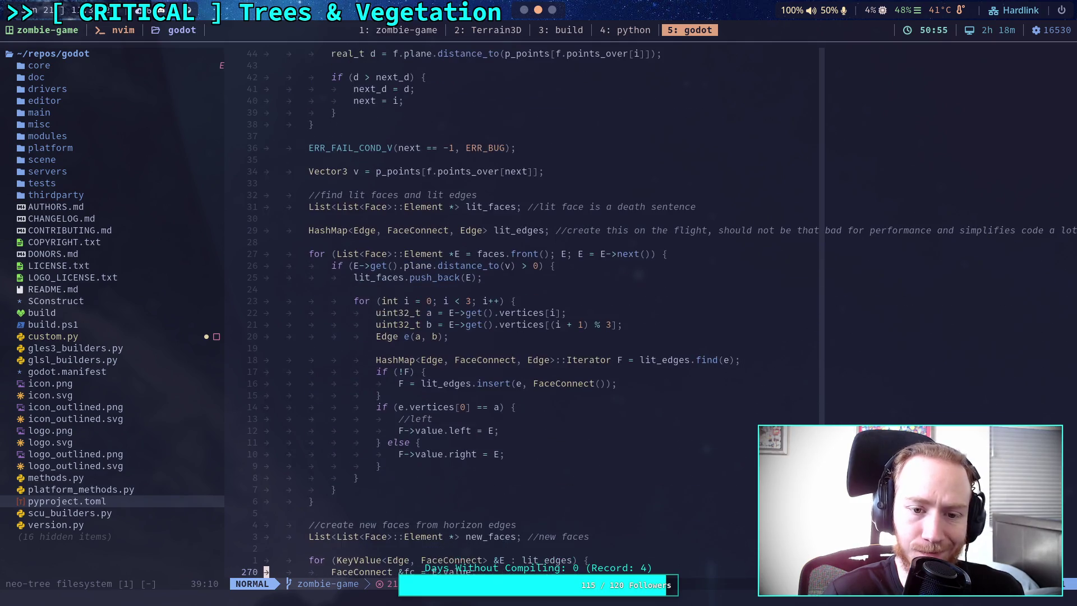
{"action": "key", "text": "j"}
{"action": "key", "text": "j"}
{"action": "key", "text": "j"}
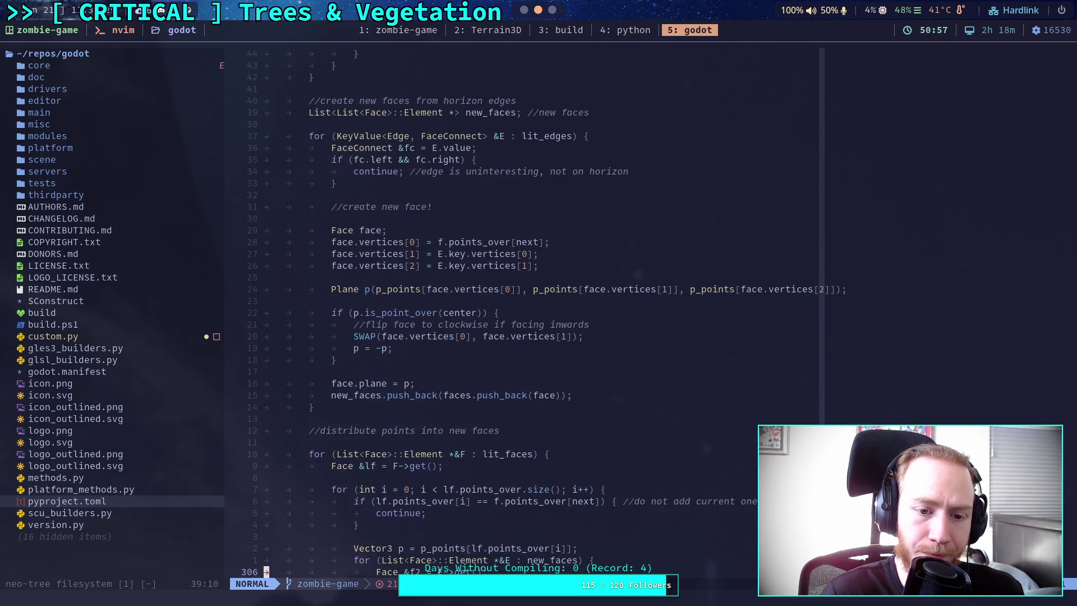
{"action": "key", "text": "j"}
{"action": "key", "text": "j"}
{"action": "key", "text": "j"}
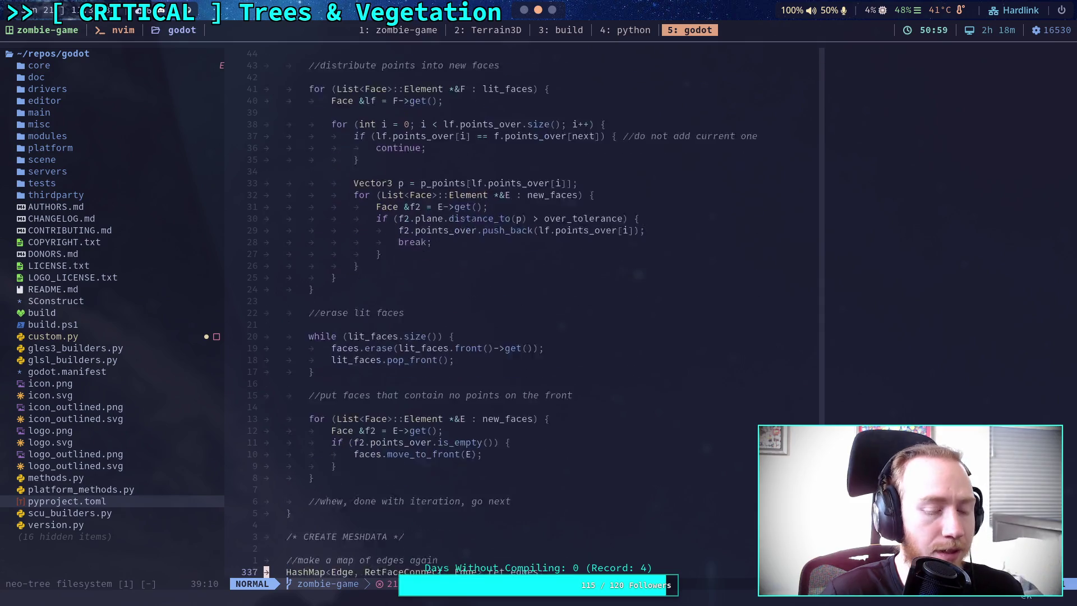
{"action": "key", "text": "j"}
{"action": "key", "text": "j"}
{"action": "key", "text": "j"}
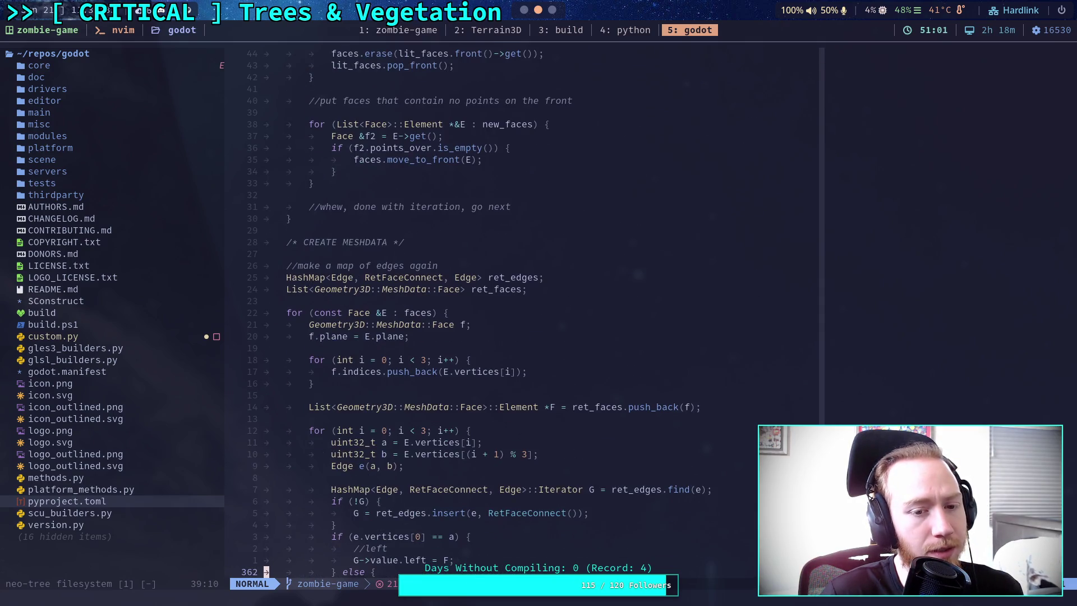
{"action": "key", "text": "j"}
{"action": "key", "text": "j"}
{"action": "key", "text": "j"}
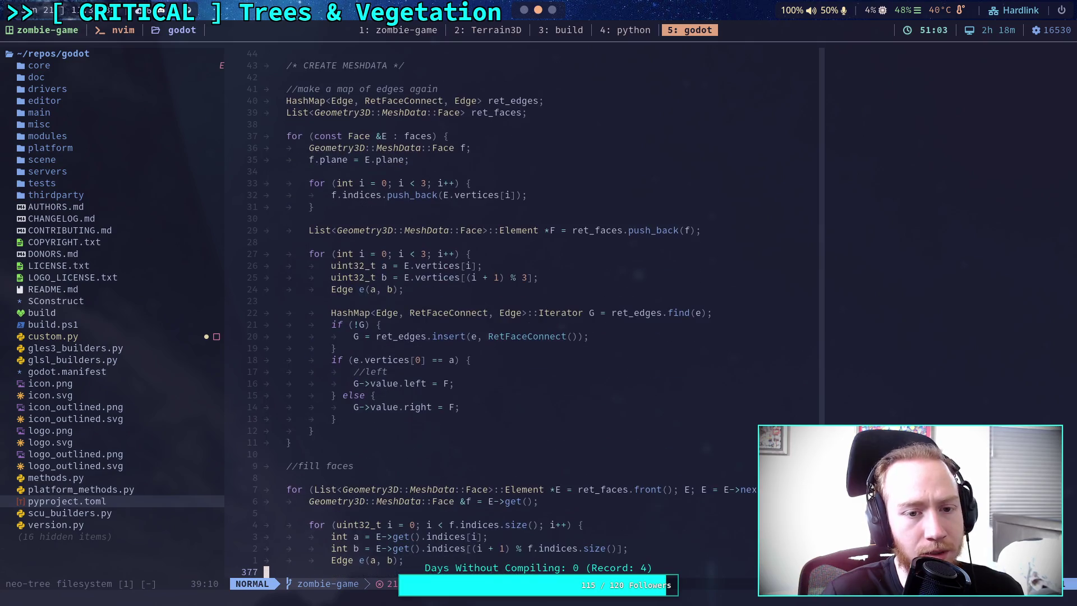
{"action": "key", "text": "j"}
{"action": "key", "text": "j"}
{"action": "key", "text": "j"}
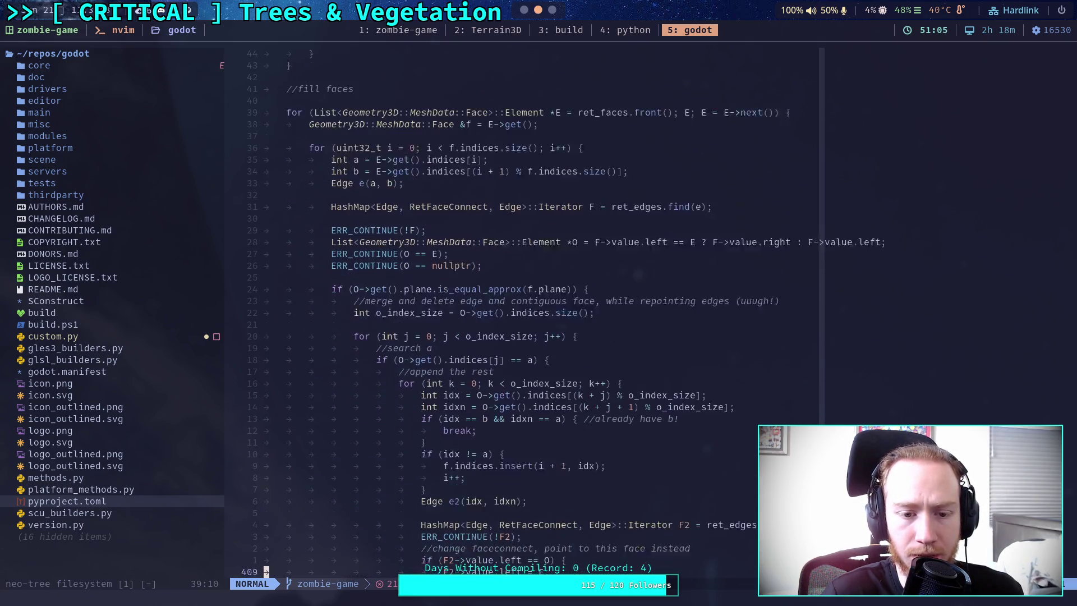
{"action": "key", "text": "j"}
{"action": "key", "text": "j"}
{"action": "key", "text": "j"}
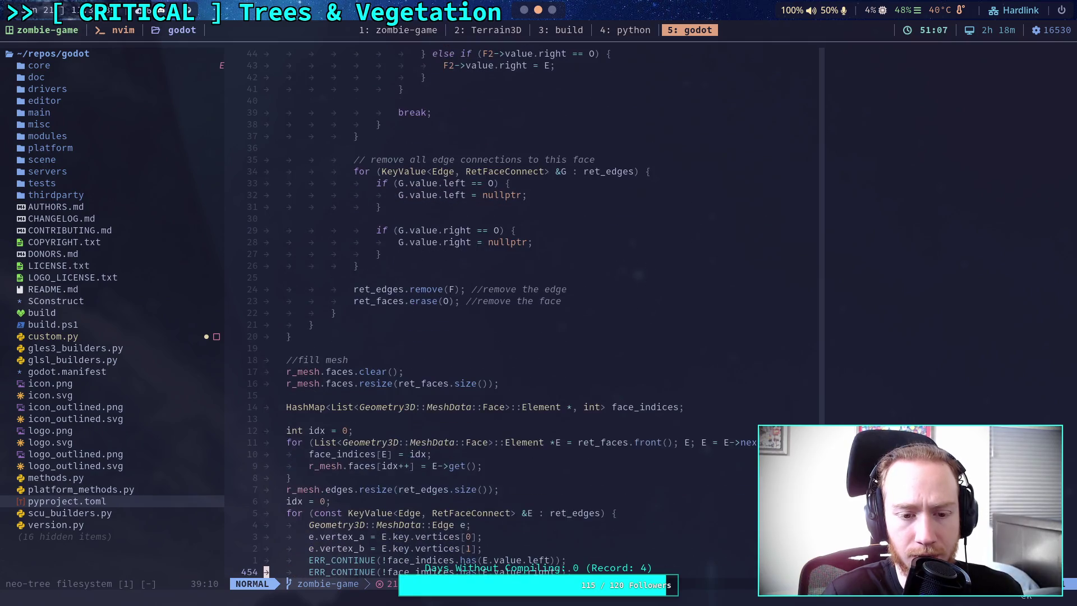
{"action": "key", "text": "j"}
{"action": "key", "text": "j"}
{"action": "key", "text": "j"}
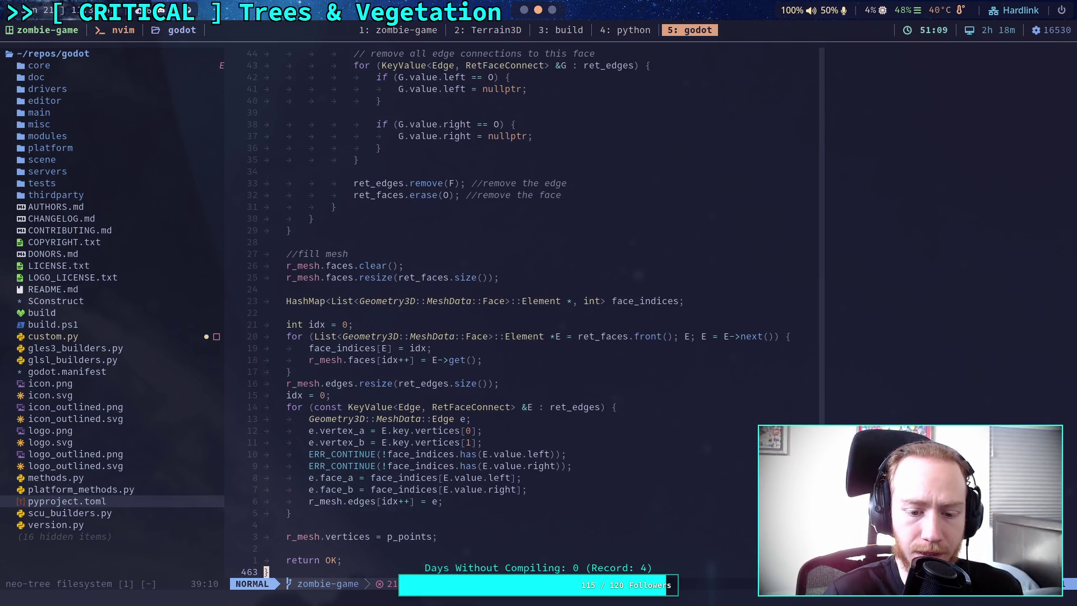
{"action": "scroll", "coordinate": [522, 309], "scroll_direction": "up", "scroll_amount": 20}
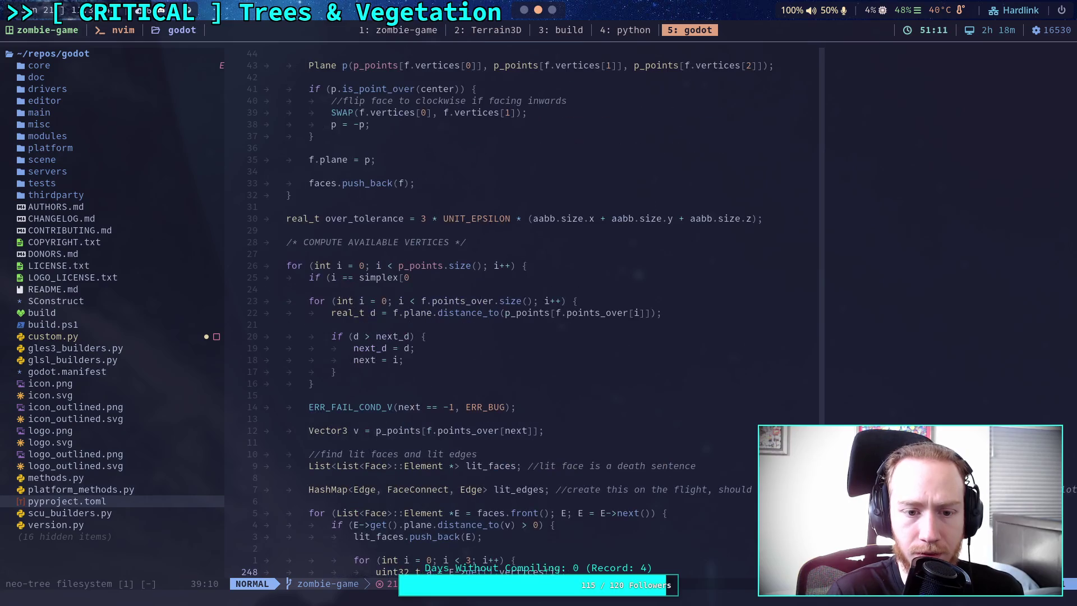
{"action": "scroll", "coordinate": [522, 309], "scroll_direction": "up", "scroll_amount": 20}
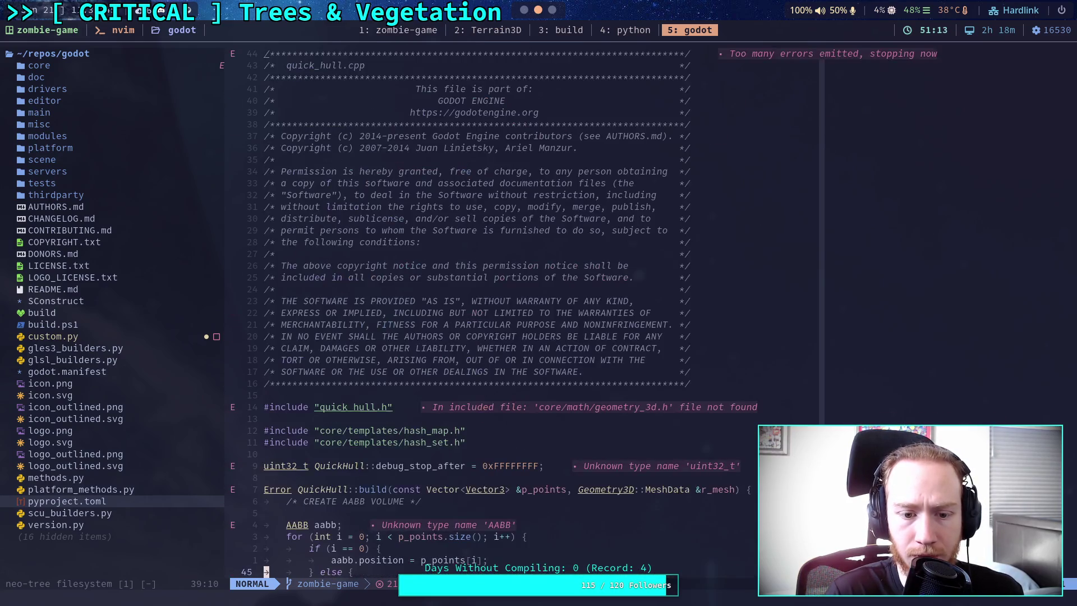
{"action": "key", "text": "j"}
{"action": "key", "text": "j"}
{"action": "key", "text": "j"}
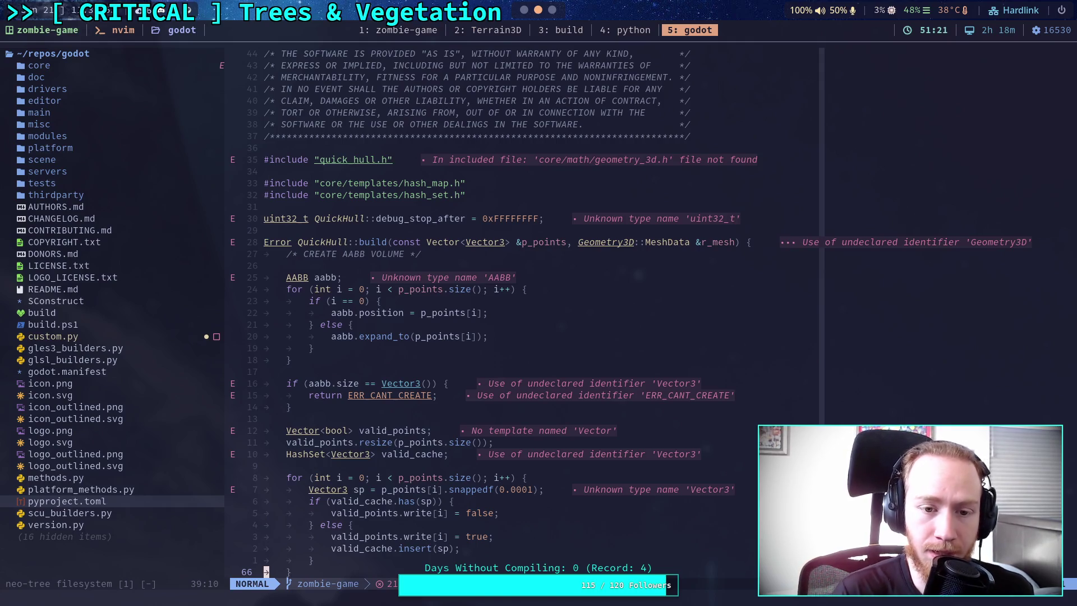
{"action": "scroll", "coordinate": [521, 308], "scroll_direction": "down", "scroll_amount": 20}
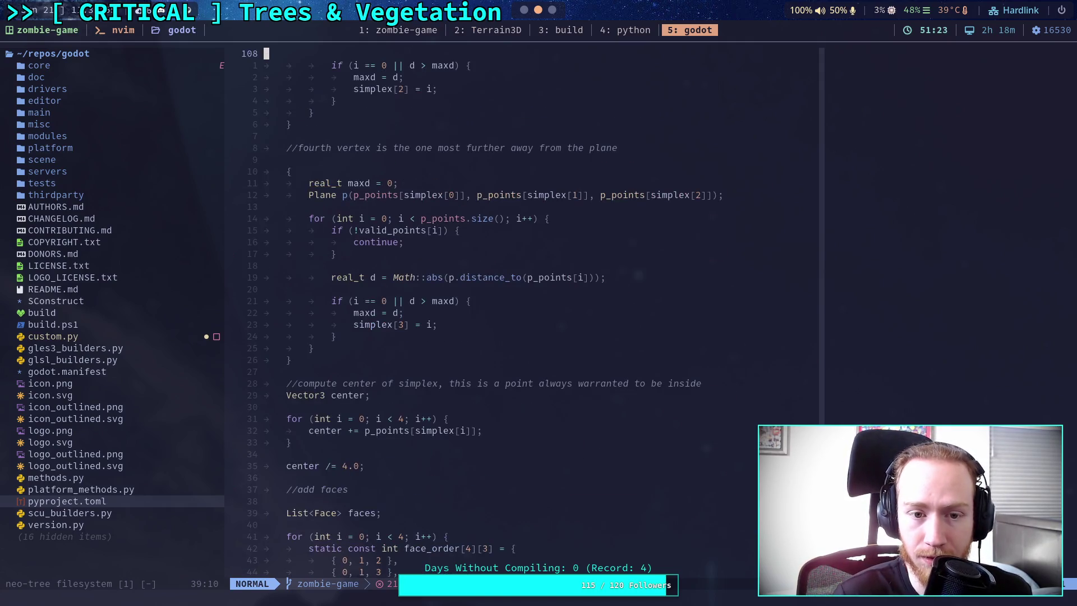
{"action": "scroll", "coordinate": [522, 309], "scroll_direction": "down", "scroll_amount": 20}
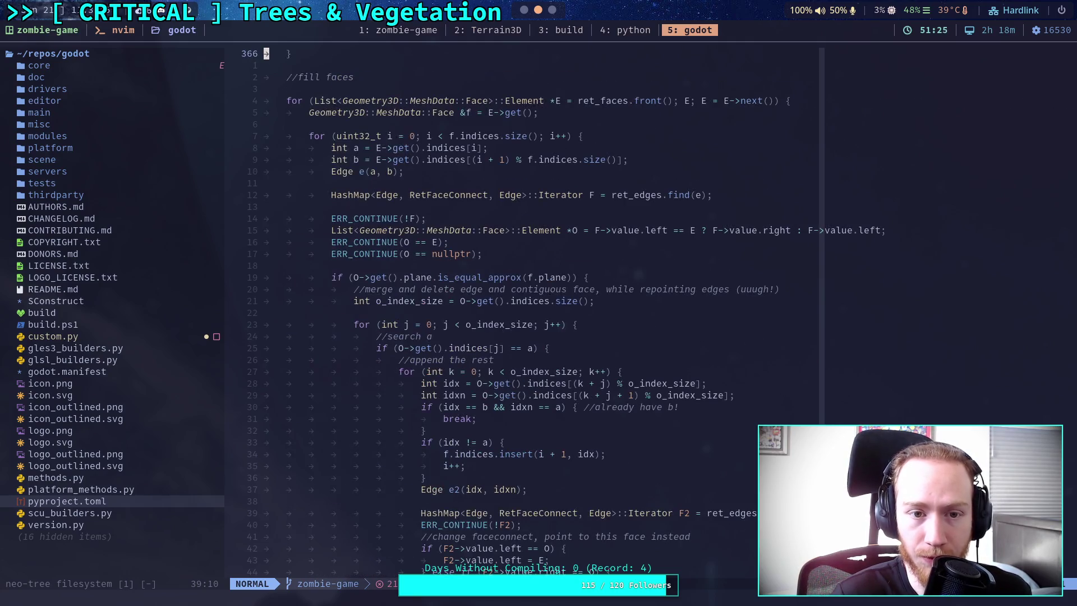
{"action": "scroll", "coordinate": [522, 308], "scroll_direction": "up", "scroll_amount": 14}
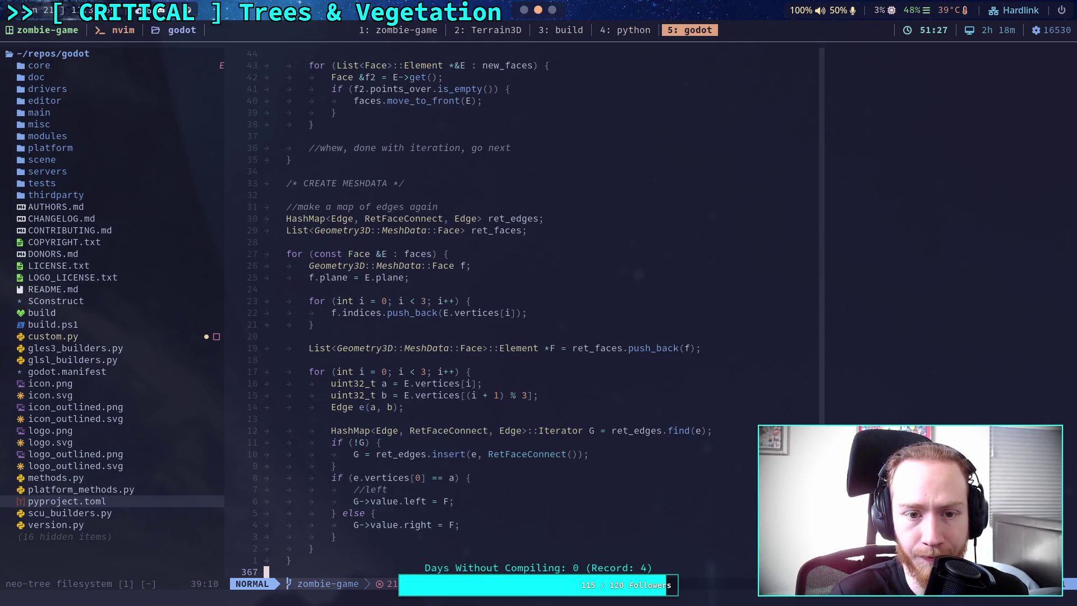
{"action": "left_click_drag", "start_coordinate": [315, 149], "coordinate": [538, 149]}
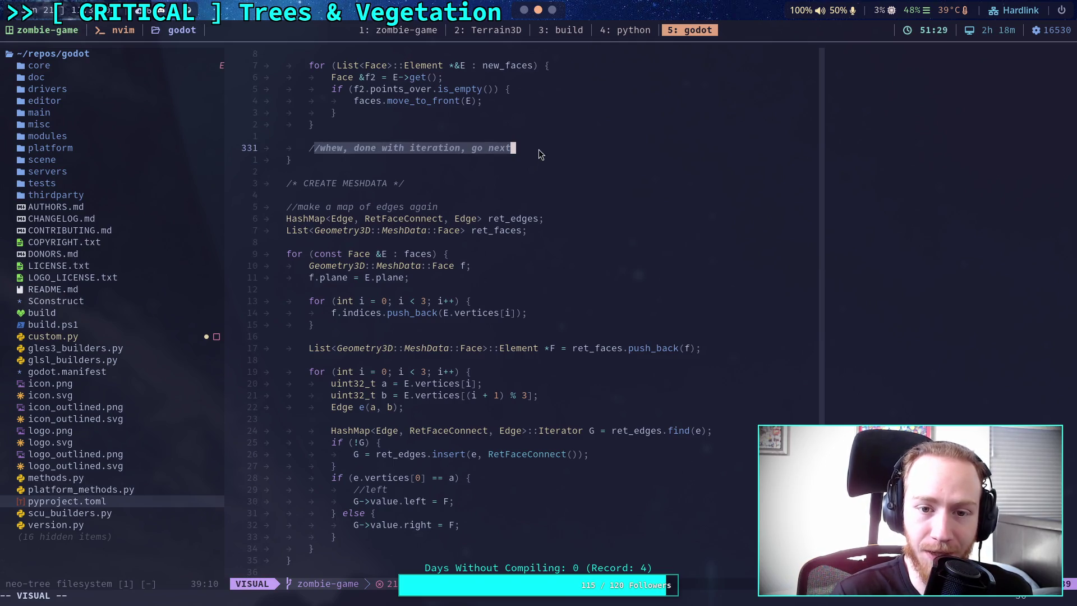
{"action": "left_click", "coordinate": [530, 200]}
{"action": "scroll", "coordinate": [529, 200], "scroll_direction": "down", "scroll_amount": 20}
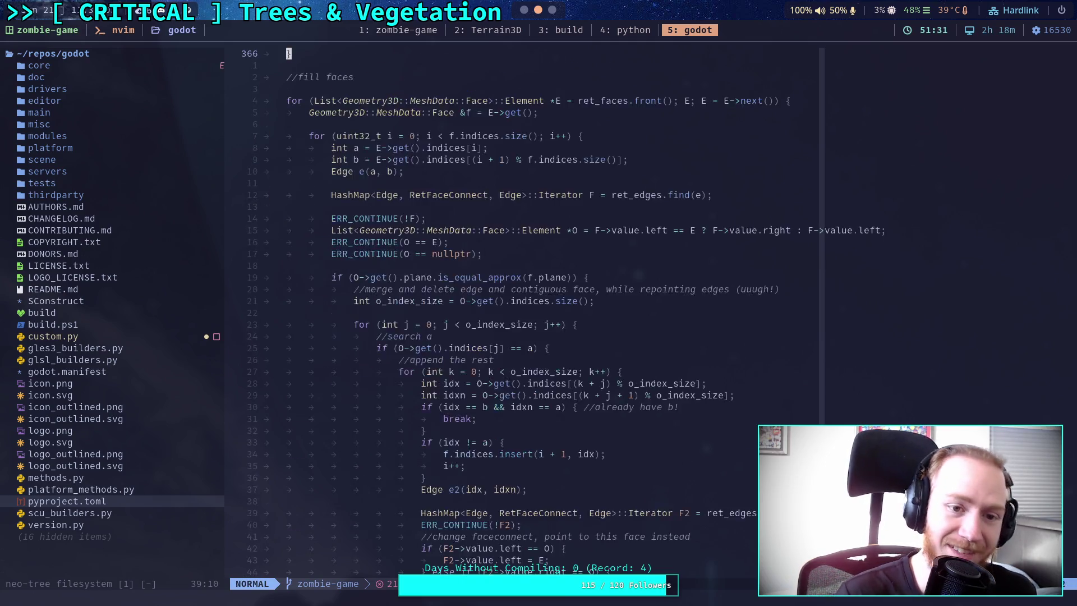
{"action": "scroll", "coordinate": [521, 309], "scroll_direction": "up", "scroll_amount": 7}
{"action": "scroll", "coordinate": [521, 308], "scroll_direction": "down", "scroll_amount": 7}
{"action": "scroll", "coordinate": [522, 309], "scroll_direction": "up", "scroll_amount": 7}
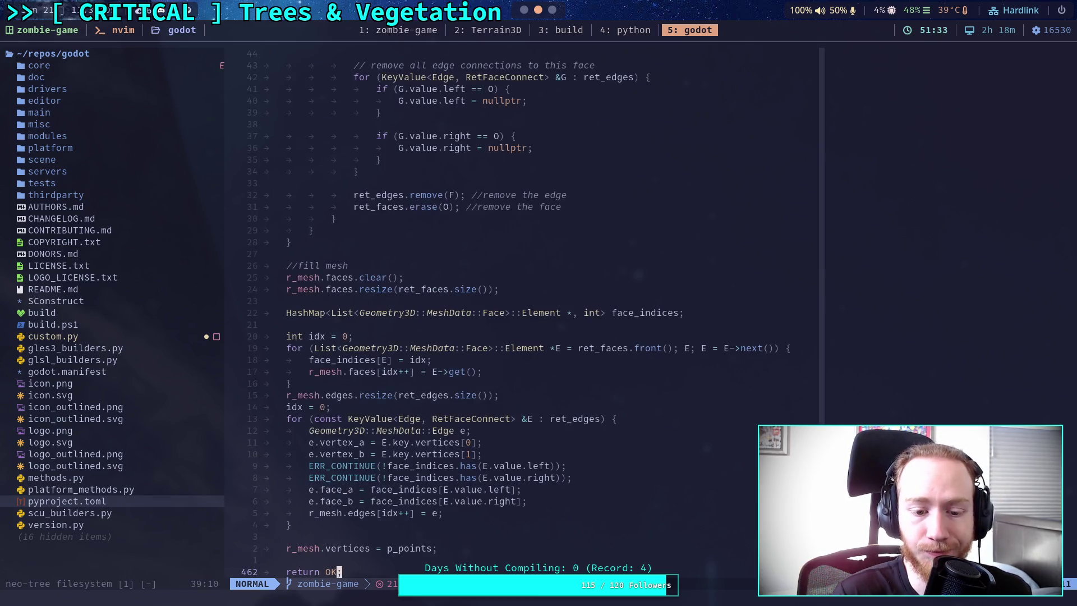
{"action": "scroll", "coordinate": [521, 308], "scroll_direction": "up", "scroll_amount": 20}
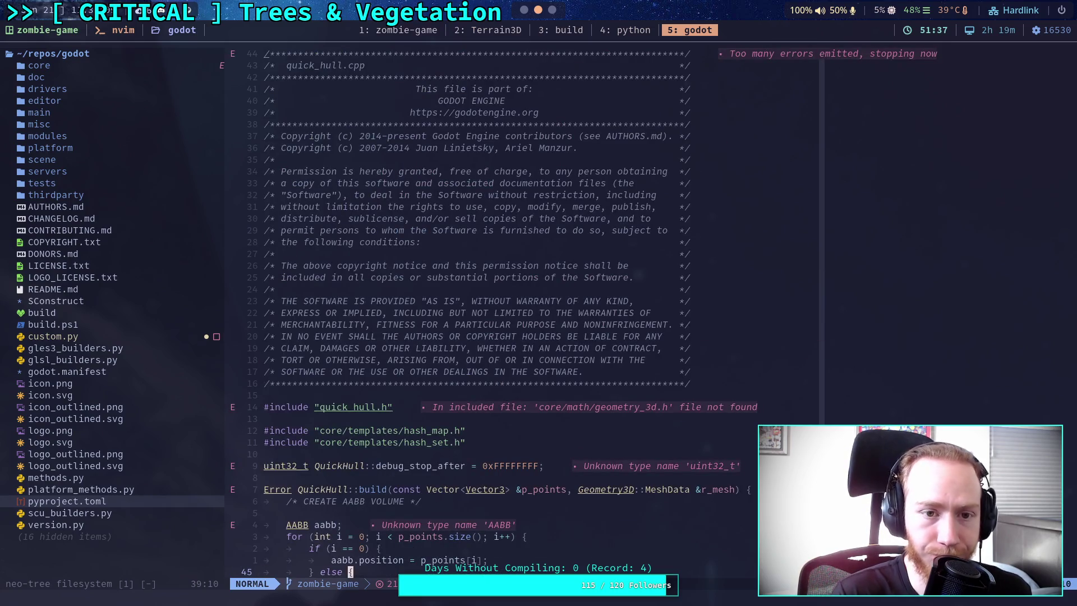
Live-grep AABB and open core/math/delaunay_3d.h at line 208, the AABB rect declaration.
{"action": "key", "text": "space"}
{"action": "type", "text": "fgAAB"}
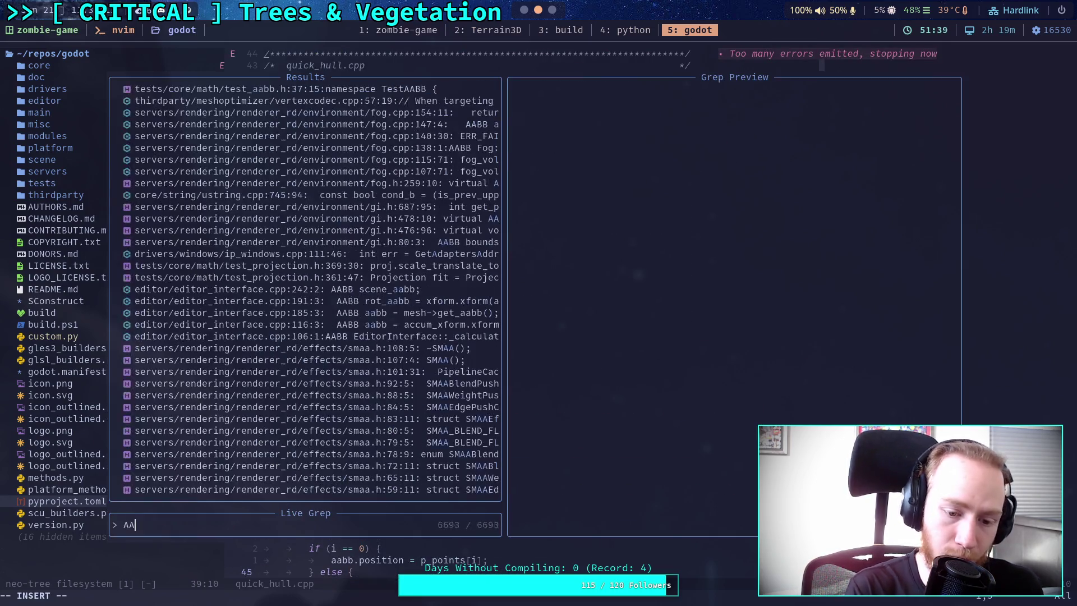
{"action": "type", "text": "BB"}
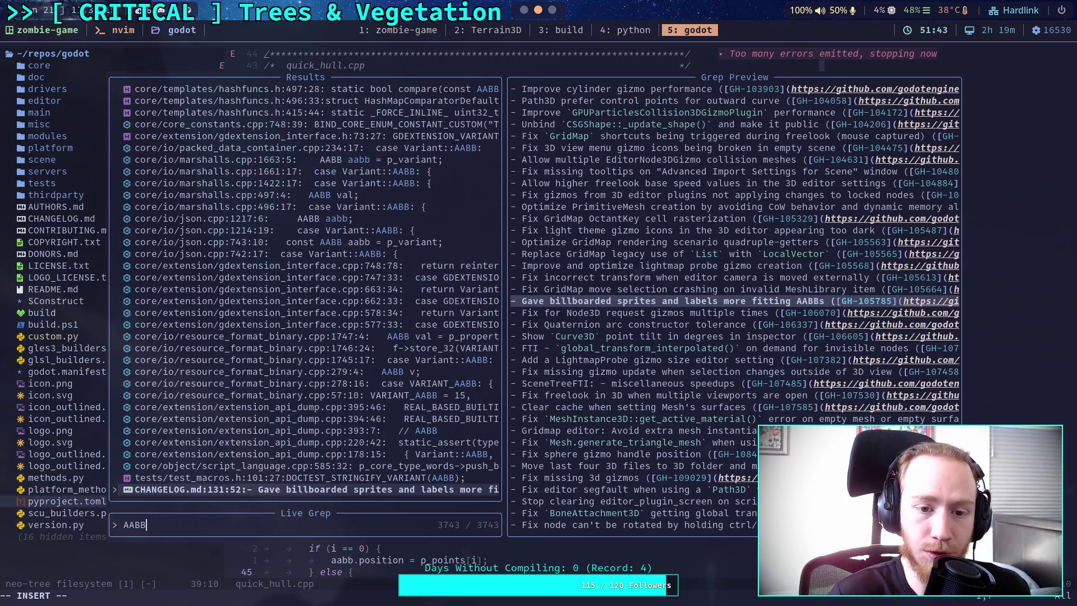
{"action": "key", "text": "Up"}
{"action": "key", "text": "Up"}
{"action": "key", "text": "Up"}
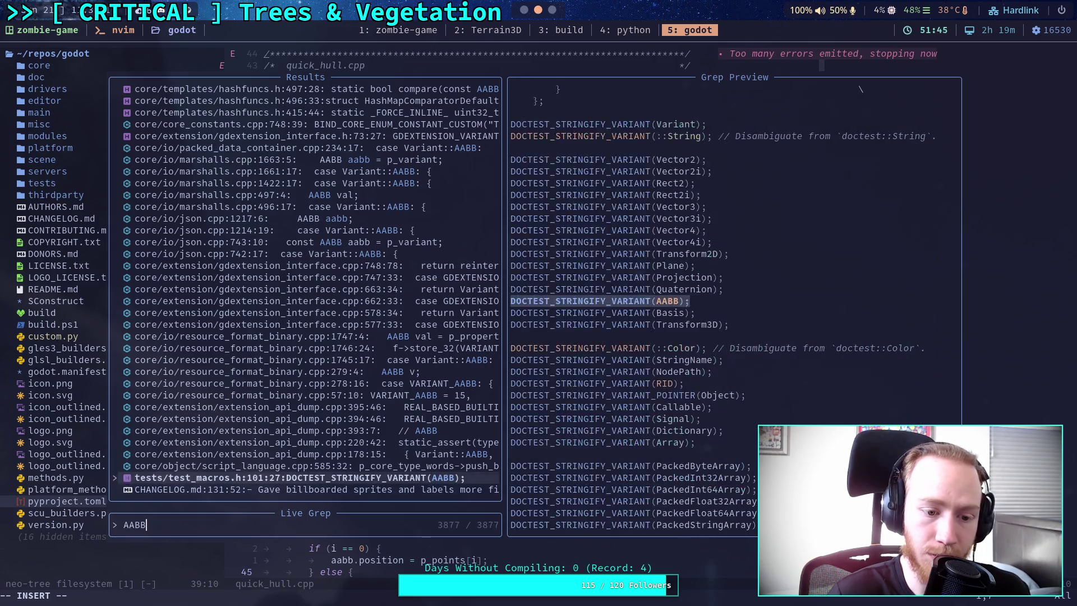
{"action": "key", "text": "Up"}
{"action": "key", "text": "Up"}
{"action": "key", "text": "Up"}
{"action": "key", "text": "Down"}
{"action": "key", "text": "Down"}
{"action": "key", "text": "Down"}
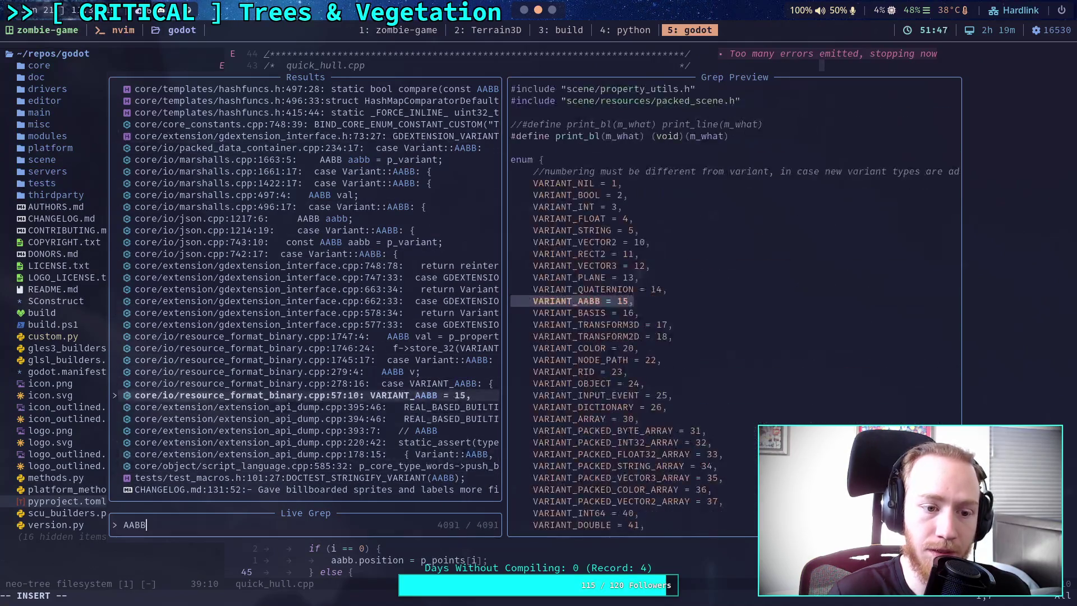
{"action": "key", "text": "Down"}
{"action": "key", "text": "Down"}
{"action": "key", "text": "Down"}
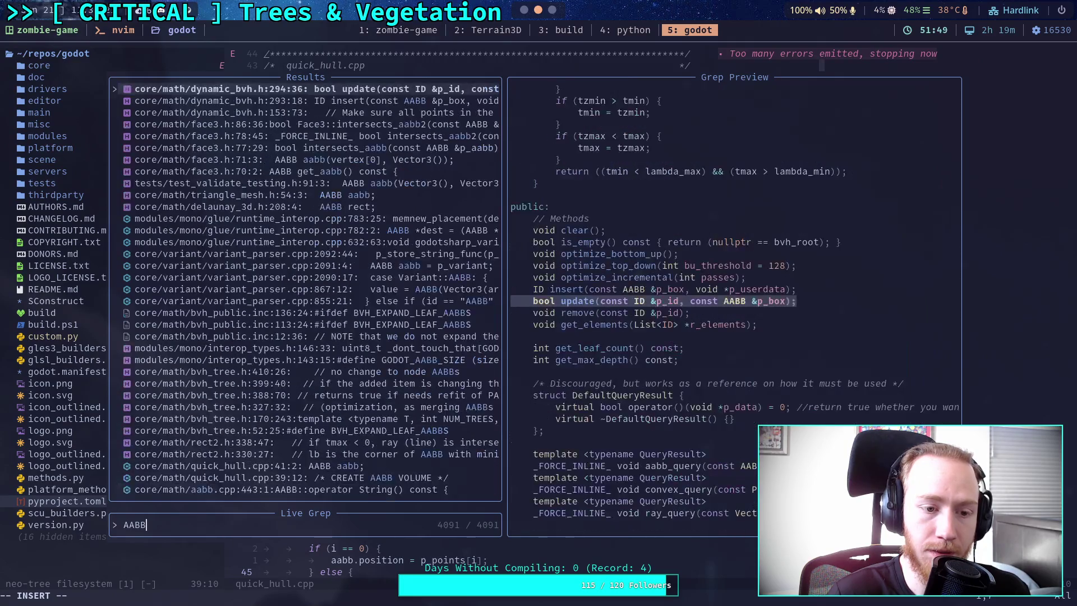
{"action": "key", "text": "Down"}
{"action": "key", "text": "Down"}
{"action": "key", "text": "Down"}
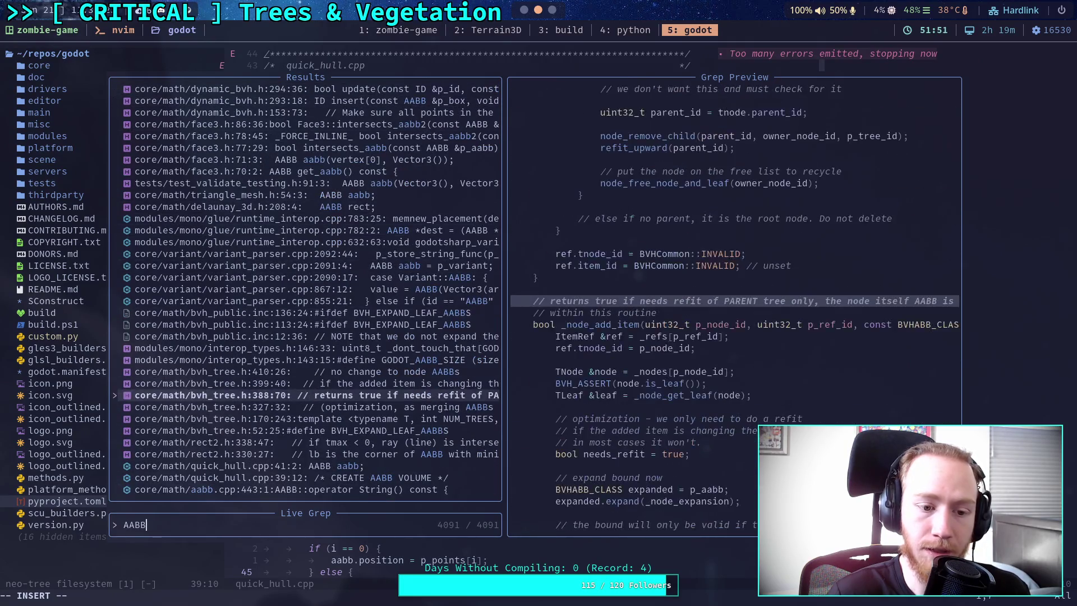
{"action": "key", "text": "Up"}
{"action": "key", "text": "Up"}
{"action": "key", "text": "Up"}
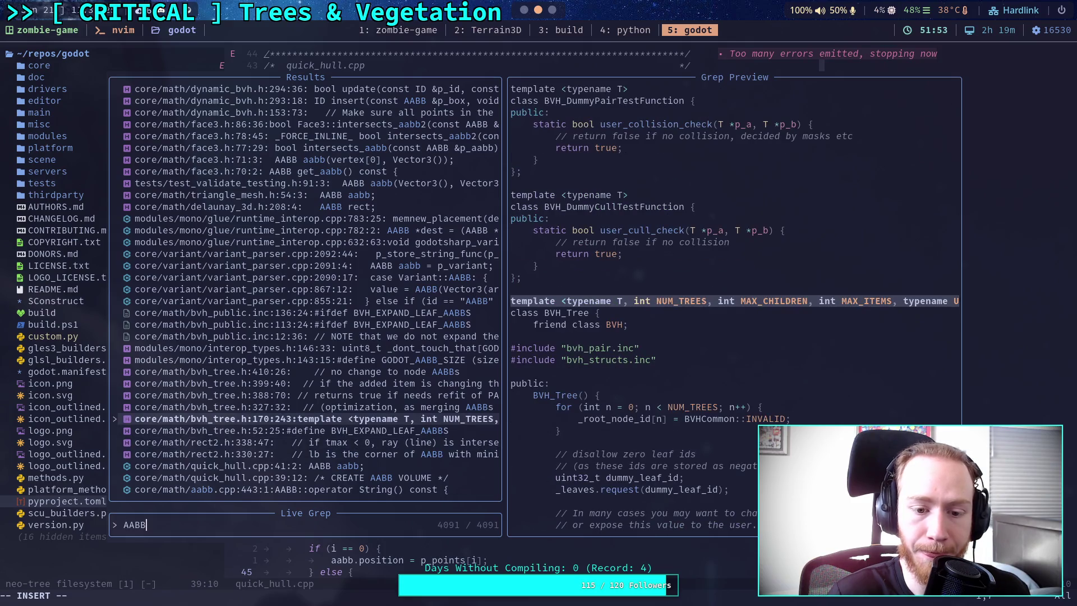
{"action": "key", "text": "Down"}
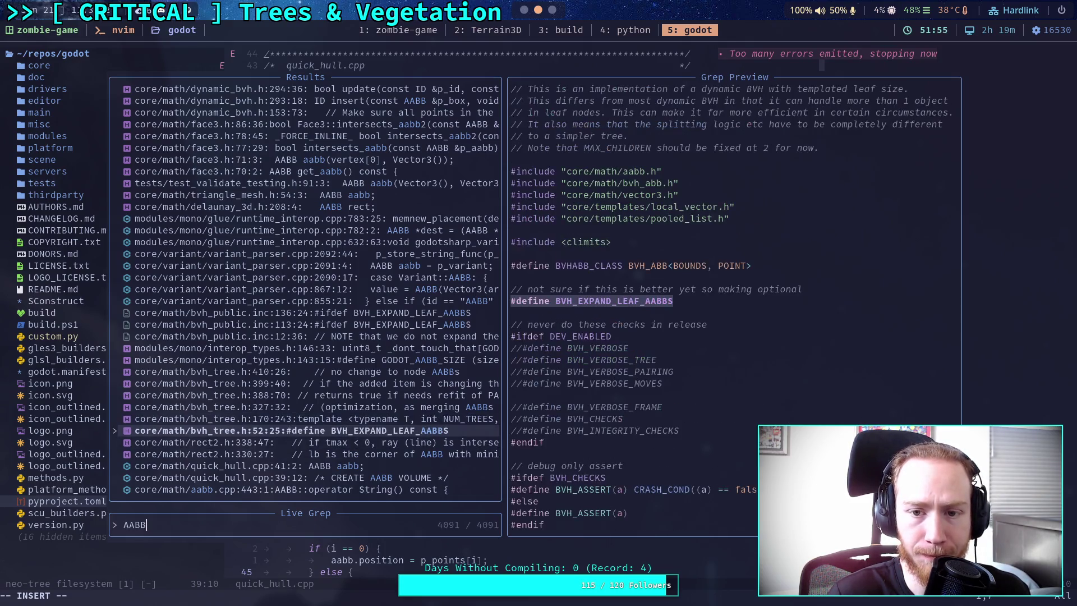
{"action": "key", "text": "Up"}
{"action": "key", "text": "Up"}
{"action": "key", "text": "Up"}
{"action": "key", "text": "Up"}
{"action": "key", "text": "Up"}
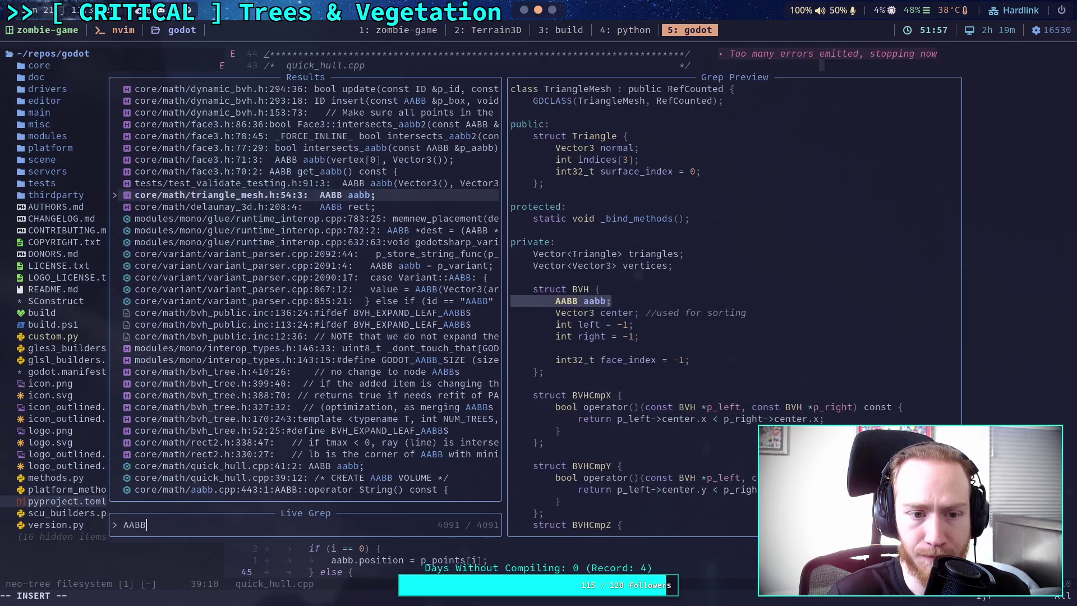
{"action": "key", "text": "Down"}
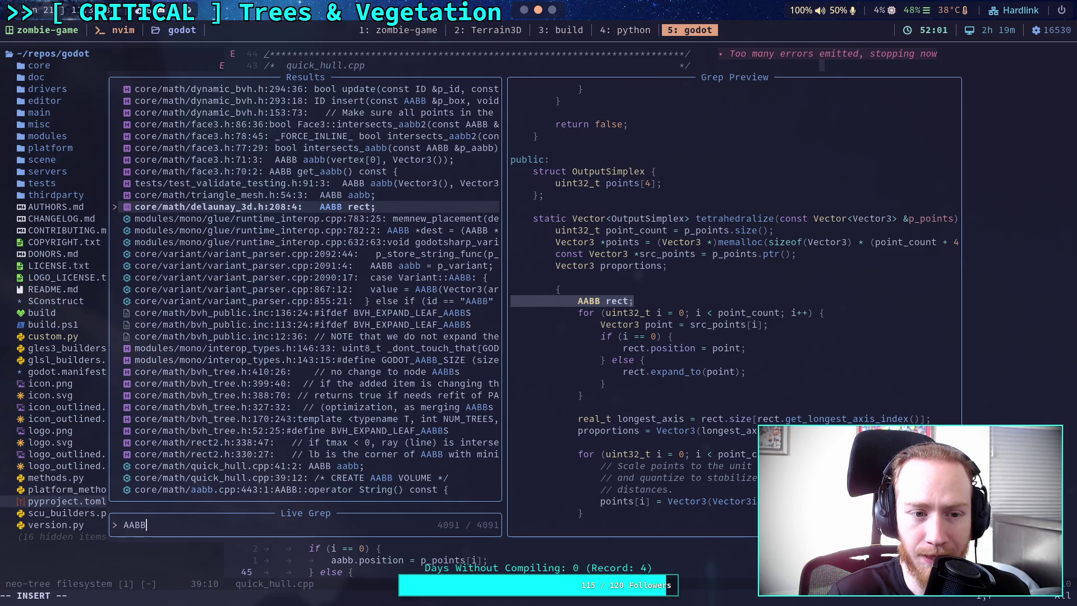
{"action": "key", "text": "Return"}
Step down delaunay_3d.h from the Triangle struct and TriangleHasher to tetrahedralize's grid setup.
{"action": "key", "text": "k"}
{"action": "key", "text": "k"}
{"action": "key", "text": "k"}
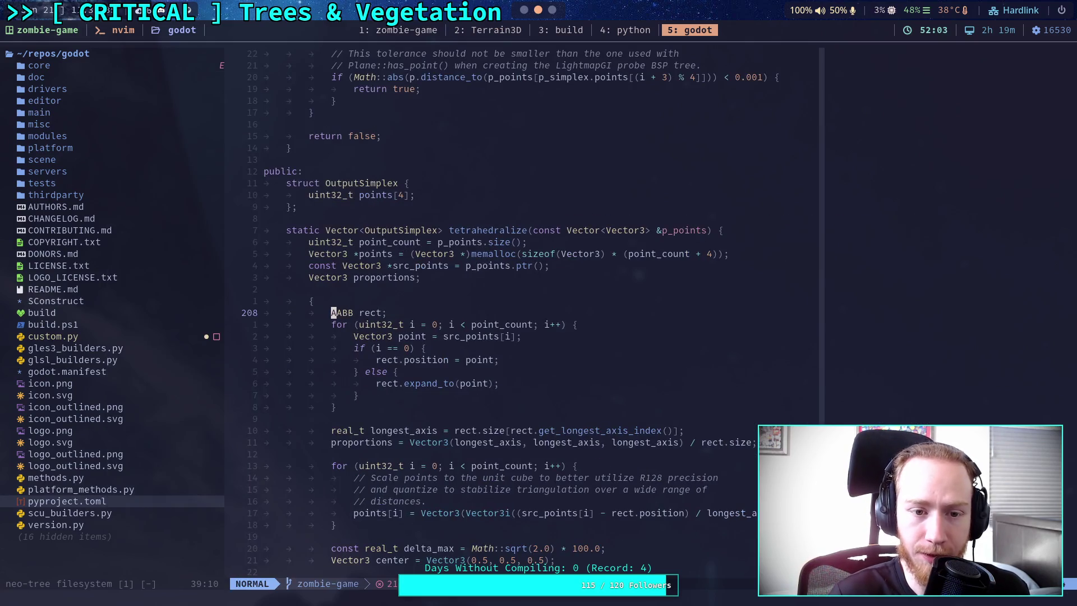
{"action": "scroll", "coordinate": [521, 314], "scroll_direction": "up", "scroll_amount": 20}
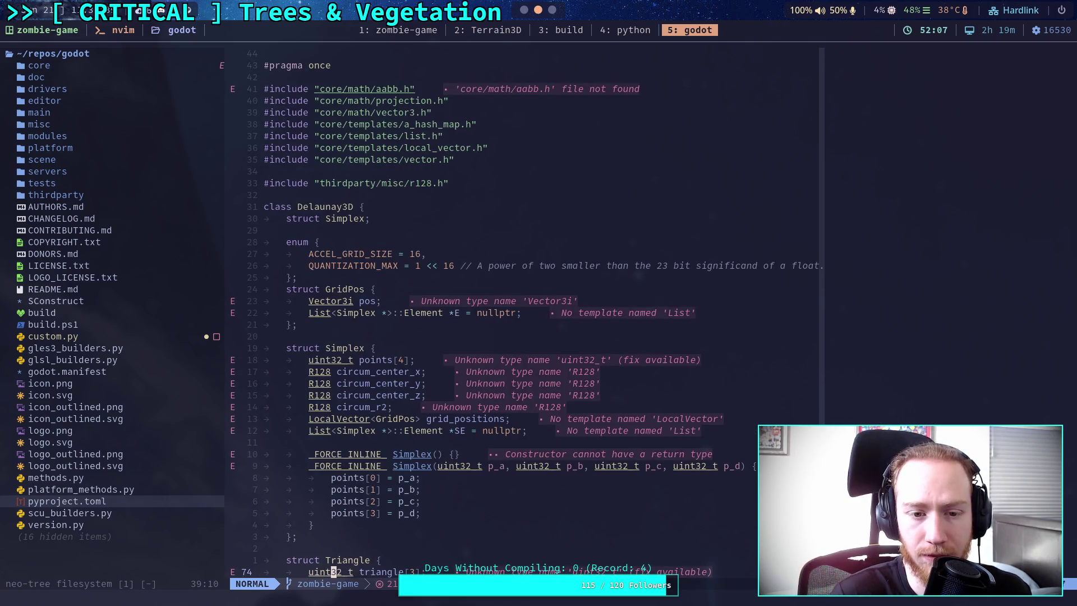
{"action": "key", "text": "j"}
{"action": "key", "text": "j"}
{"action": "key", "text": "j"}
{"action": "key", "text": "j"}
{"action": "key", "text": "j"}
{"action": "key", "text": "j"}
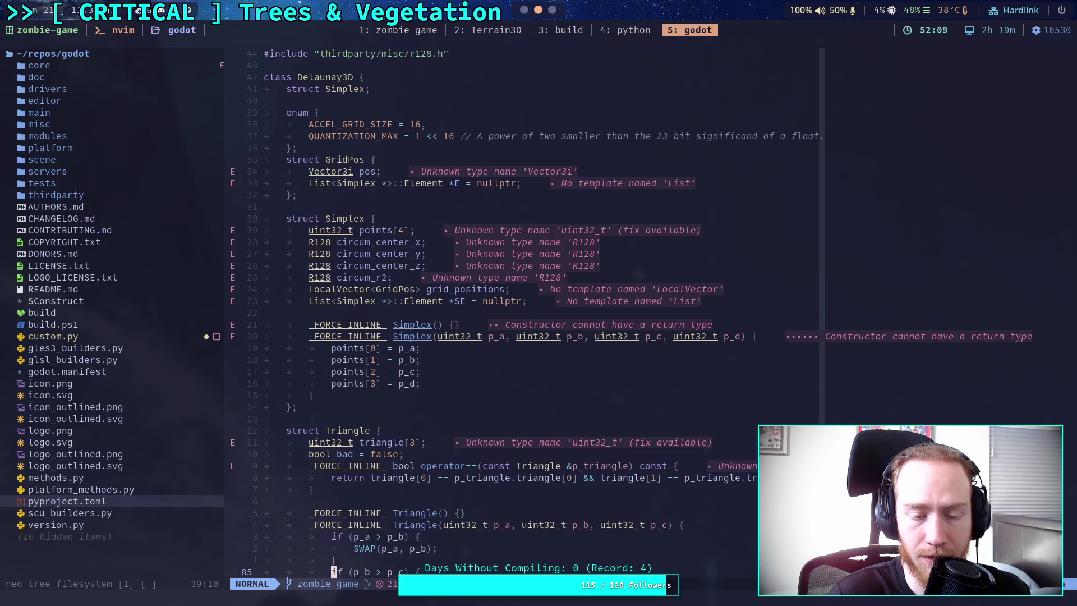
{"action": "key", "text": "1"}
{"action": "key", "text": "6"}
{"action": "key", "text": "k"}
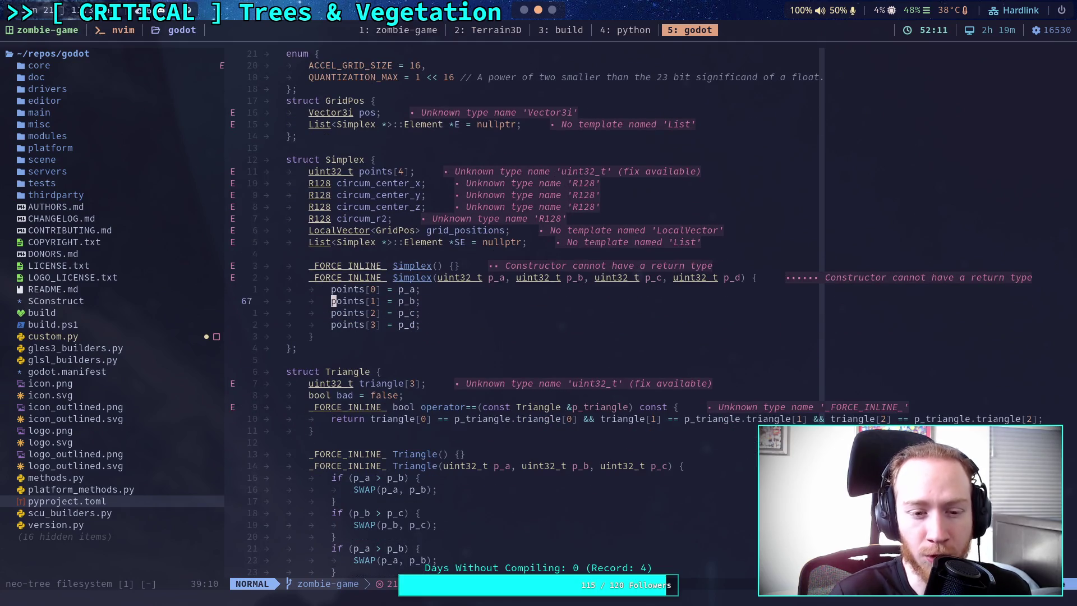
{"action": "key", "text": "k"}
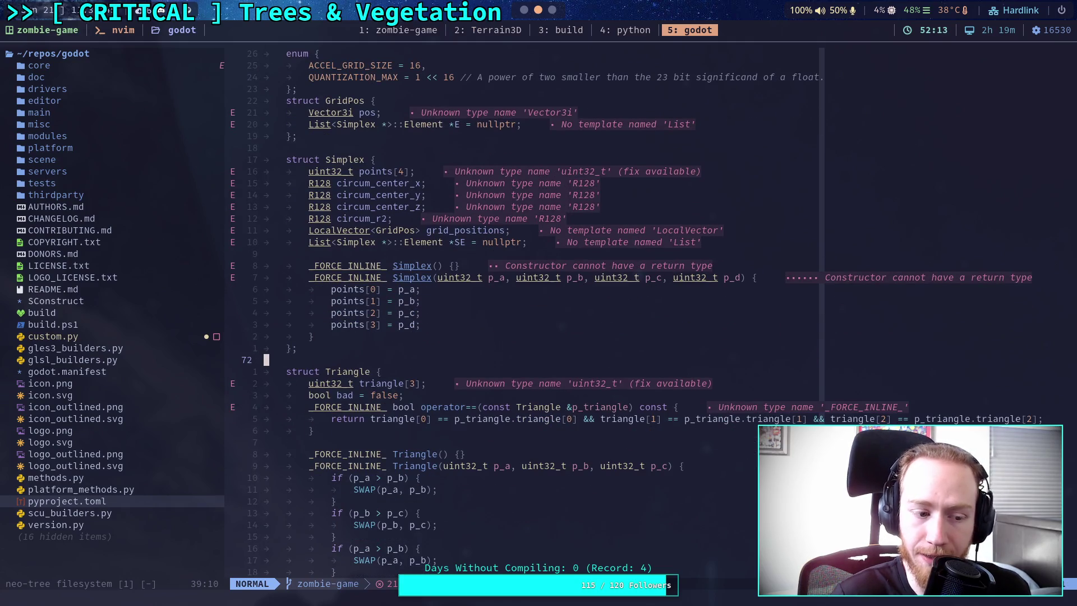
{"action": "key", "text": "j"}
{"action": "key", "text": "j"}
{"action": "key", "text": "j"}
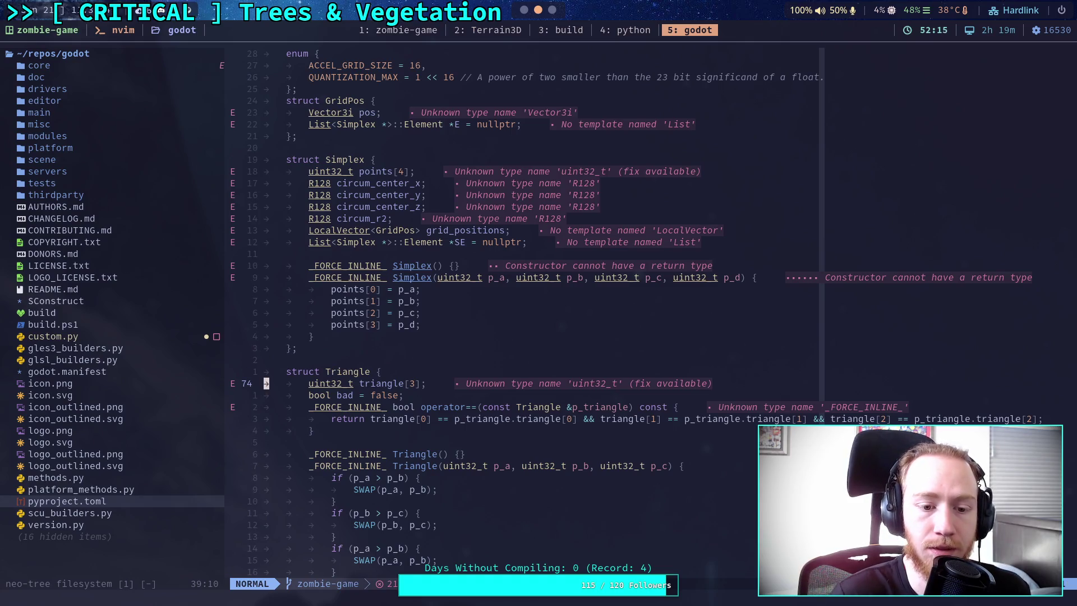
{"action": "key", "text": "5"}
{"action": "key", "text": "0"}
{"action": "key", "text": "j"}
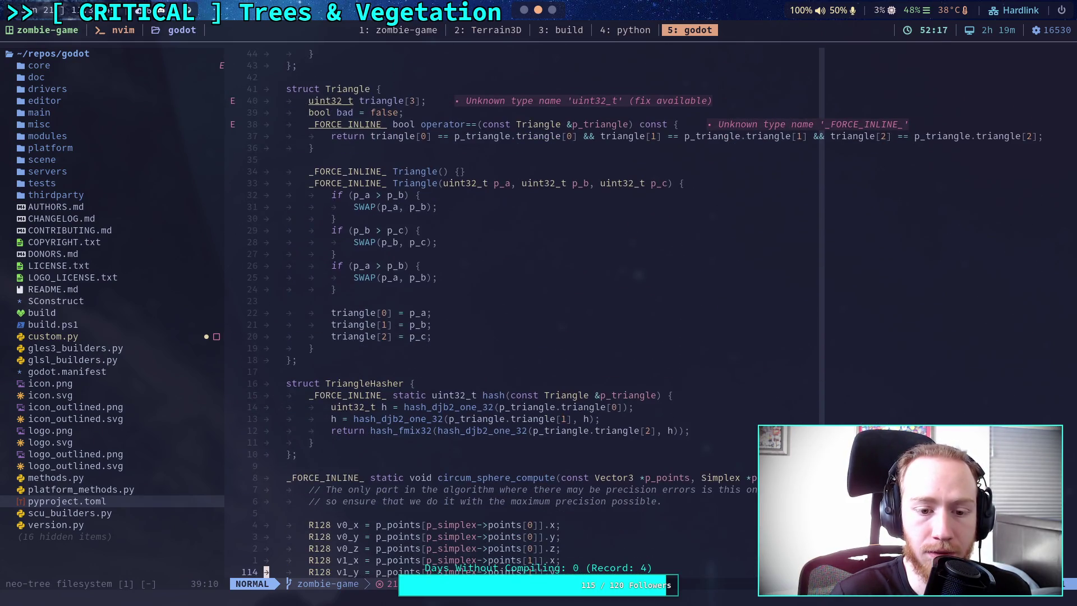
{"action": "key", "text": "j"}
{"action": "key", "text": "j"}
{"action": "key", "text": "j"}
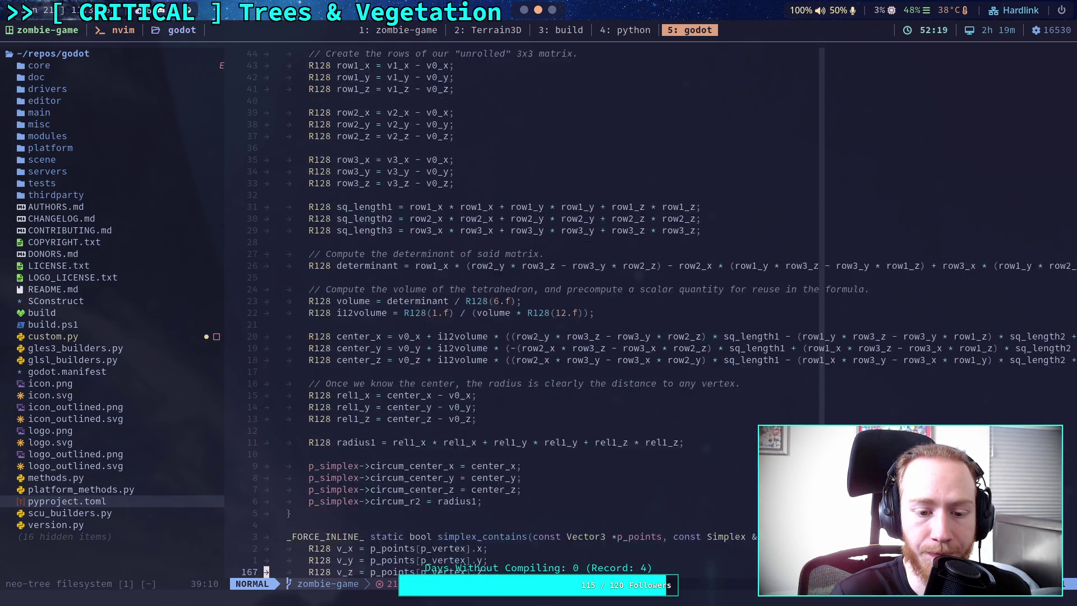
{"action": "key", "text": "j"}
{"action": "key", "text": "j"}
{"action": "key", "text": "j"}
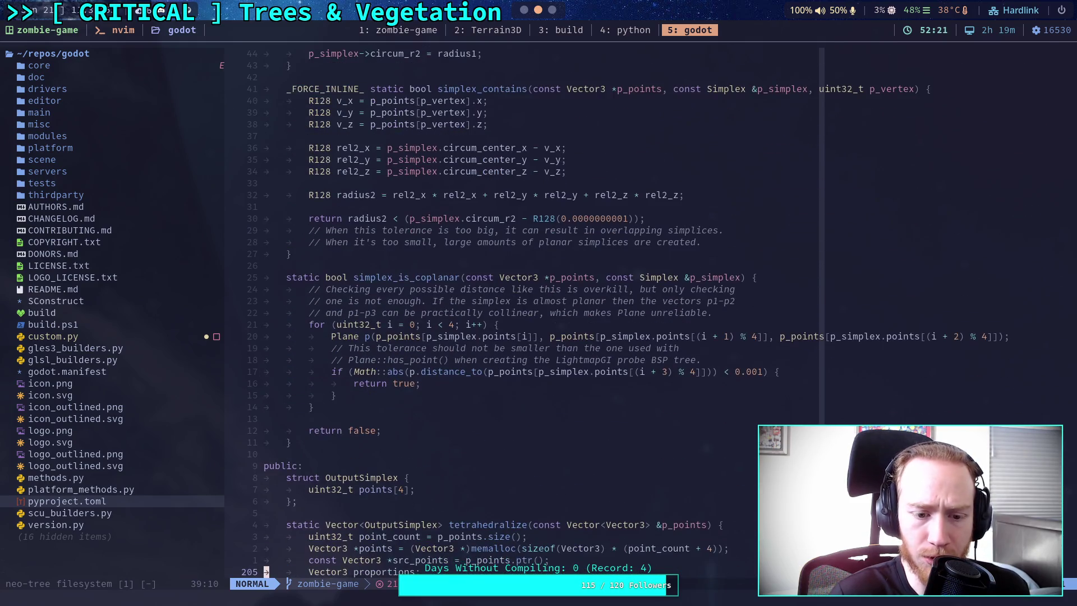
{"action": "key", "text": "j"}
{"action": "key", "text": "j"}
{"action": "key", "text": "j"}
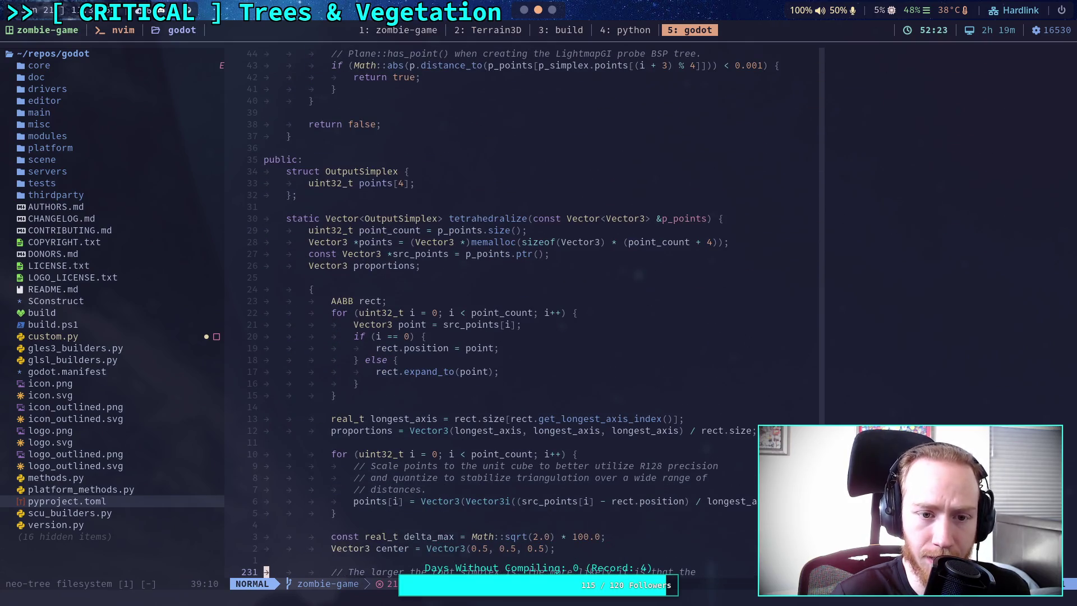
{"action": "key", "text": "j"}
{"action": "key", "text": "j"}
{"action": "key", "text": "j"}
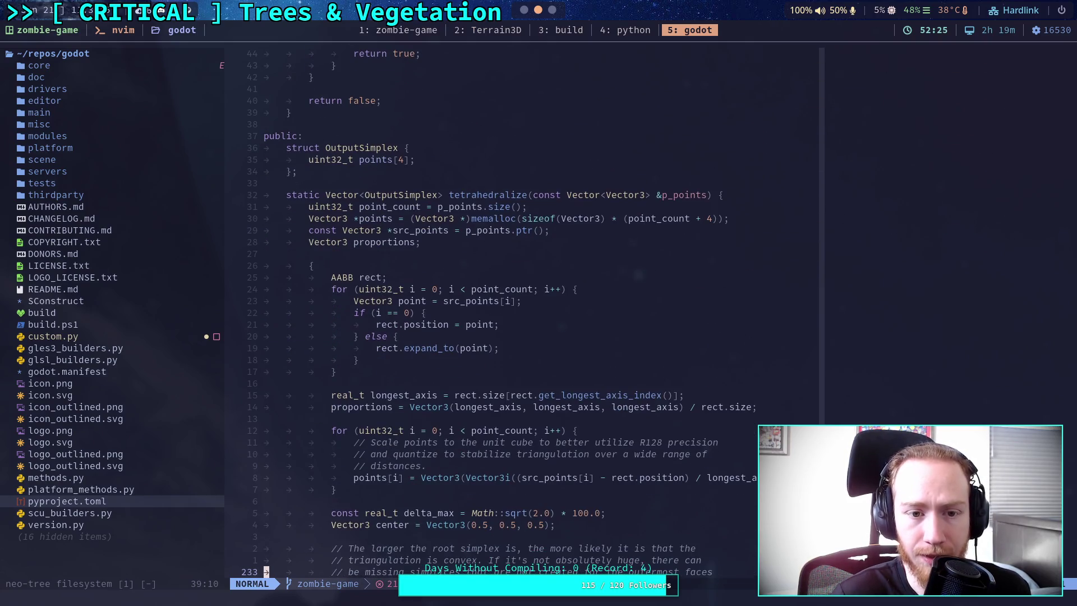
{"action": "key", "text": "j"}
{"action": "key", "text": "j"}
{"action": "key", "text": "j"}
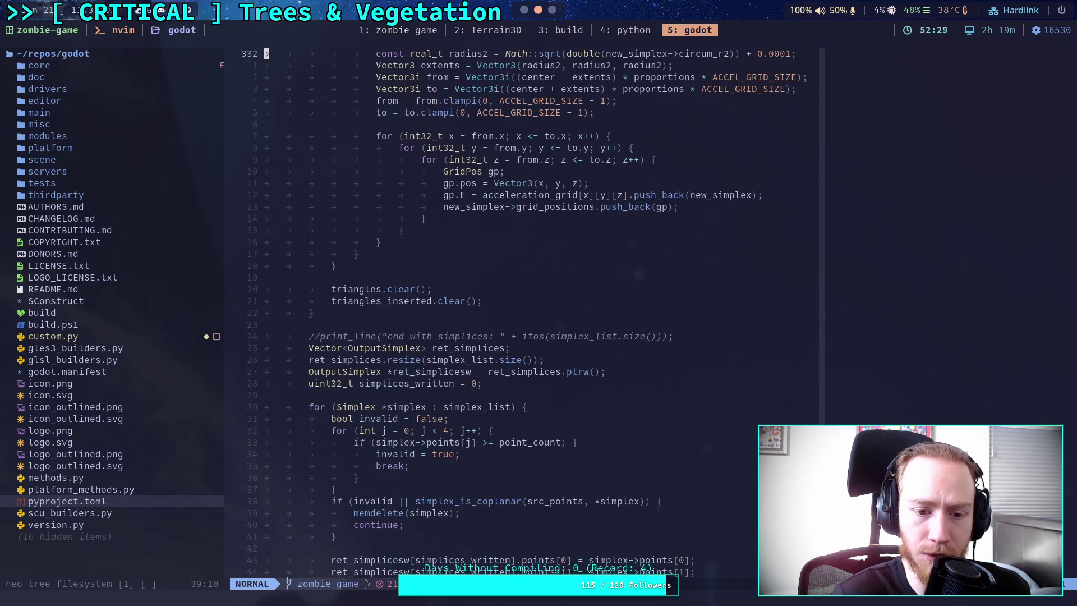
Page back and forth between struct Simplex, the Triangle code and the circumsphere computation.
{"action": "key", "text": "ctrl+f"}
{"action": "key", "text": "ctrl+b"}
{"action": "key", "text": "ctrl+b"}
{"action": "key", "text": "ctrl+b"}
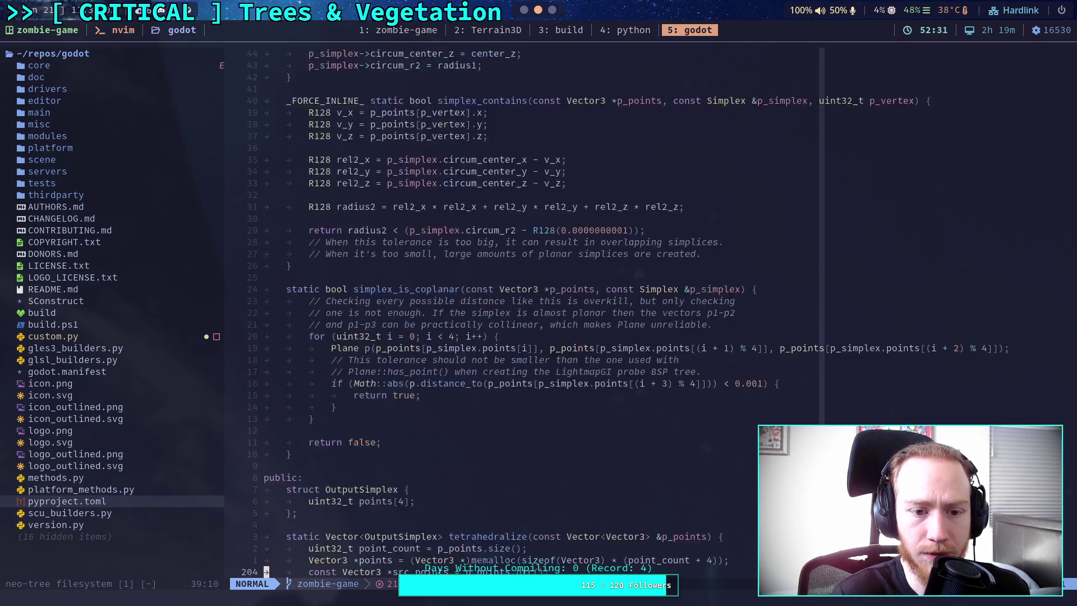
{"action": "key", "text": "ctrl+f"}
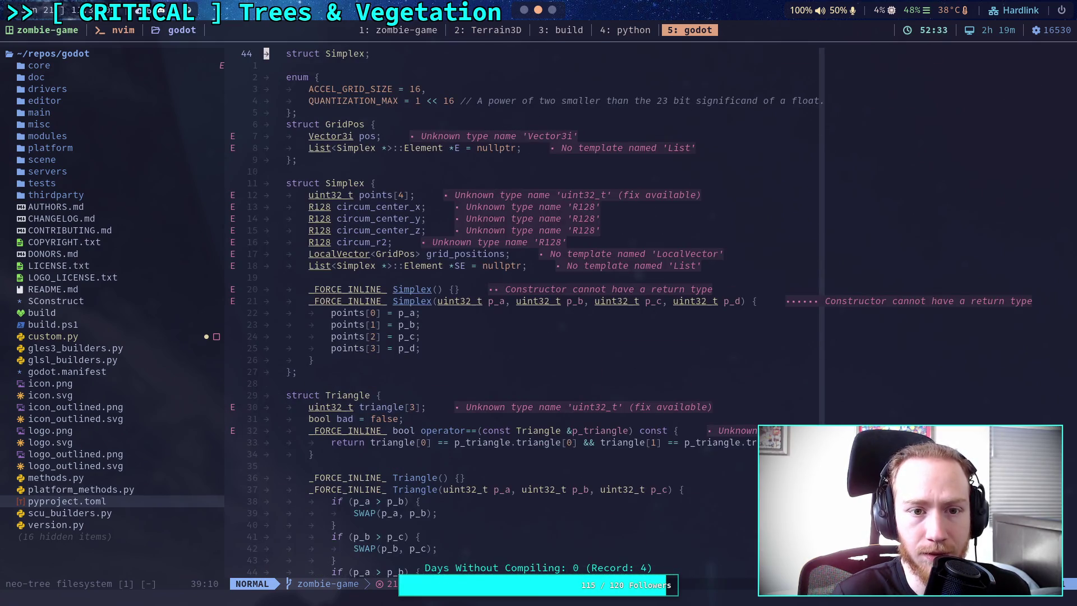
{"action": "key", "text": "k"}
{"action": "key", "text": "k"}
{"action": "key", "text": "k"}
{"action": "key", "text": "j"}
{"action": "key", "text": "j"}
{"action": "key", "text": "j"}
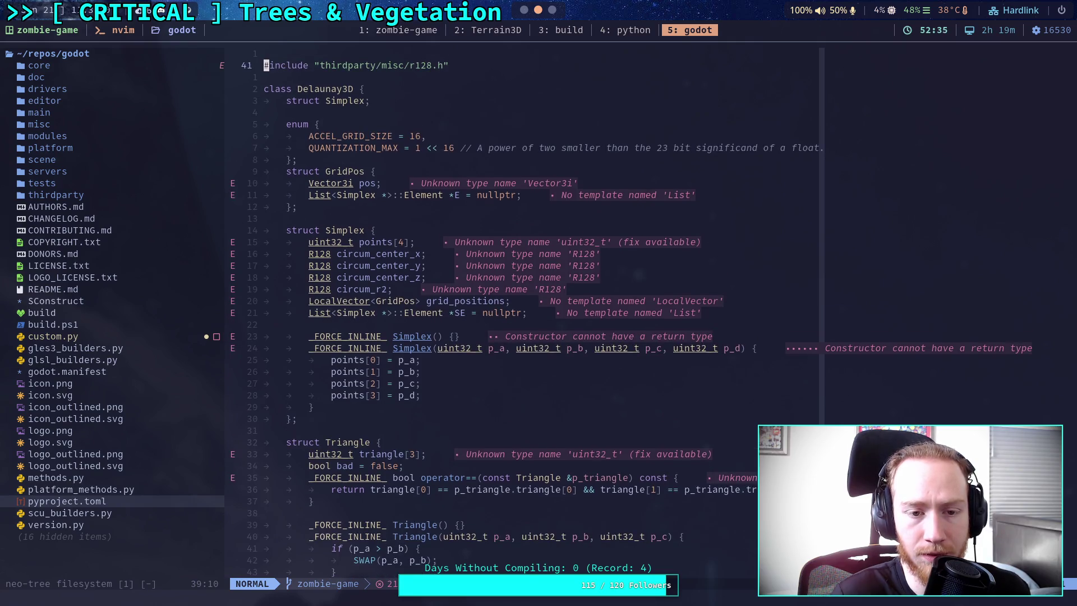
{"action": "key", "text": "j"}
{"action": "key", "text": "j"}
{"action": "key", "text": "j"}
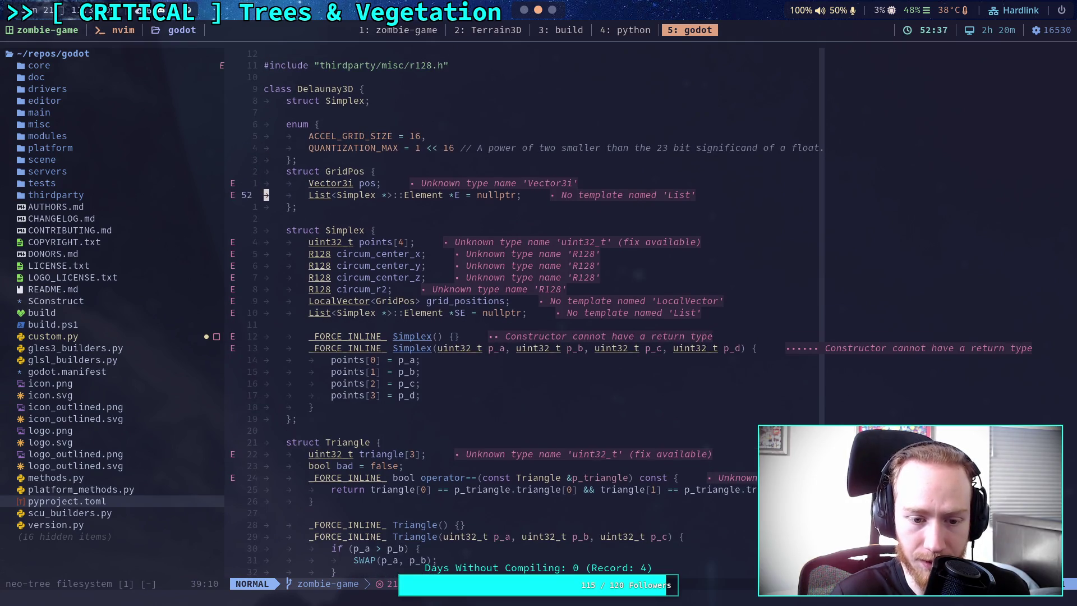
{"action": "key", "text": "ctrl+f"}
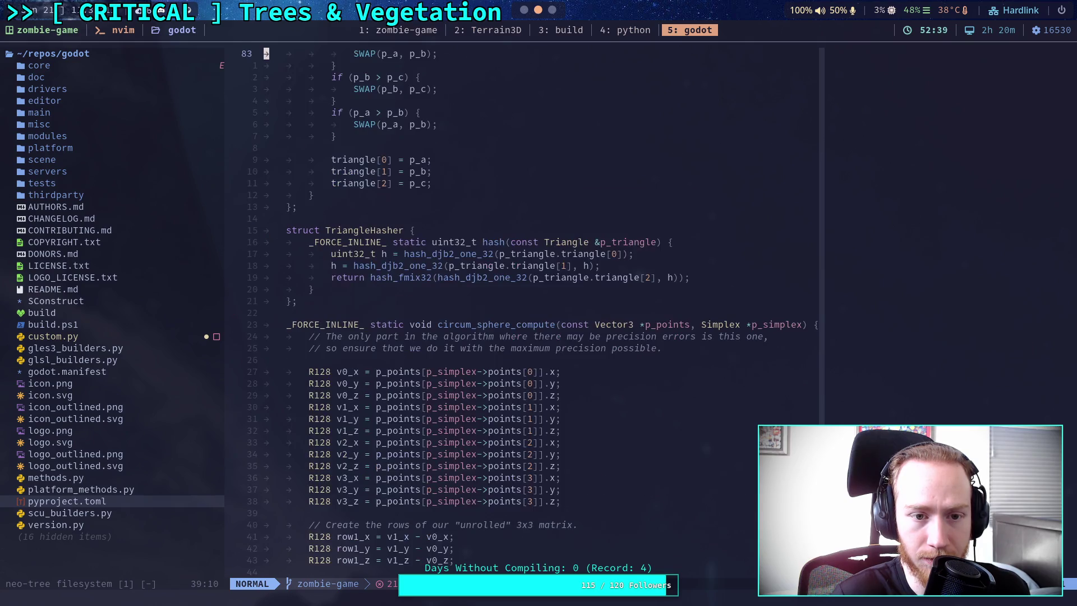
{"action": "key", "text": "ctrl+f"}
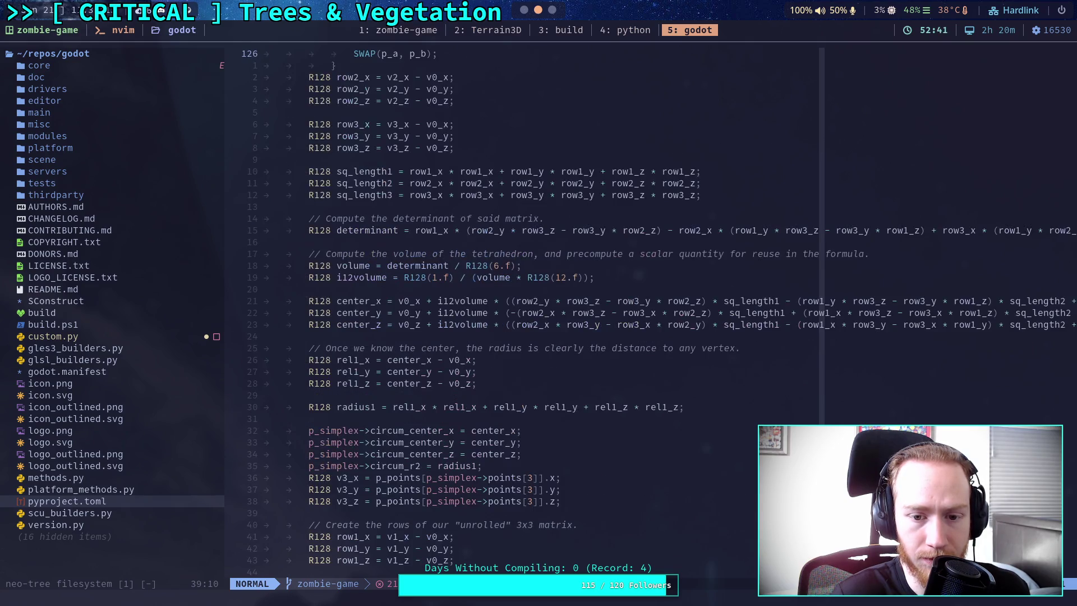
{"action": "key", "text": "ctrl+b"}
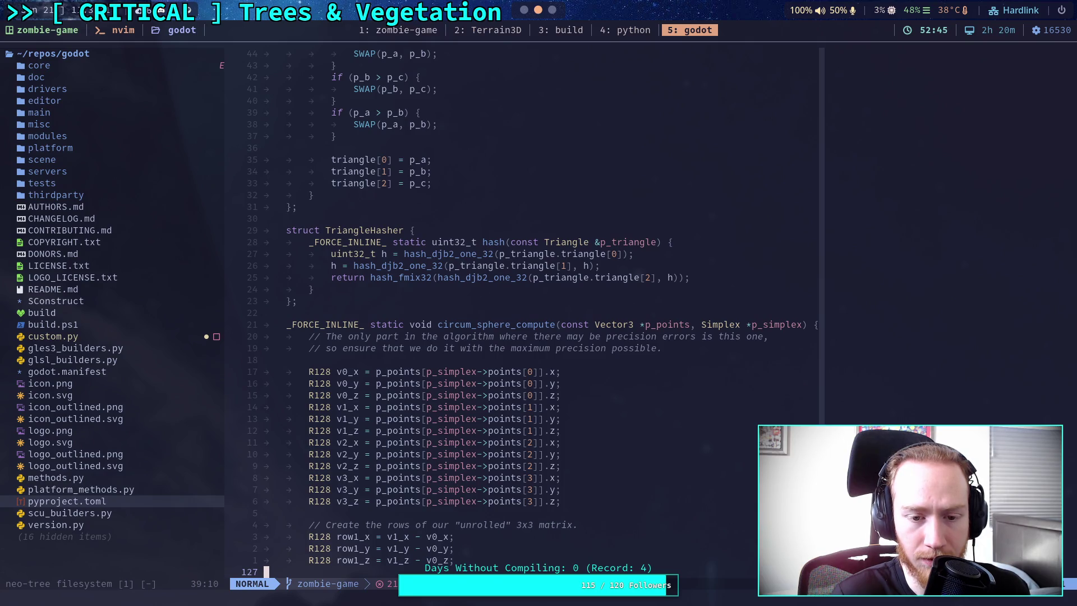
{"action": "key", "text": "ctrl+f"}
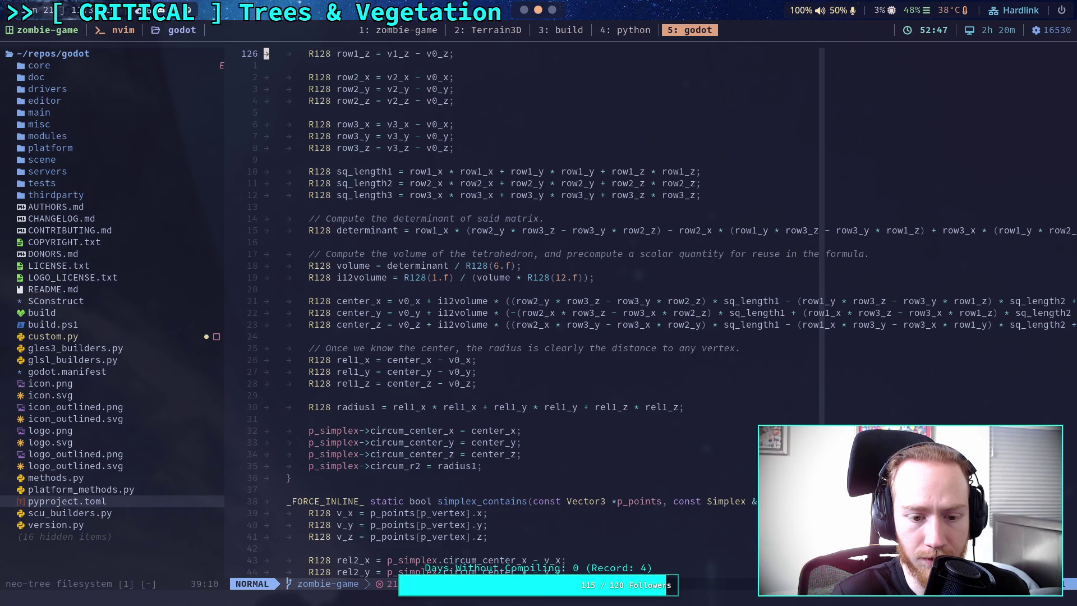
{"action": "key", "text": "ctrl+b"}
{"action": "key", "text": "ctrl+b"}
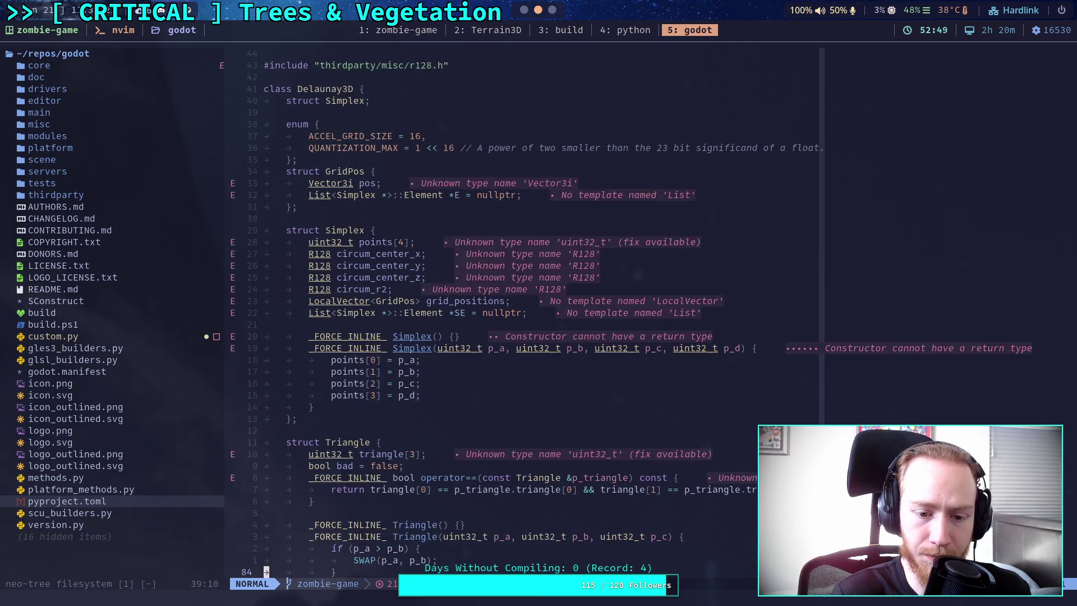
{"action": "key", "text": "ctrl+f"}
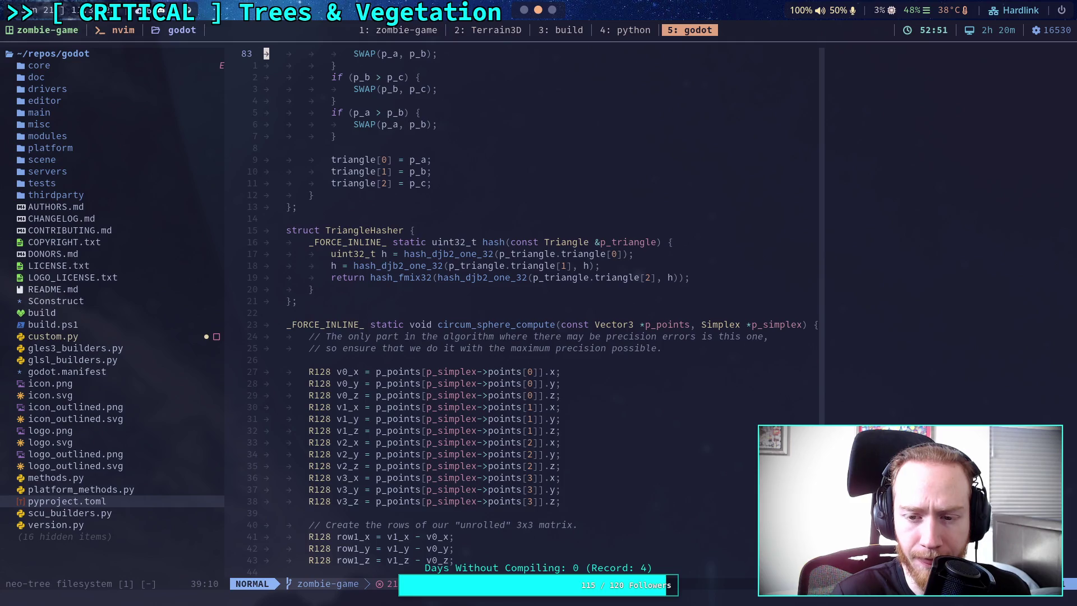
{"action": "key", "text": "g"}
{"action": "key", "text": "g"}
{"action": "key", "text": "ctrl+f"}
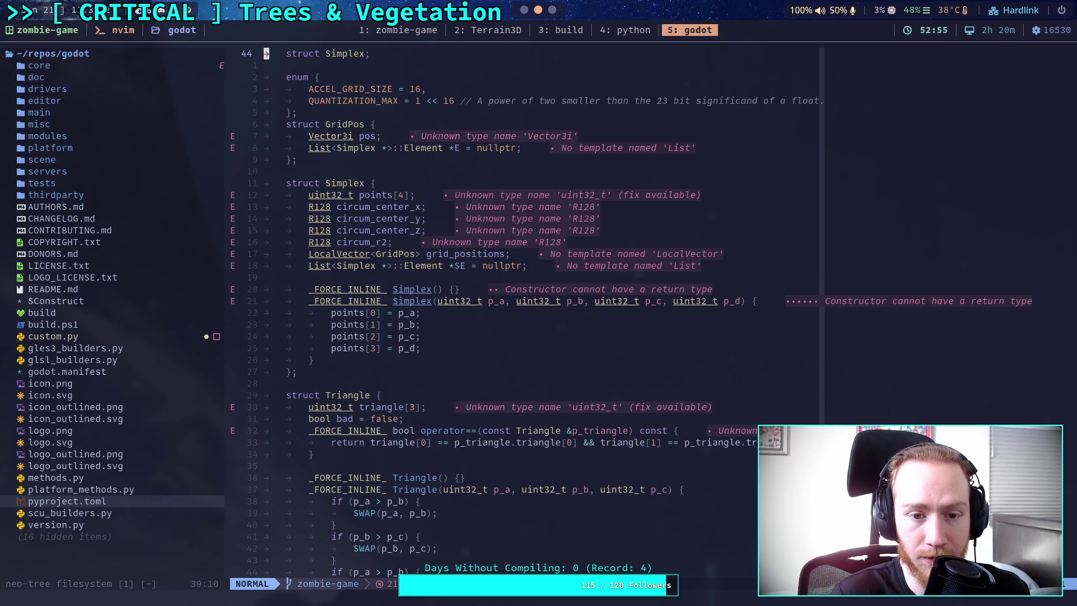
{"action": "key", "text": "k"}
{"action": "key", "text": "k"}
{"action": "key", "text": "k"}
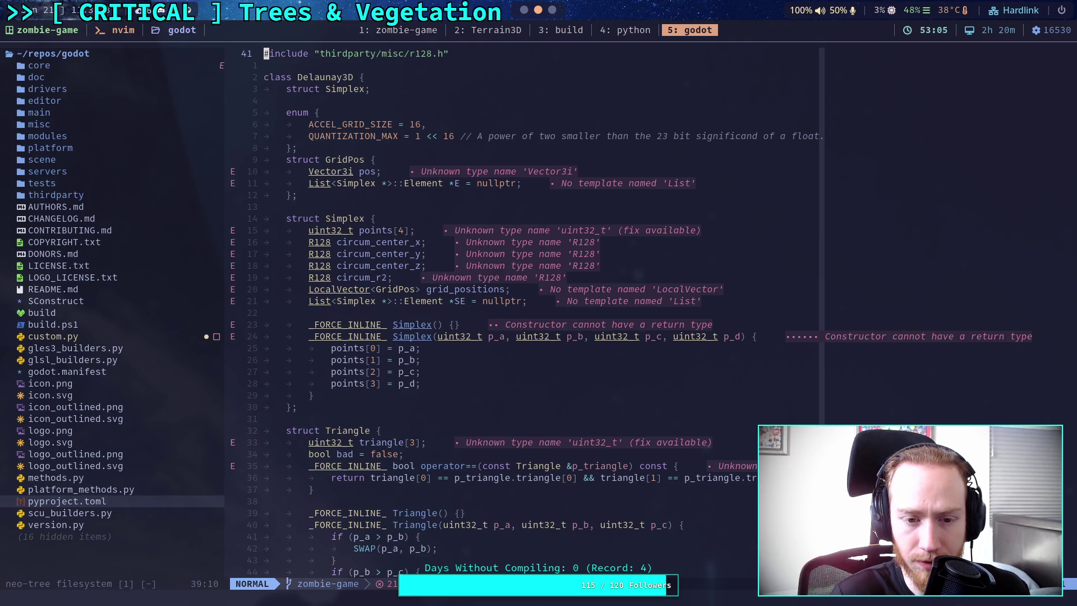
Page to the file's end, return to the tetrahedralize signature, and switch to the Godot editor.
{"action": "key", "text": "ctrl+f"}
{"action": "key", "text": "ctrl+f"}
{"action": "key", "text": "ctrl+f"}
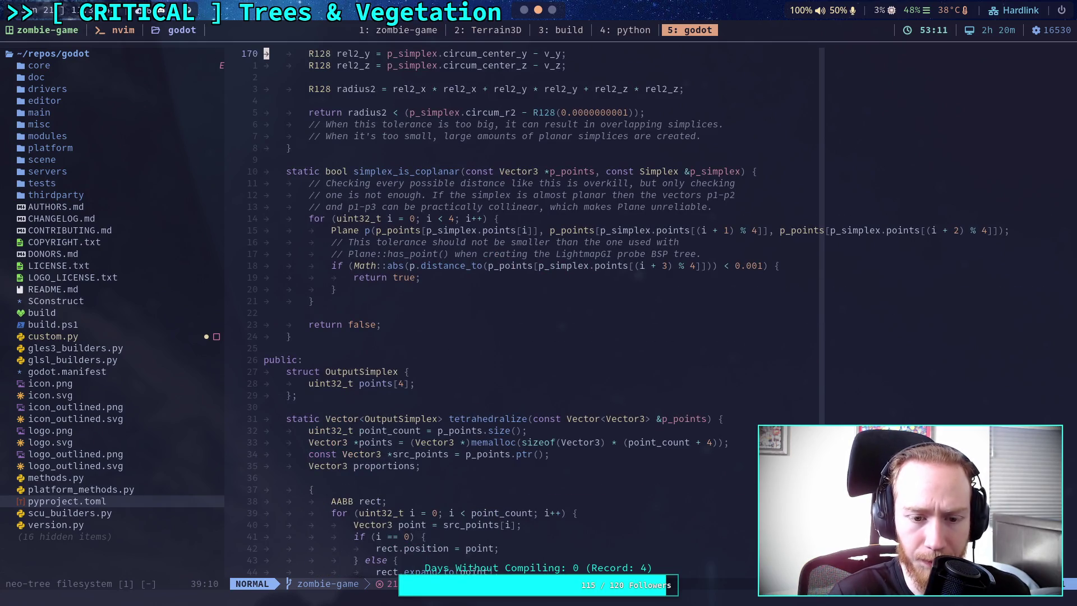
{"action": "key", "text": "ctrl+f"}
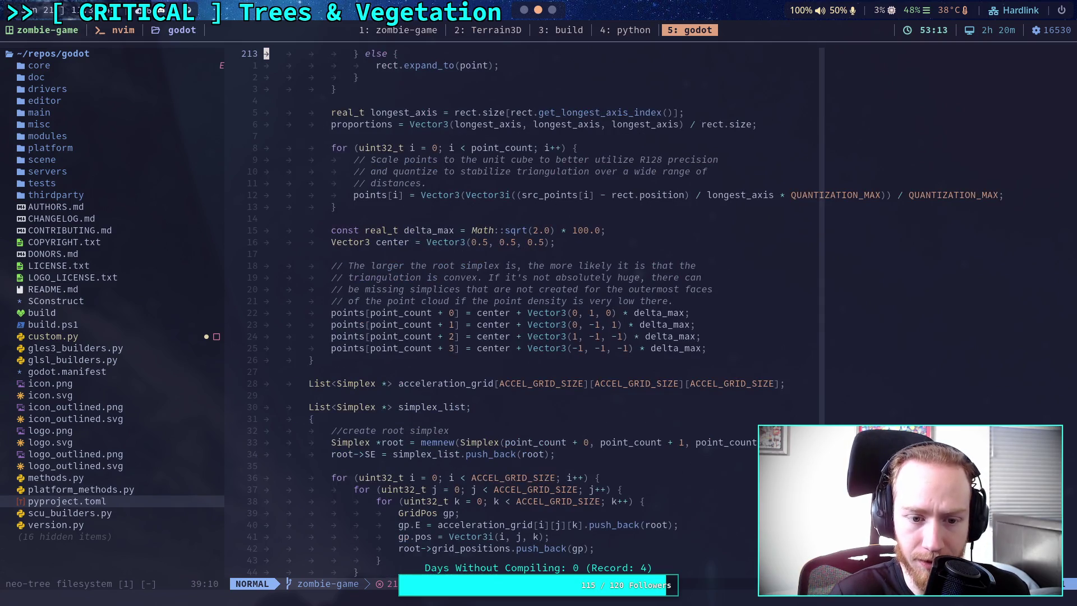
{"action": "key", "text": "ctrl+f"}
{"action": "key", "text": "ctrl+f"}
{"action": "key", "text": "ctrl+f"}
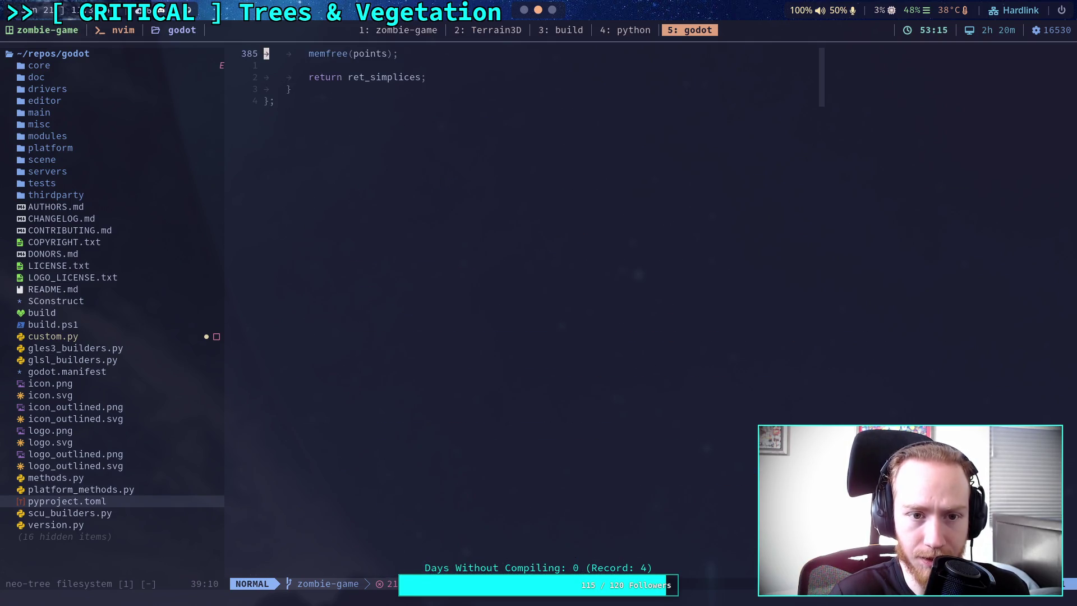
{"action": "key", "text": "ctrl+b"}
{"action": "key", "text": "ctrl+b"}
{"action": "key", "text": "ctrl+b"}
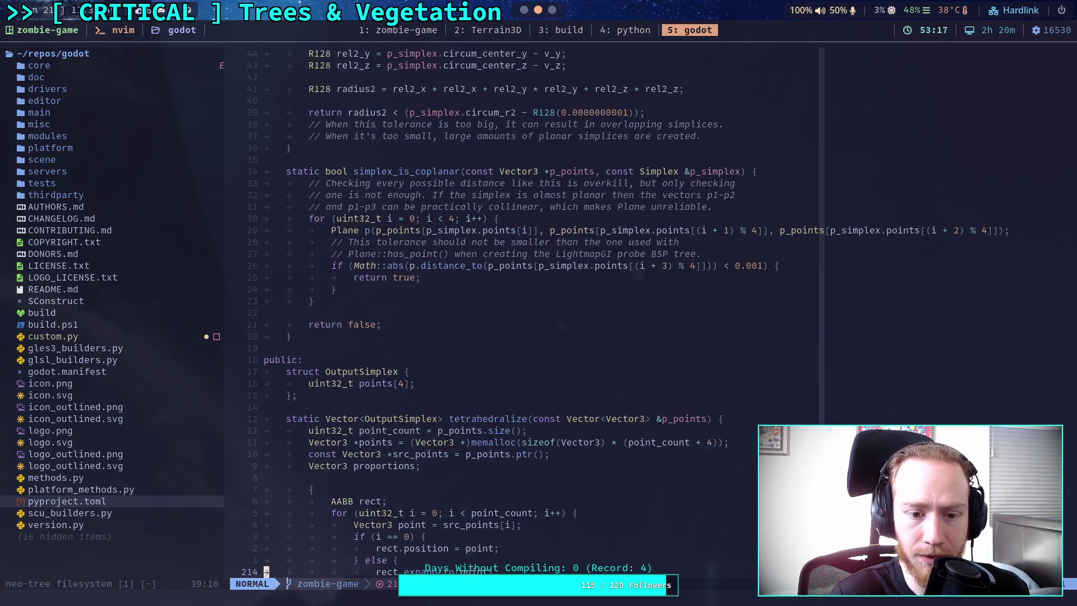
{"action": "key", "text": "k"}
{"action": "key", "text": "k"}
{"action": "key", "text": "k"}
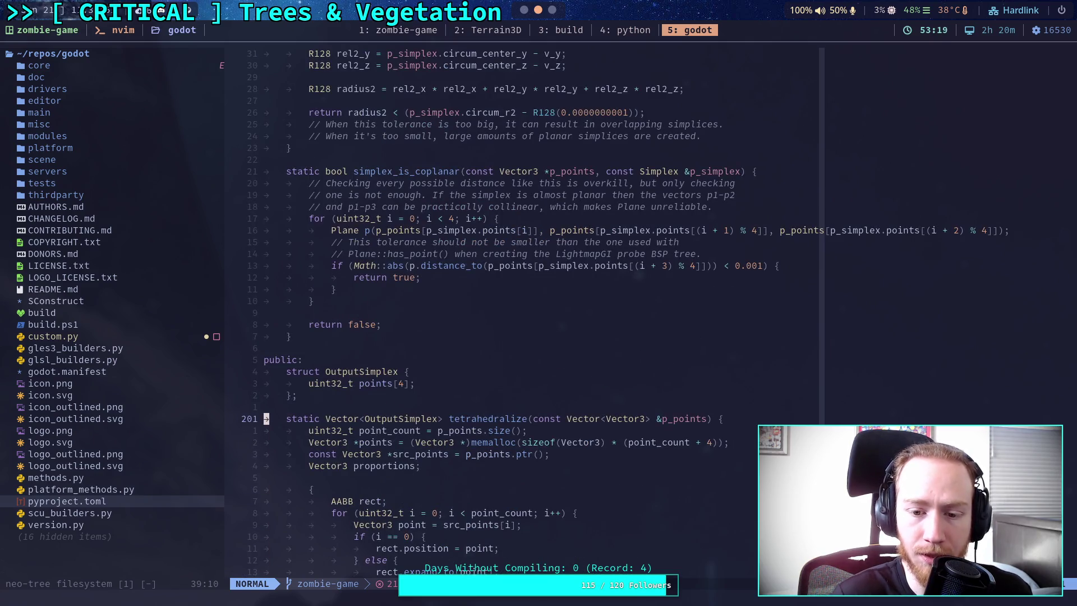
{"action": "key", "text": "j"}
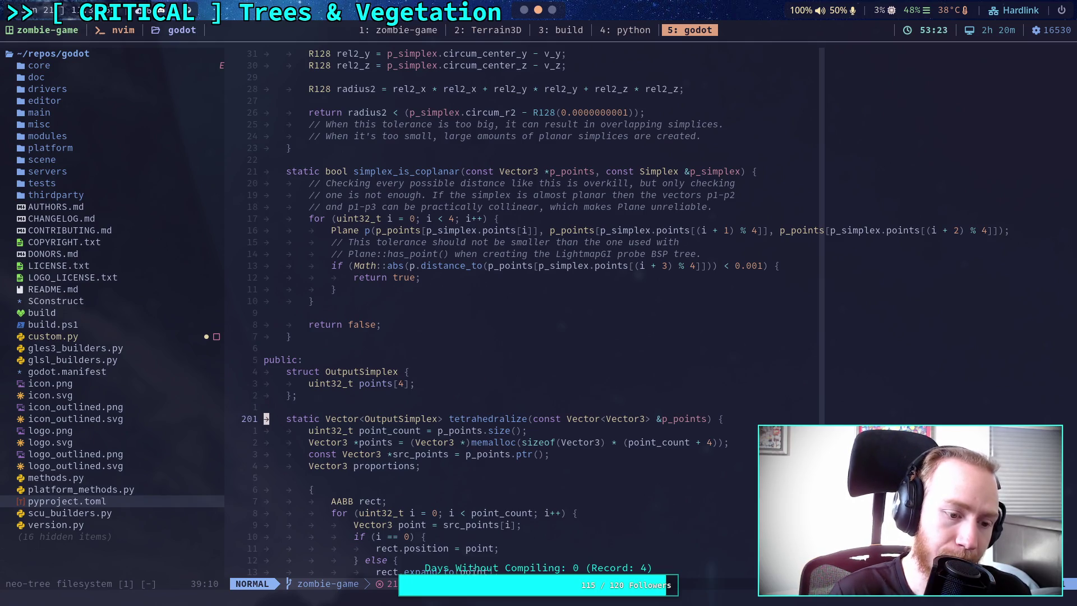
{"action": "scroll", "coordinate": [547, 375], "scroll_direction": "up", "scroll_amount": 10}
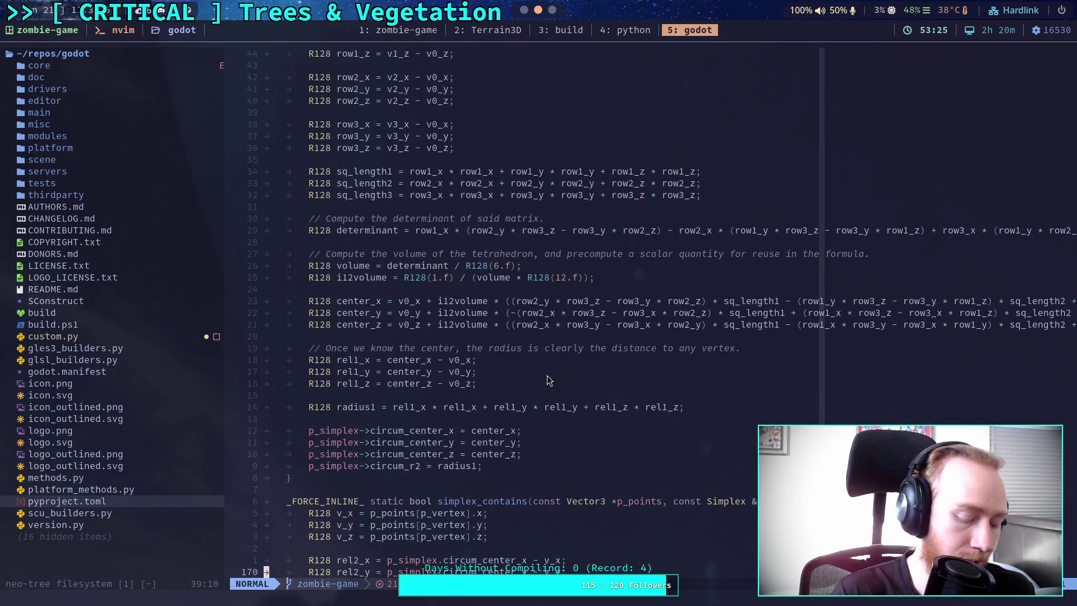
{"action": "key", "text": "alt+Tab"}
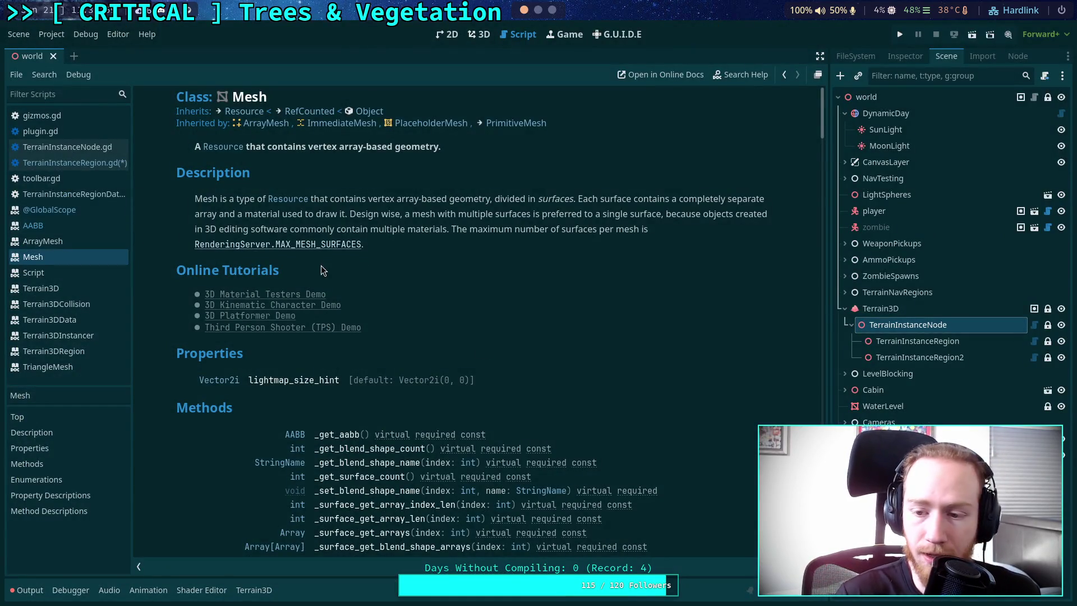
Create a new folder named 'util' inside the terrain_instancer addon folder.
{"action": "left_click", "coordinate": [855, 56]}
{"action": "scroll", "coordinate": [924, 318], "scroll_direction": "up", "scroll_amount": 3}
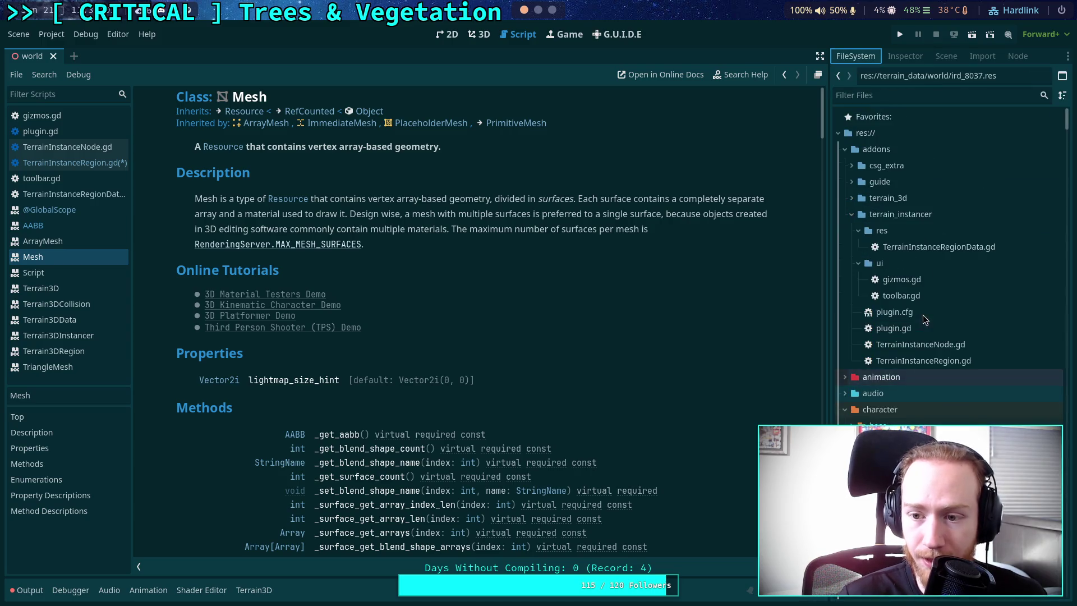
{"action": "left_click", "coordinate": [912, 214]}
{"action": "right_click", "coordinate": [915, 213]}
{"action": "mouse_move", "coordinate": [931, 218]}
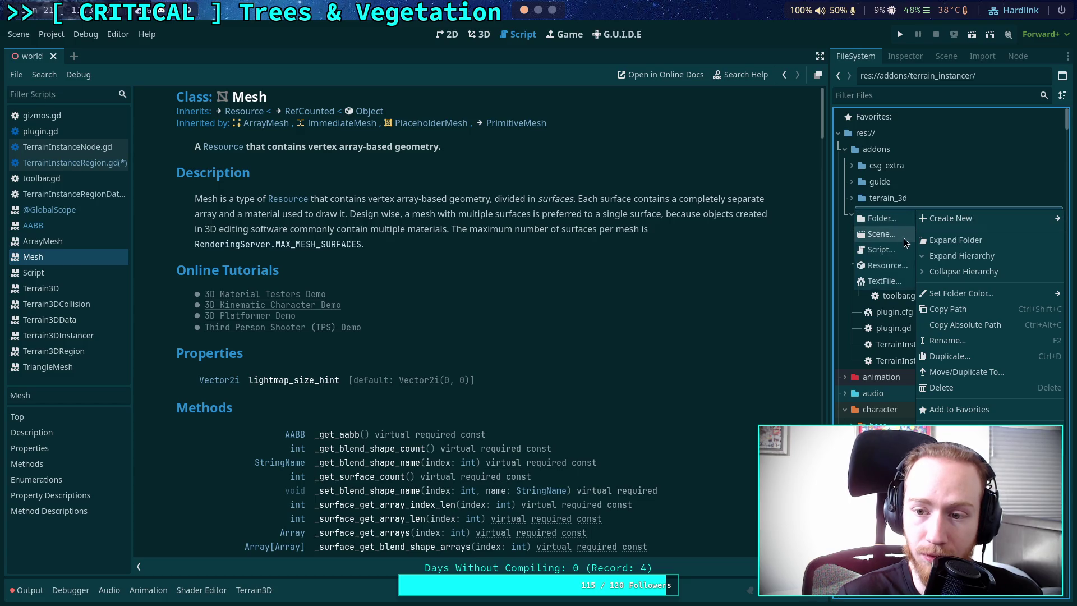
{"action": "left_click", "coordinate": [891, 218]}
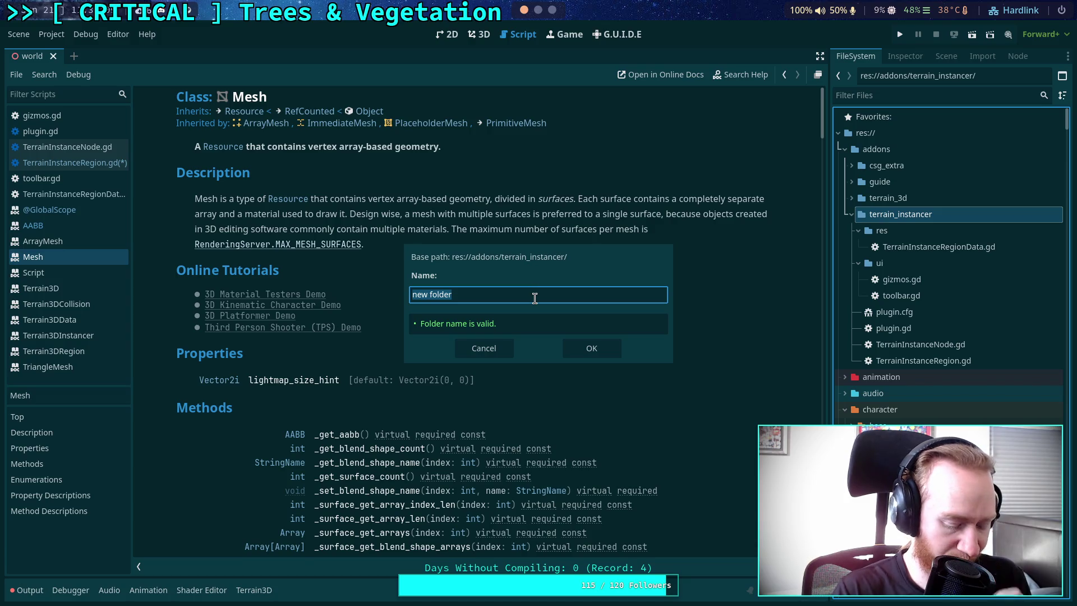
{"action": "type", "text": "util"}
{"action": "key", "text": "Return"}
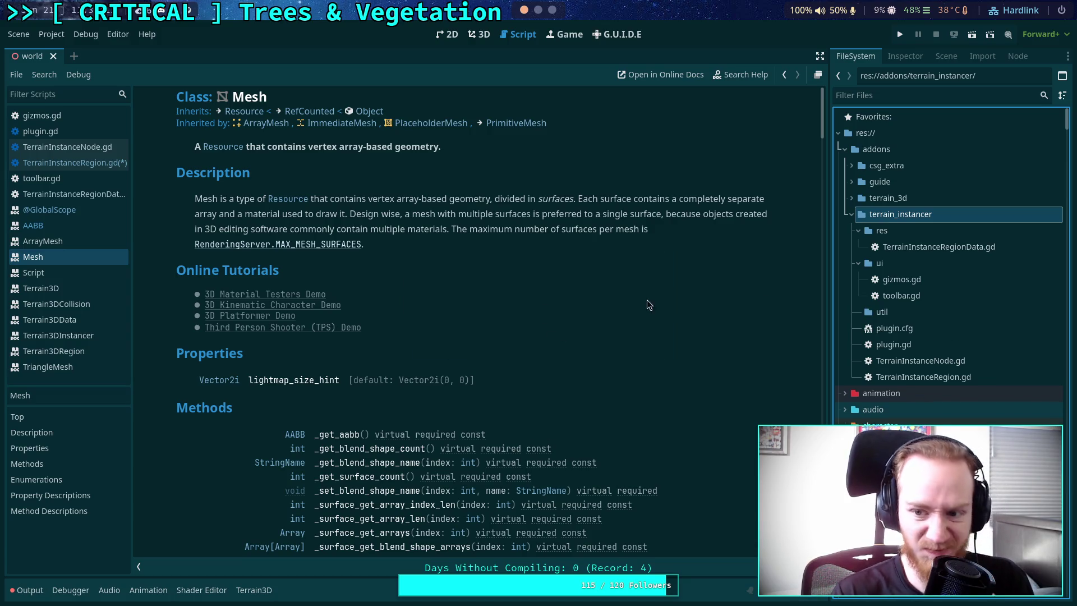
Start a new resource in util, cancel it, and reopen the util folder's Create New options.
{"action": "left_click", "coordinate": [926, 312]}
{"action": "right_click", "coordinate": [927, 313]}
{"action": "mouse_move", "coordinate": [934, 317]}
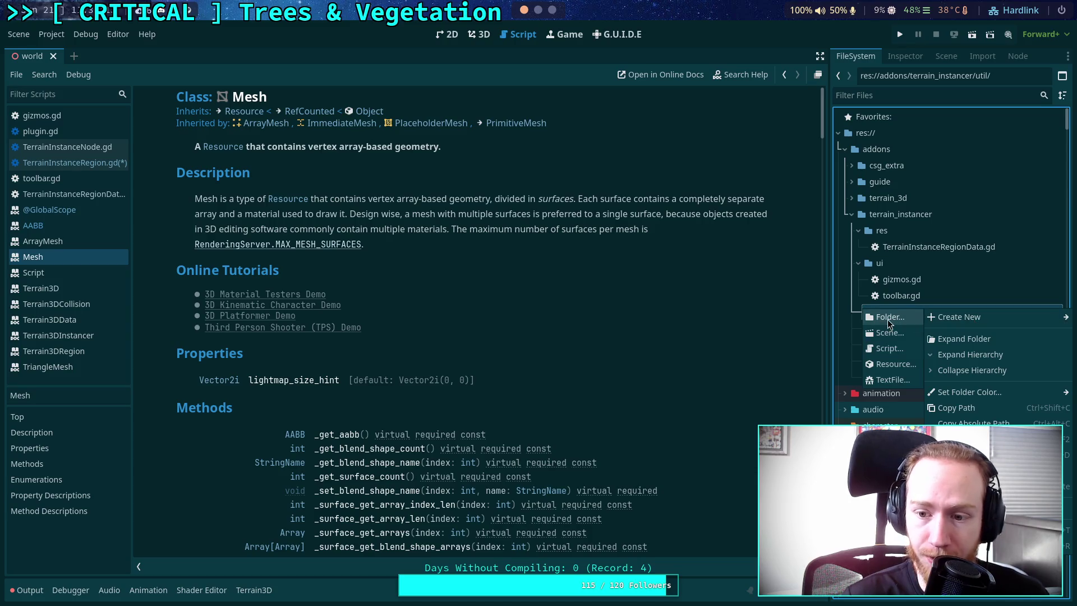
{"action": "left_click", "coordinate": [895, 365]}
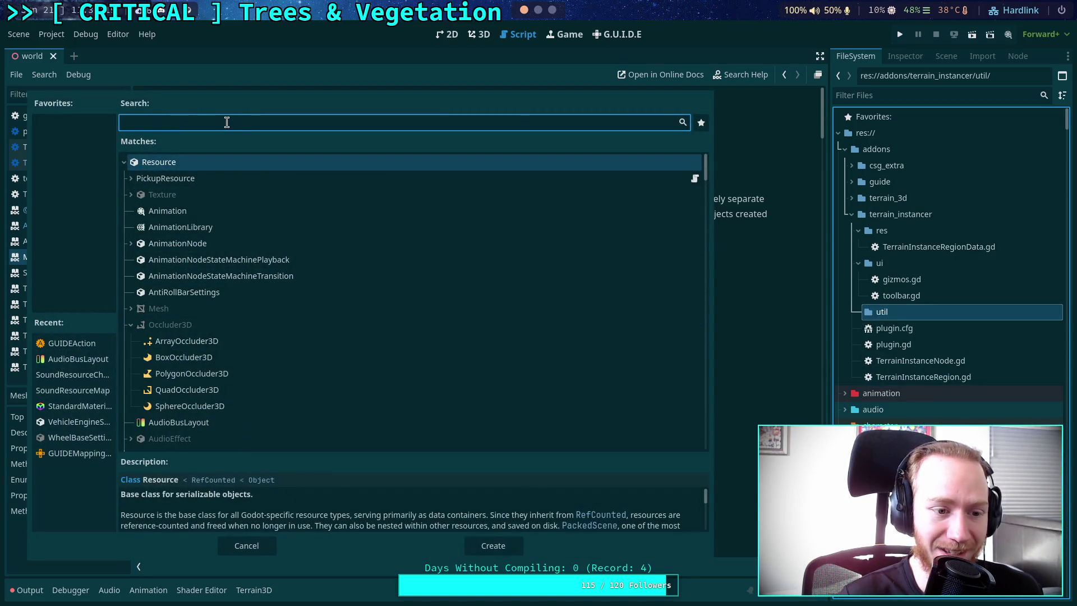
{"action": "left_click", "coordinate": [247, 545]}
{"action": "right_click", "coordinate": [890, 312]}
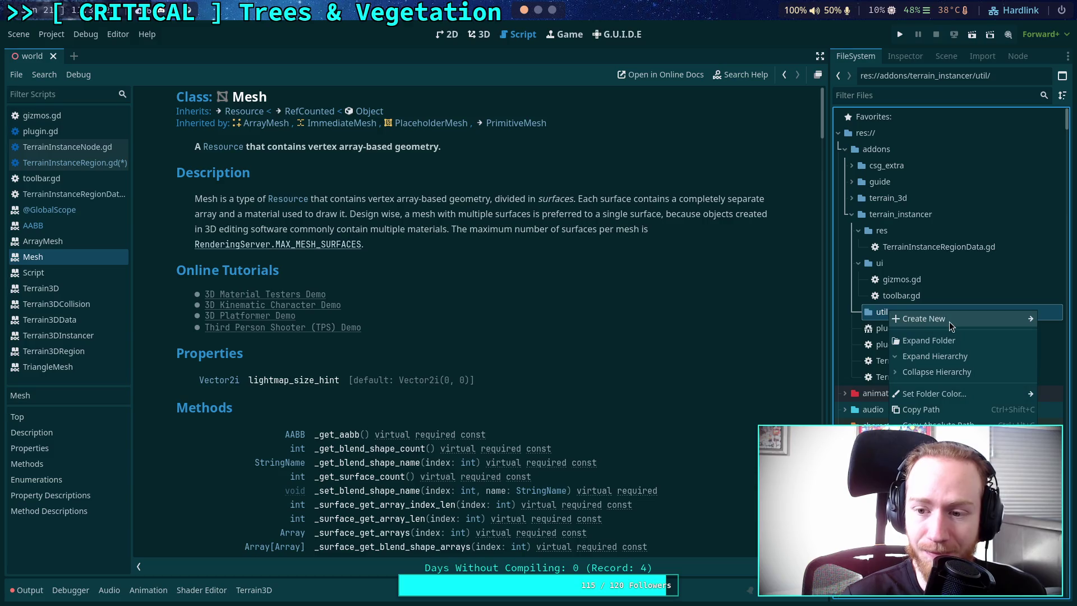
{"action": "mouse_move", "coordinate": [920, 318]}
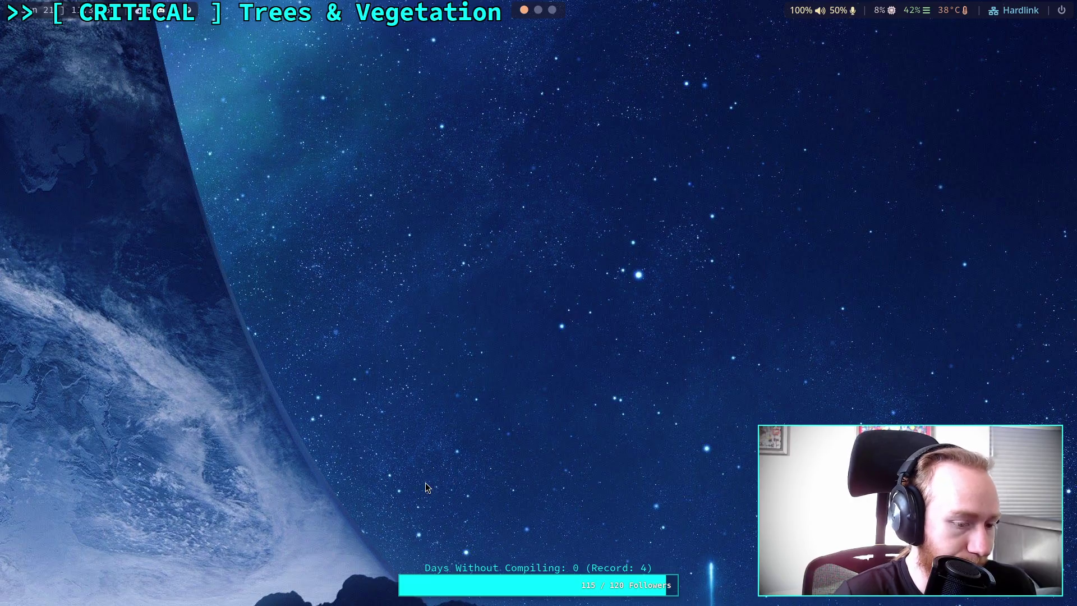
Return to Neovim and scroll delaunay_3d.h up to its #include lines.
{"action": "key", "text": "super+2"}
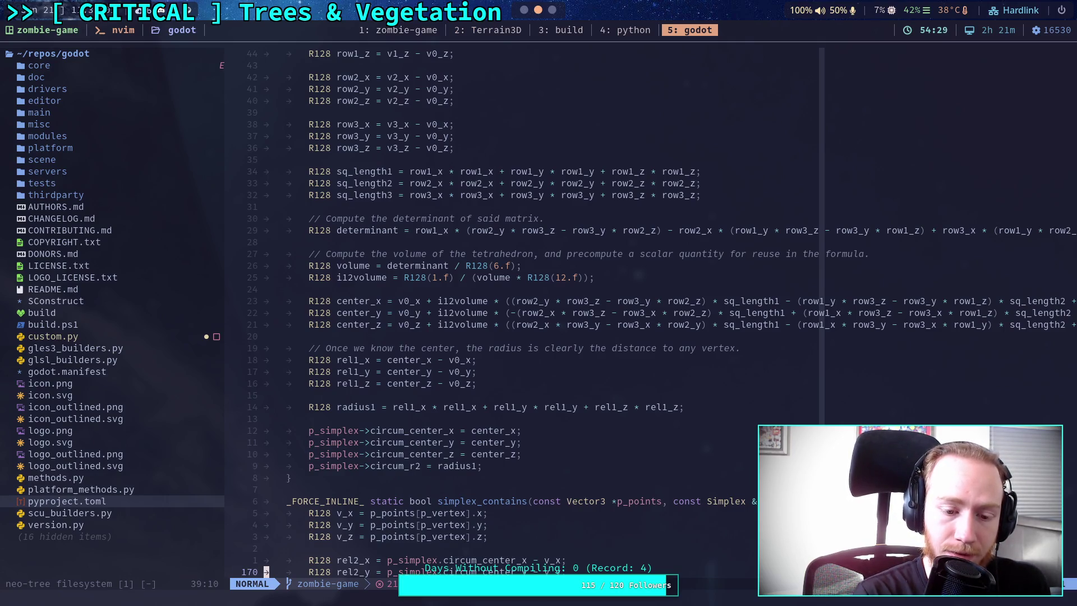
{"action": "scroll", "coordinate": [624, 395], "scroll_direction": "up", "scroll_amount": 20}
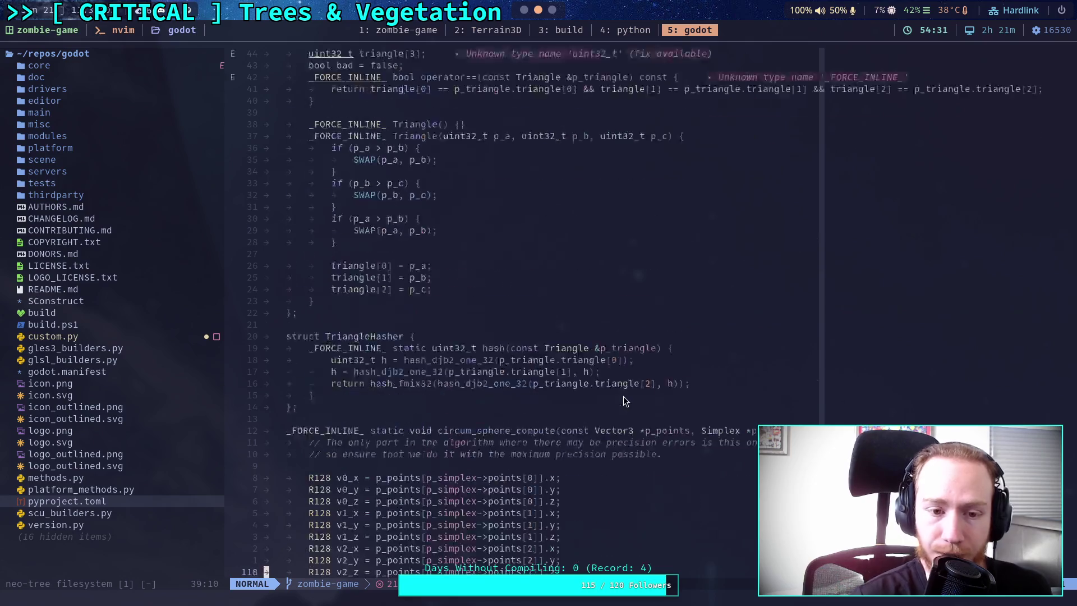
{"action": "scroll", "coordinate": [624, 396], "scroll_direction": "up", "scroll_amount": 8}
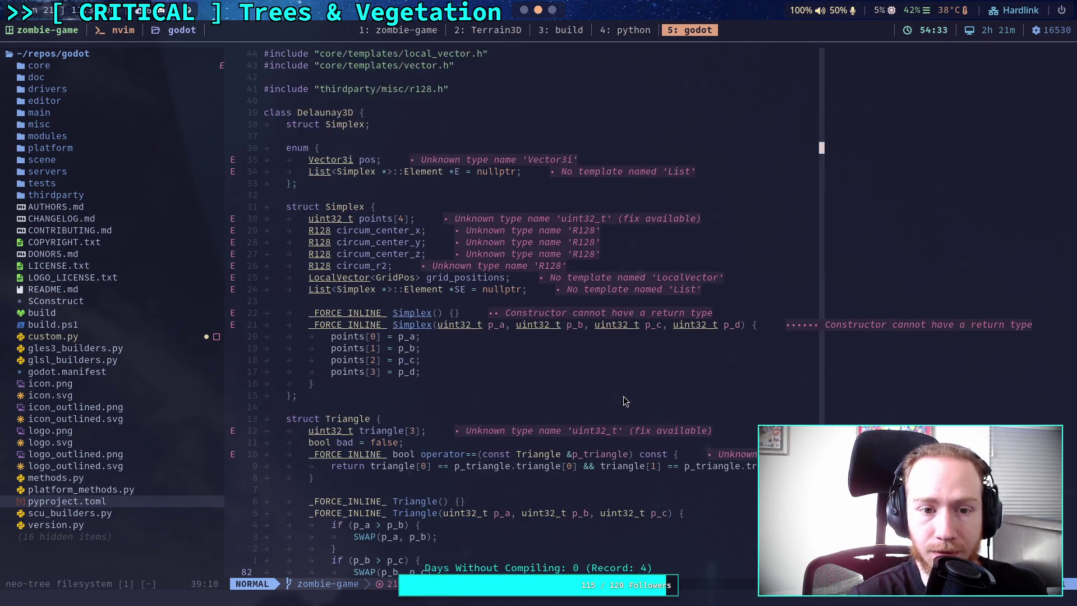
{"action": "scroll", "coordinate": [505, 361], "scroll_direction": "up", "scroll_amount": 5}
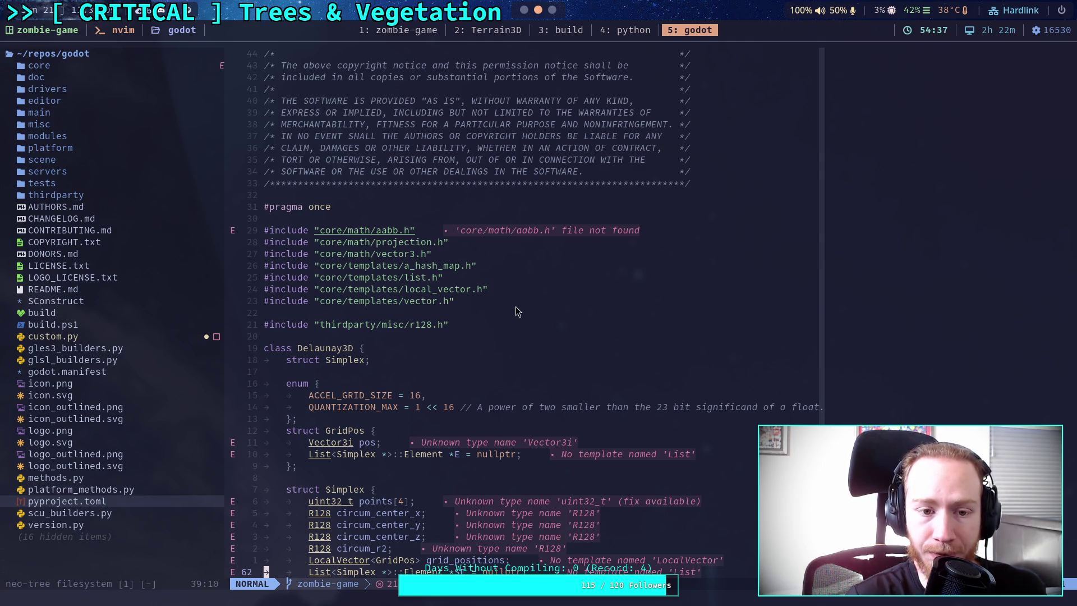
Put the cursor on the vector.h include and start a Telescope Live Grep for aabb.h.
{"action": "left_click", "coordinate": [554, 305]}
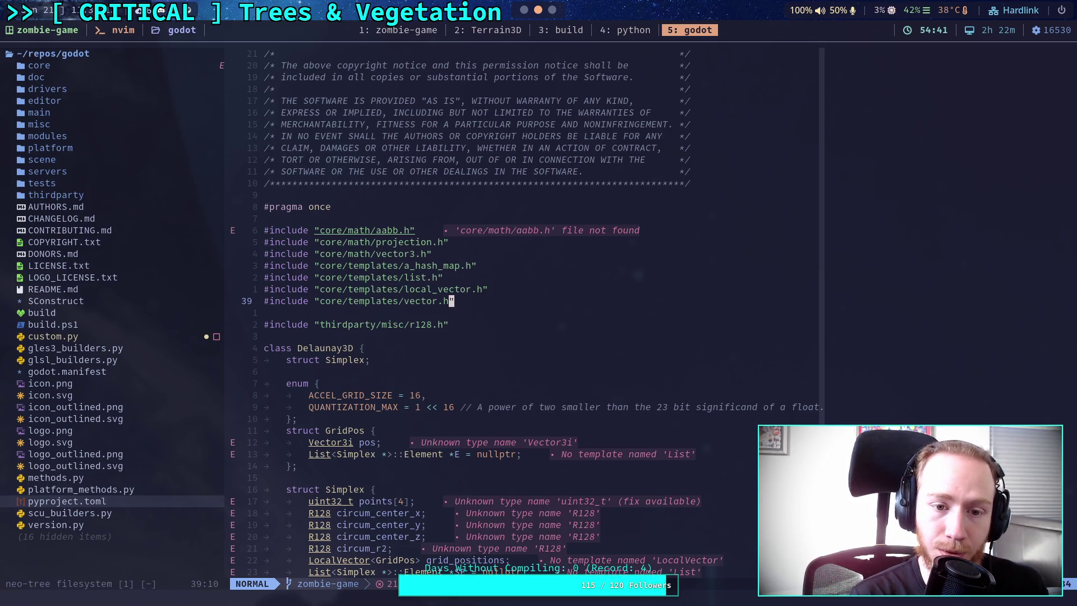
{"action": "key", "text": "space"}
{"action": "type", "text": "sg"}
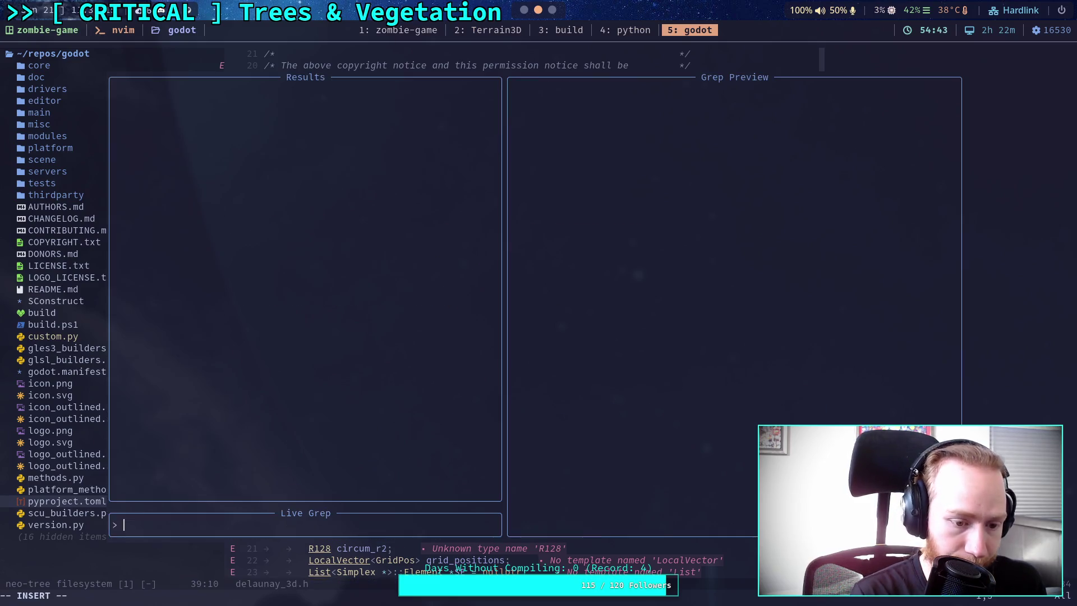
{"action": "type", "text": "aabb.h"}
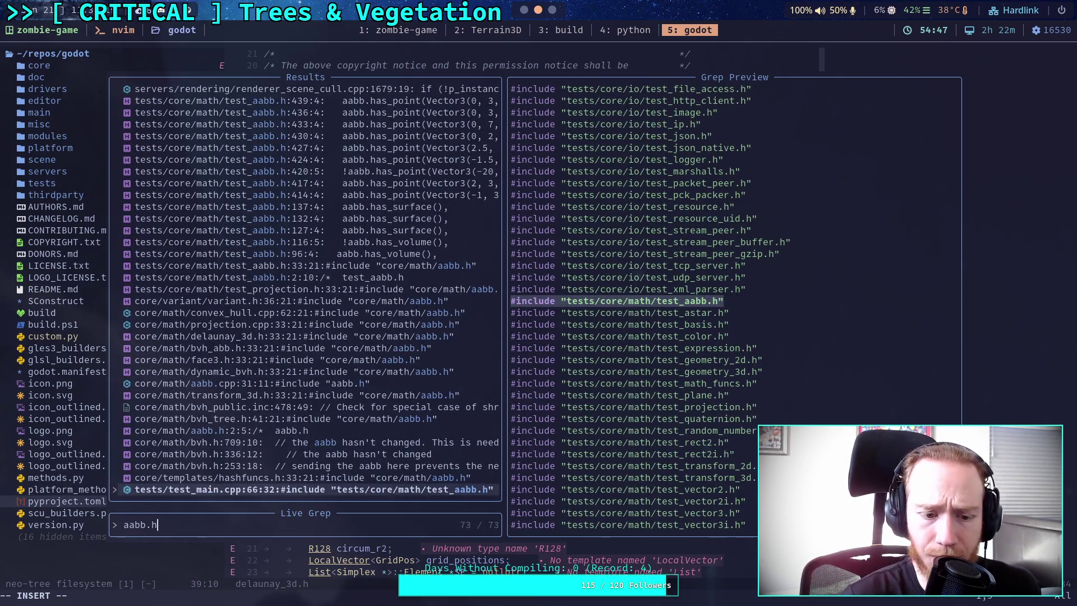
Preview aabb.h matches in bvh.h, aabb.h, bvh_tree.h, aabb.cpp, dynamic_bvh.h, projection.cpp and convex_hull.cpp.
{"action": "key", "text": "Up"}
{"action": "key", "text": "Up"}
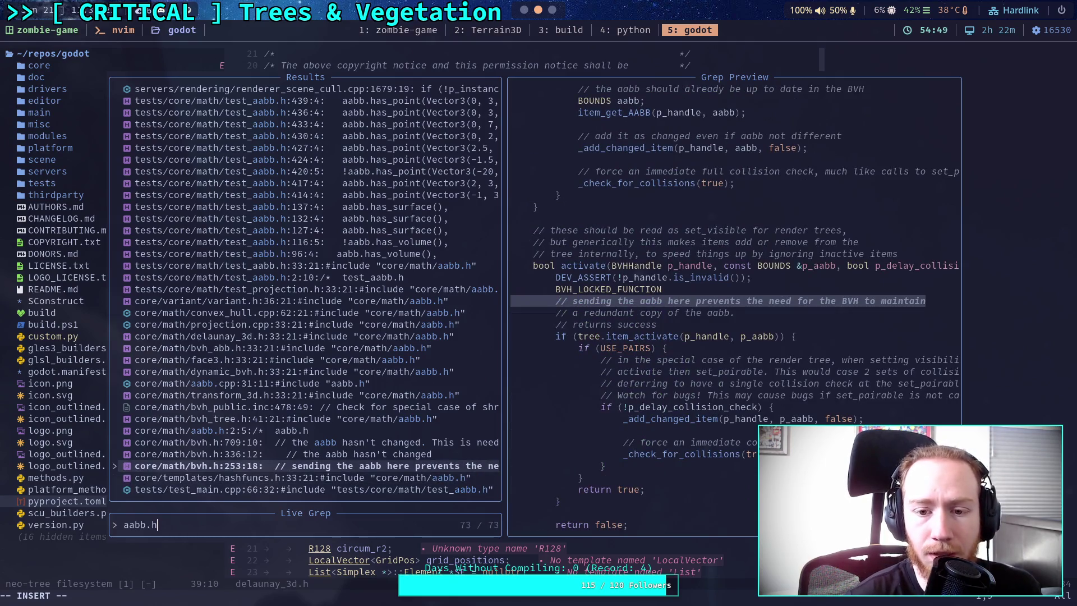
{"action": "key", "text": "Up"}
{"action": "key", "text": "Up"}
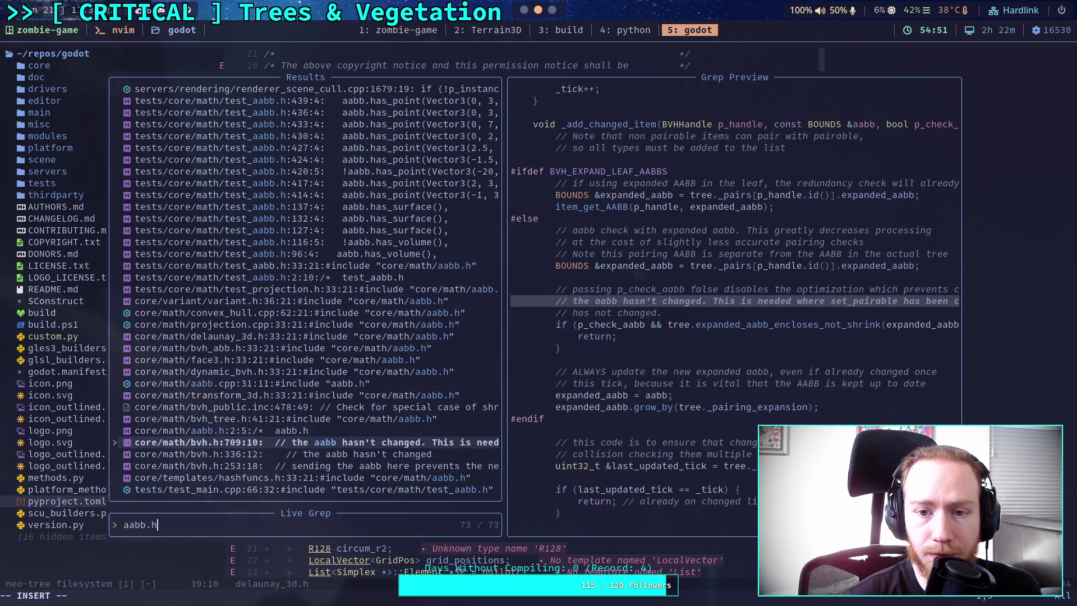
{"action": "key", "text": "Up"}
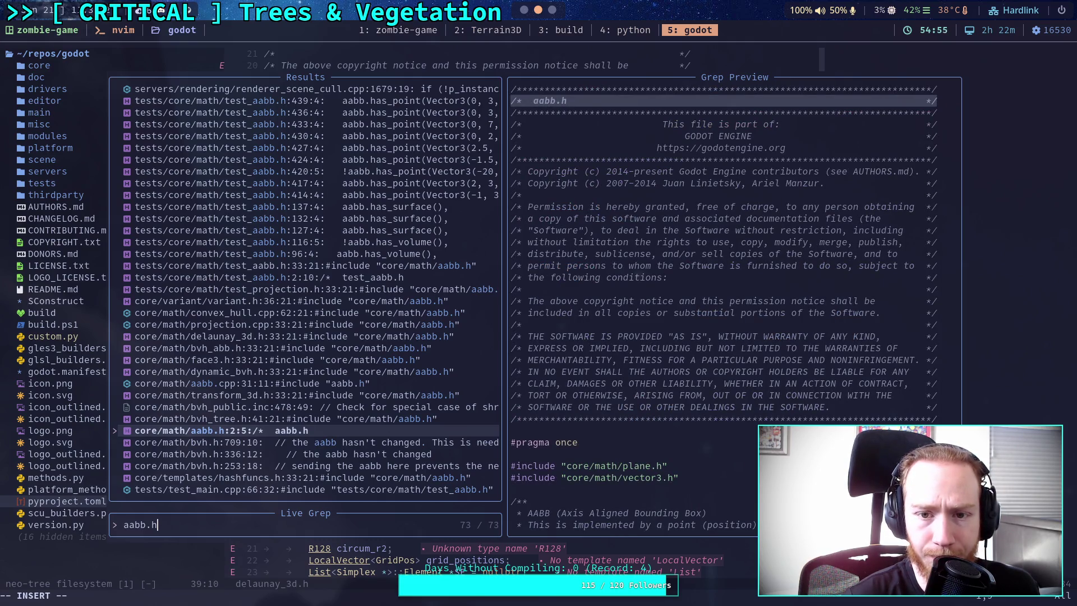
{"action": "key", "text": "Up"}
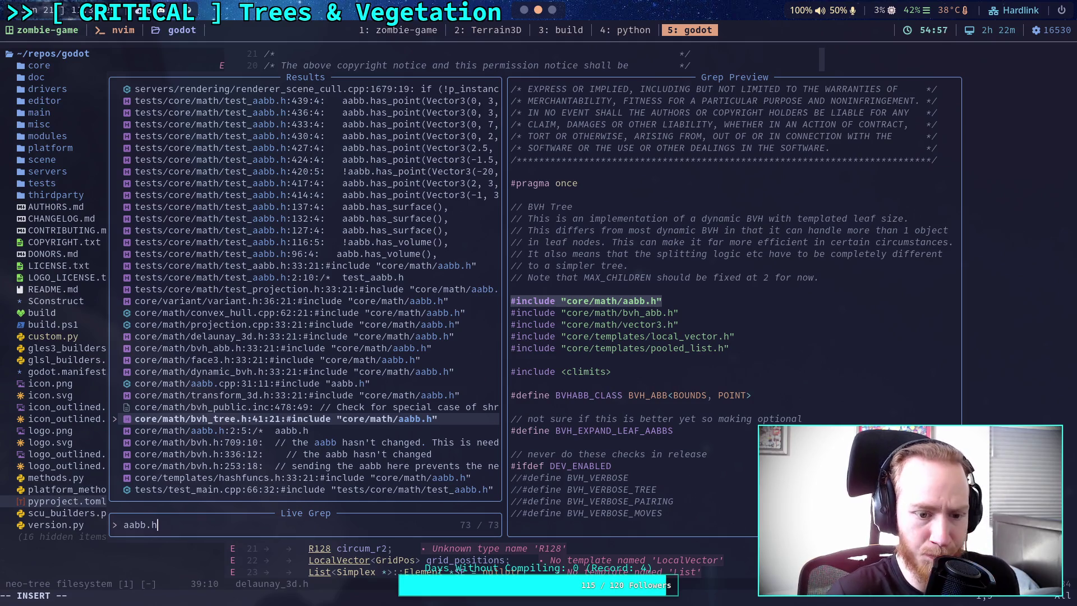
{"action": "key", "text": "Up"}
{"action": "key", "text": "Up"}
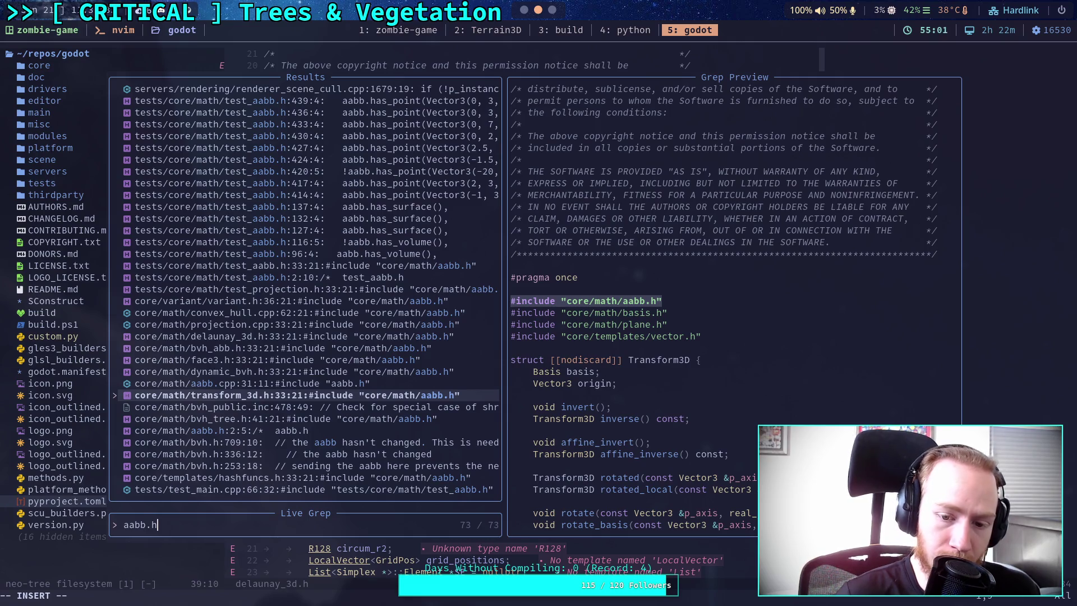
{"action": "key", "text": "Up"}
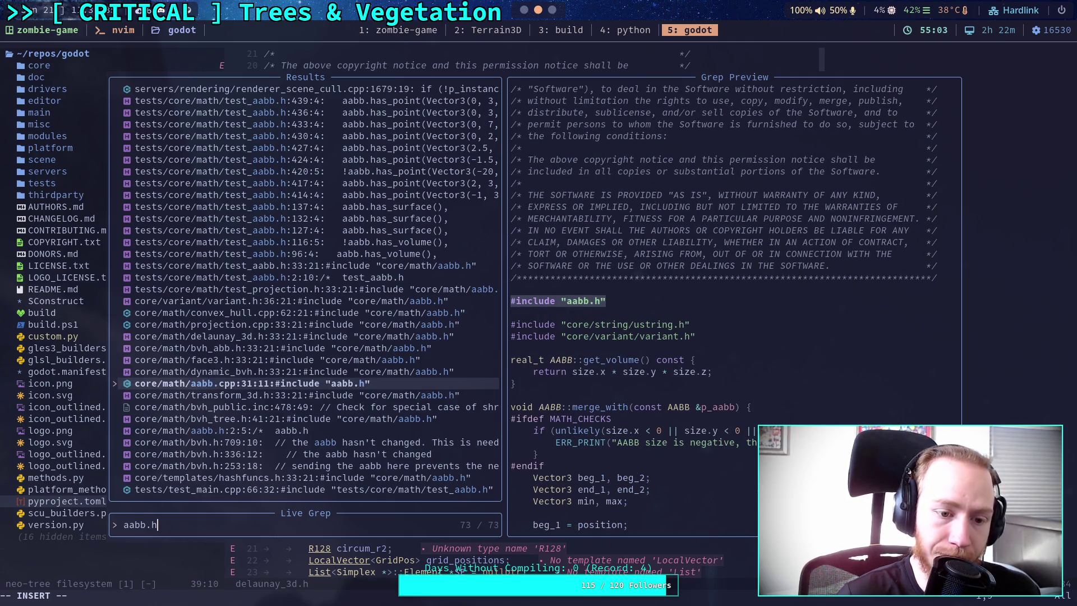
{"action": "key", "text": "Up"}
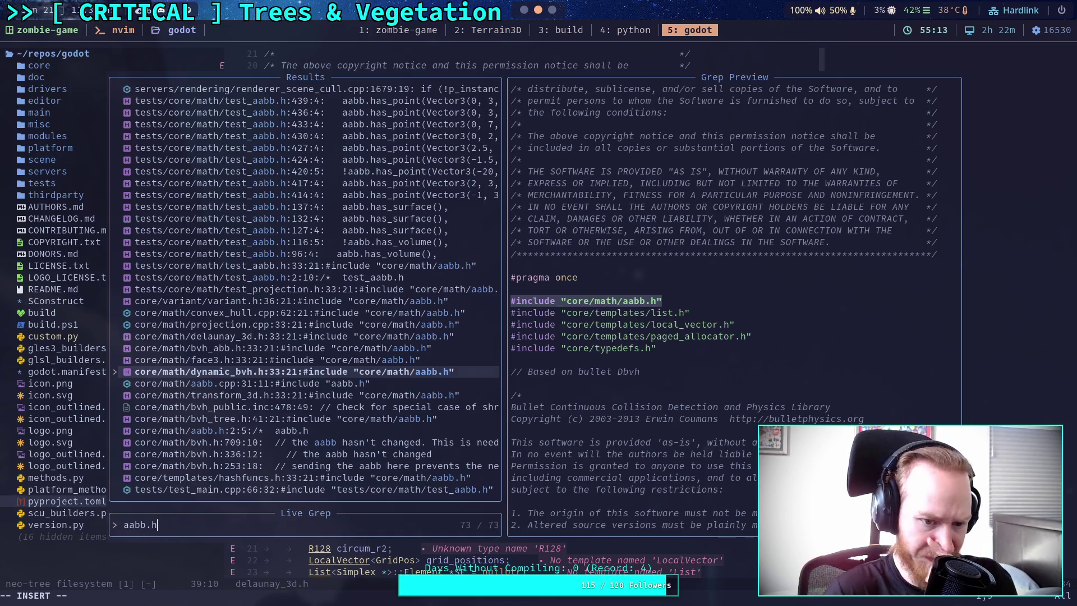
{"action": "key", "text": "Up"}
{"action": "key", "text": "Up"}
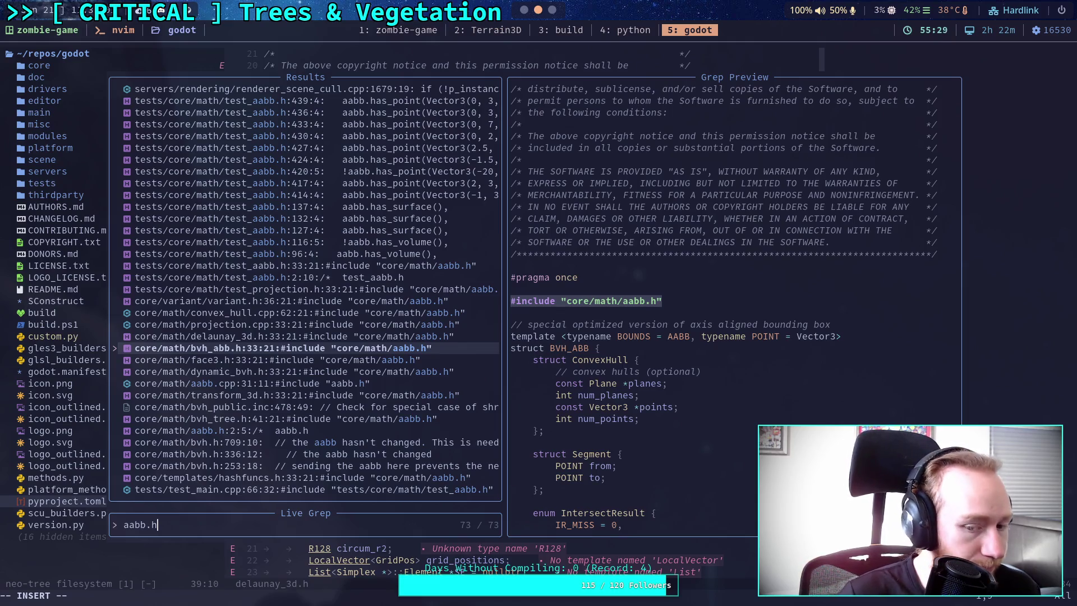
{"action": "key", "text": "Up"}
{"action": "key", "text": "Up"}
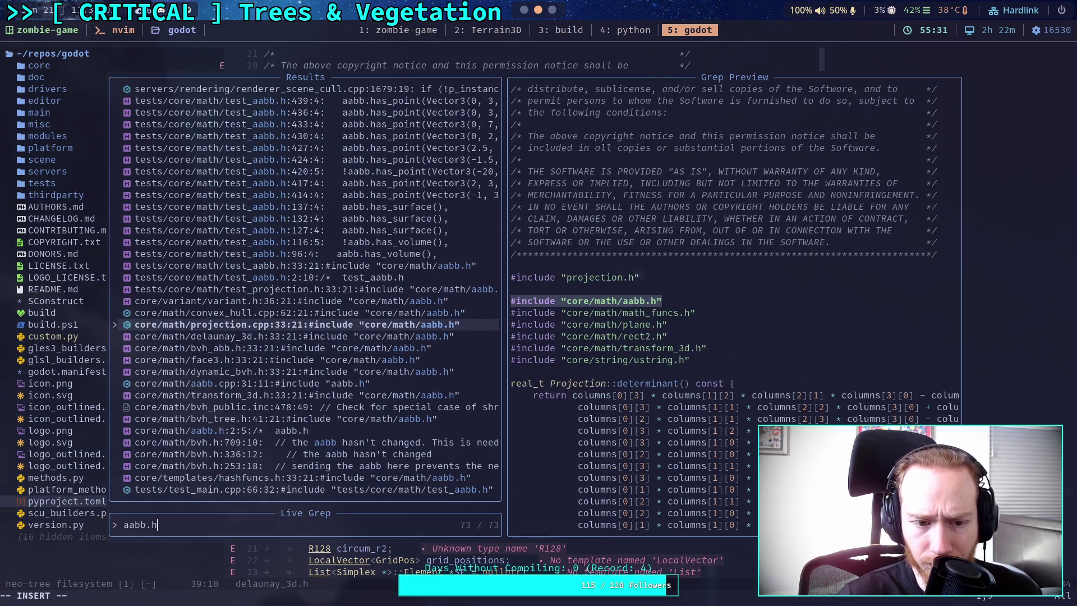
{"action": "key", "text": "Up"}
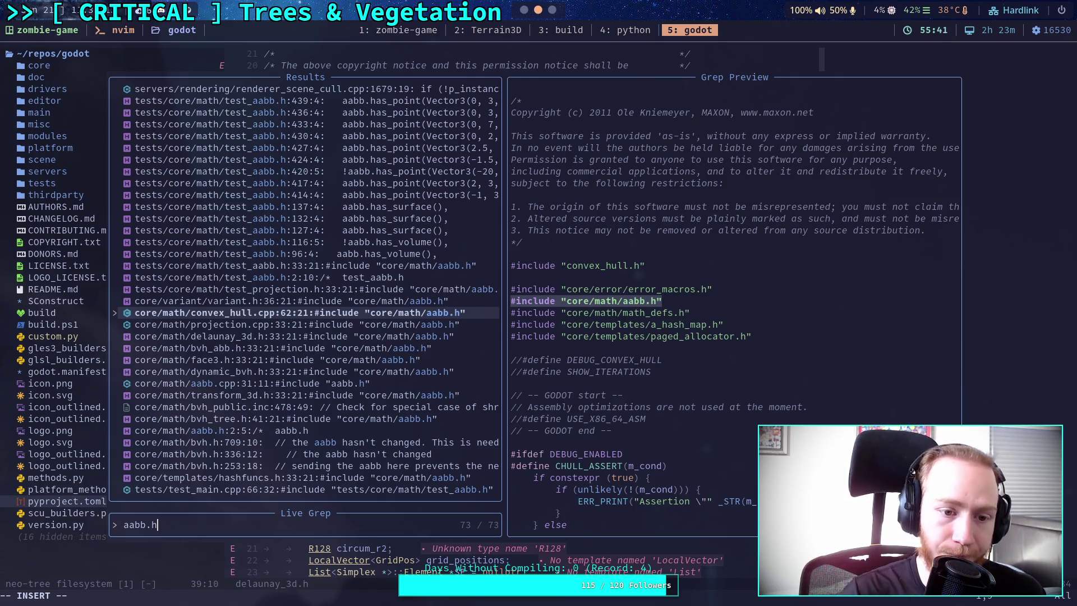
Browse the renderer, Jolt, csg.h, soft body and QuadTree matches, then move back before the query's dot.
{"action": "key", "text": "Up"}
{"action": "key", "text": "Up"}
{"action": "key", "text": "Up"}
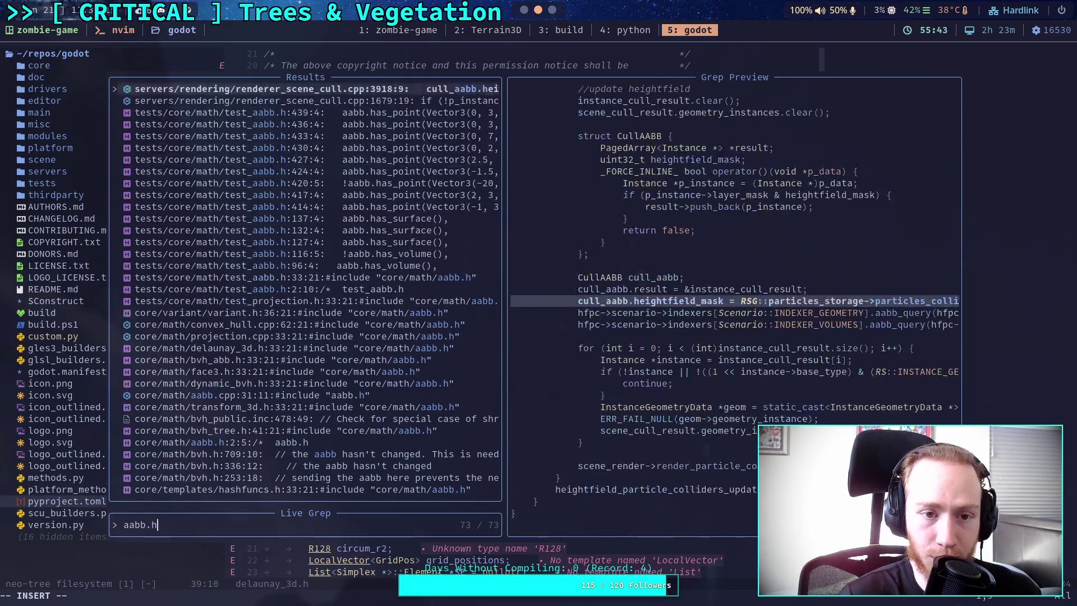
{"action": "key", "text": "Up"}
{"action": "key", "text": "Up"}
{"action": "key", "text": "Up"}
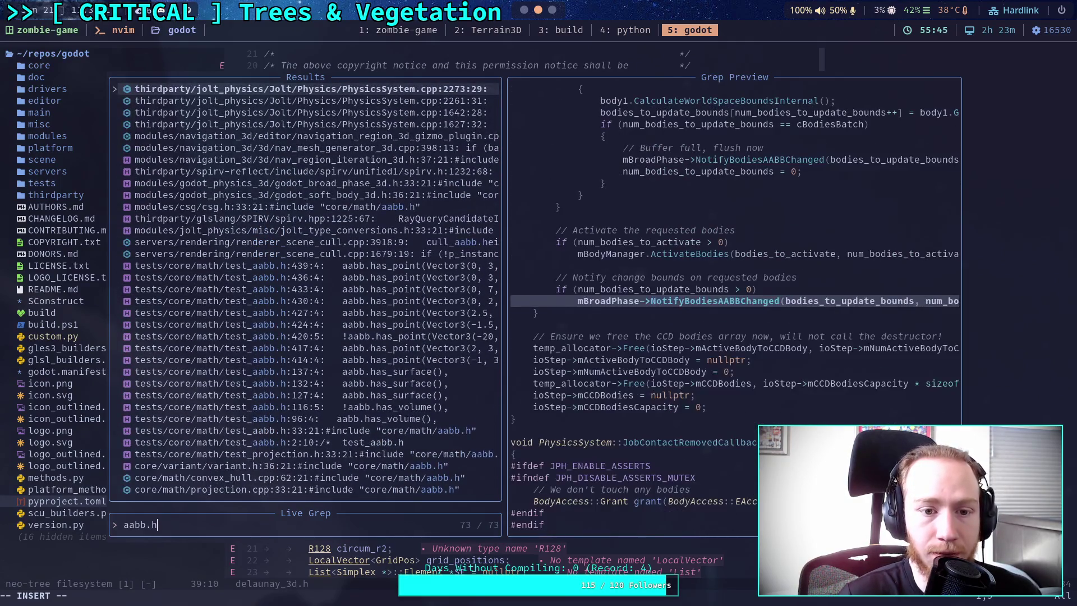
{"action": "key", "text": "Down"}
{"action": "key", "text": "Down"}
{"action": "key", "text": "Down"}
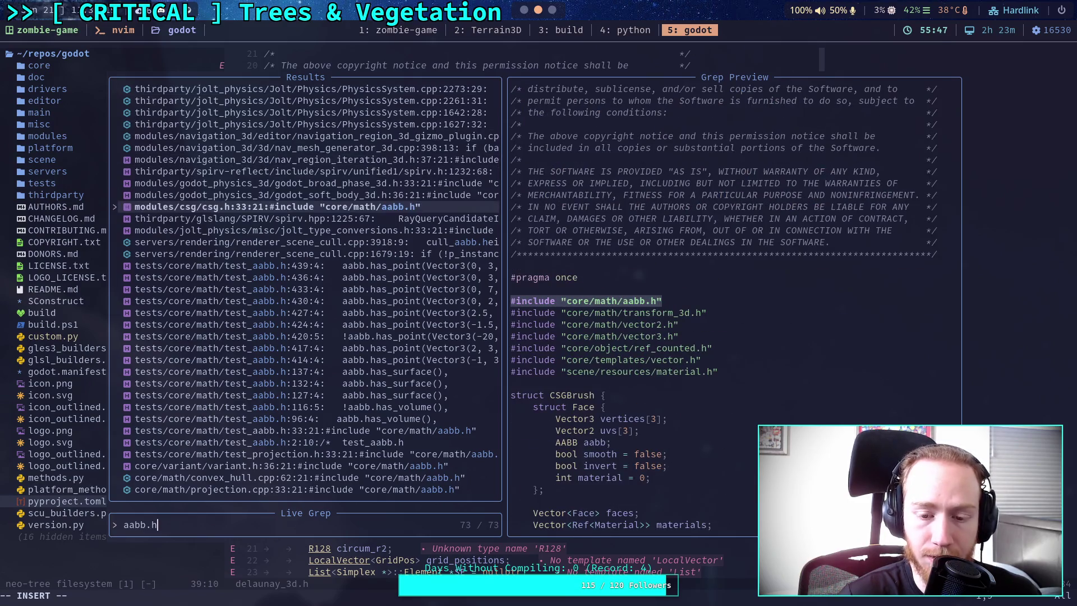
{"action": "key", "text": "Up"}
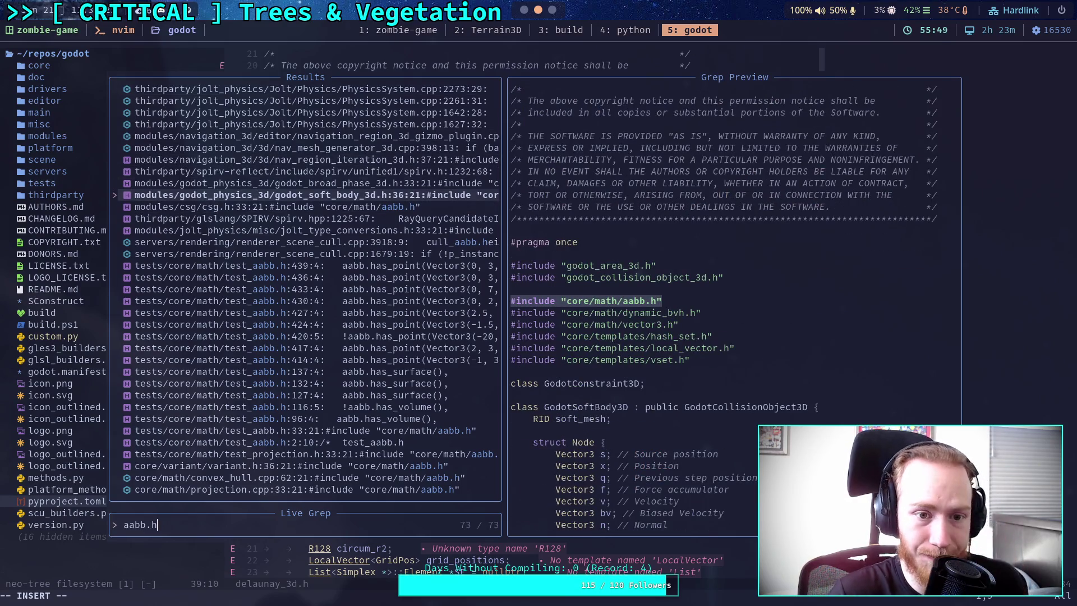
{"action": "key", "text": "Up"}
{"action": "key", "text": "Up"}
{"action": "key", "text": "Up"}
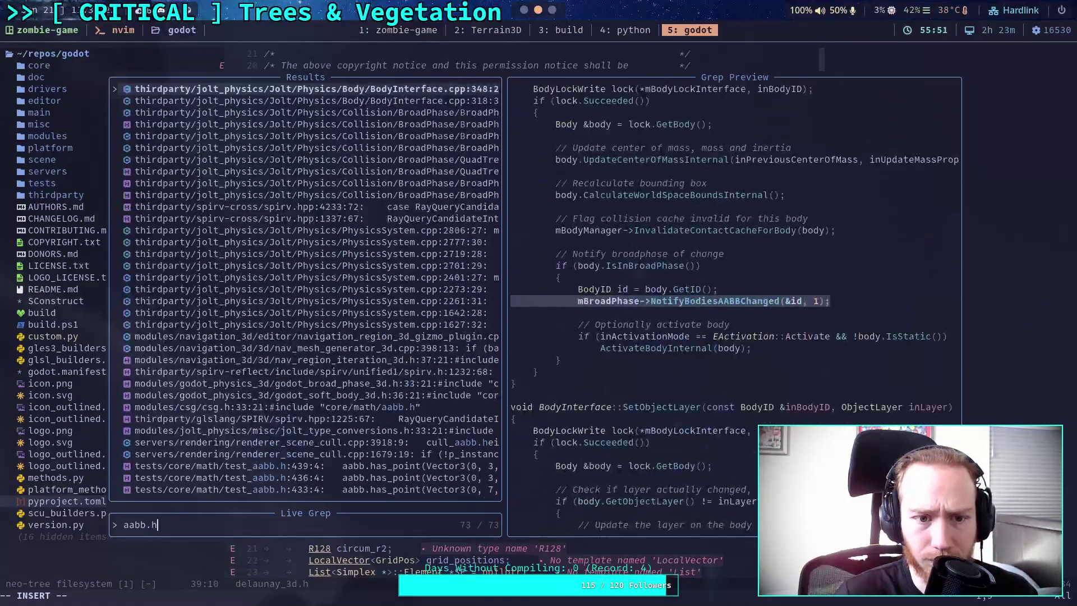
{"action": "key", "text": "Down"}
{"action": "key", "text": "Down"}
{"action": "key", "text": "Down"}
{"action": "key", "text": "Up"}
{"action": "key", "text": "Up"}
{"action": "key", "text": "Up"}
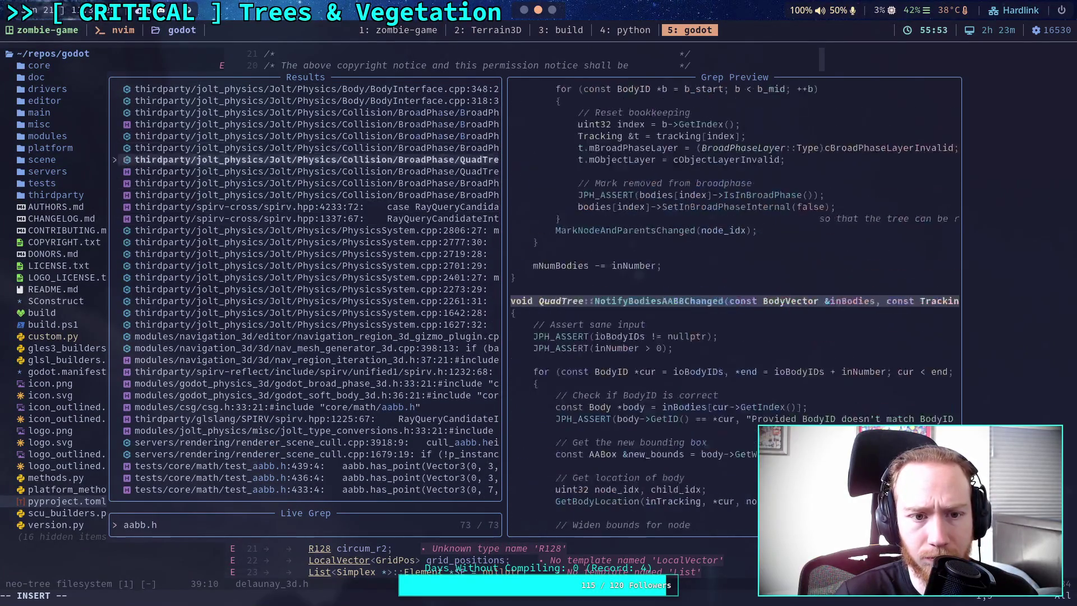
{"action": "key", "text": "Down"}
{"action": "key", "text": "Down"}
{"action": "key", "text": "Down"}
{"action": "key", "text": "Up"}
{"action": "key", "text": "Up"}
{"action": "key", "text": "Up"}
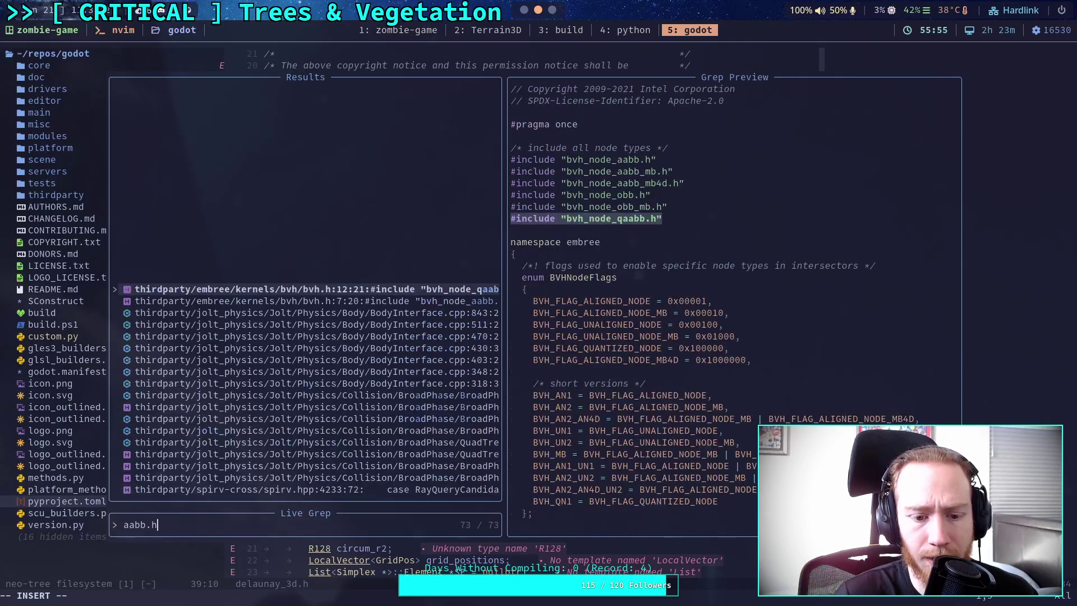
{"action": "key", "text": "Down"}
{"action": "key", "text": "Down"}
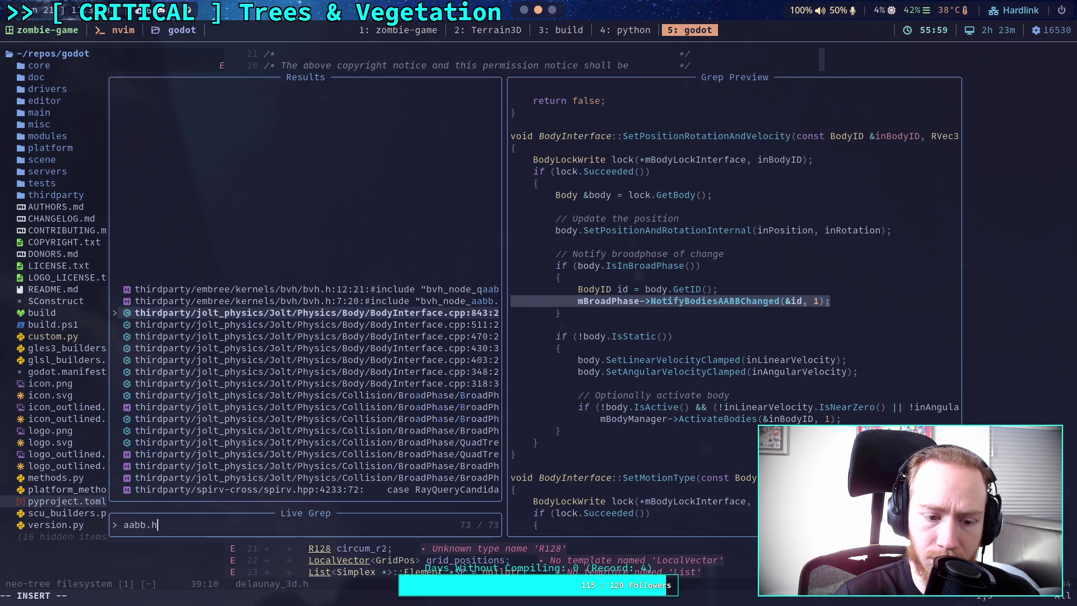
{"action": "key", "text": "Left"}
{"action": "key", "text": "Left"}
Escape the dot to search aabb\.h and browse matches down to nav_region_iteration_3d.h's include.
{"action": "type", "text": "\\"}
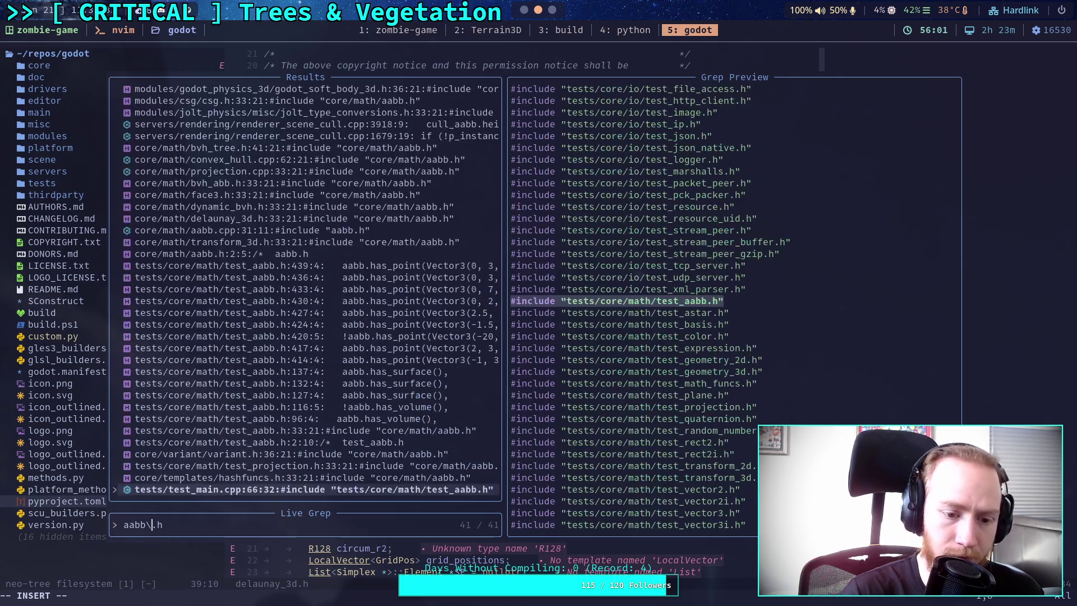
{"action": "key", "text": "Up"}
{"action": "key", "text": "Up"}
{"action": "key", "text": "Up"}
{"action": "key", "text": "Up"}
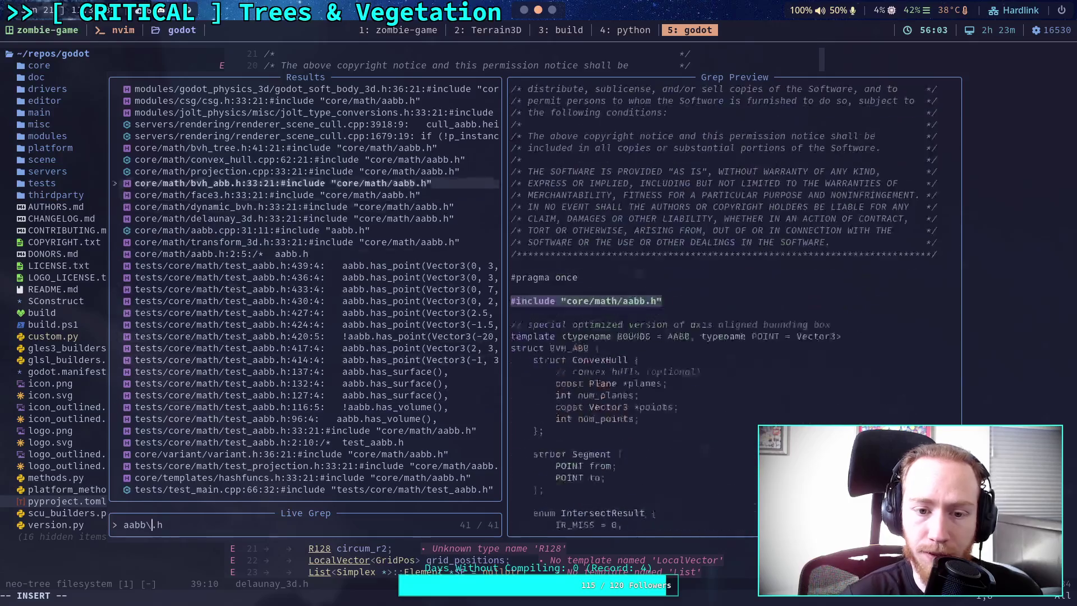
{"action": "key", "text": "Up"}
{"action": "key", "text": "Up"}
{"action": "key", "text": "Up"}
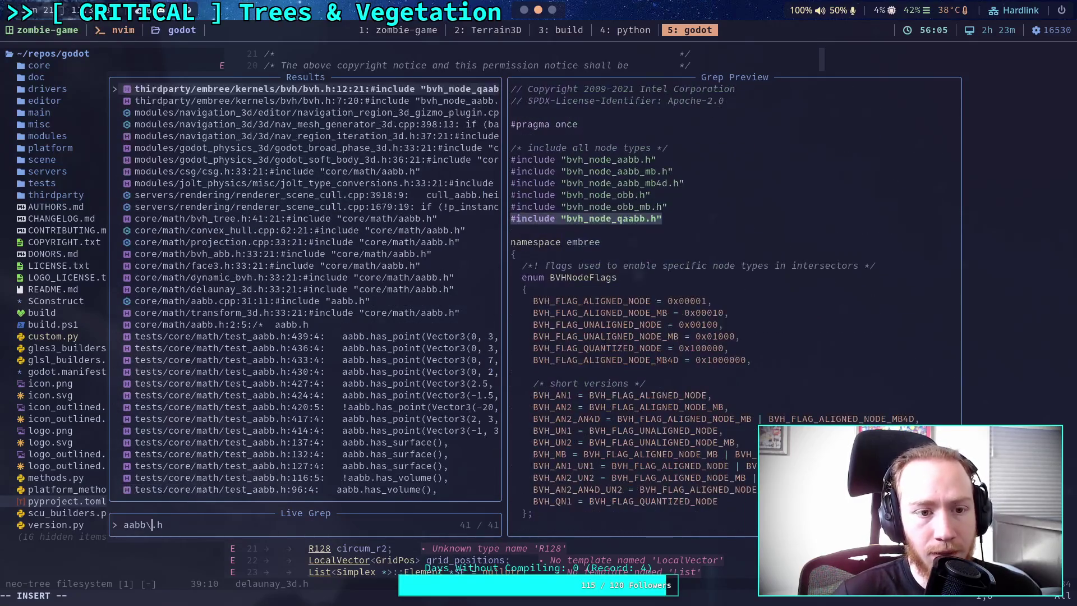
{"action": "key", "text": "Down"}
{"action": "key", "text": "Down"}
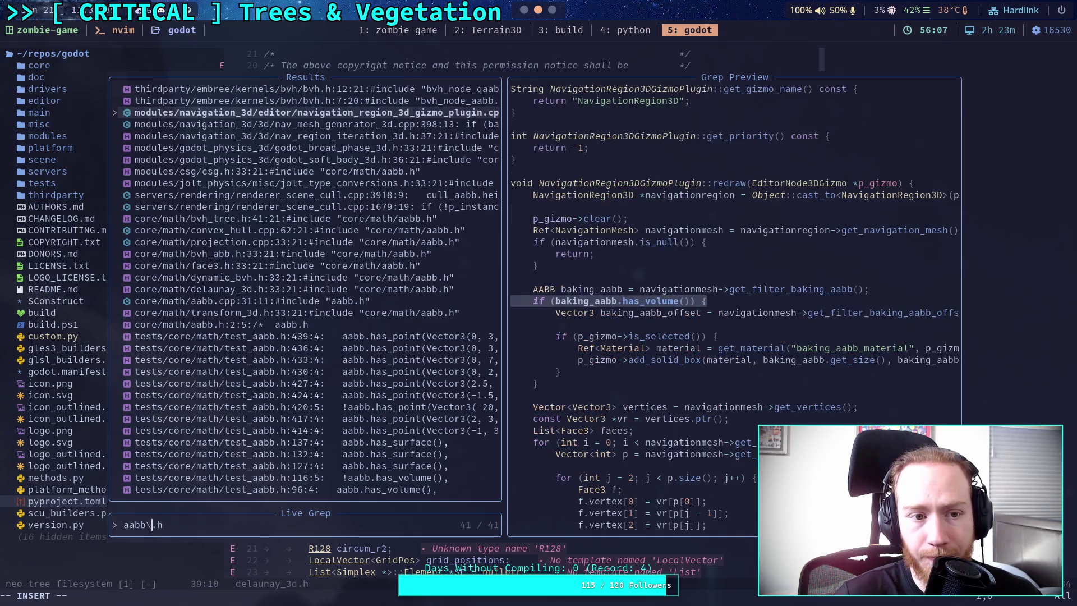
{"action": "key", "text": "Up"}
{"action": "key", "text": "Down"}
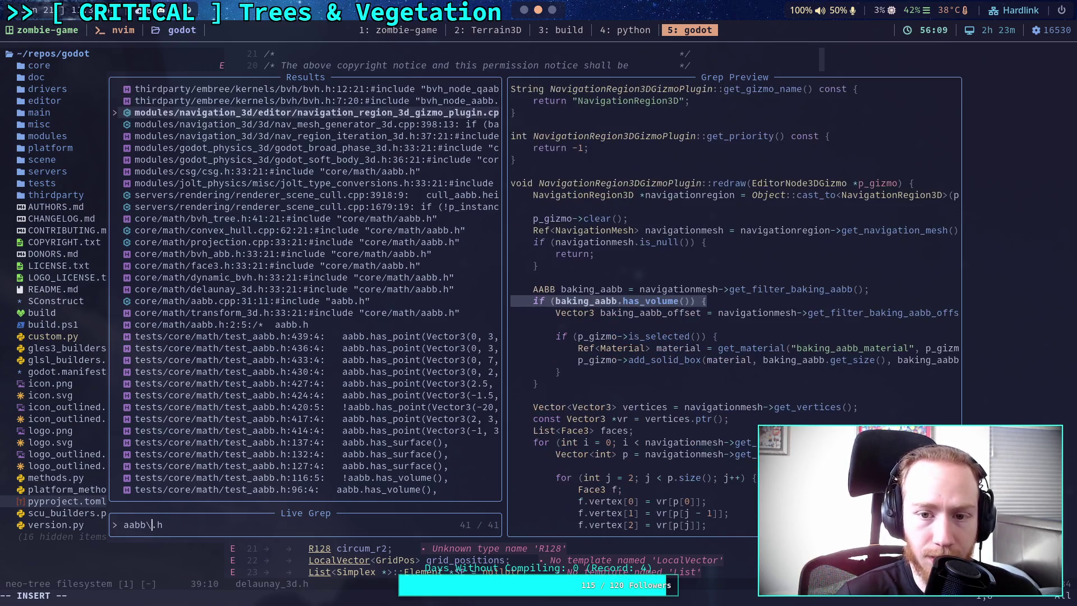
{"action": "key", "text": "Down"}
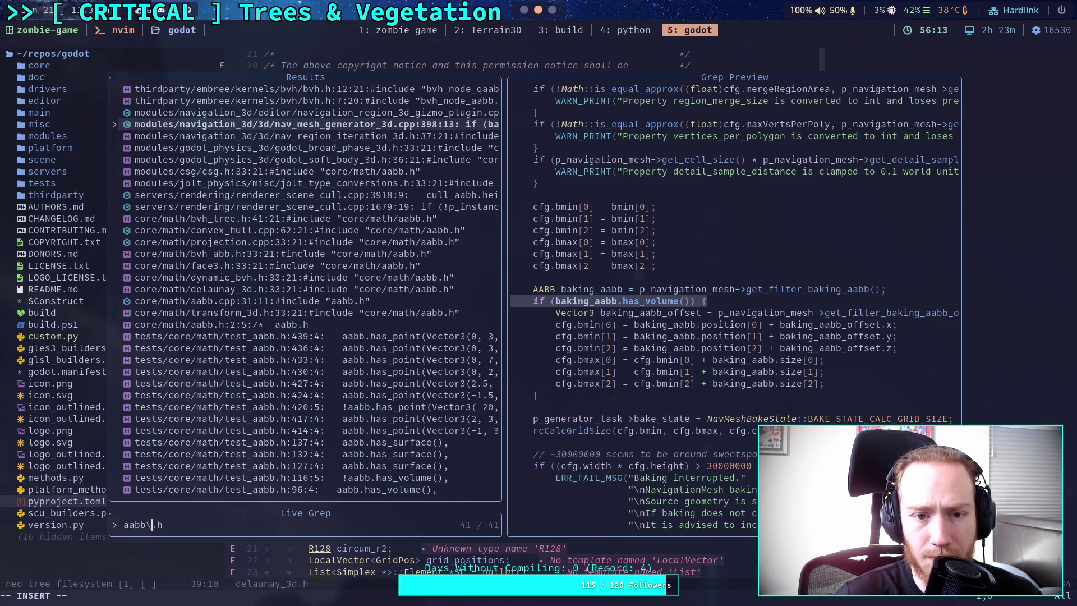
{"action": "key", "text": "Up"}
{"action": "key", "text": "Down"}
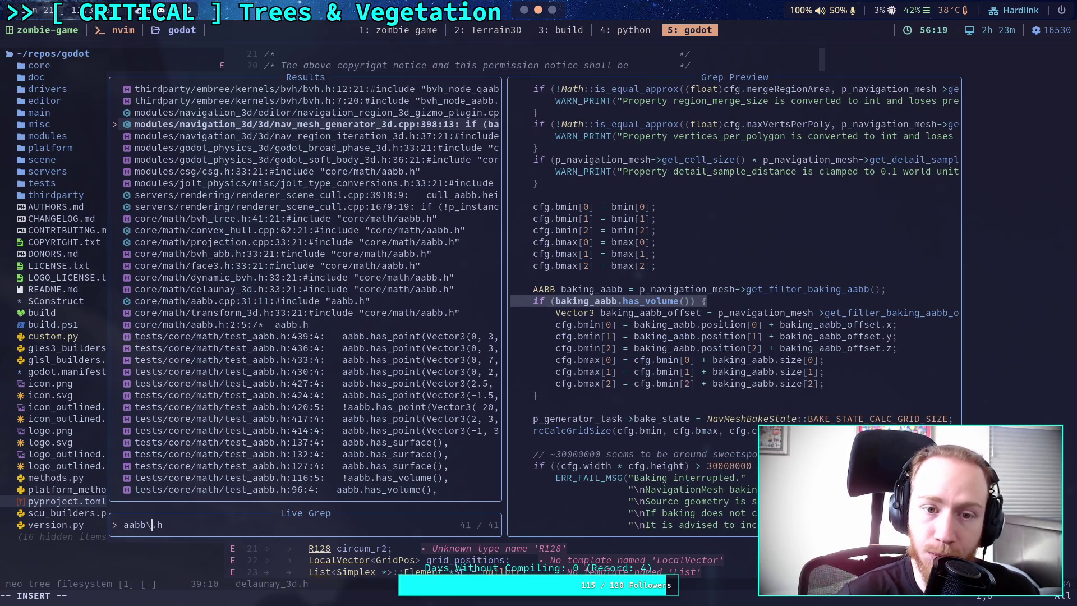
{"action": "key", "text": "Down"}
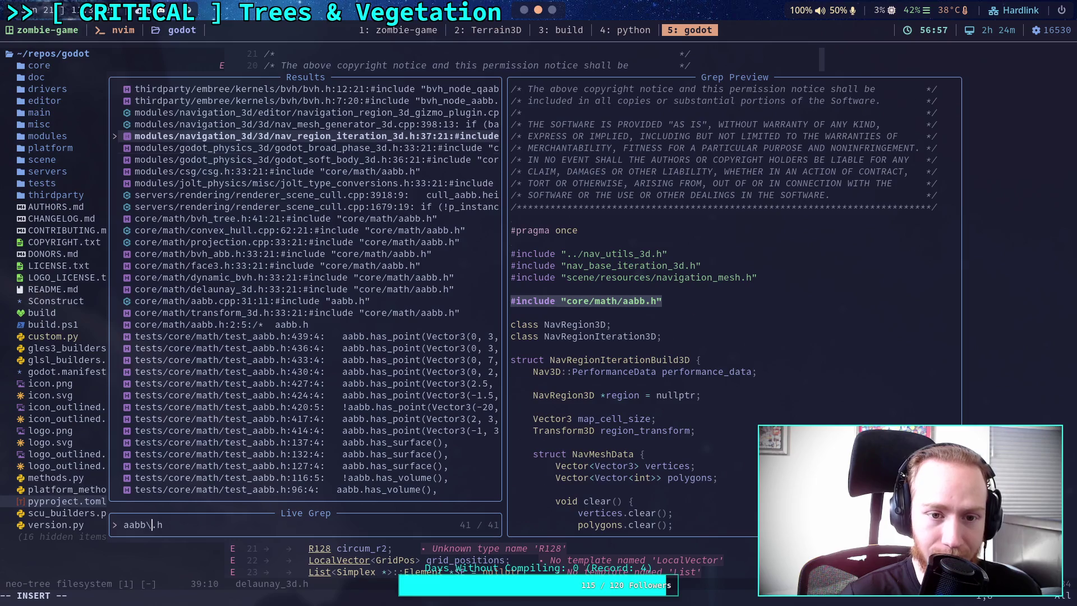
Compare csg.h, face3.h, delaunay_3d.h, aabb.cpp and dynamic_bvh.h matches, then open bvh_tree.h at line 41.
{"action": "key", "text": "Down"}
{"action": "key", "text": "Down"}
{"action": "key", "text": "Down"}
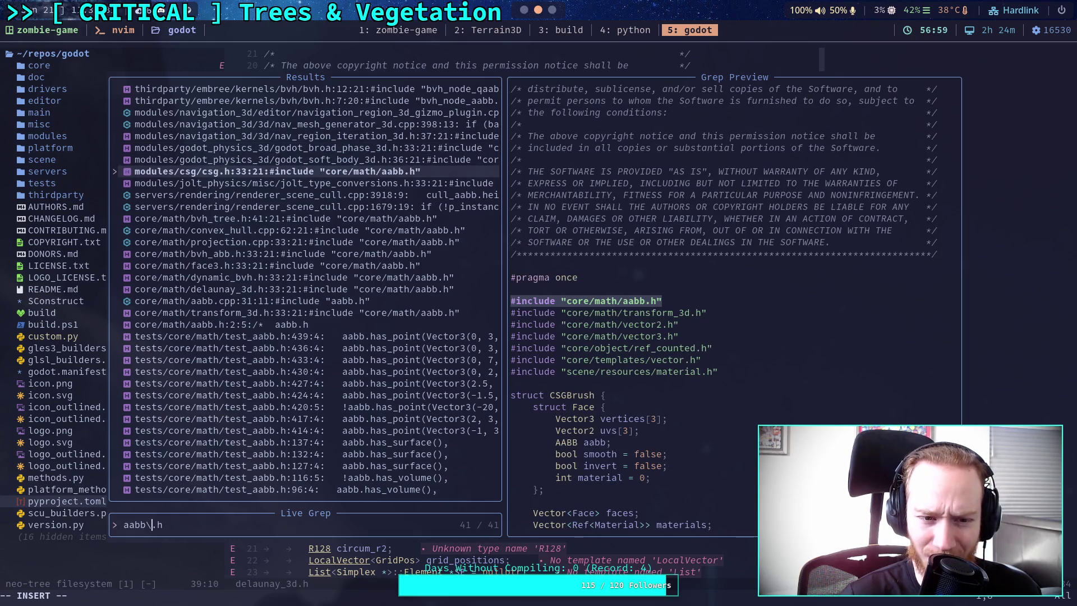
{"action": "key", "text": "Down"}
{"action": "key", "text": "Down"}
{"action": "key", "text": "Down"}
{"action": "key", "text": "Down"}
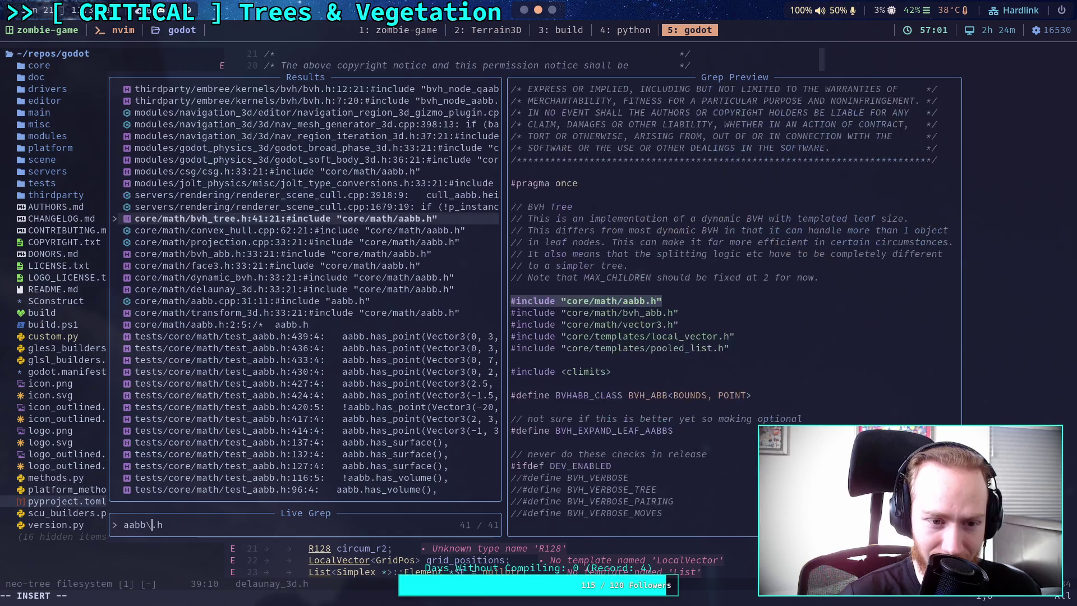
{"action": "key", "text": "Down"}
{"action": "key", "text": "Down"}
{"action": "key", "text": "Down"}
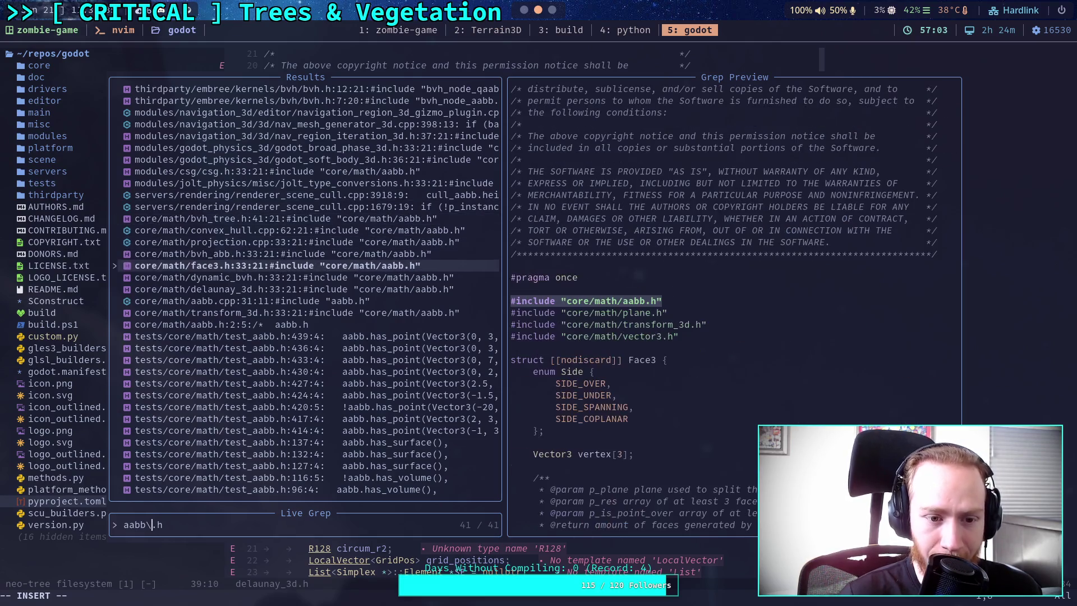
{"action": "key", "text": "Down"}
{"action": "key", "text": "Down"}
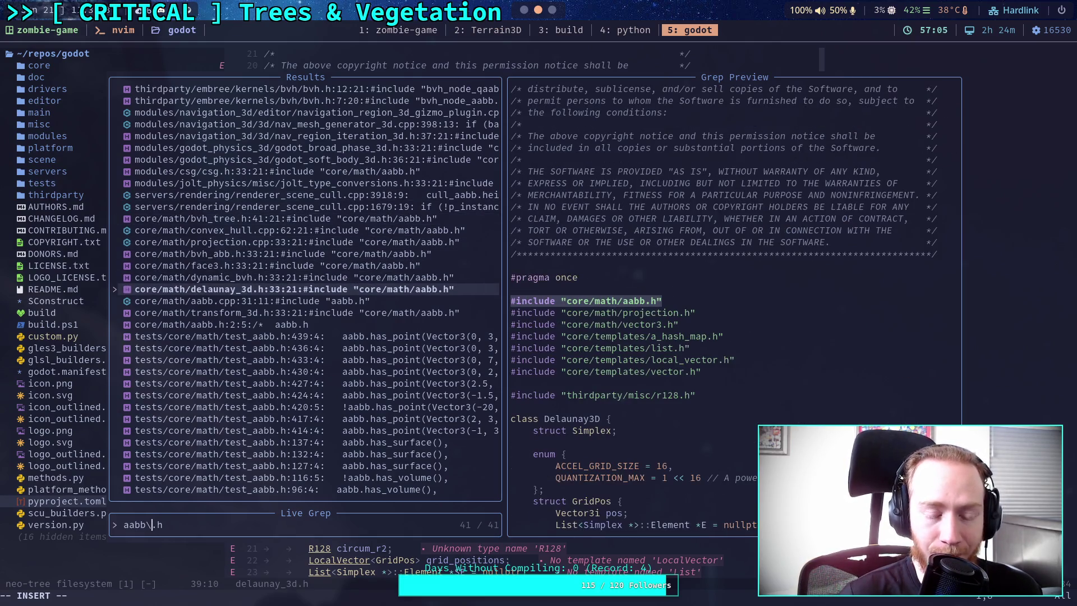
{"action": "key", "text": "Down"}
{"action": "key", "text": "Down"}
{"action": "key", "text": "Down"}
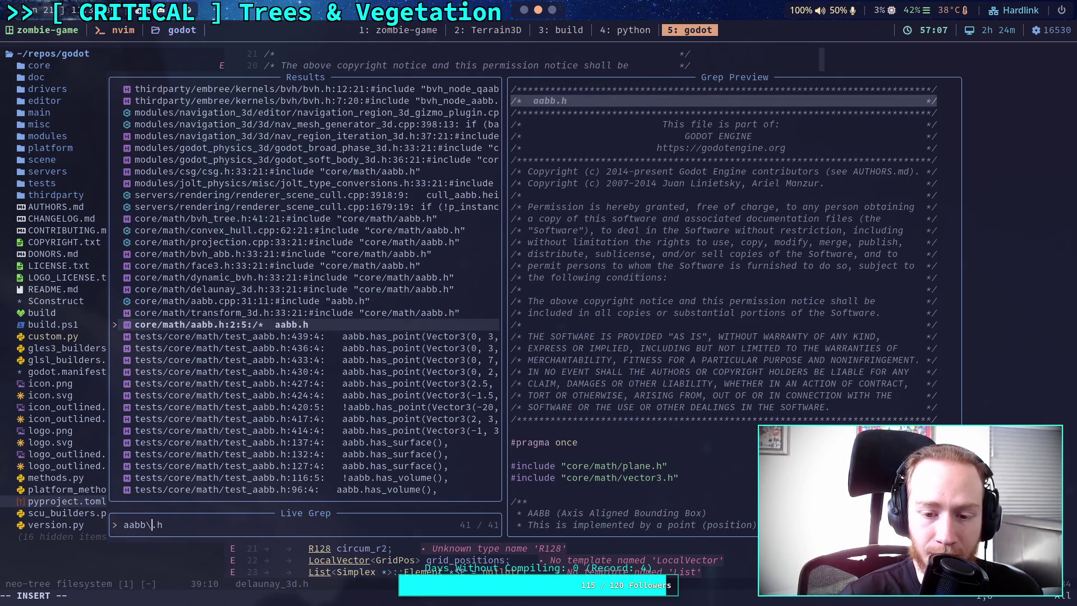
{"action": "key", "text": "Up"}
{"action": "key", "text": "Up"}
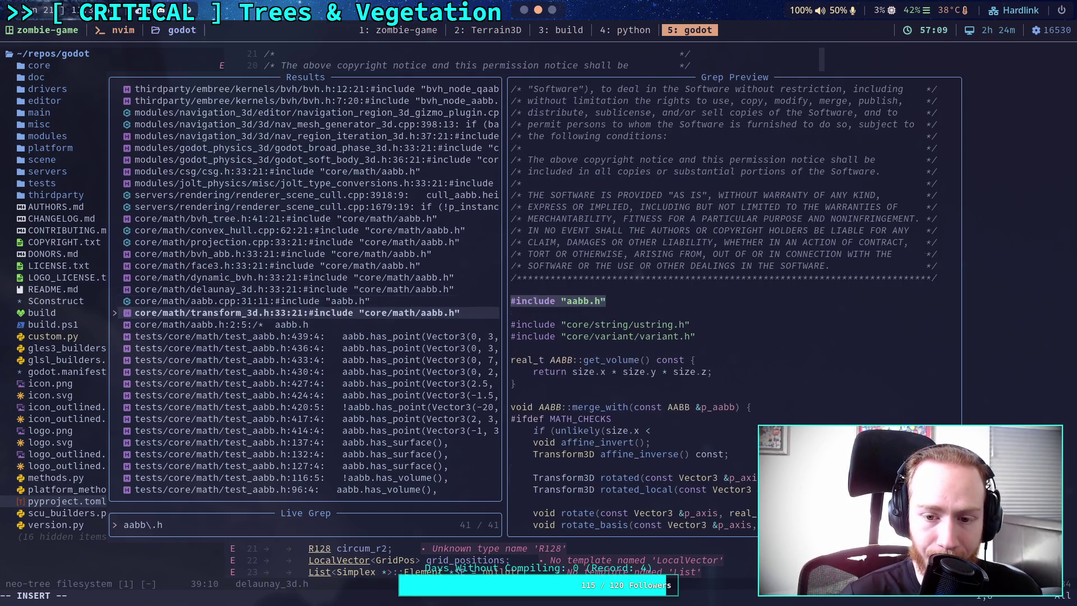
{"action": "key", "text": "Up"}
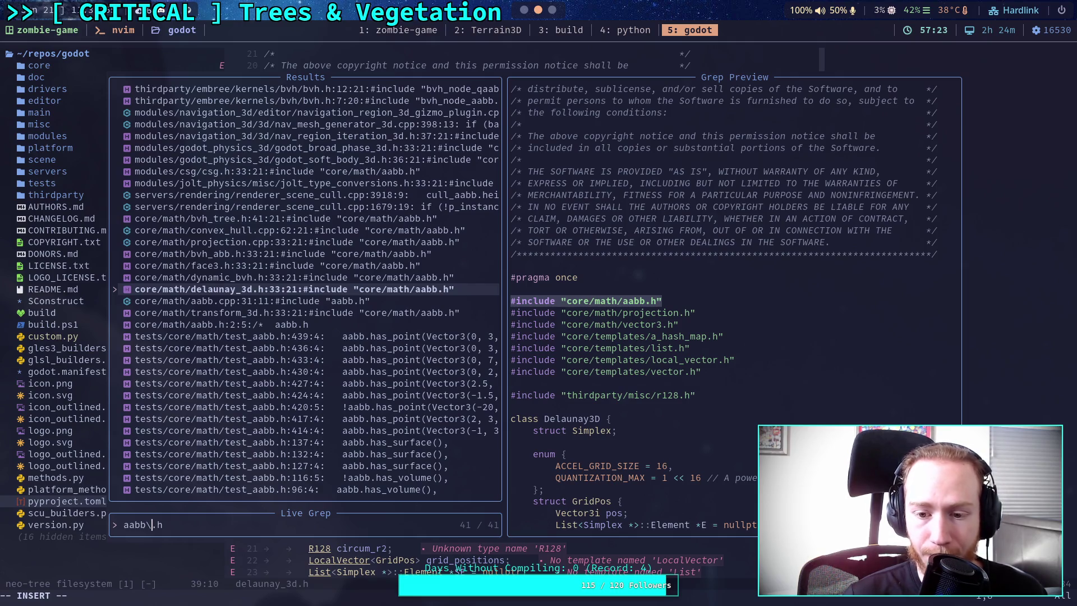
{"action": "key", "text": "Up"}
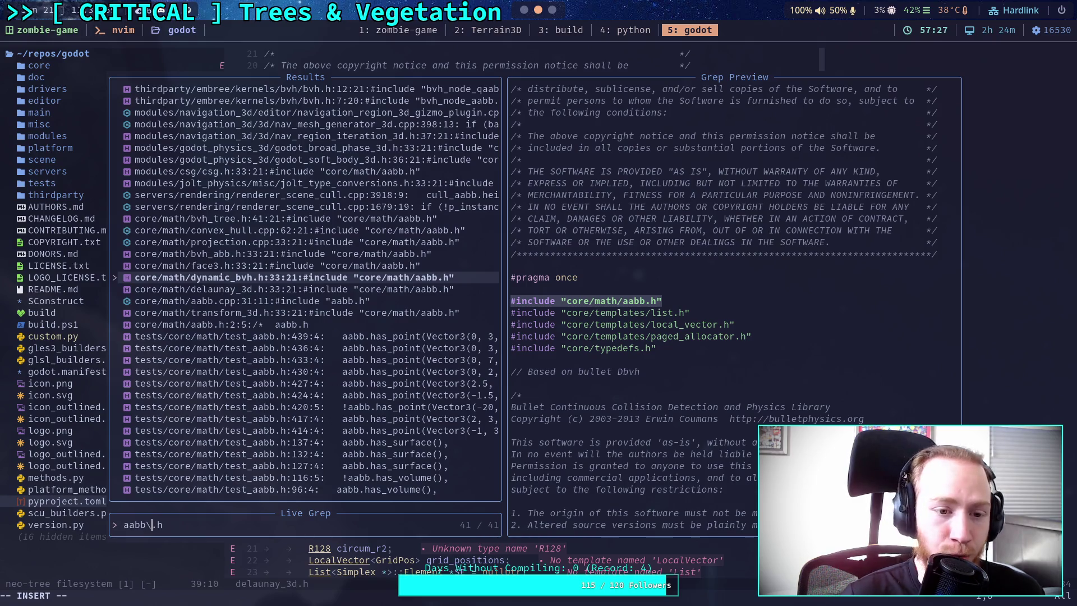
{"action": "key", "text": "Up"}
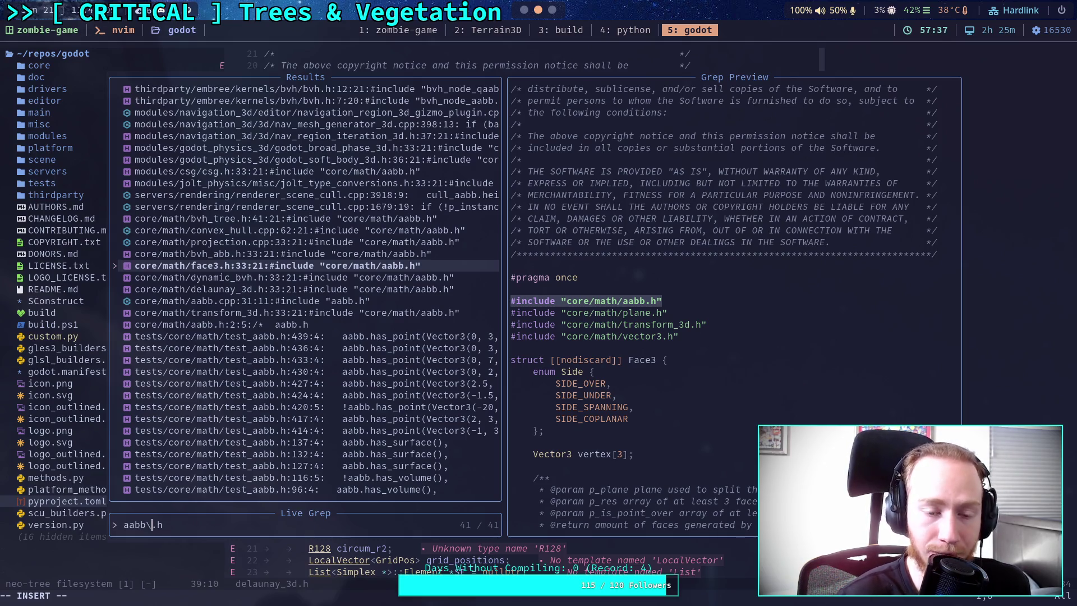
{"action": "key", "text": "Up"}
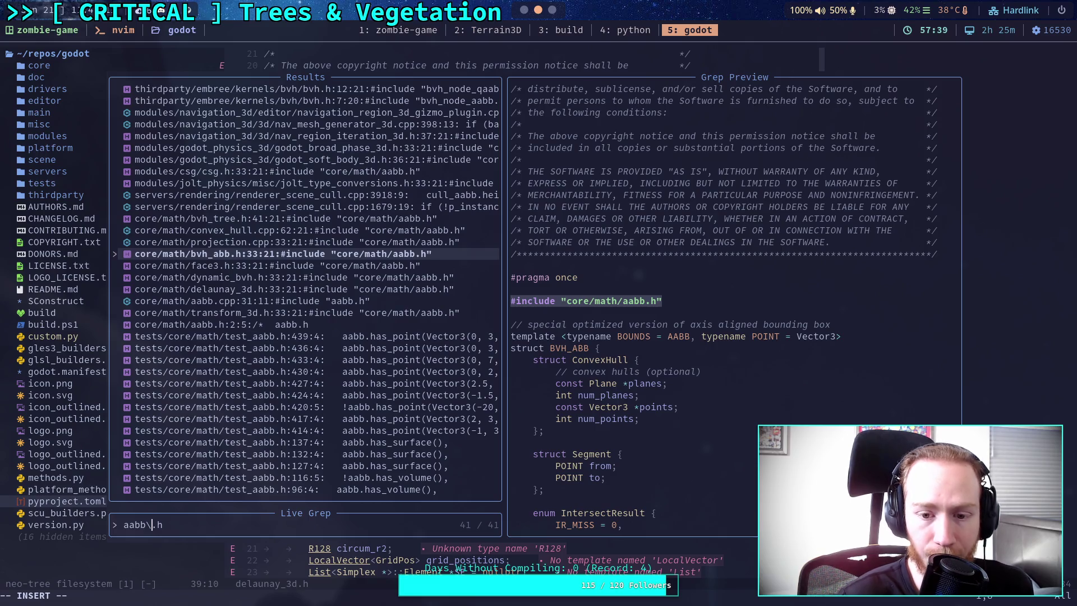
{"action": "key", "text": "Up"}
{"action": "key", "text": "Up"}
{"action": "key", "text": "Up"}
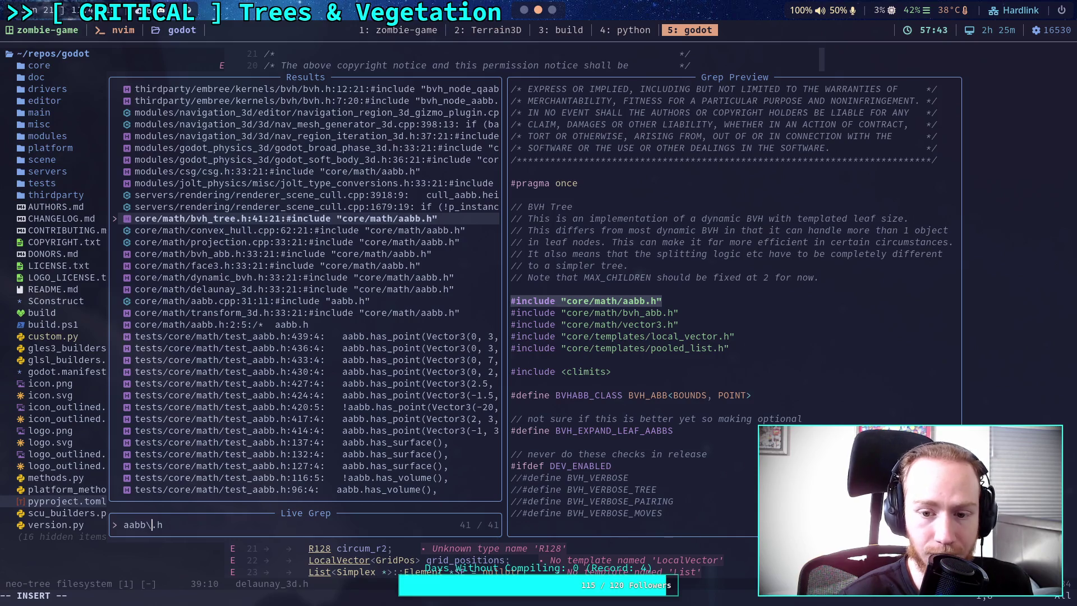
{"action": "key", "text": "Return"}
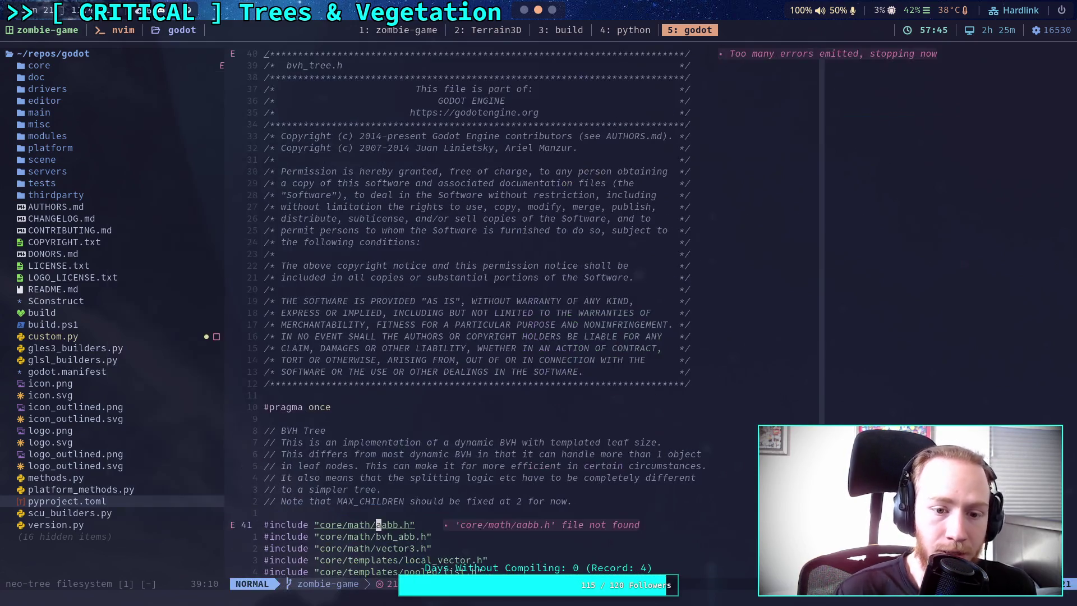
Read bvh_tree.h down through BVHCommon, BVHHandle and BVH_IterativeInfo to the dummy test functions.
{"action": "key", "text": "j"}
{"action": "key", "text": "j"}
{"action": "key", "text": "j"}
{"action": "key", "text": "j"}
{"action": "key", "text": "j"}
{"action": "key", "text": "j"}
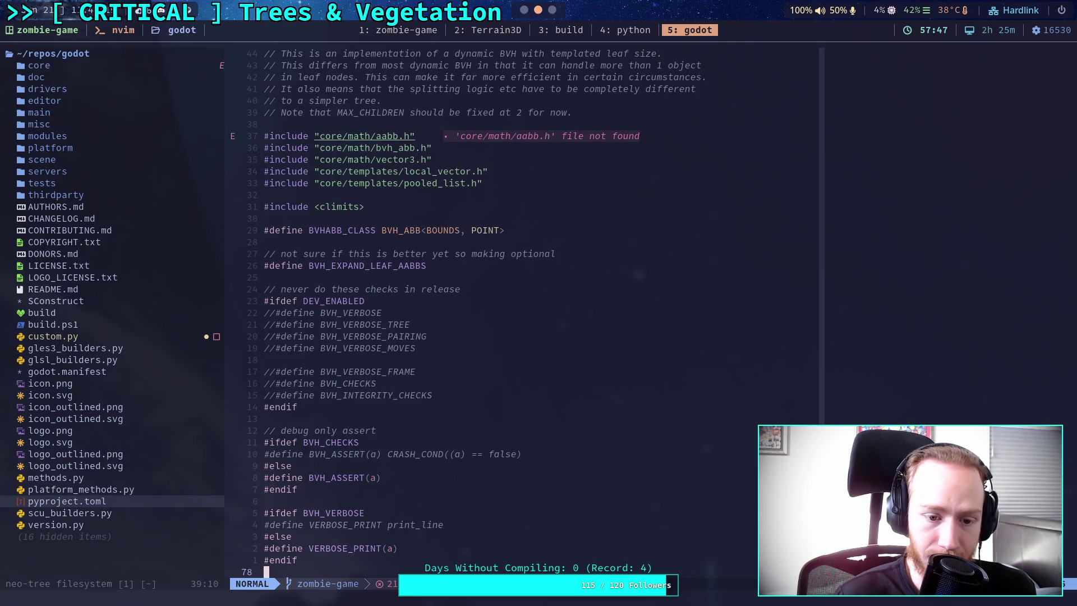
{"action": "key", "text": "j"}
{"action": "key", "text": "j"}
{"action": "key", "text": "j"}
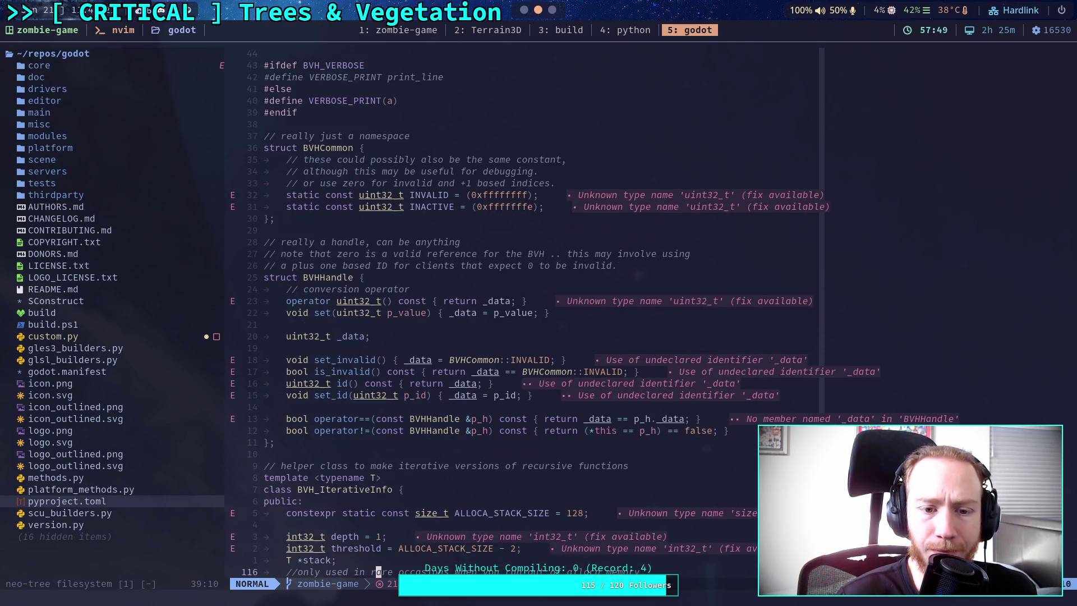
{"action": "key", "text": "j"}
{"action": "key", "text": "j"}
{"action": "key", "text": "j"}
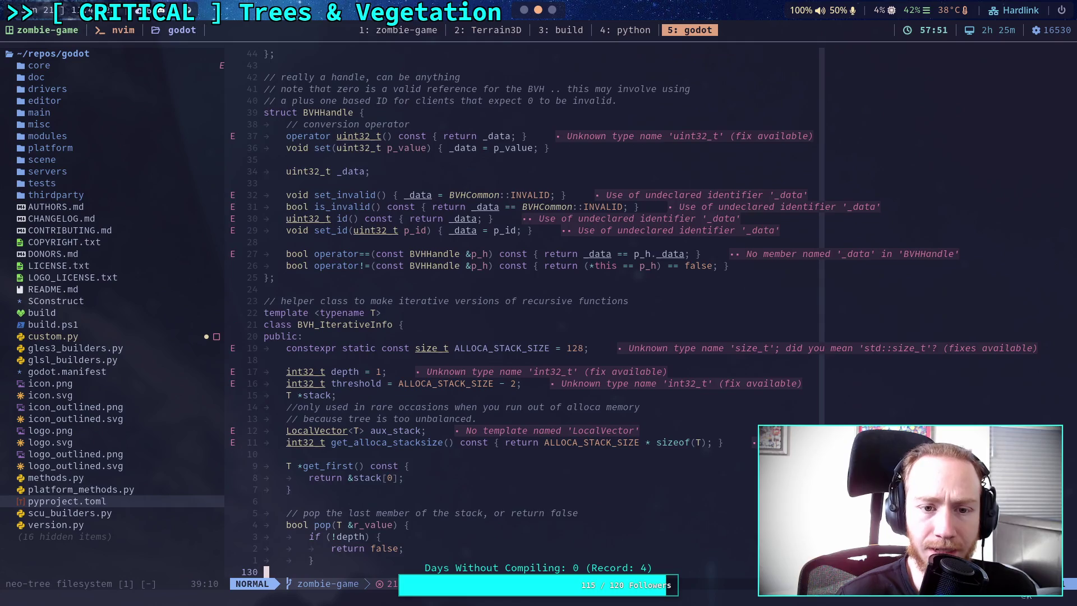
{"action": "key", "text": "j"}
{"action": "key", "text": "j"}
{"action": "key", "text": "j"}
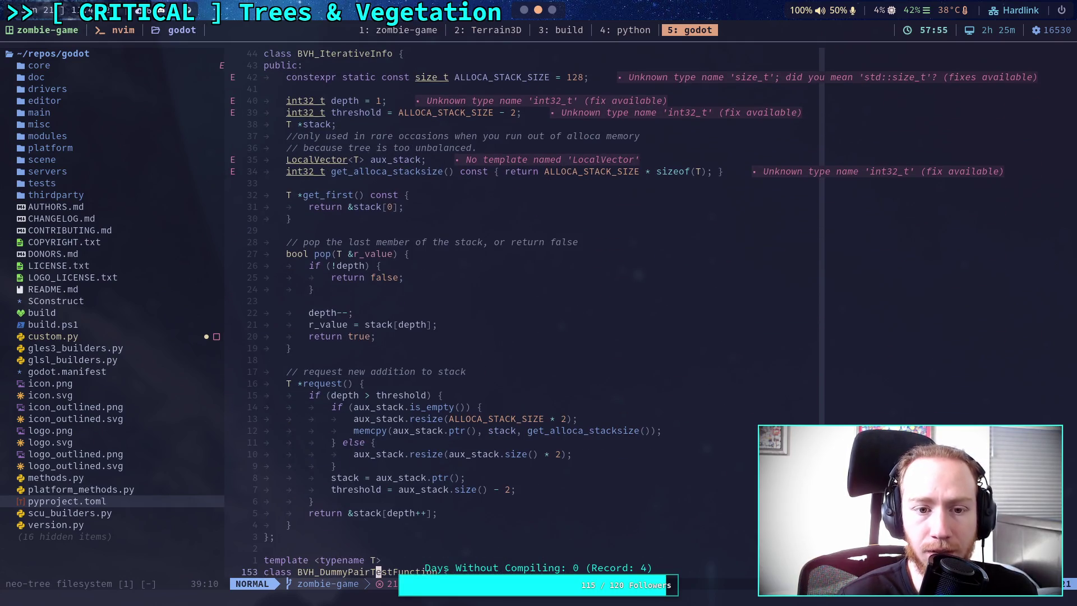
{"action": "key", "text": "j"}
{"action": "key", "text": "j"}
{"action": "key", "text": "j"}
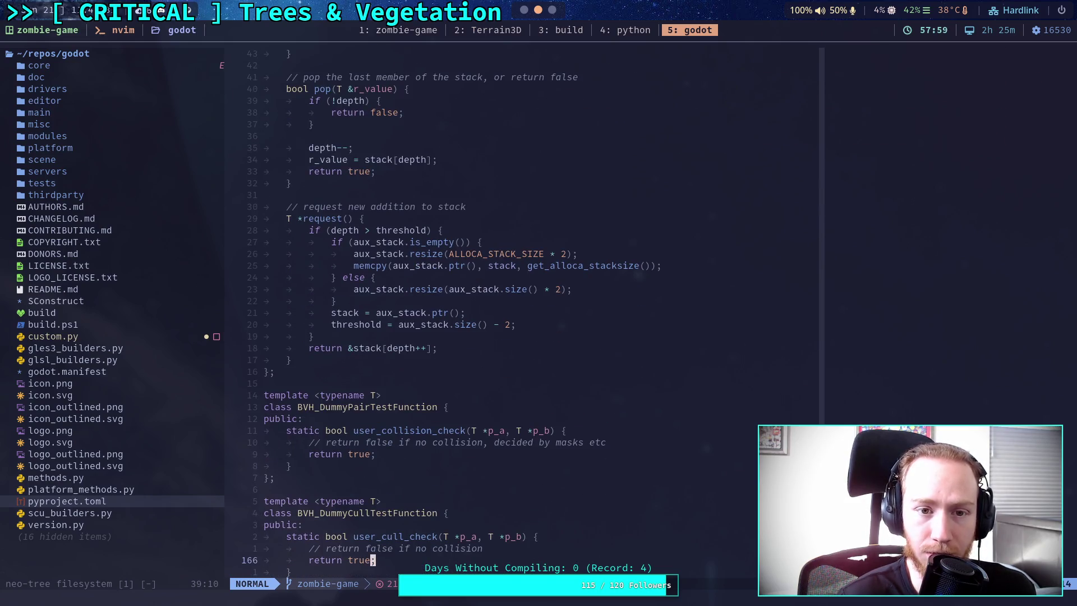
Jump back to the pop function and read on through the BVH_Tree constructor to node_remove_item.
{"action": "left_click", "coordinate": [378, 89]}
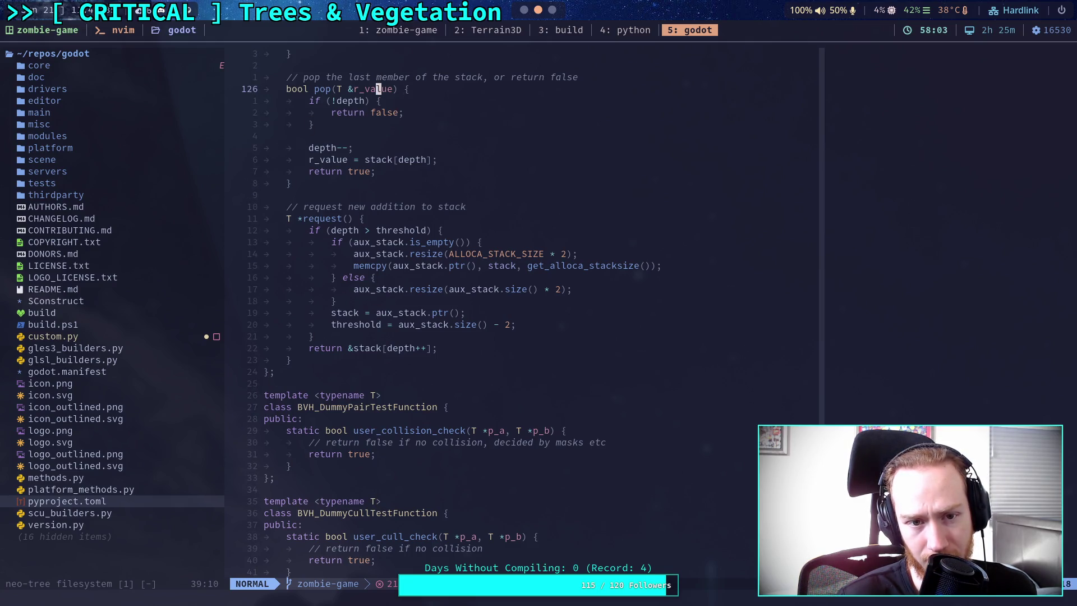
{"action": "key", "text": "j"}
{"action": "key", "text": "j"}
{"action": "key", "text": "j"}
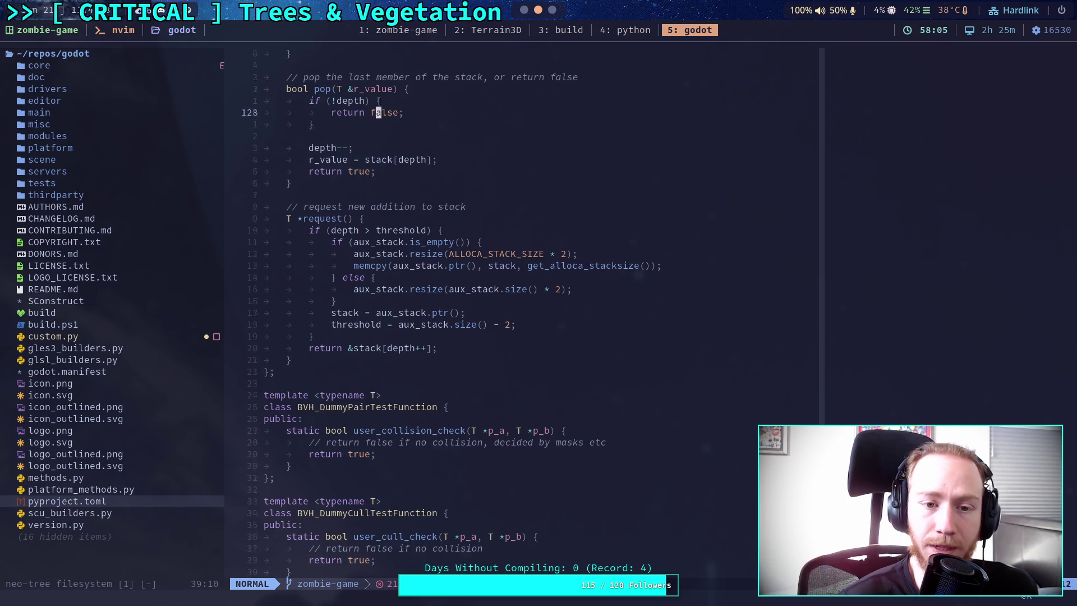
{"action": "key", "text": "j"}
{"action": "key", "text": "j"}
{"action": "key", "text": "j"}
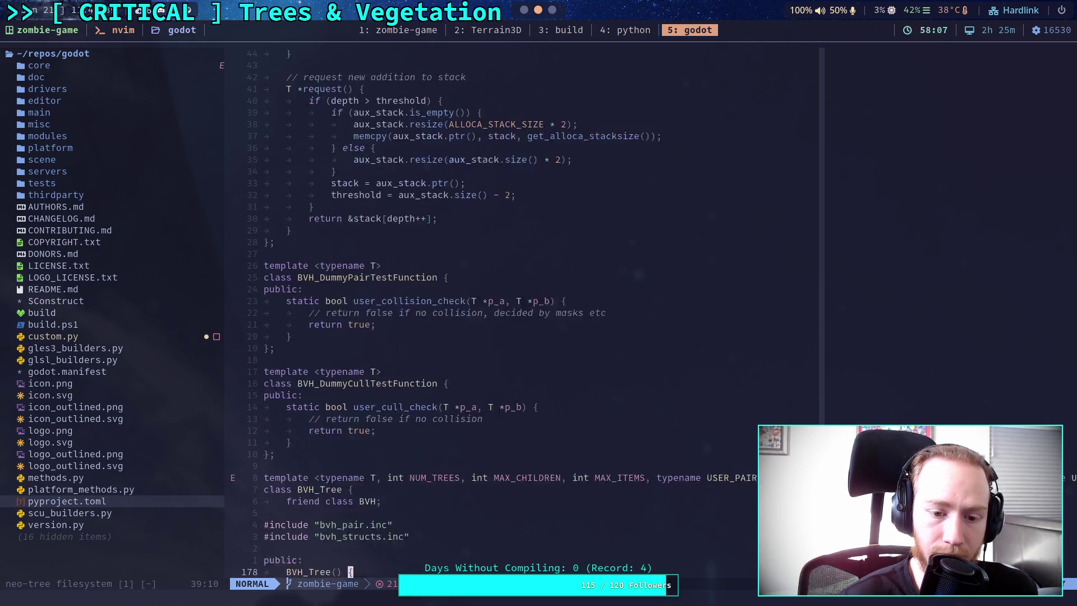
{"action": "key", "text": "j"}
{"action": "key", "text": "j"}
{"action": "key", "text": "j"}
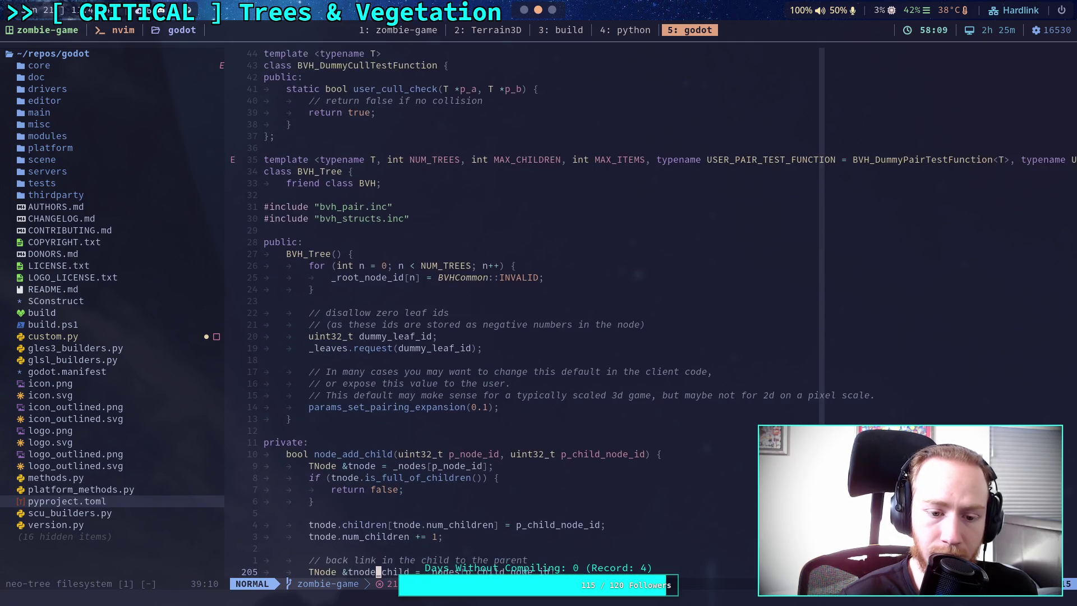
{"action": "key", "text": "j"}
{"action": "key", "text": "j"}
{"action": "key", "text": "j"}
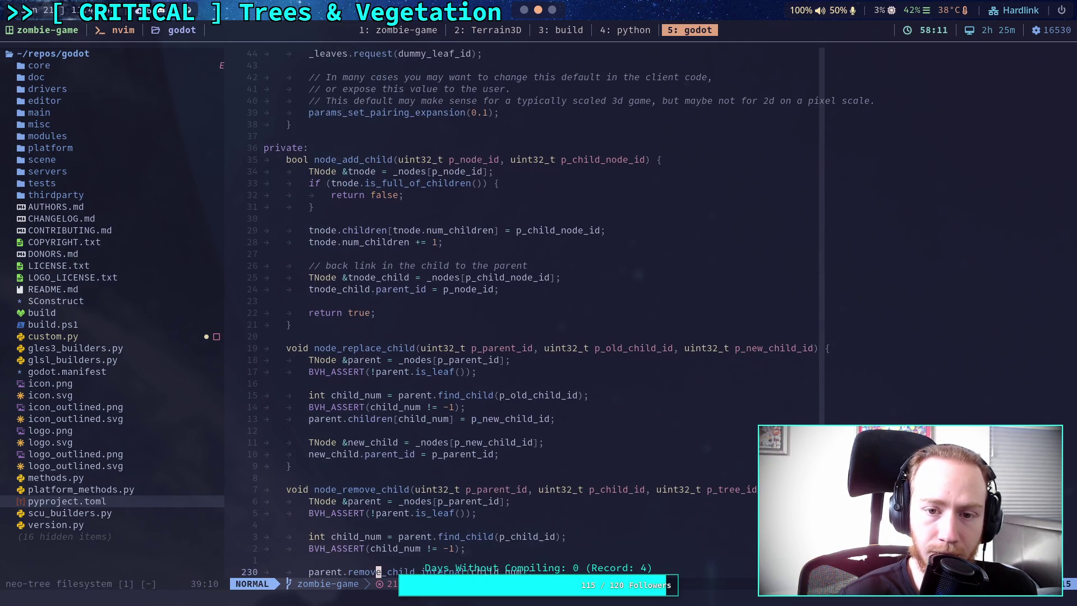
{"action": "key", "text": "j"}
{"action": "key", "text": "j"}
{"action": "key", "text": "j"}
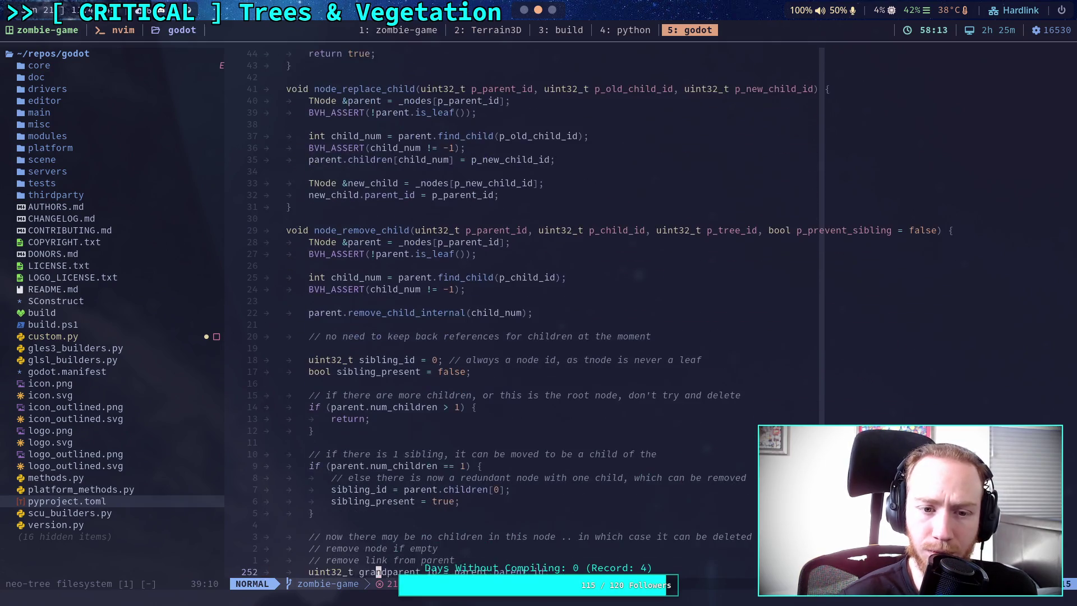
{"action": "key", "text": "j"}
{"action": "key", "text": "j"}
{"action": "key", "text": "j"}
{"action": "key", "text": "j"}
{"action": "key", "text": "j"}
{"action": "key", "text": "j"}
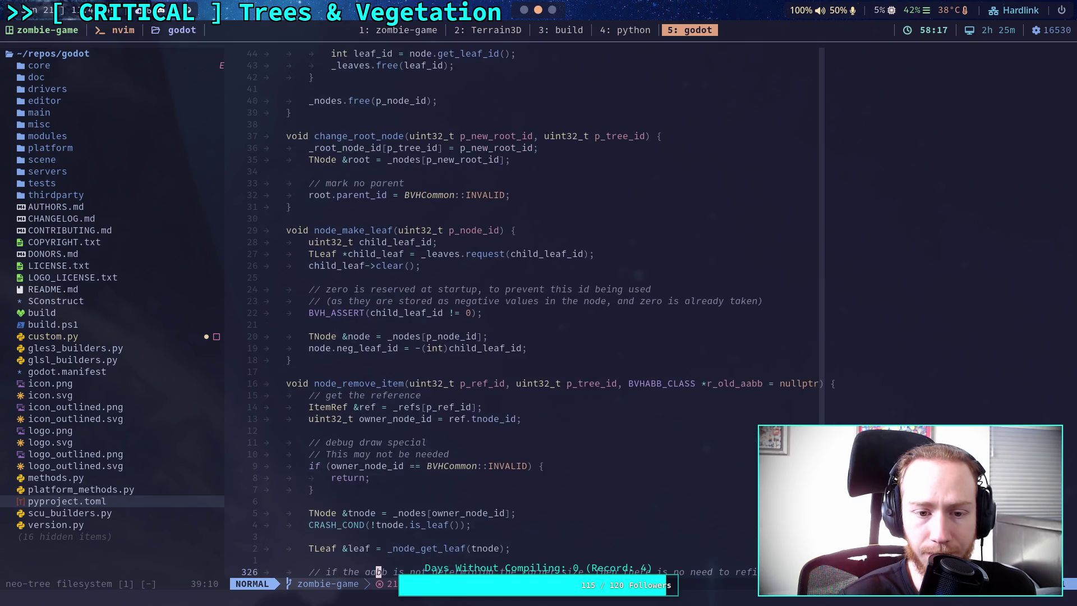
{"action": "key", "text": "j"}
{"action": "key", "text": "j"}
{"action": "key", "text": "j"}
{"action": "key", "text": "j"}
{"action": "key", "text": "j"}
{"action": "key", "text": "j"}
In a new browser tab, Google 'what is a bvh physics'.
{"action": "key", "text": "super+b"}
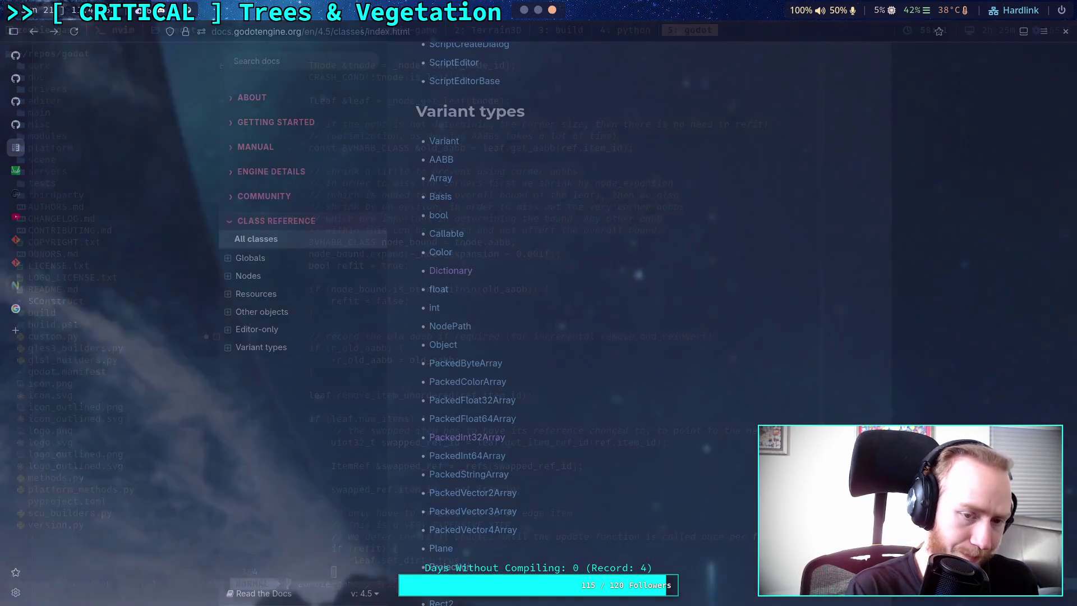
{"action": "left_click", "coordinate": [20, 332]}
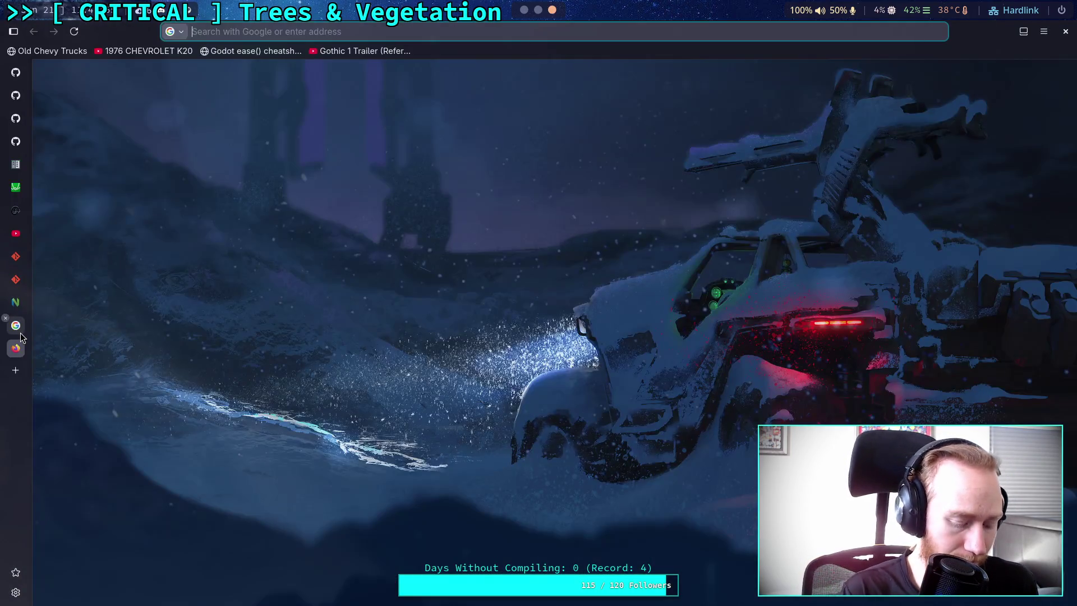
{"action": "type", "text": "what is a bvh physics"}
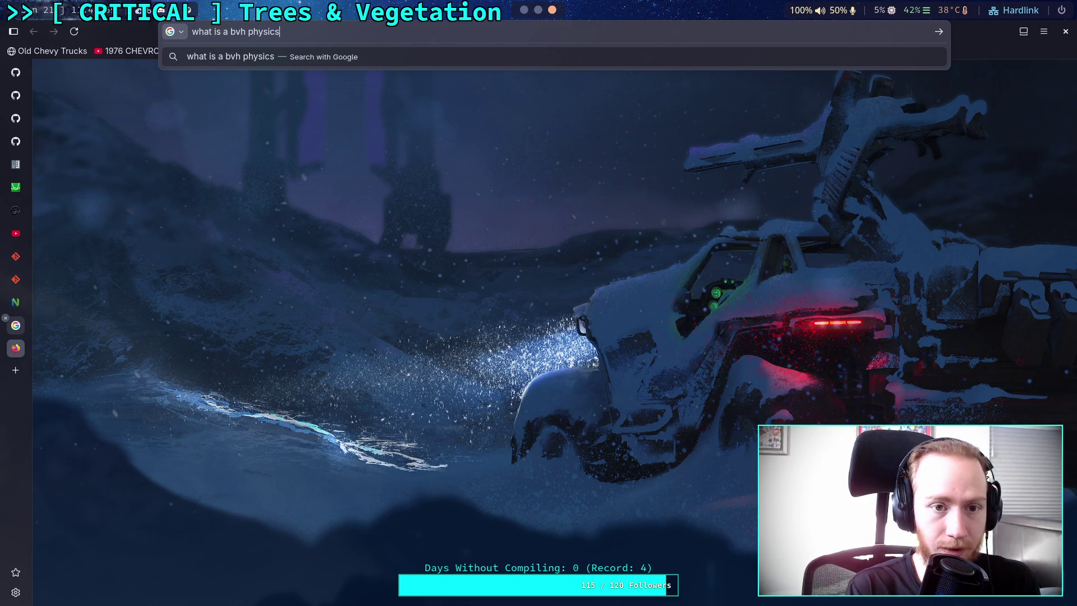
{"action": "key", "text": "Return"}
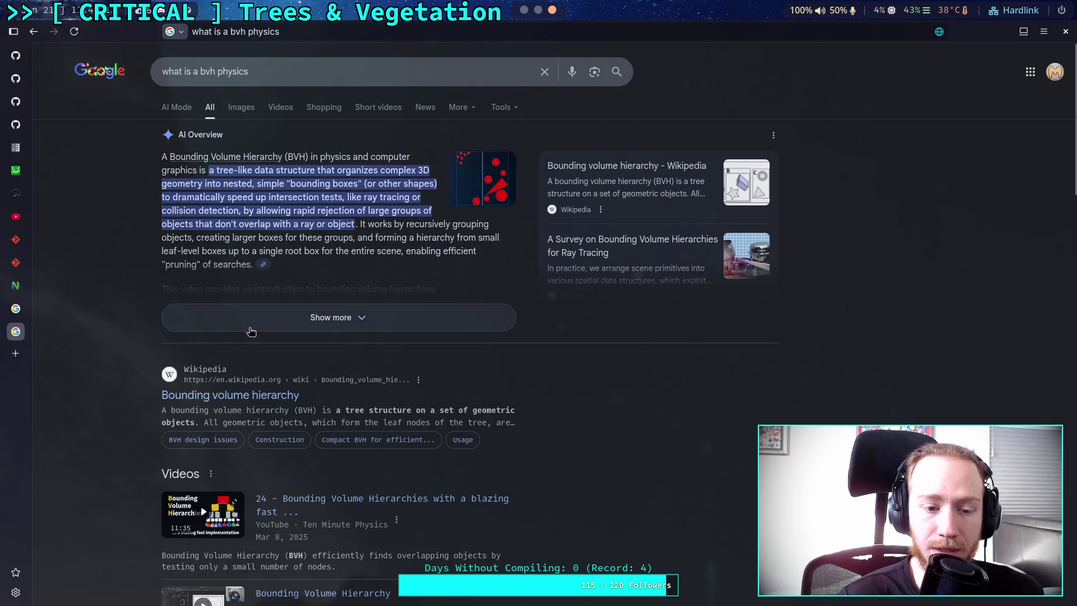
Skim Wikipedia's Bounding volume hierarchy article, close its tab, and go back to Neovim.
{"action": "left_click", "coordinate": [255, 397]}
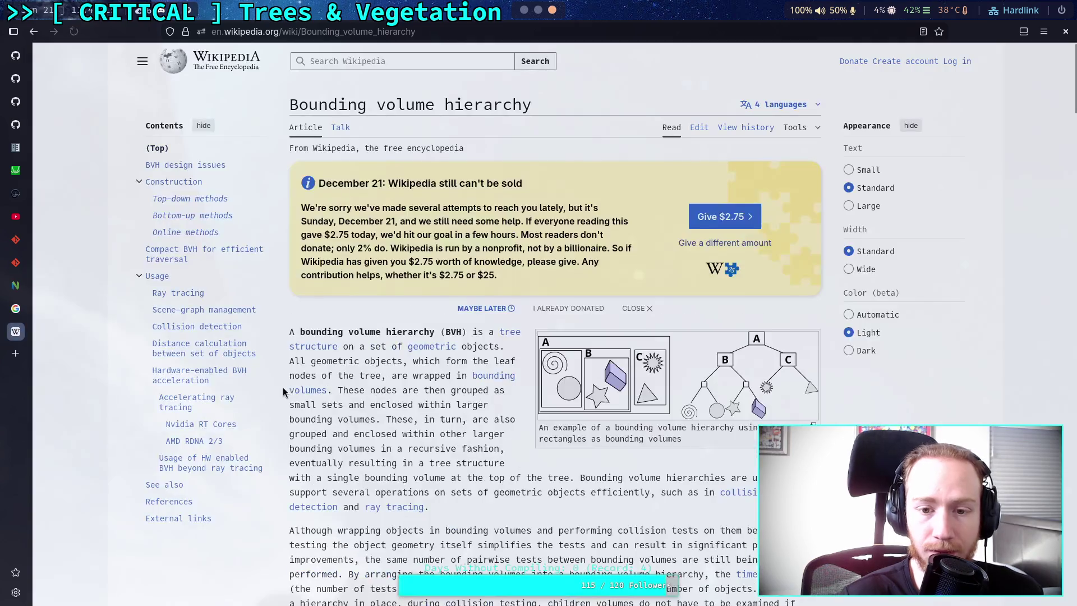
{"action": "scroll", "coordinate": [425, 383], "scroll_direction": "down", "scroll_amount": 4}
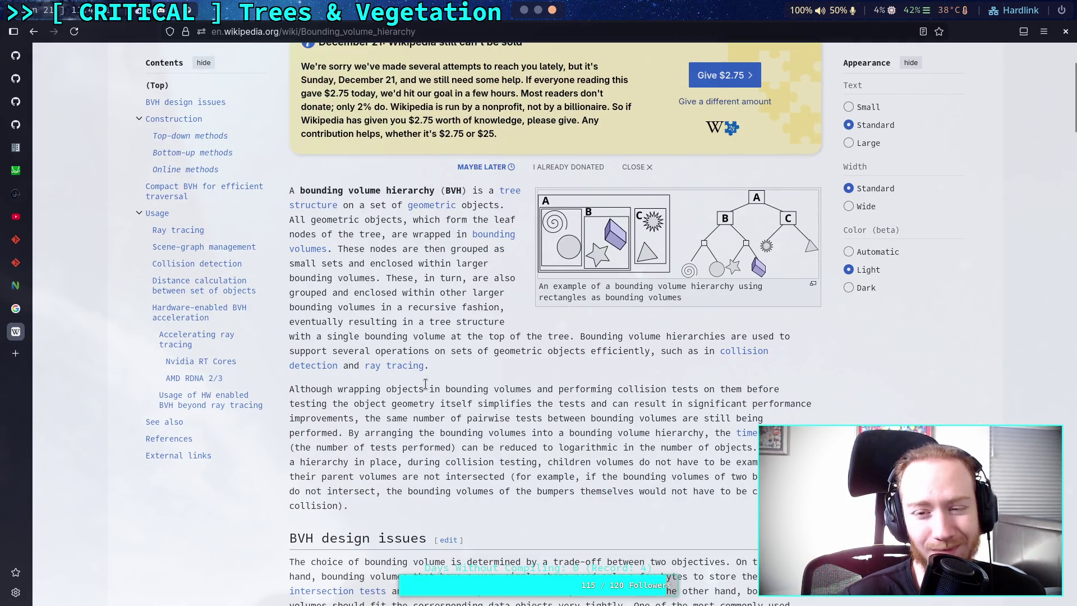
{"action": "scroll", "coordinate": [428, 370], "scroll_direction": "down", "scroll_amount": 10}
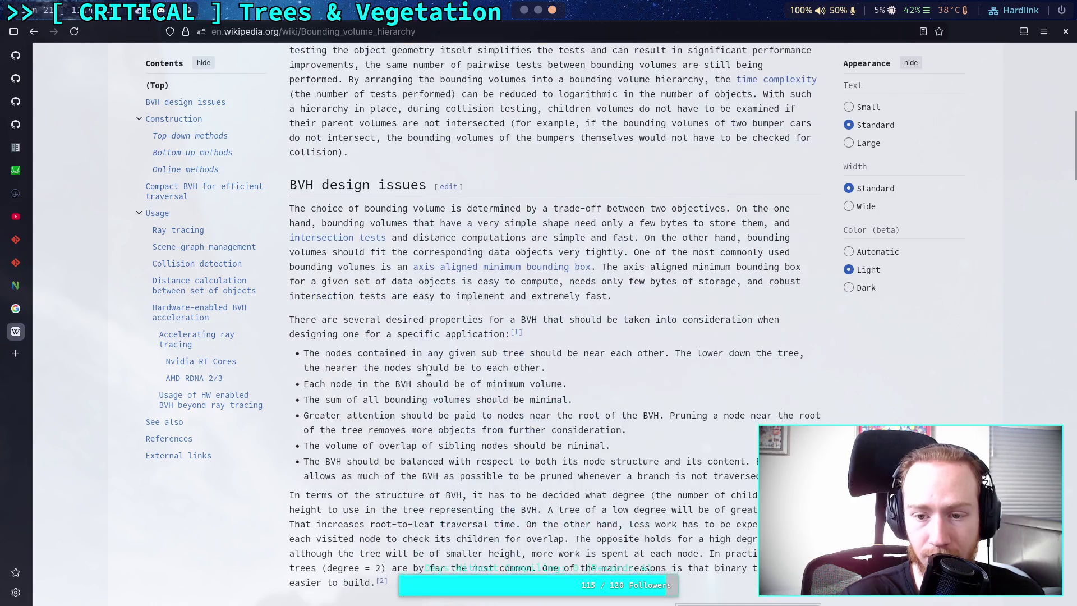
{"action": "scroll", "coordinate": [428, 370], "scroll_direction": "up", "scroll_amount": 5}
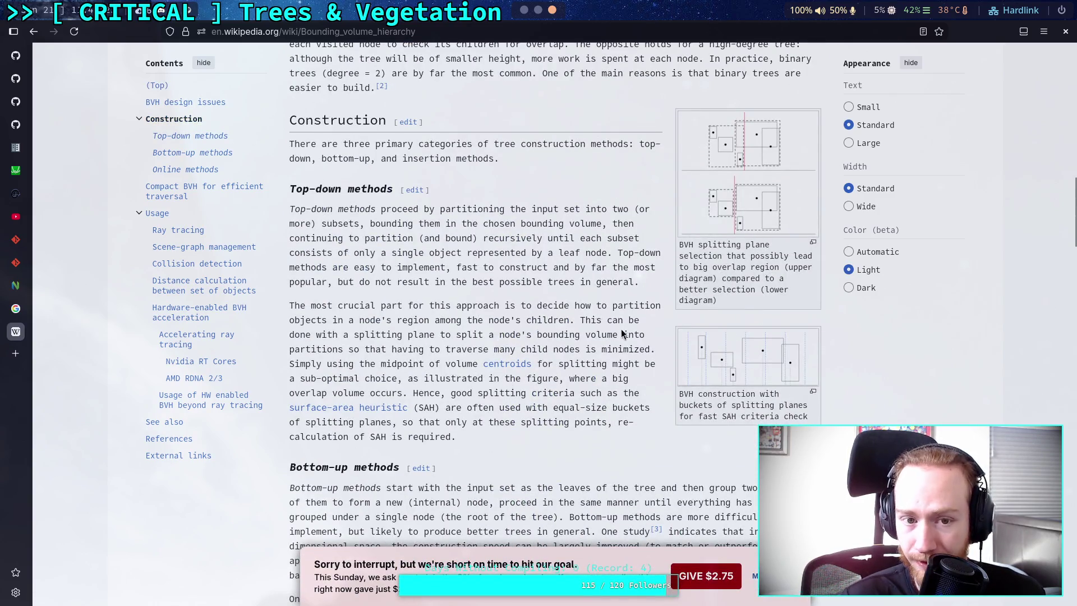
{"action": "scroll", "coordinate": [627, 336], "scroll_direction": "down", "scroll_amount": 10}
{"action": "scroll", "coordinate": [629, 335], "scroll_direction": "down", "scroll_amount": 20}
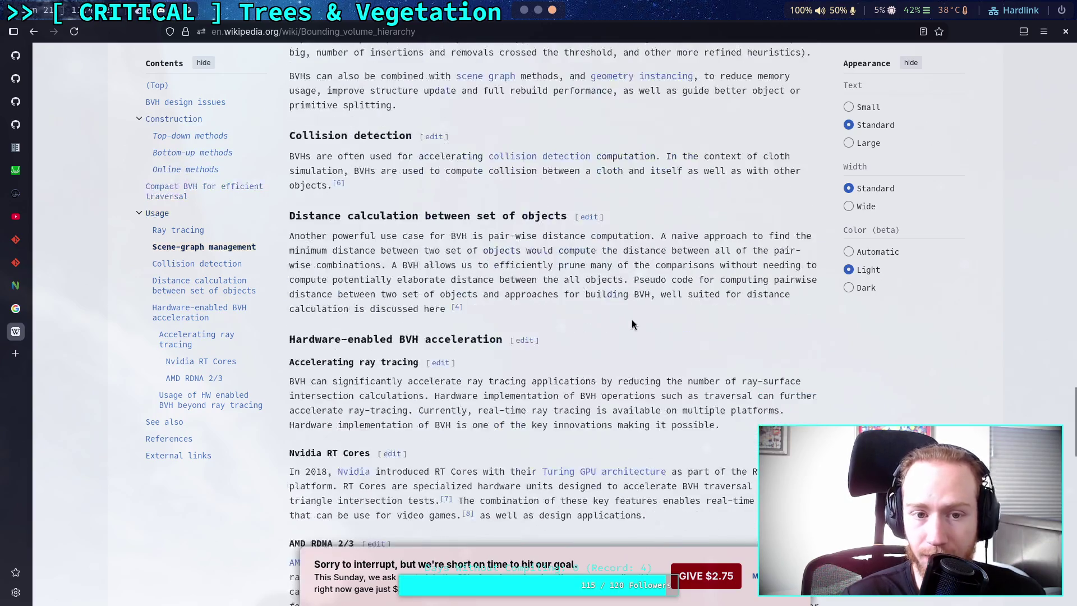
{"action": "scroll", "coordinate": [641, 321], "scroll_direction": "up", "scroll_amount": 20}
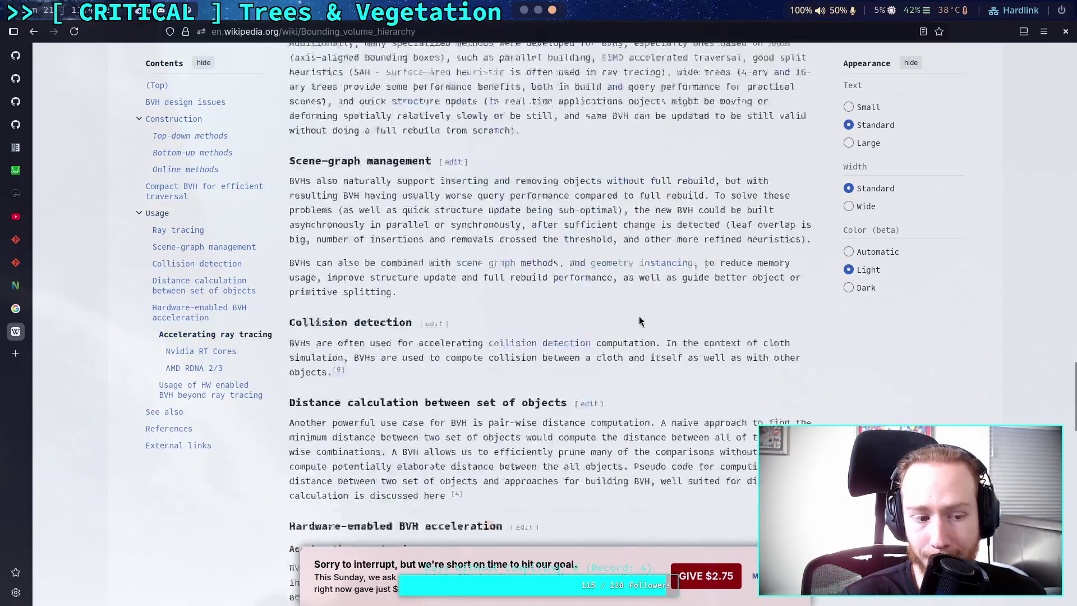
{"action": "scroll", "coordinate": [638, 315], "scroll_direction": "up", "scroll_amount": 10}
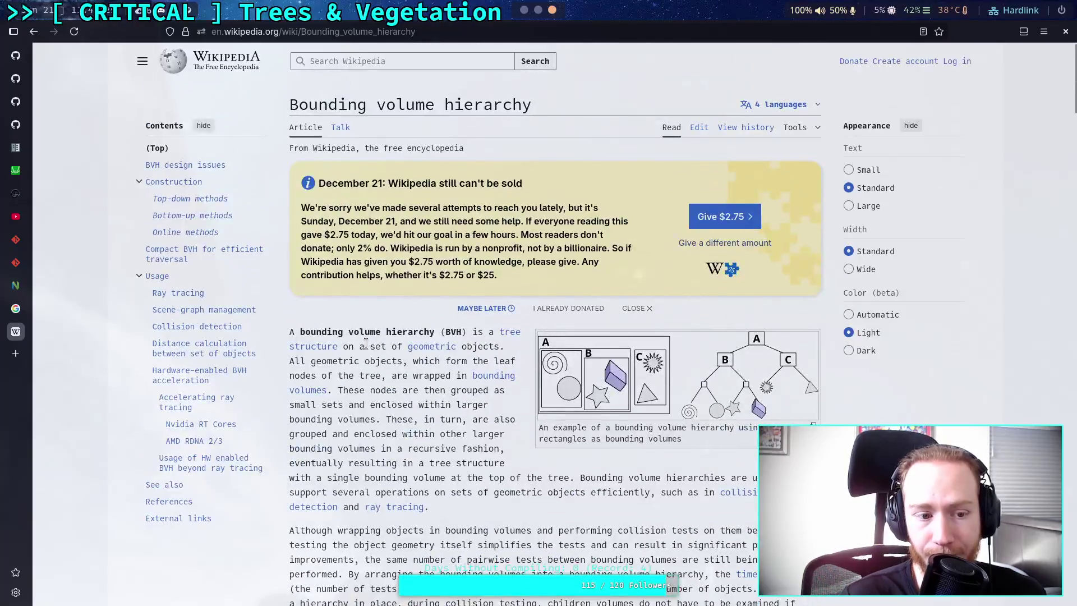
{"action": "middle_click", "coordinate": [5, 326]}
{"action": "key", "text": "super+2"}
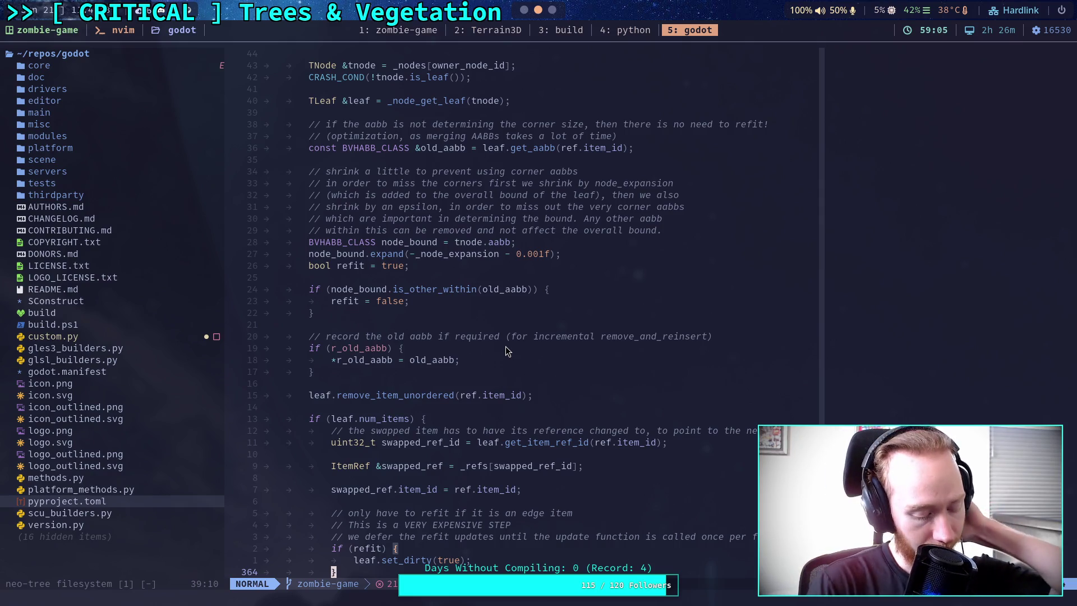
Open the Zombie Game project for editing from the Godot Project Manager.
{"action": "key", "text": "super+4"}
{"action": "left_click", "coordinate": [752, 164]}
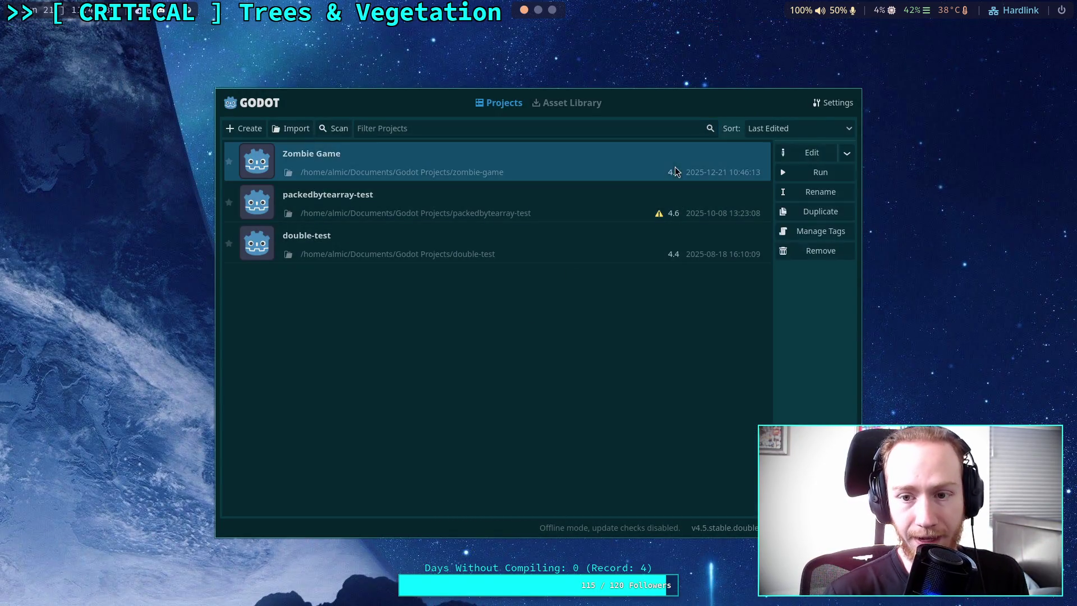
{"action": "left_click", "coordinate": [812, 152]}
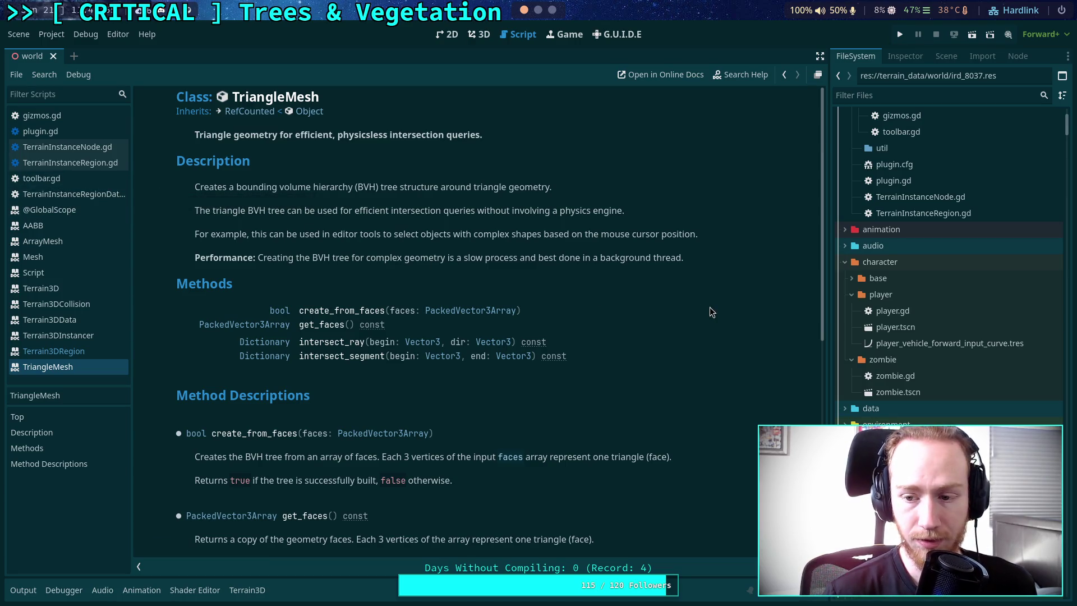
{"action": "scroll", "coordinate": [942, 340], "scroll_direction": "up", "scroll_amount": 4}
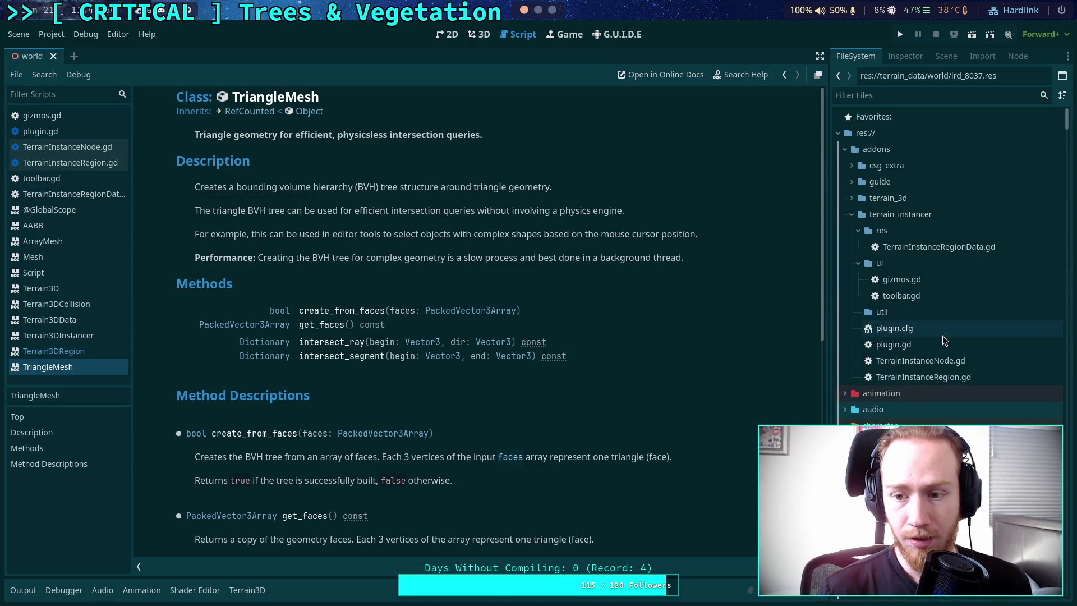
Start a new script in the util folder inheriting Resource, with the filename cleared.
{"action": "left_click", "coordinate": [896, 312]}
{"action": "right_click", "coordinate": [891, 317]}
{"action": "mouse_move", "coordinate": [925, 328]}
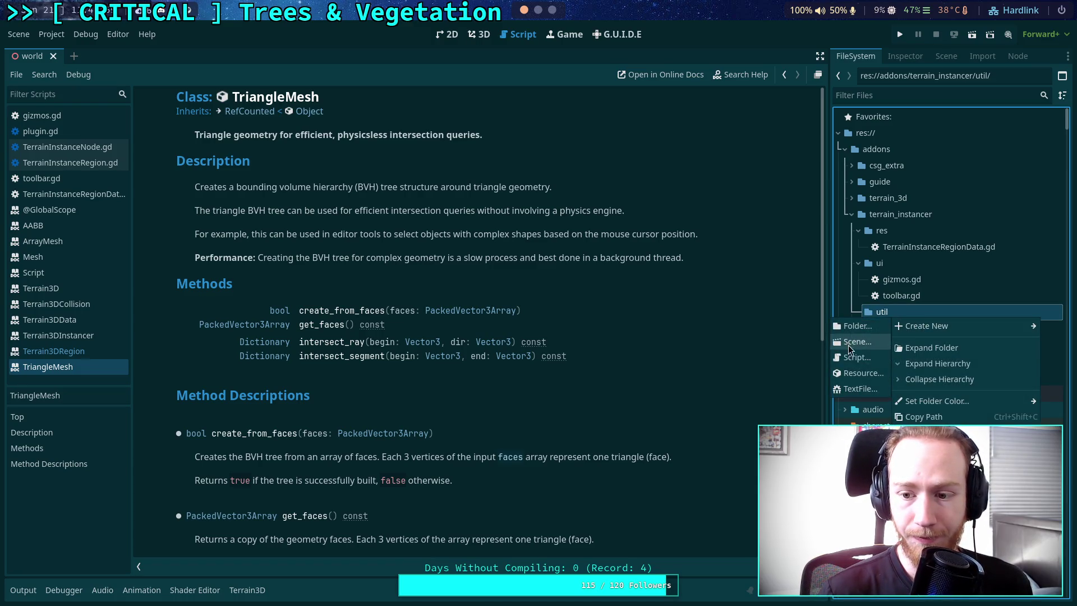
{"action": "left_click", "coordinate": [857, 357]}
{"action": "key", "text": "BackSpace"}
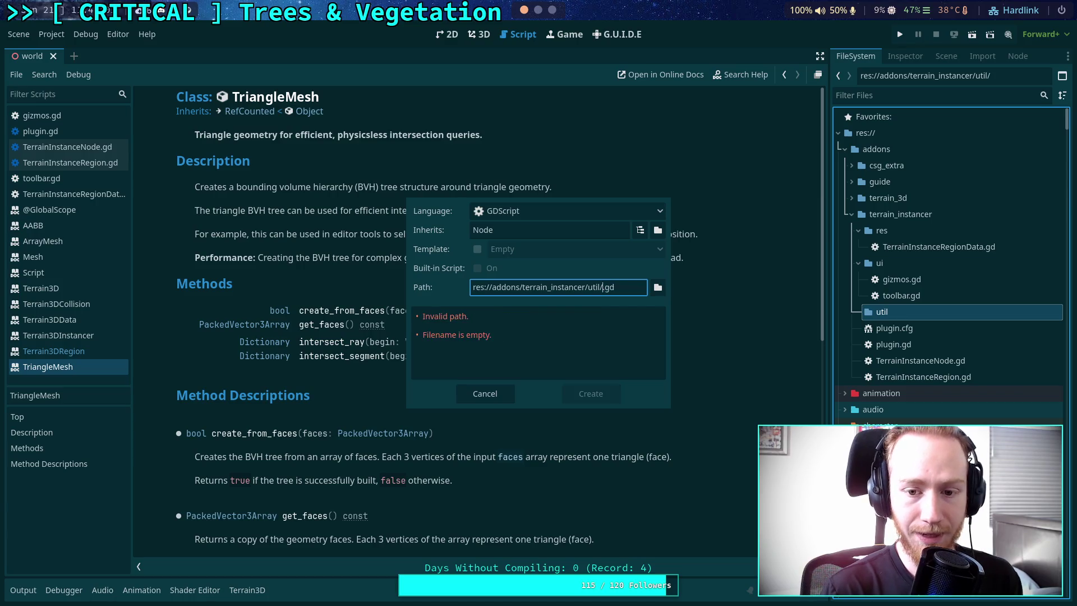
{"action": "left_click", "coordinate": [519, 229]}
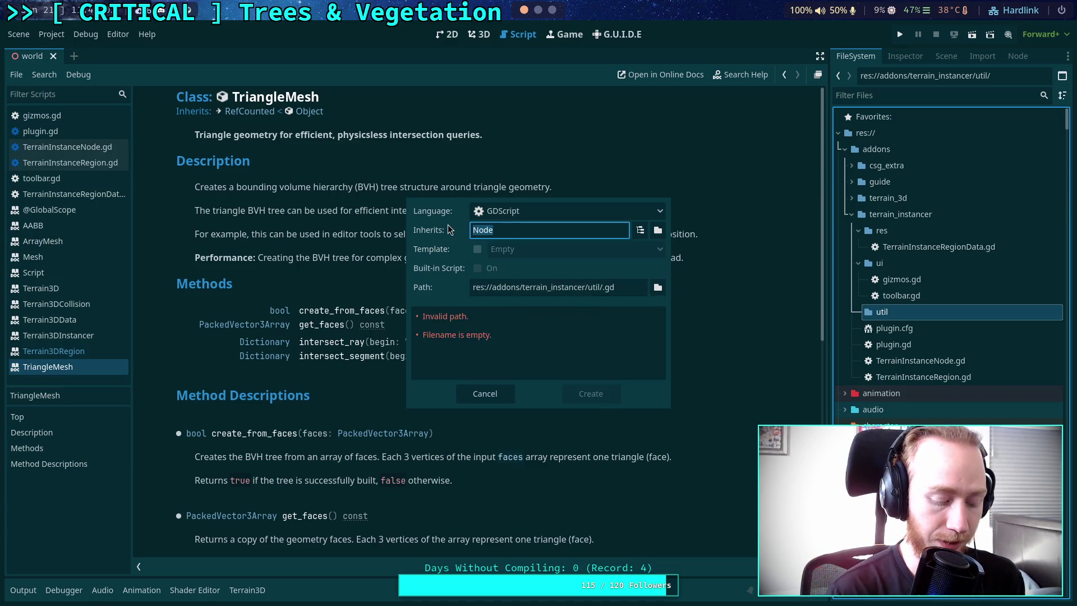
{"action": "type", "text": "Resource"}
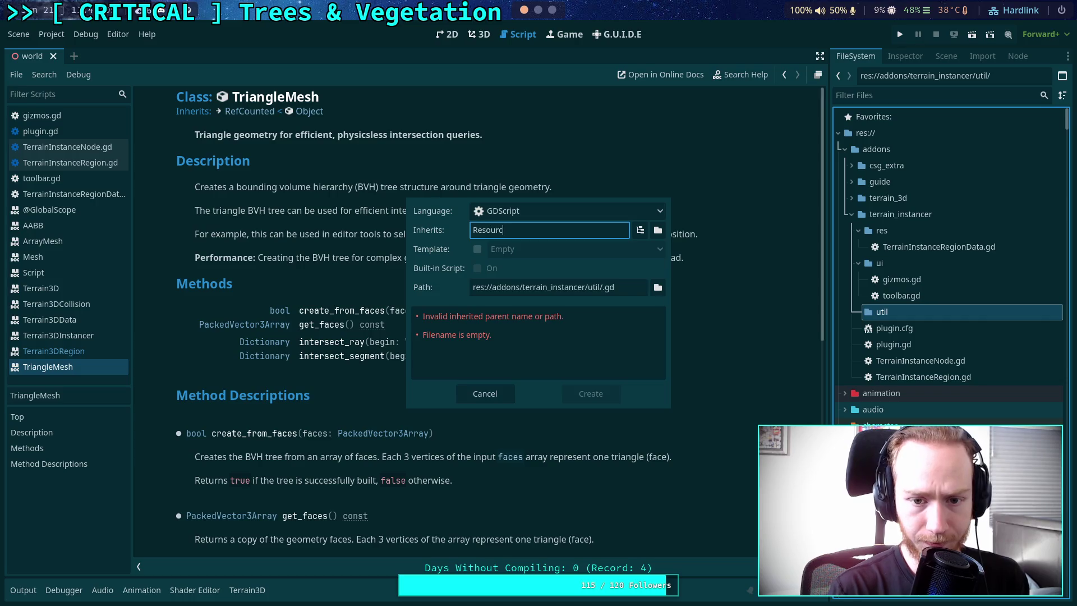
{"action": "left_click", "coordinate": [602, 287]}
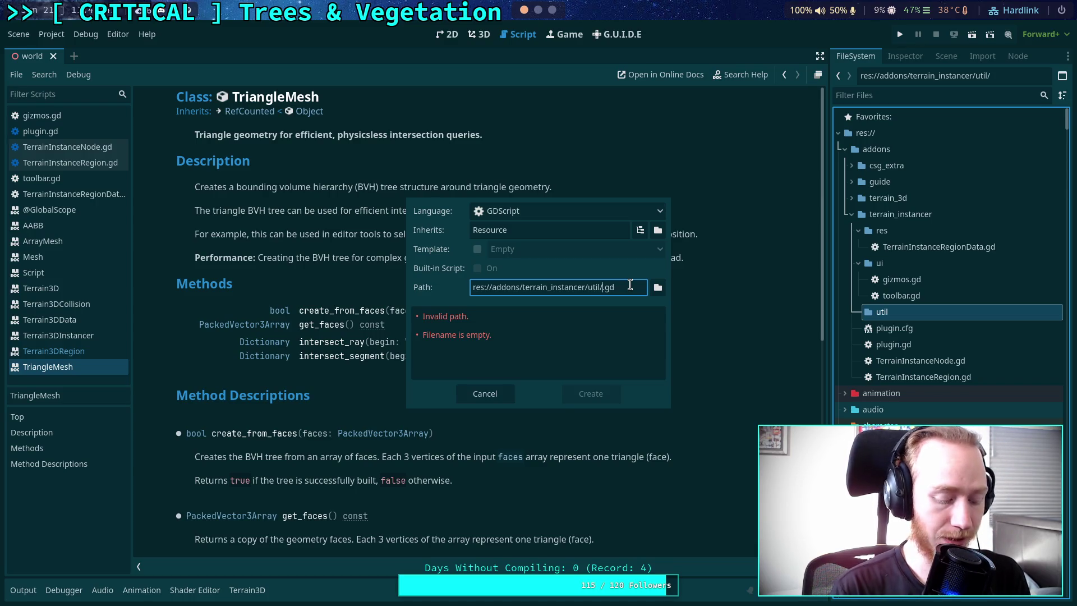
Name the script DynamicPlane, create it, and open DynamicPlane.gd from the FileSystem dock.
{"action": "type", "text": "DynamicPl"}
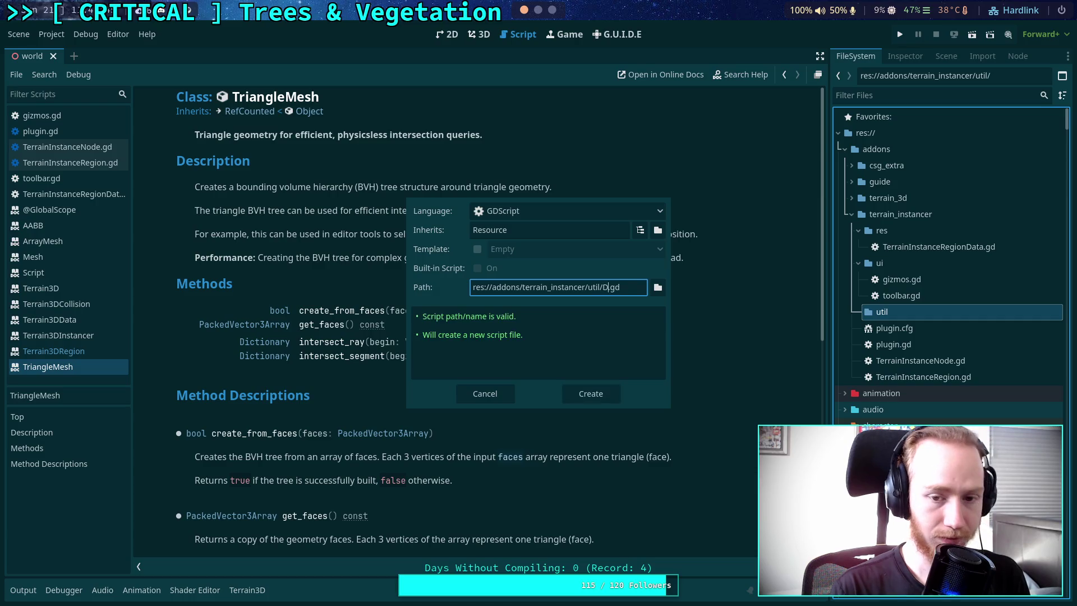
{"action": "type", "text": "ane"}
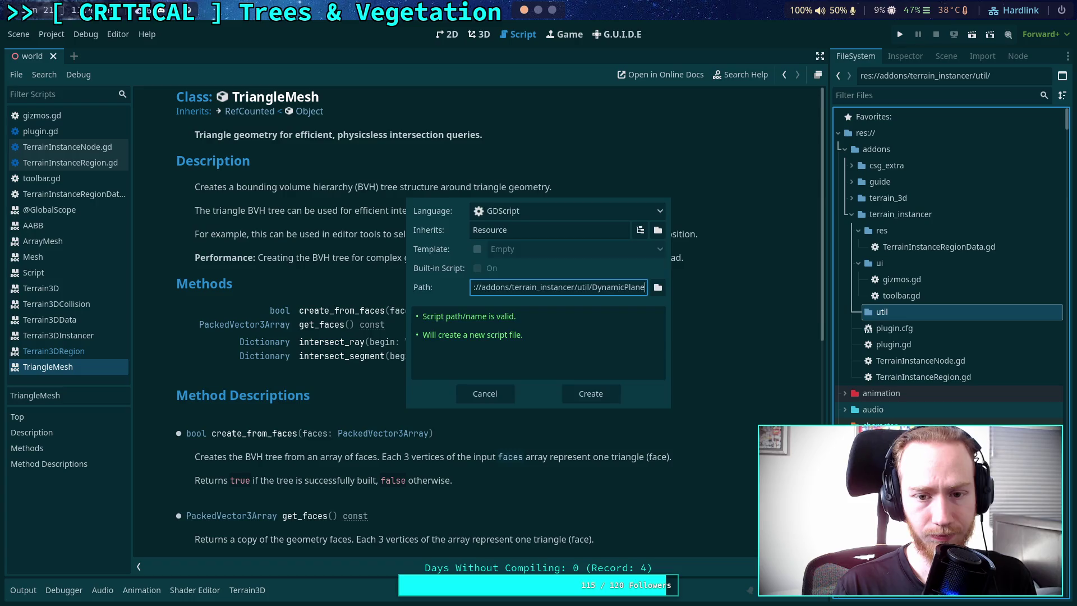
{"action": "key", "text": "Return"}
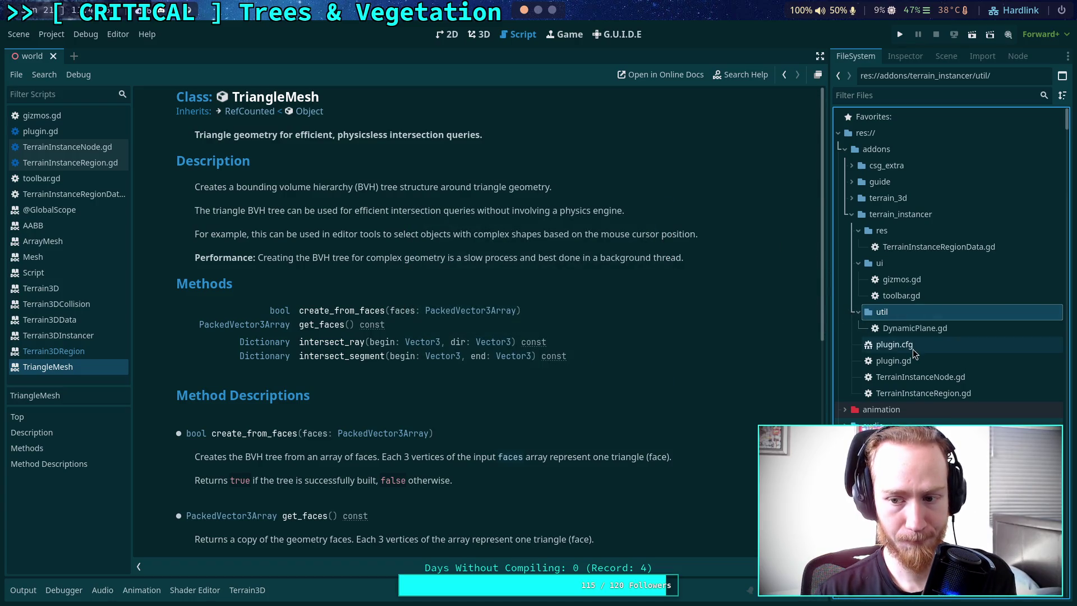
{"action": "double_click", "coordinate": [920, 330]}
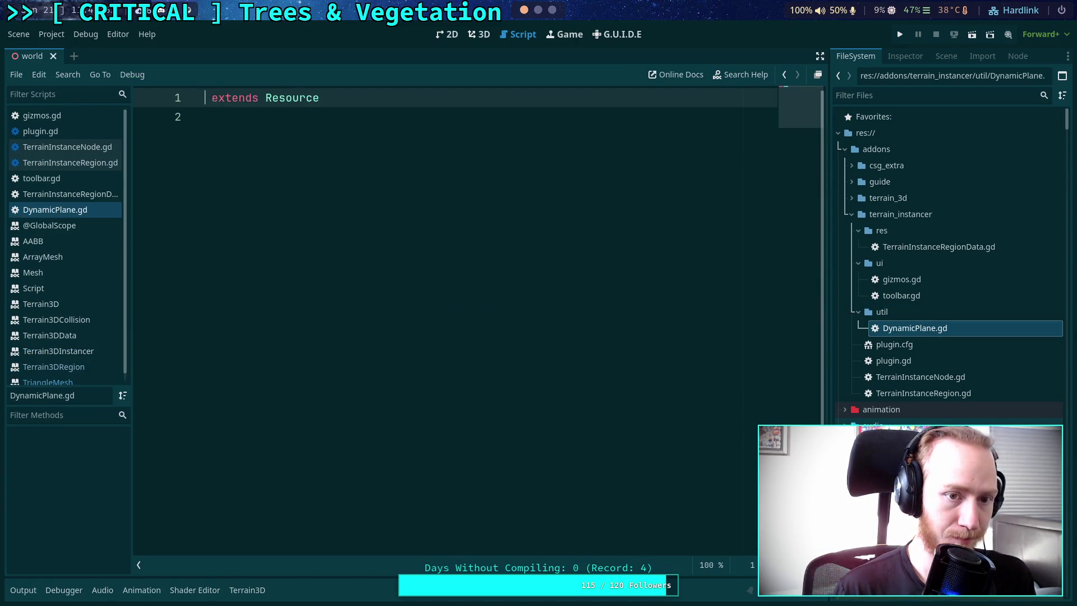
{"action": "key", "text": "Tab"}
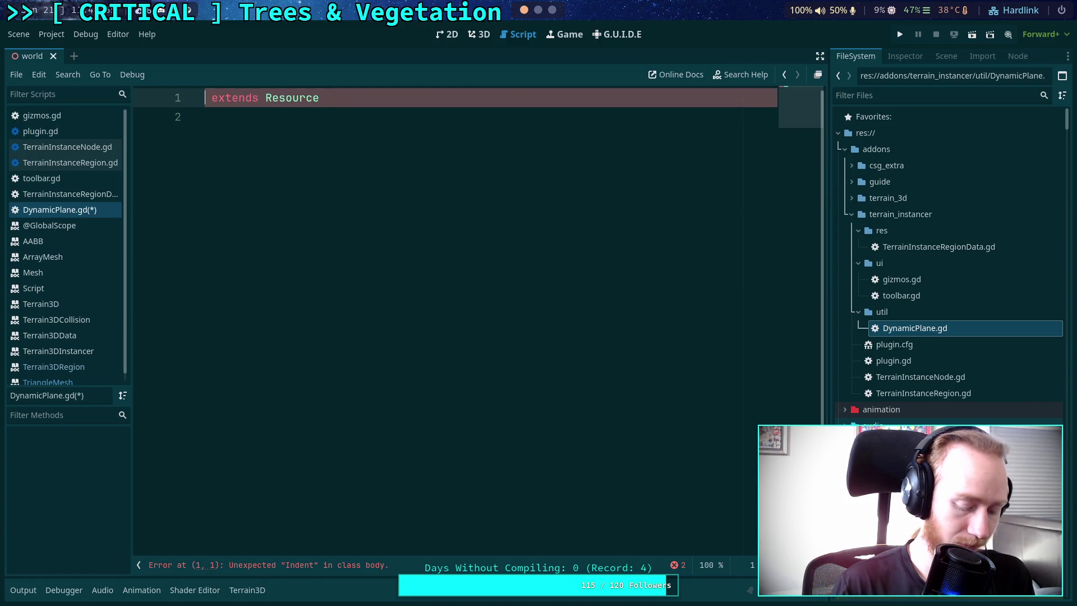
{"action": "type", "text": "class DynamicPlane"}
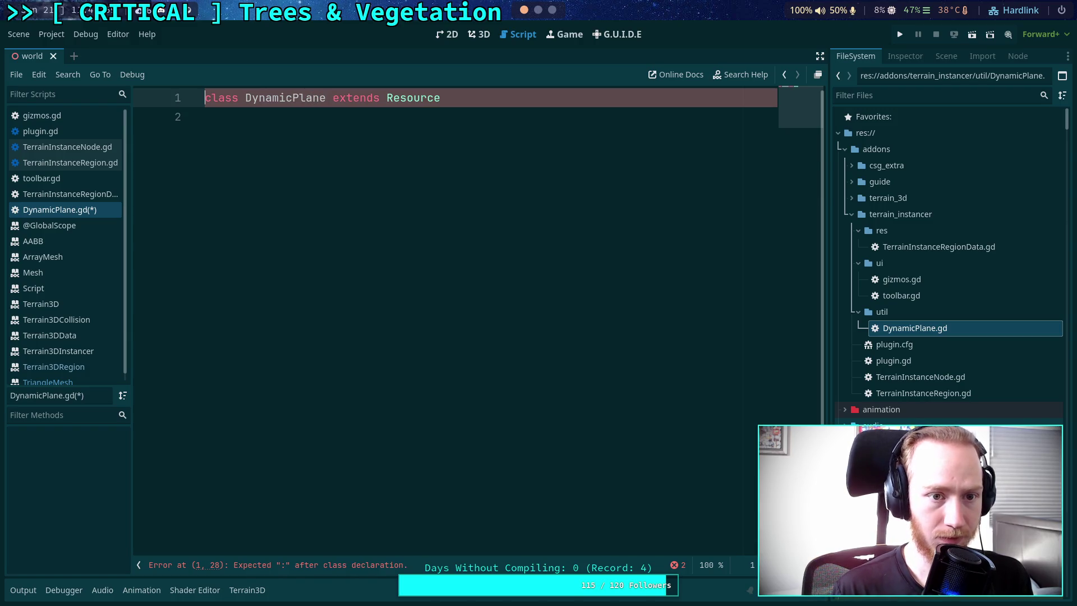
{"action": "key", "text": "Return"}
{"action": "key", "text": "Return"}
{"action": "key", "text": "Up"}
{"action": "type", "text": "@tool"}
{"action": "key", "text": "Escape"}
{"action": "key", "text": "BackSpace"}
{"action": "type", "text": "l"}
{"action": "key", "text": "Escape"}
{"action": "key", "text": "Up"}
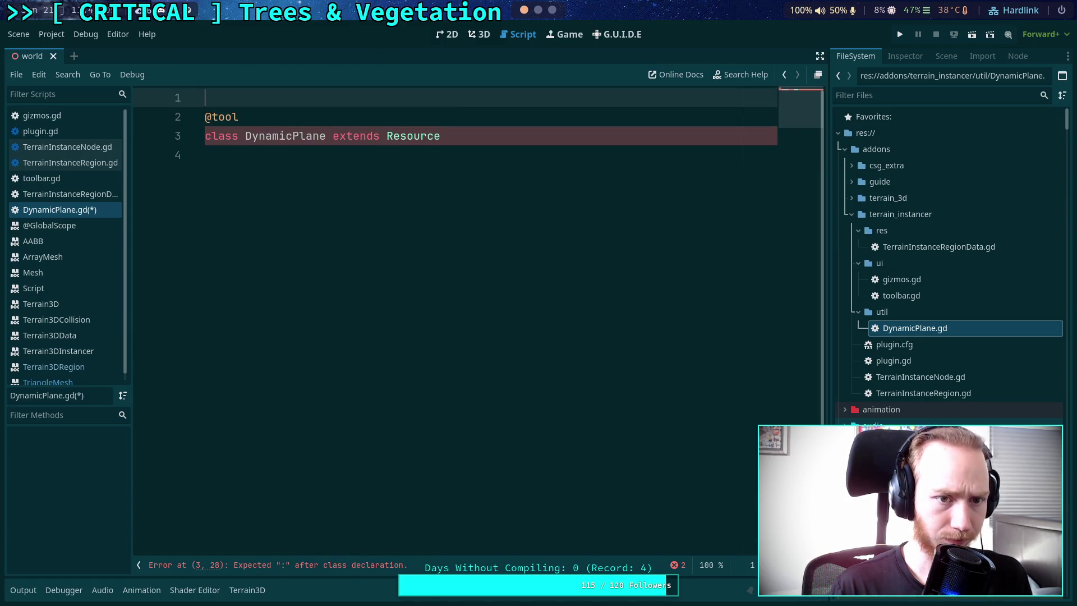
{"action": "key", "text": "Delete"}
{"action": "key", "text": "End"}
{"action": "key", "text": "Return"}
{"action": "type", "text": "##"}
{"action": "key", "text": "BackSpace"}
{"action": "key", "text": "BackSpace"}
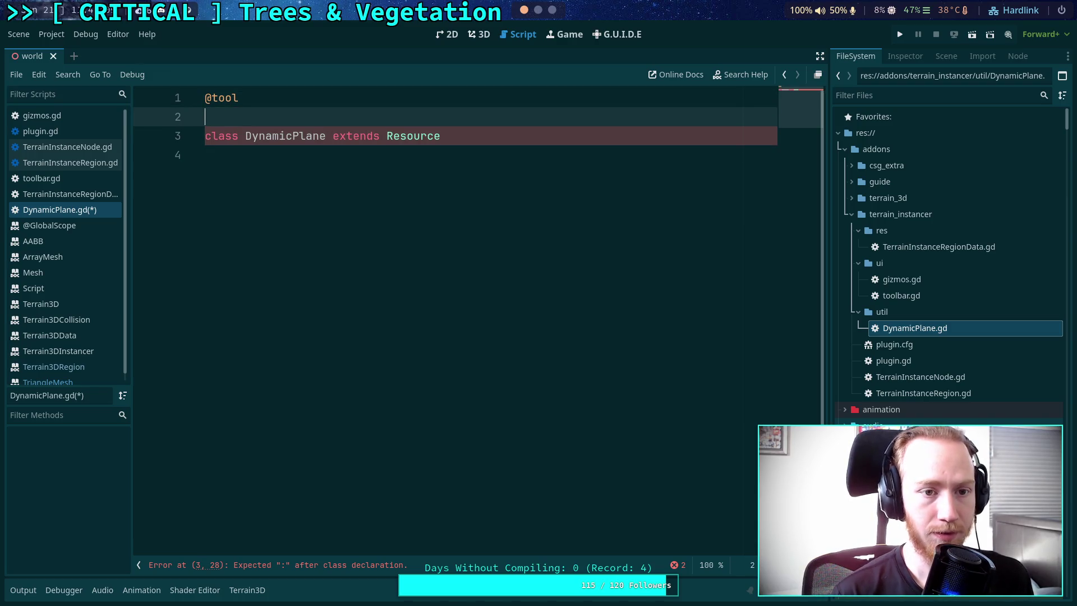
{"action": "key", "text": "Up"}
{"action": "key", "text": "Down"}
{"action": "key", "text": "BackSpace"}
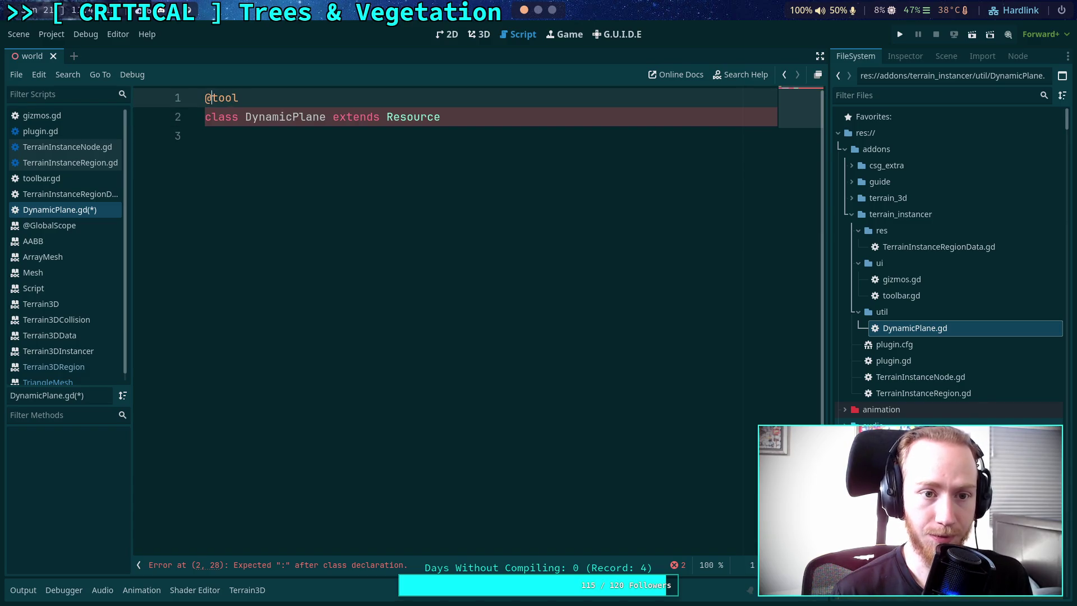
{"action": "key", "text": "Return"}
{"action": "key", "text": "Up"}
{"action": "type", "text": "##"}
{"action": "key", "text": "BackSpace"}
{"action": "key", "text": "BackSpace"}
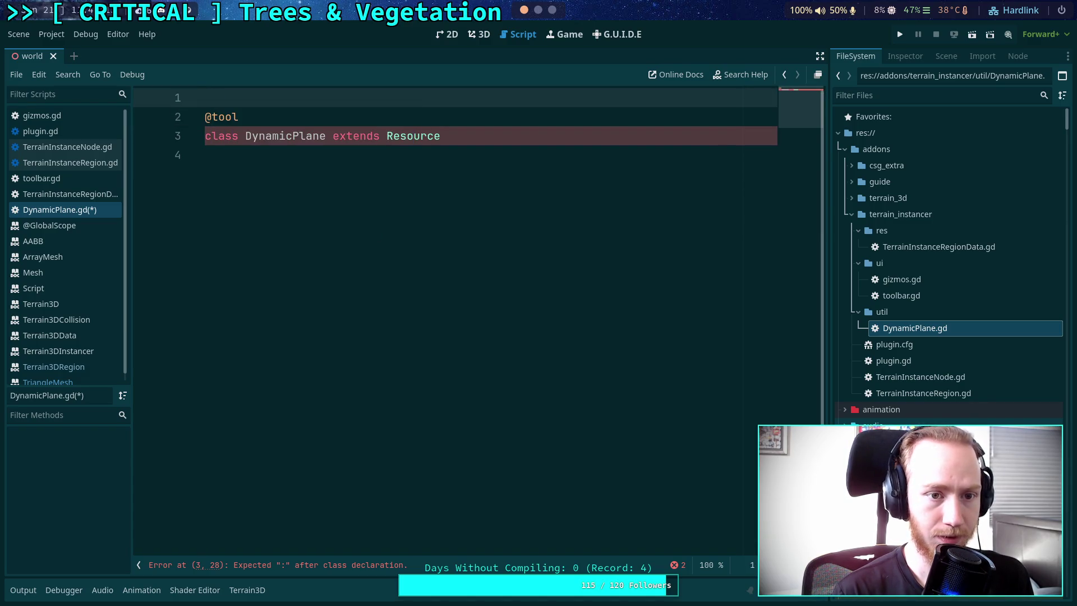
{"action": "key", "text": "Delete"}
{"action": "key", "text": "Down"}
{"action": "key", "text": "Return"}
{"action": "key", "text": "Return"}
{"action": "key", "text": "Up"}
Write a three-line '##' doc comment about dynamically built bounding boxes forming a compressed "mesh" plane.
{"action": "type", "text": "##"}
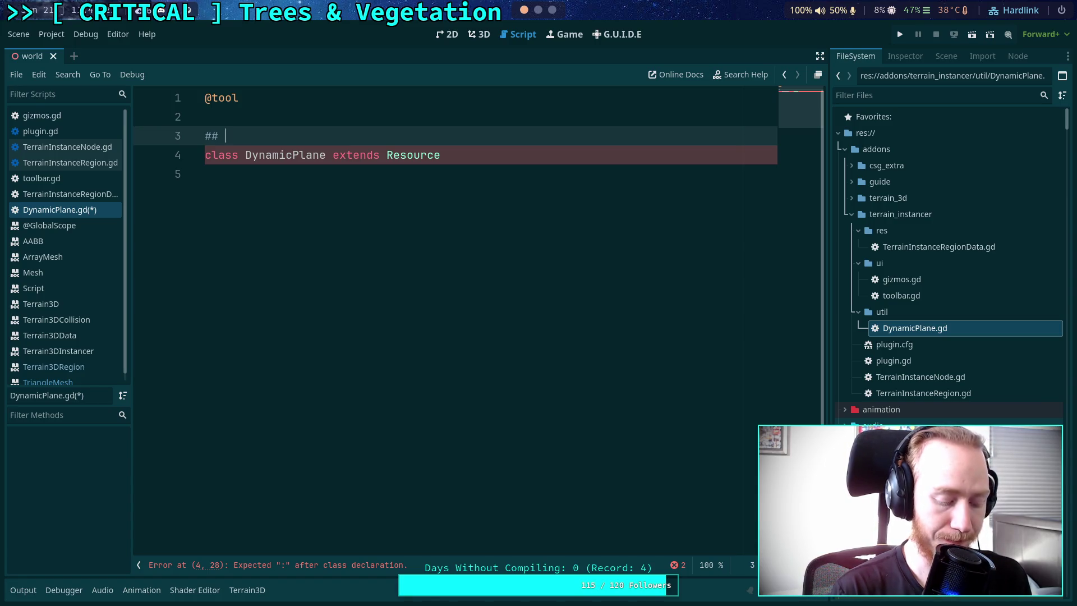
{"action": "type", "text": "U"}
{"action": "key", "text": "BackSpace"}
{"action": "type", "text": "Produc"}
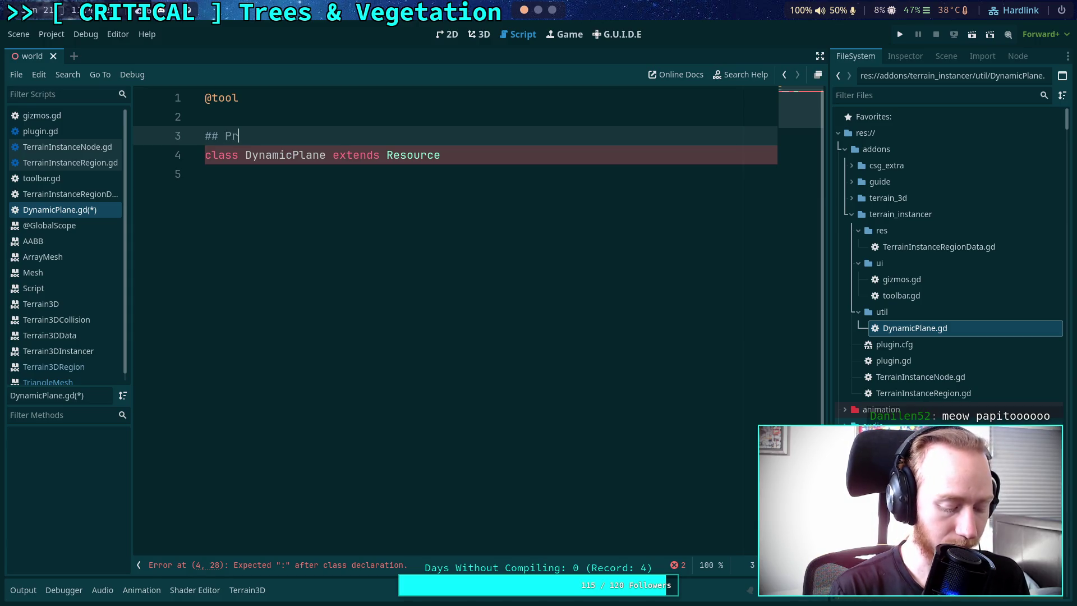
{"action": "type", "text": "e an array "}
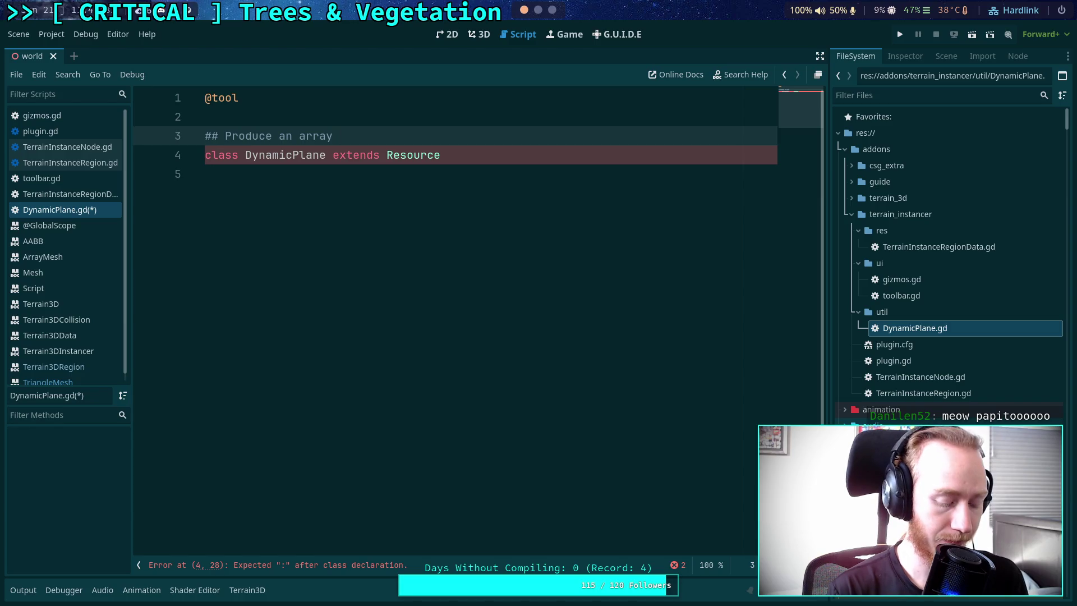
{"action": "type", "text": "of "}
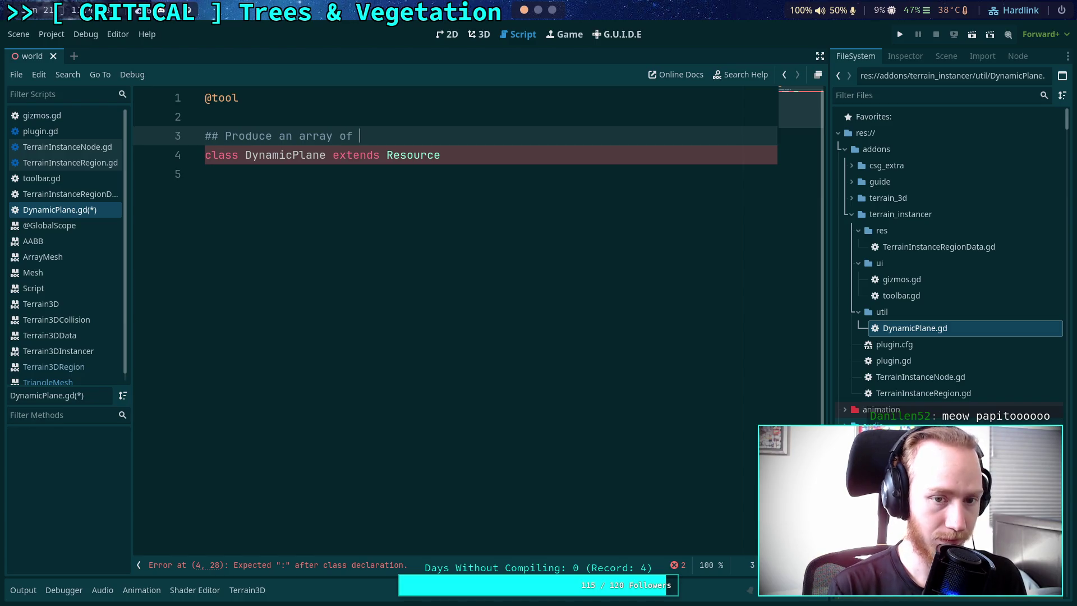
{"action": "type", "text": "bounding boxes"}
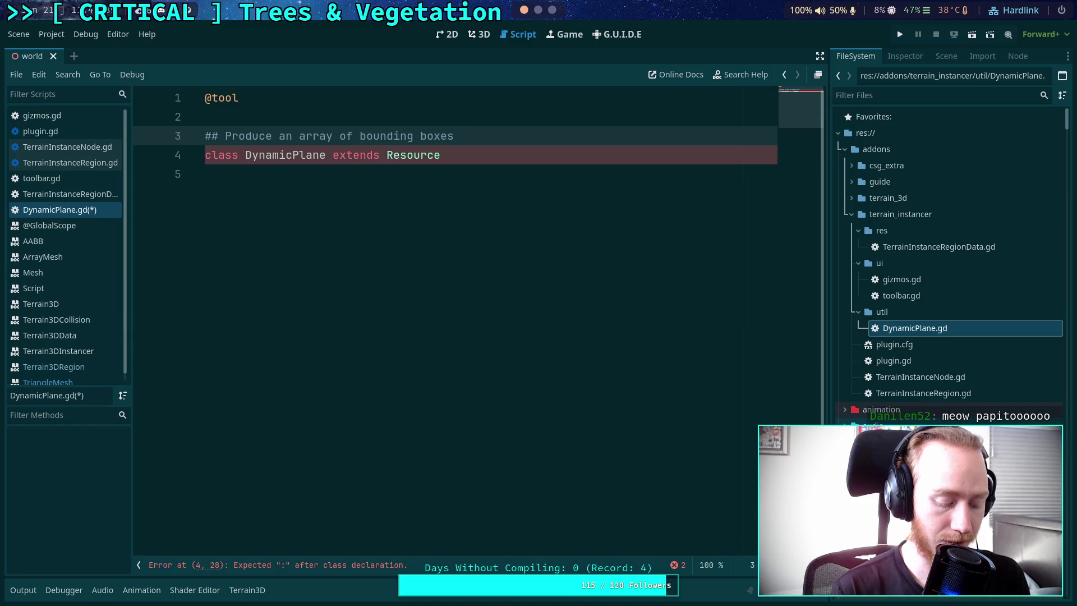
{"action": "type", "text": " dynamically "}
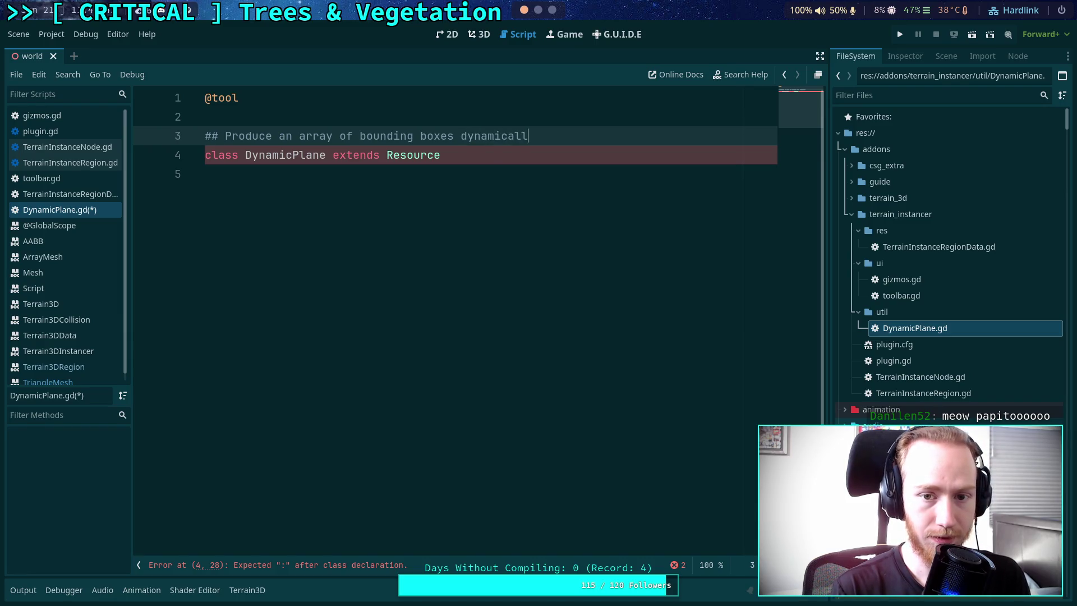
{"action": "type", "text": "by progressi"}
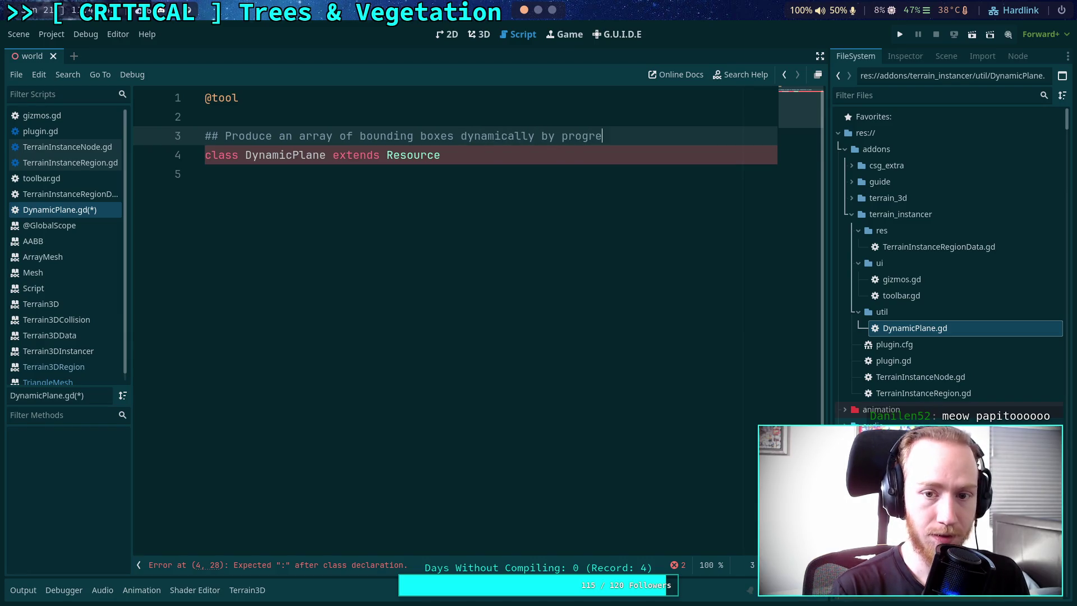
{"action": "type", "text": "vely "}
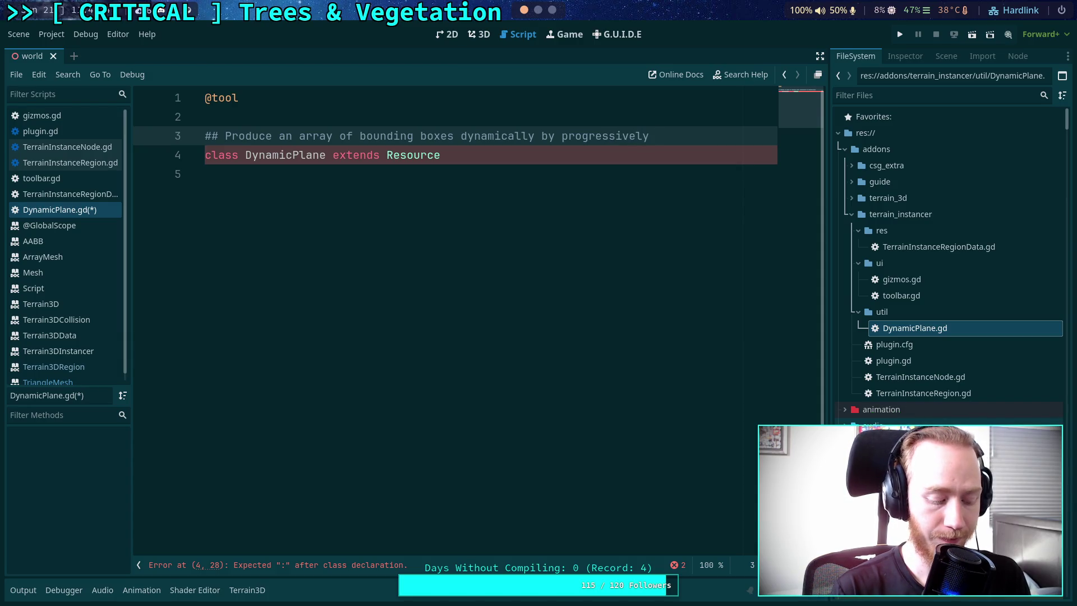
{"action": "type", "text": "adding or"}
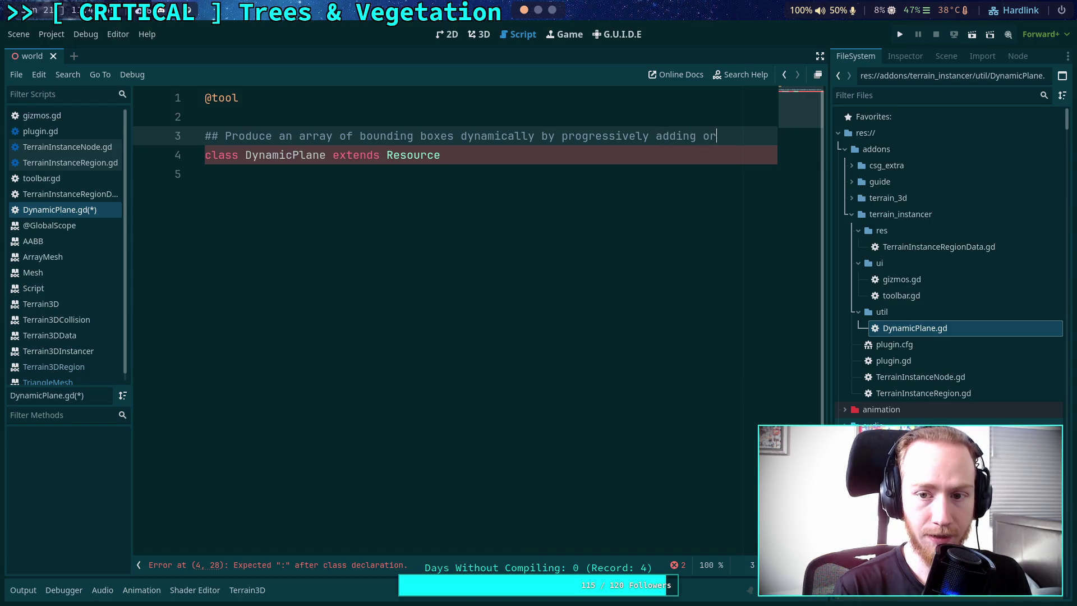
{"action": "key", "text": "Return"}
{"action": "type", "text": "## removei"}
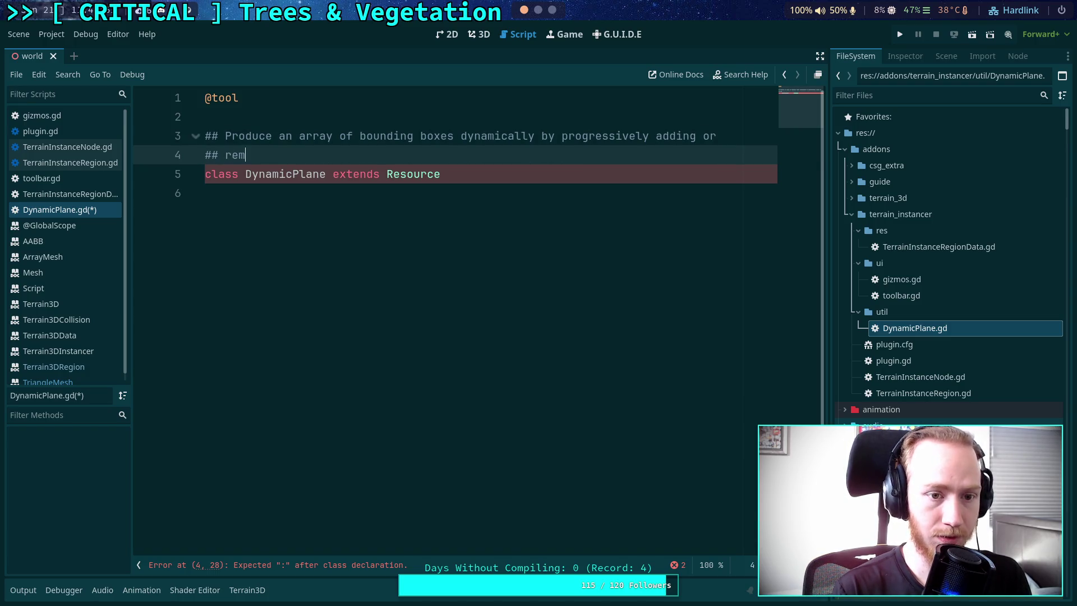
{"action": "key", "text": "BackSpace"}
{"action": "key", "text": "BackSpace"}
{"action": "type", "text": "ing points"}
{"action": "key", "text": "BackSpace"}
{"action": "key", "text": "BackSpace"}
{"action": "key", "text": "BackSpace"}
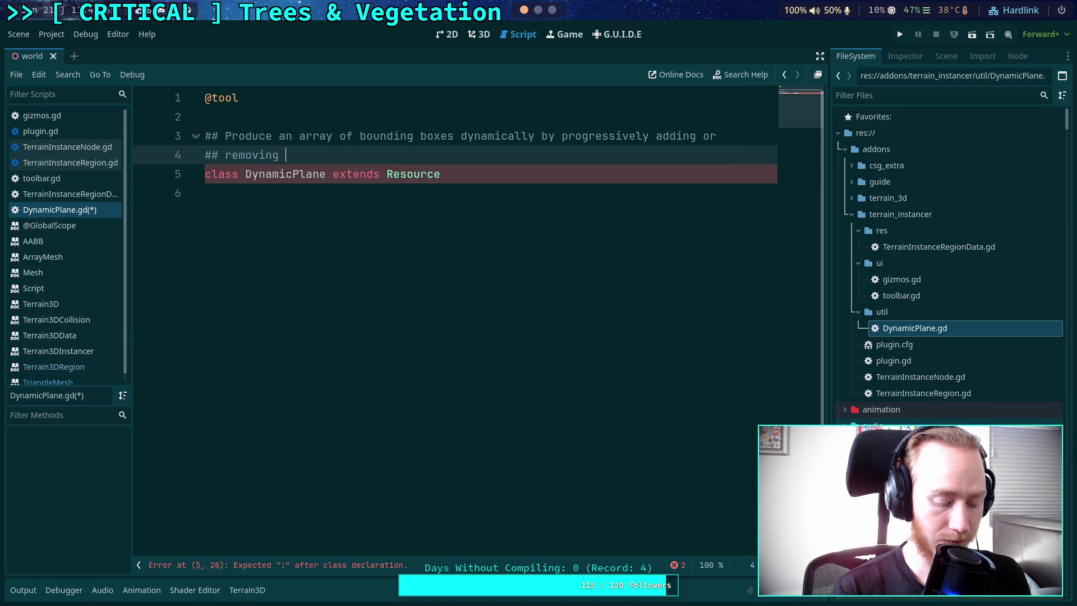
{"action": "type", "text": "points."}
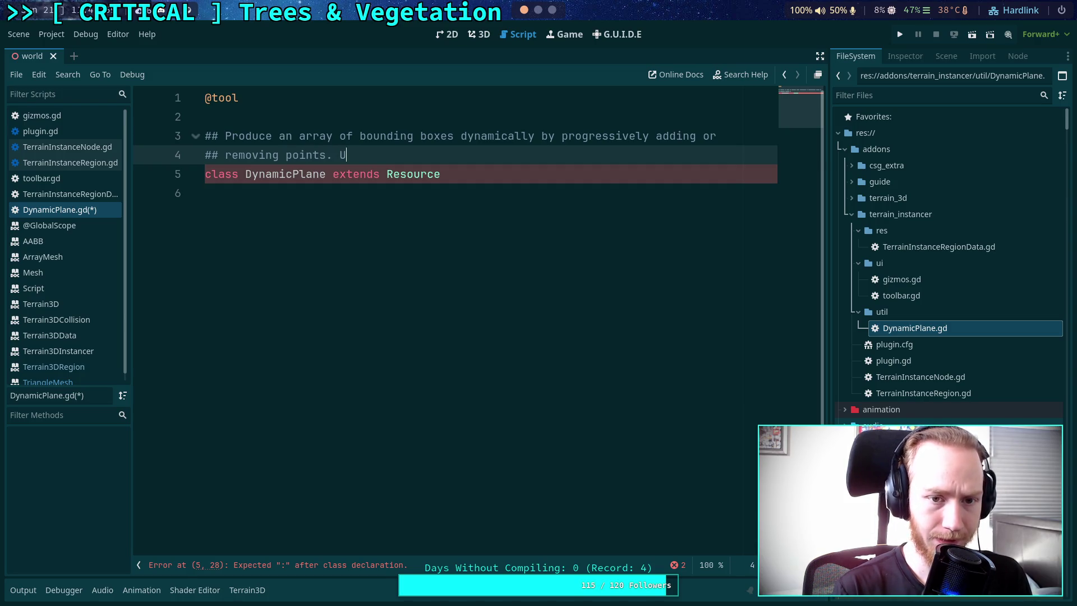
{"action": "key", "text": "Return"}
{"action": "type", "text": "## Used to "}
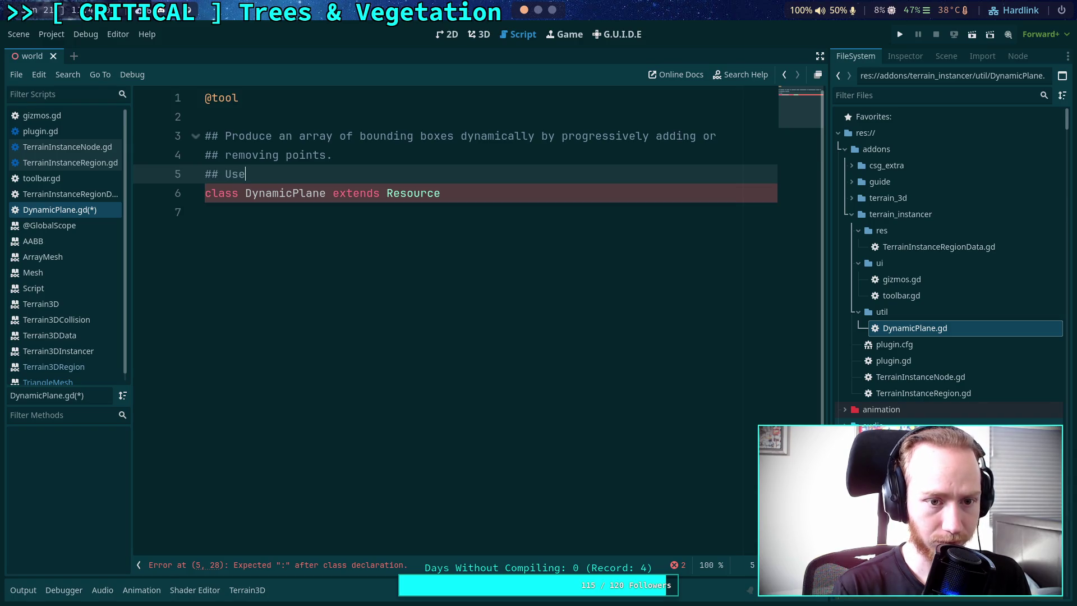
{"action": "type", "text": "produce a "}
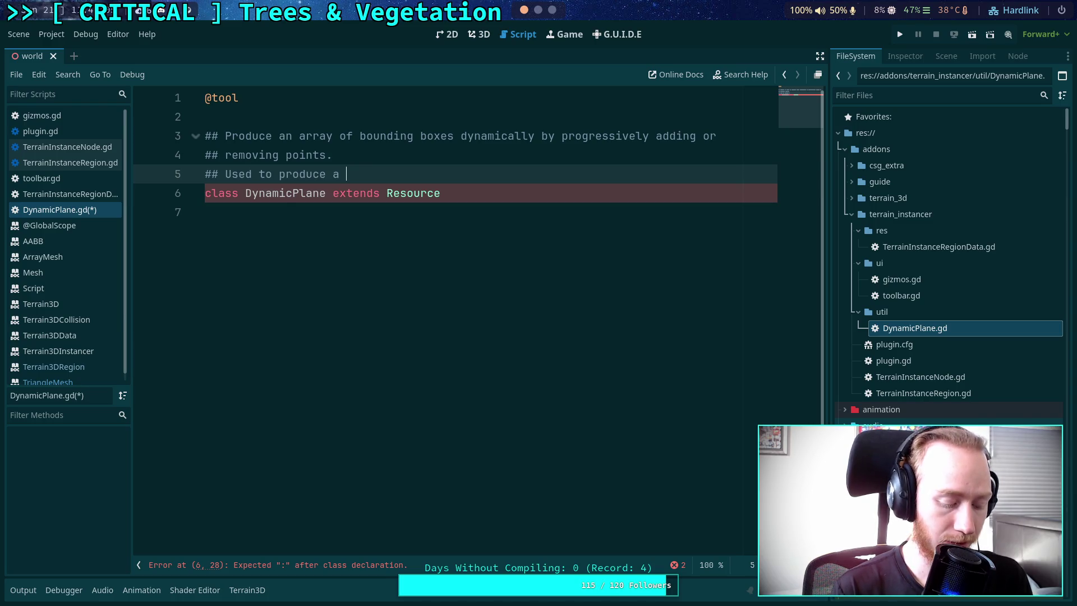
{"action": "type", "text": "compressed "}
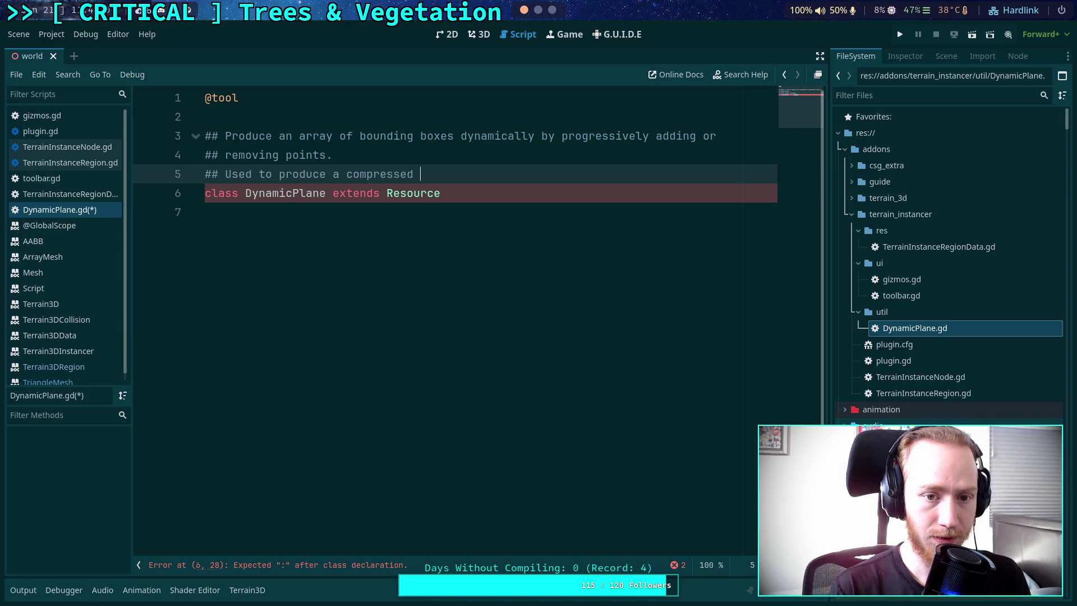
{"action": "type", "text": "\"mesh\" "}
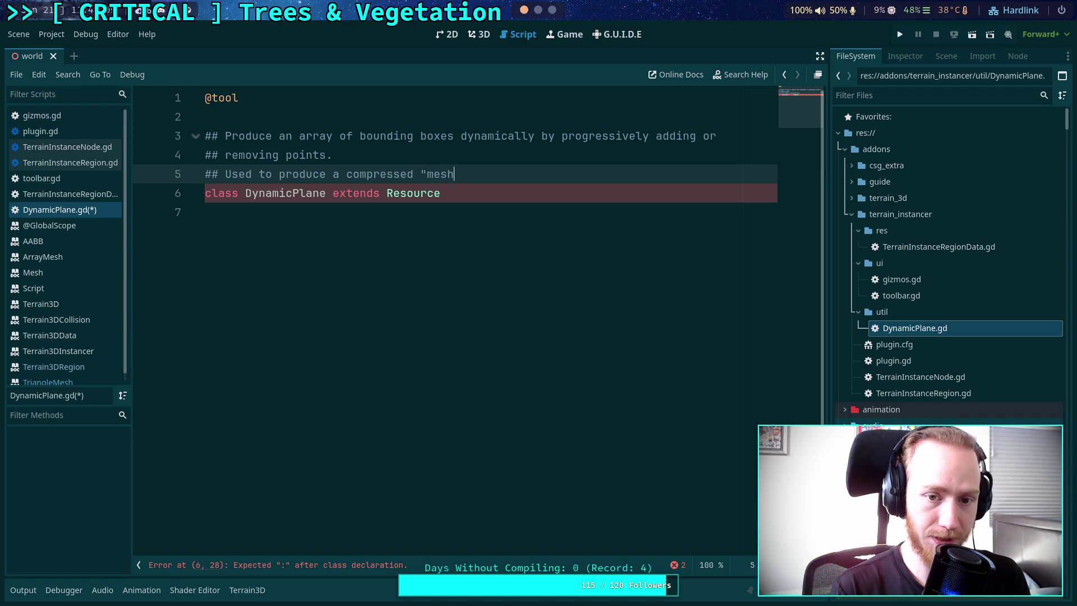
{"action": "type", "text": "plane."}
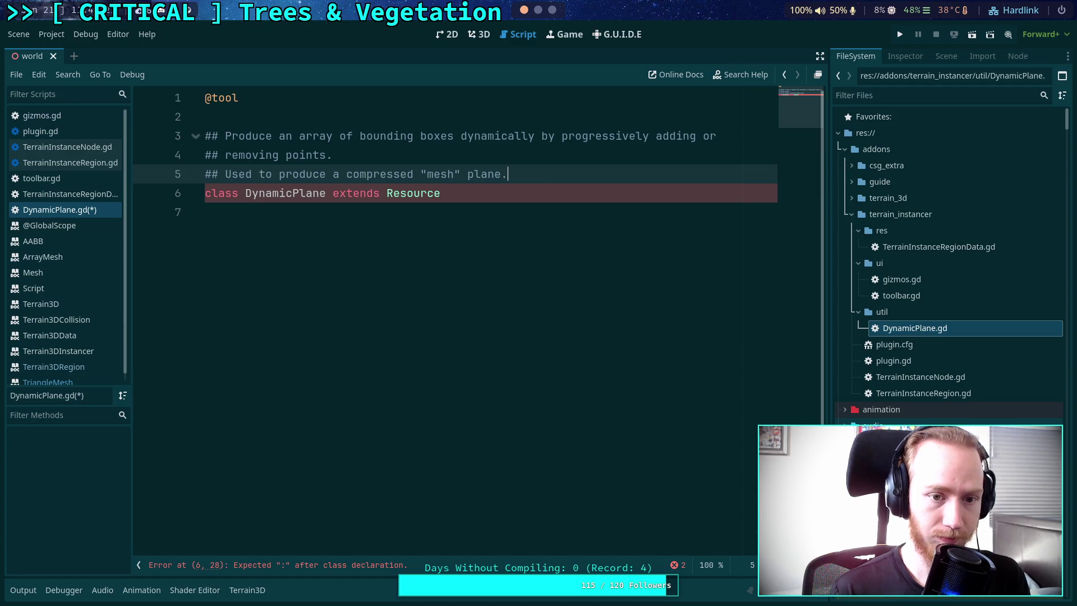
{"action": "key", "text": "Down"}
{"action": "key", "text": "Down"}
{"action": "key", "text": "Return"}
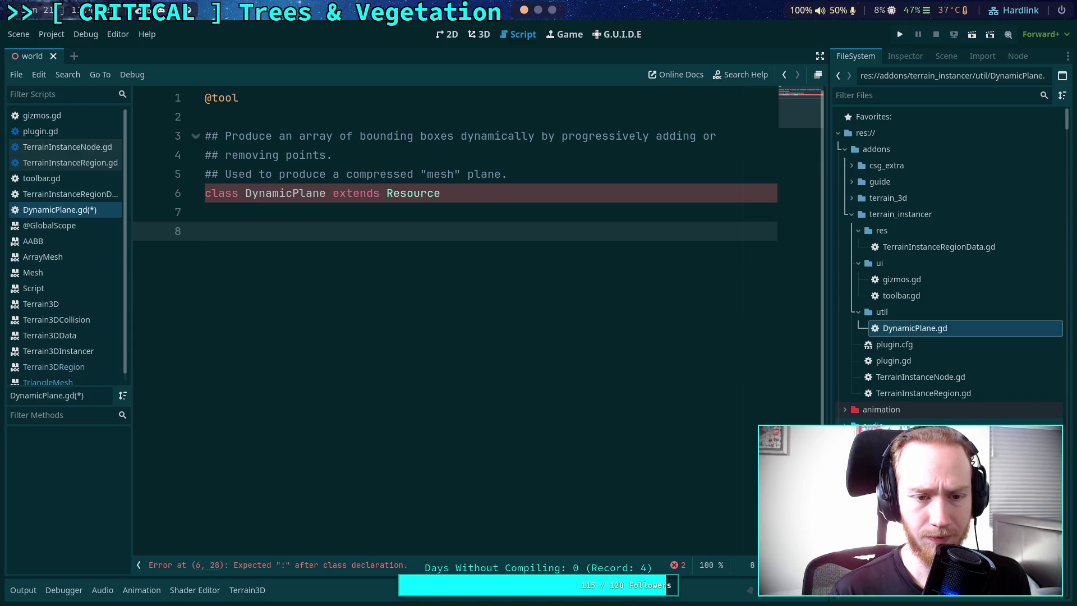
{"action": "key", "text": "Up"}
{"action": "key", "text": "Up"}
{"action": "type", "text": "_name"}
{"action": "key", "text": "Down"}
{"action": "key", "text": "Down"}
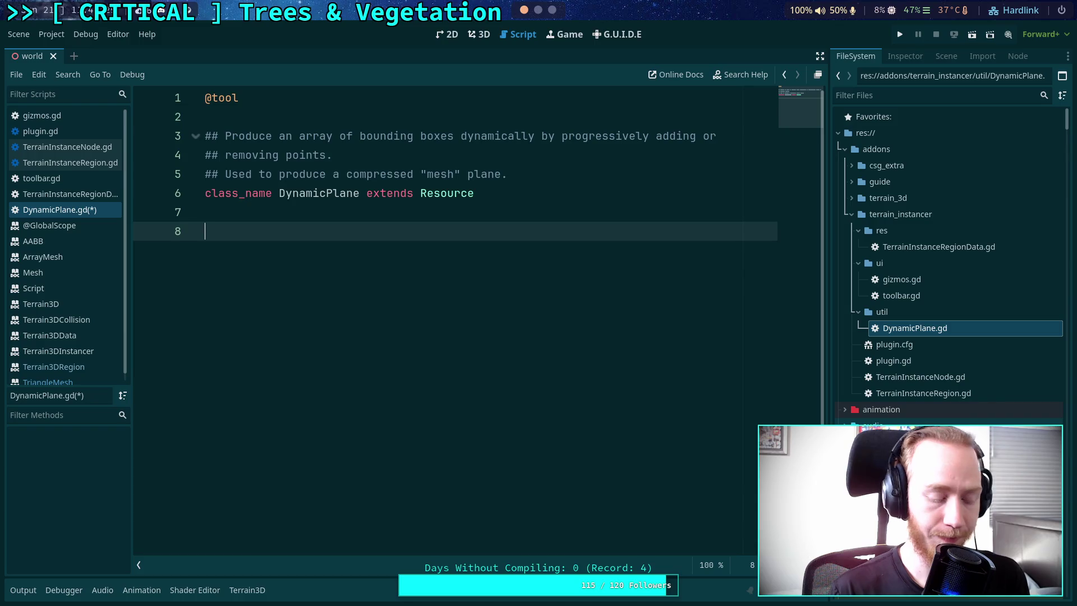
{"action": "type", "text": "Text"}
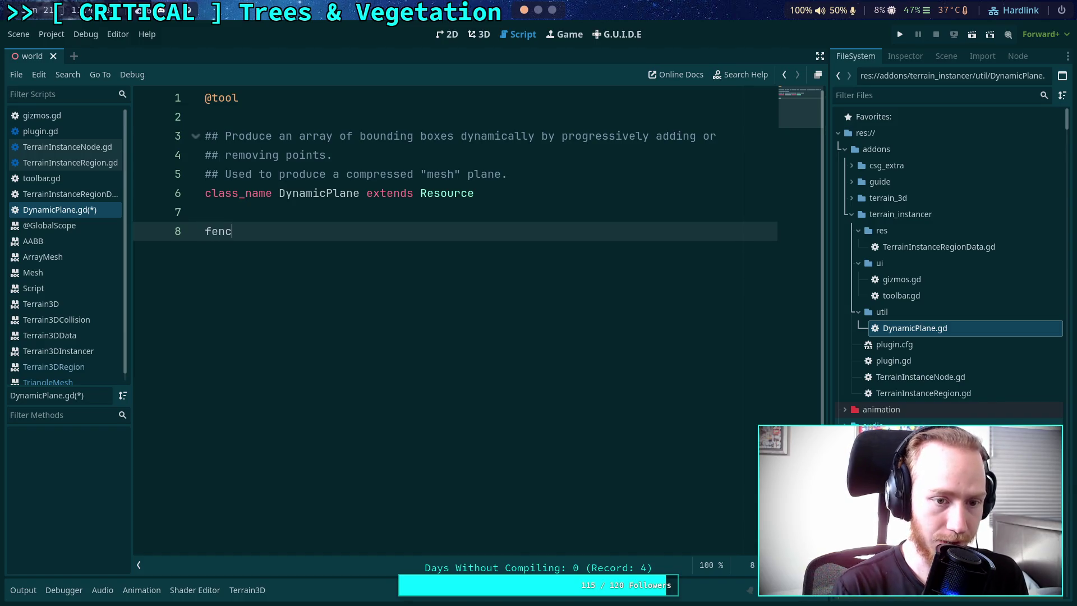
{"action": "key", "text": "BackSpace"}
{"action": "key", "text": "BackSpace"}
{"action": "key", "text": "BackSpace"}
{"action": "type", "text": "@expo"}
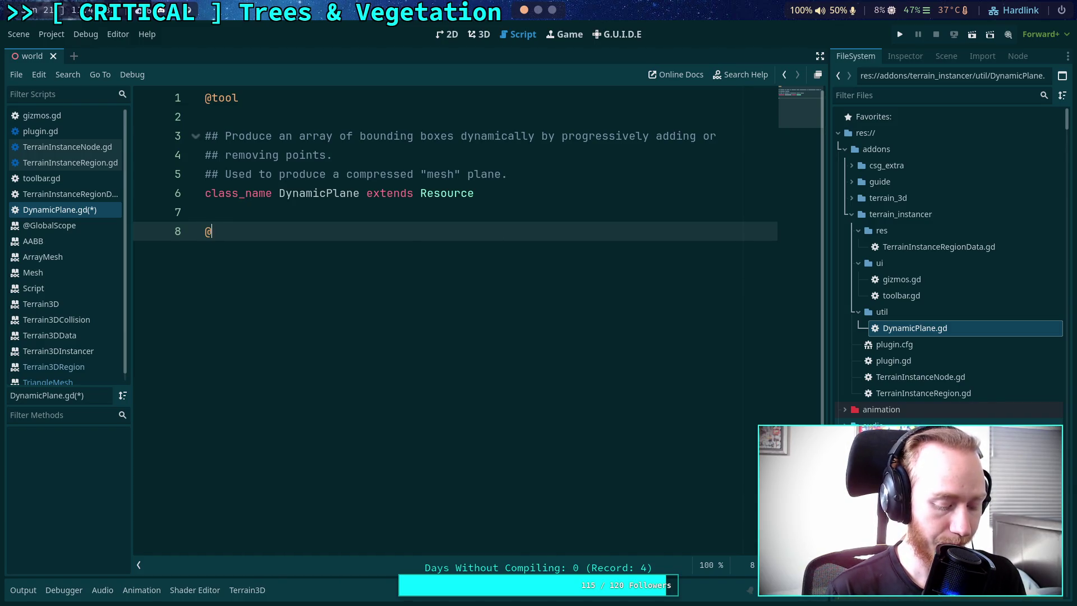
{"action": "key", "text": "BackSpace"}
{"action": "key", "text": "BackSpace"}
{"action": "key", "text": "BackSpace"}
{"action": "type", "text": "Node"}
{"action": "key", "text": "BackSpace"}
{"action": "key", "text": "BackSpace"}
{"action": "key", "text": "BackSpace"}
{"action": "type", "text": "@export"}
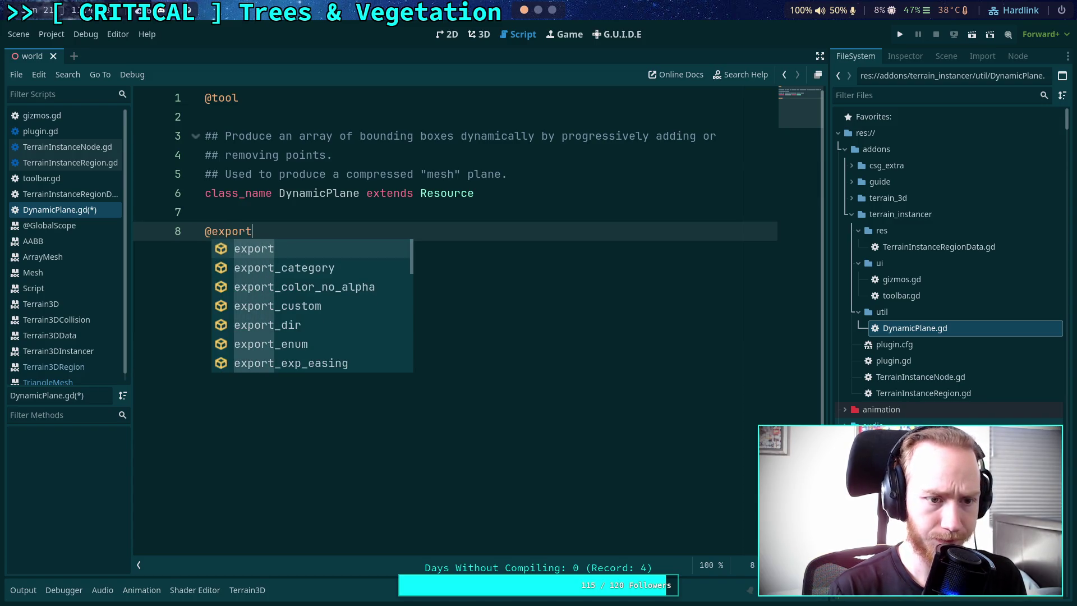
{"action": "key", "text": "Escape"}
{"action": "left_click", "coordinate": [81, 196]}
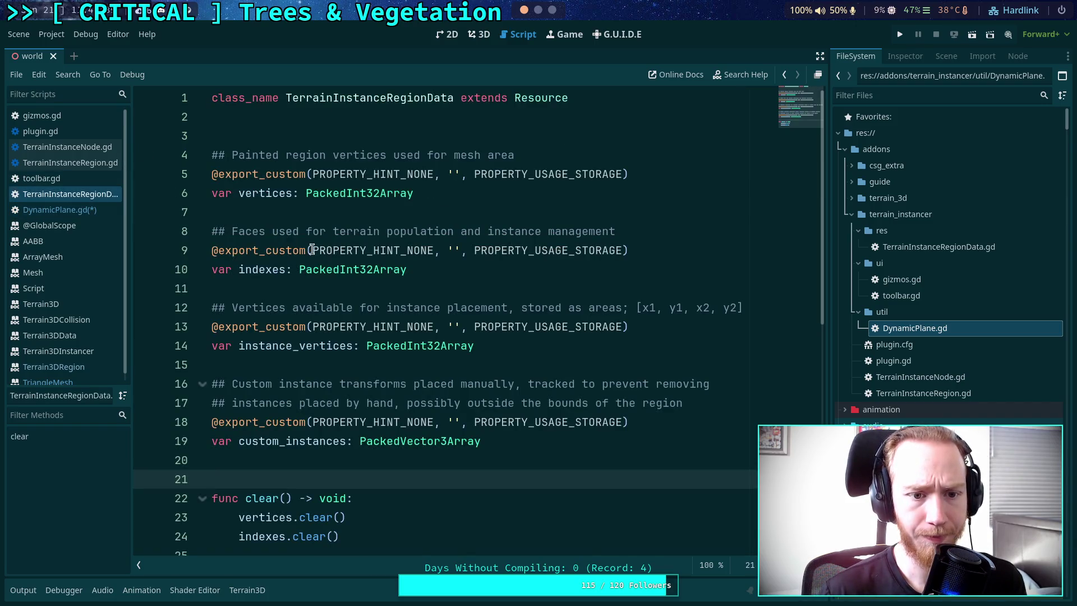
{"action": "left_click", "coordinate": [325, 328]}
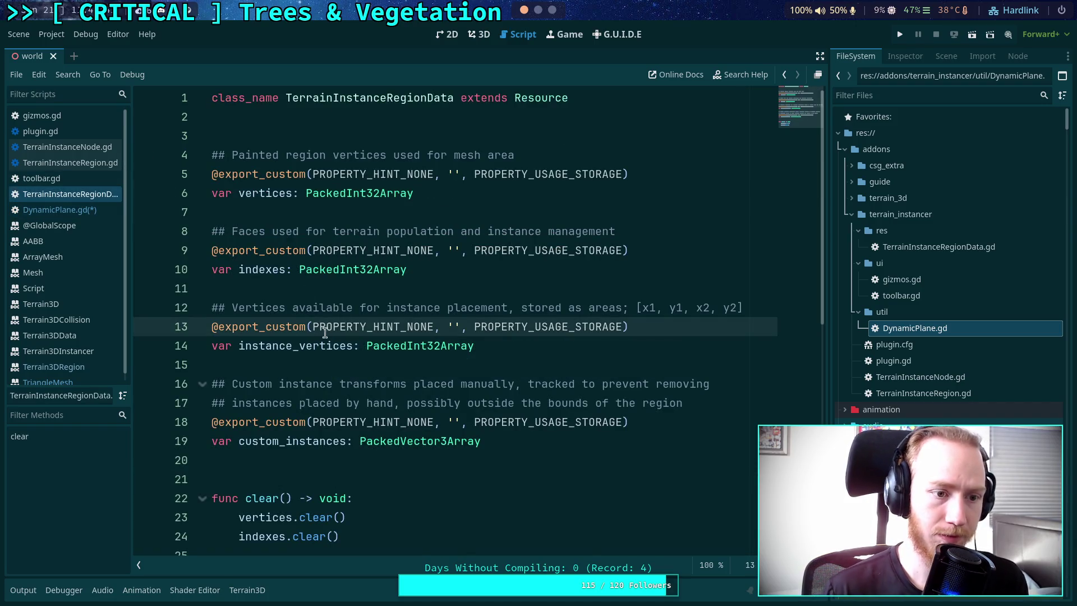
{"action": "left_click", "coordinate": [56, 210]}
{"action": "left_click_drag", "start_coordinate": [290, 229], "coordinate": [162, 223]}
{"action": "type", "text": "@export_custom(PROPERTY_HINT_NONE, '', PROPERTY_USAGE_STORAGE)"}
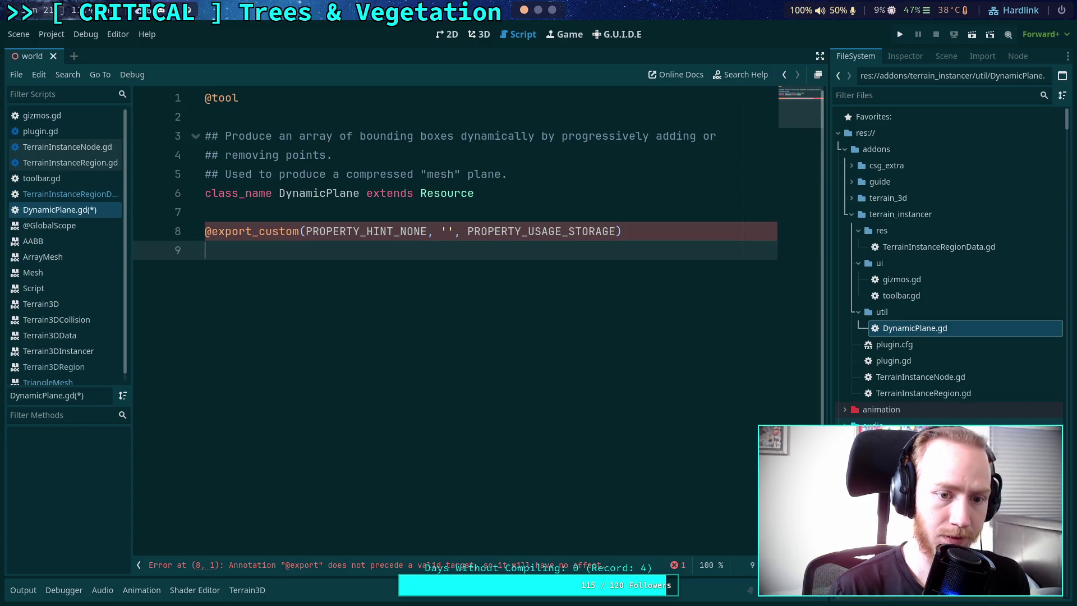
Rename instance_vertices to instance_plane, retype it as DynamicPlane, and save the scripts.
{"action": "left_click", "coordinate": [76, 194]}
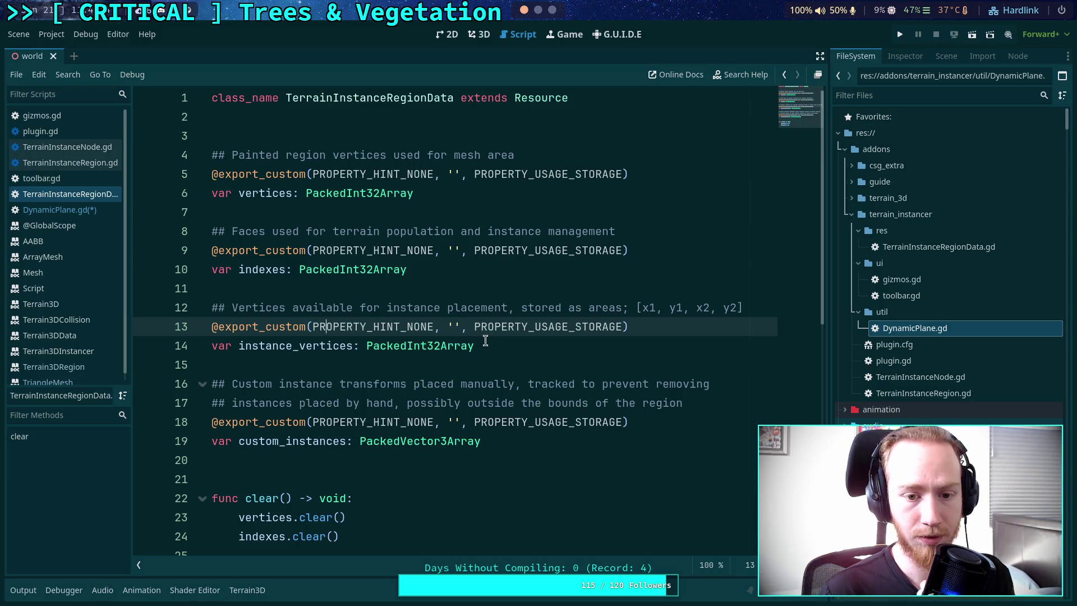
{"action": "left_click", "coordinate": [290, 347]}
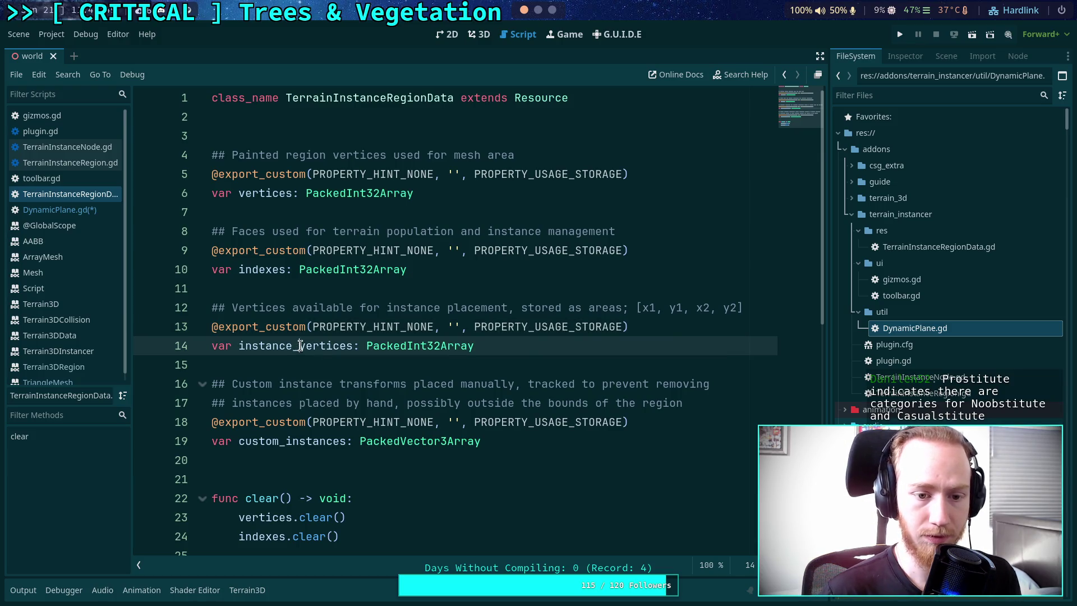
{"action": "double_click", "coordinate": [325, 346]}
{"action": "type", "text": "plane"}
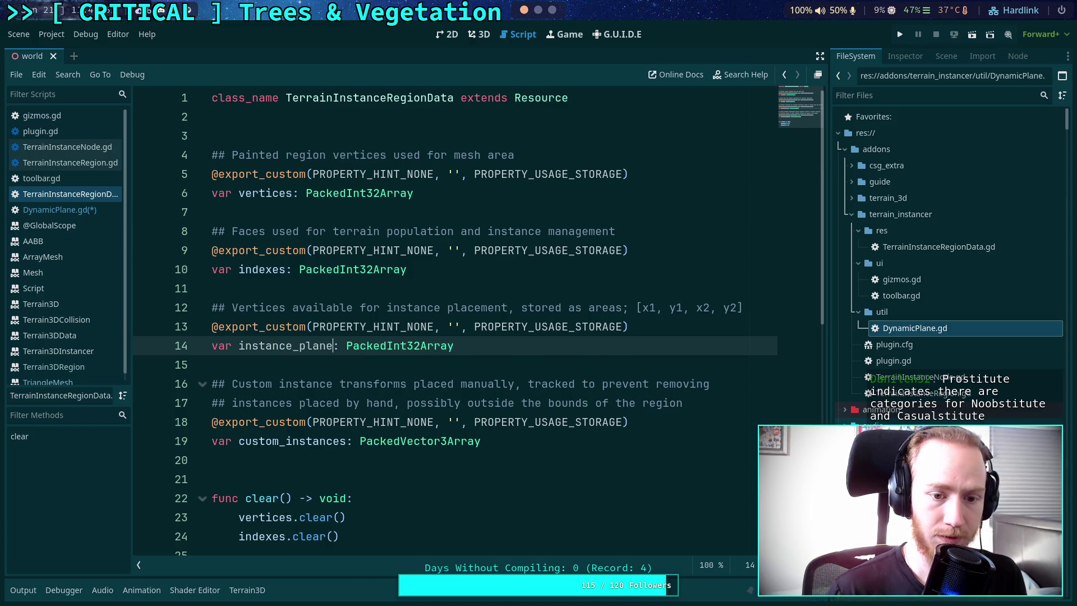
{"action": "left_click_drag", "start_coordinate": [346, 345], "coordinate": [472, 344]}
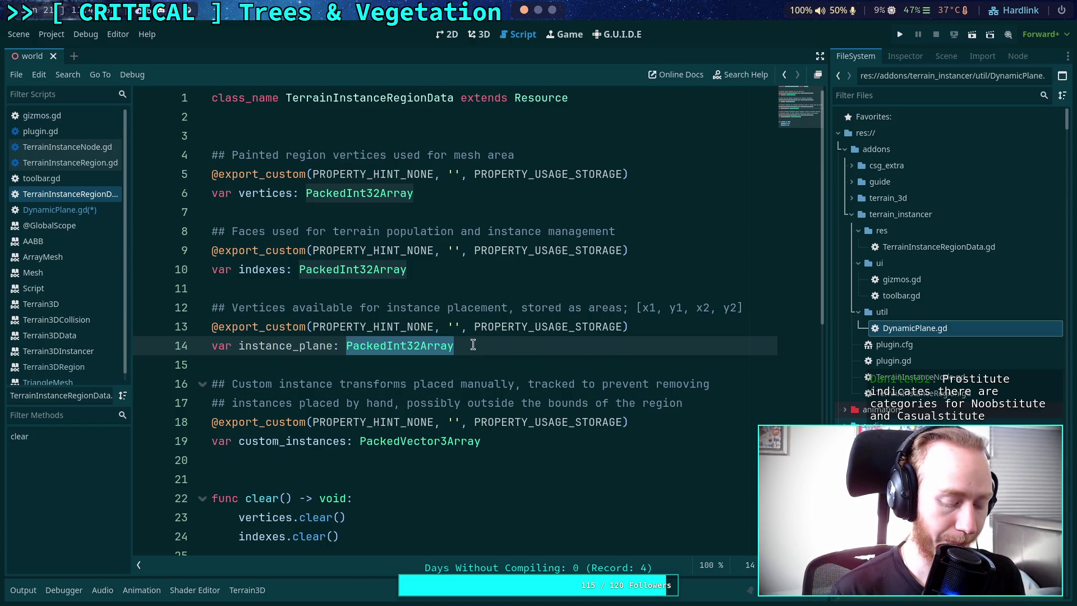
{"action": "type", "text": "DynamicPl"}
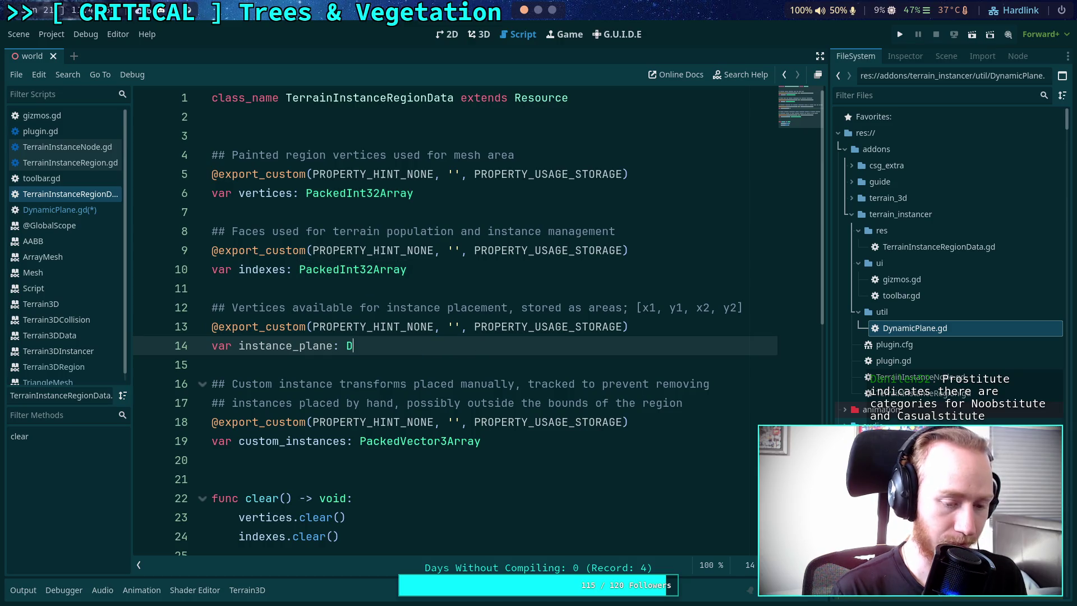
{"action": "type", "text": "ane"}
{"action": "key", "text": "ctrl+s"}
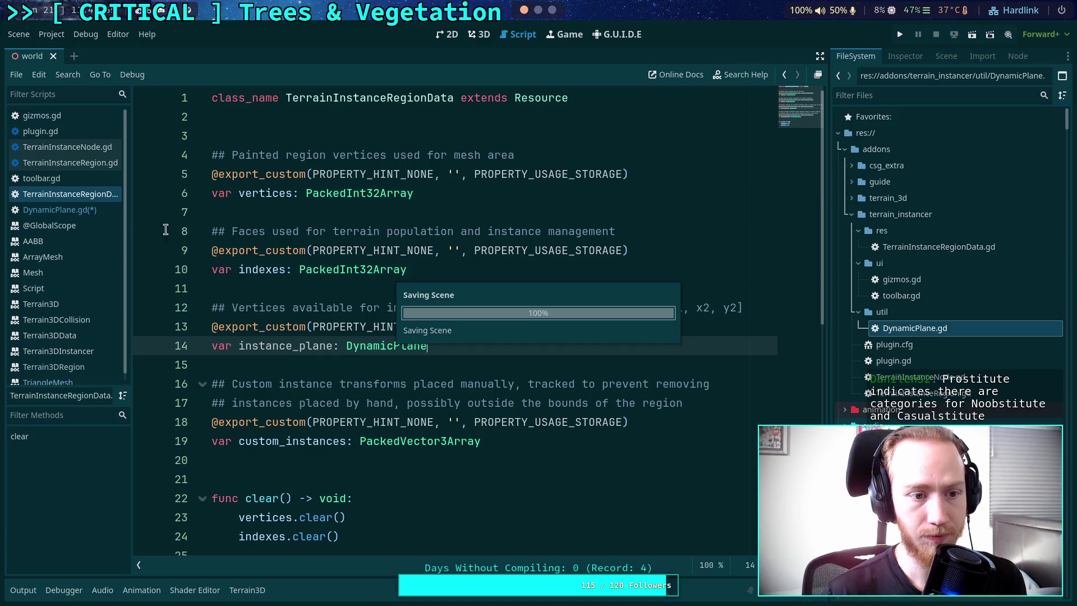
{"action": "left_click", "coordinate": [63, 213]}
{"action": "key", "text": "Up"}
{"action": "key", "text": "Up"}
{"action": "key", "text": "Return"}
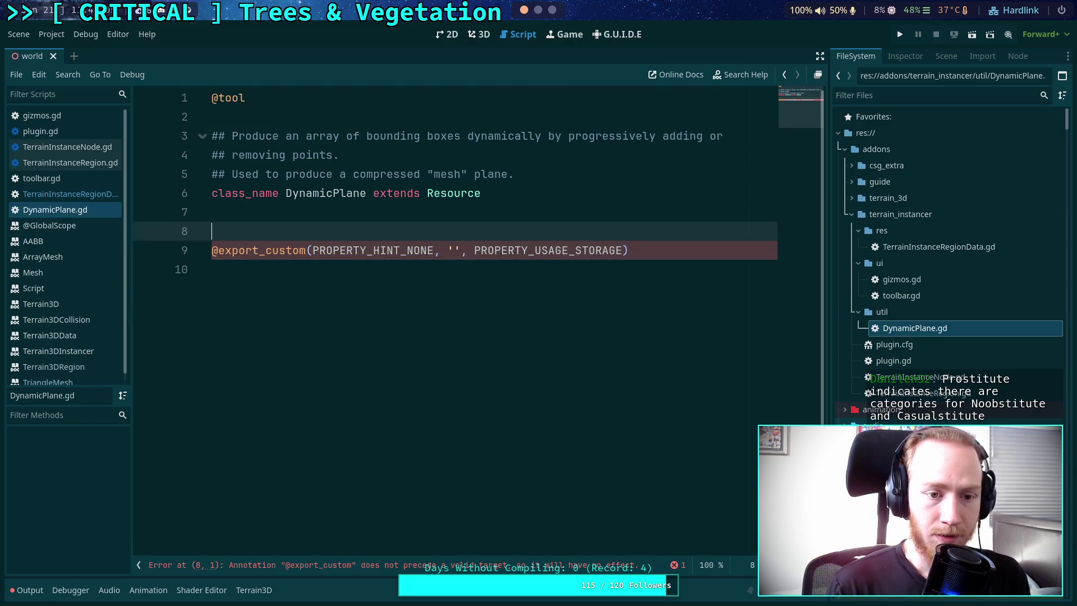
{"action": "key", "text": "Down"}
{"action": "key", "text": "Down"}
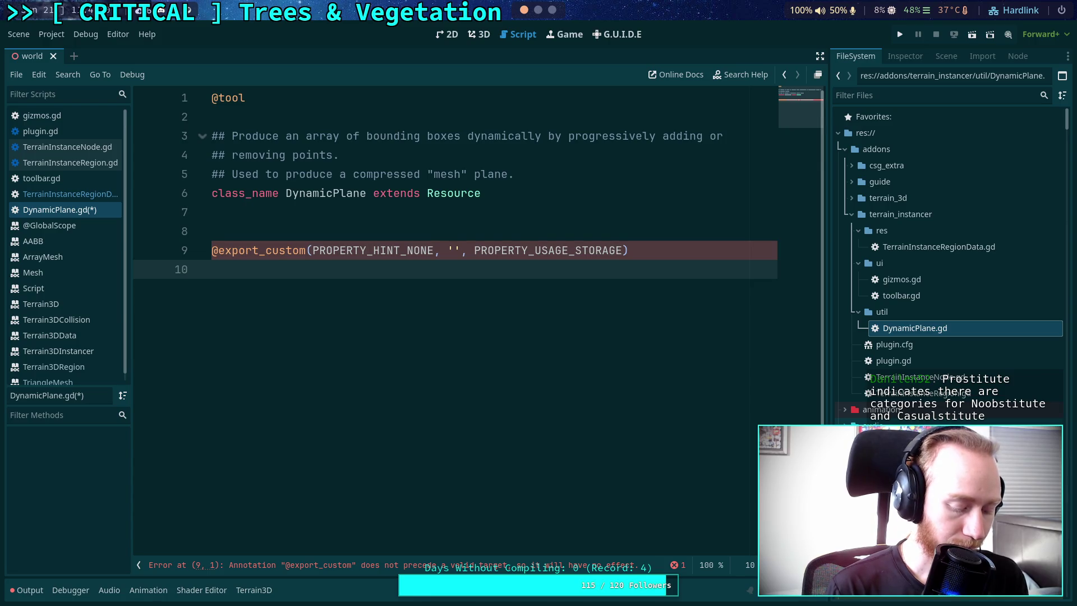
{"action": "type", "text": "var "}
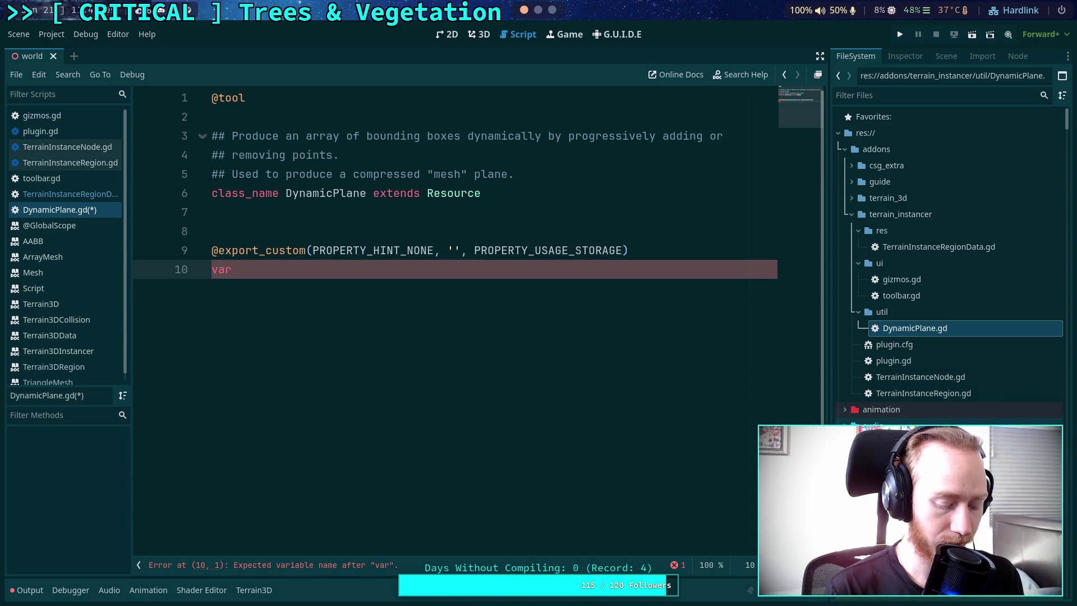
{"action": "type", "text": "bounds: "}
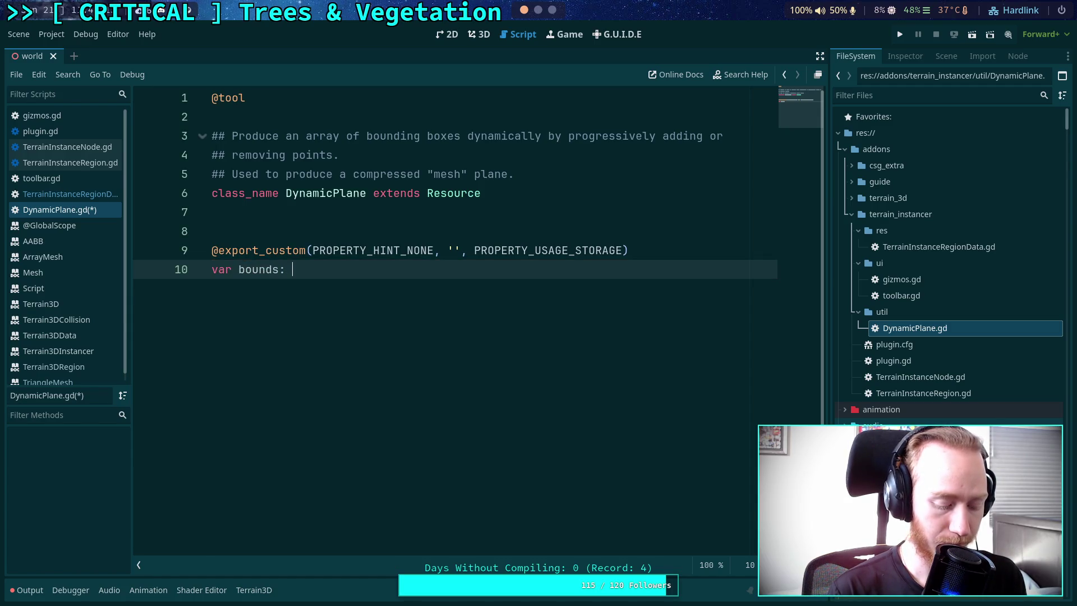
{"action": "type", "text": "Packed"}
{"action": "key", "text": "Down"}
{"action": "key", "text": "Down"}
{"action": "key", "text": "Down"}
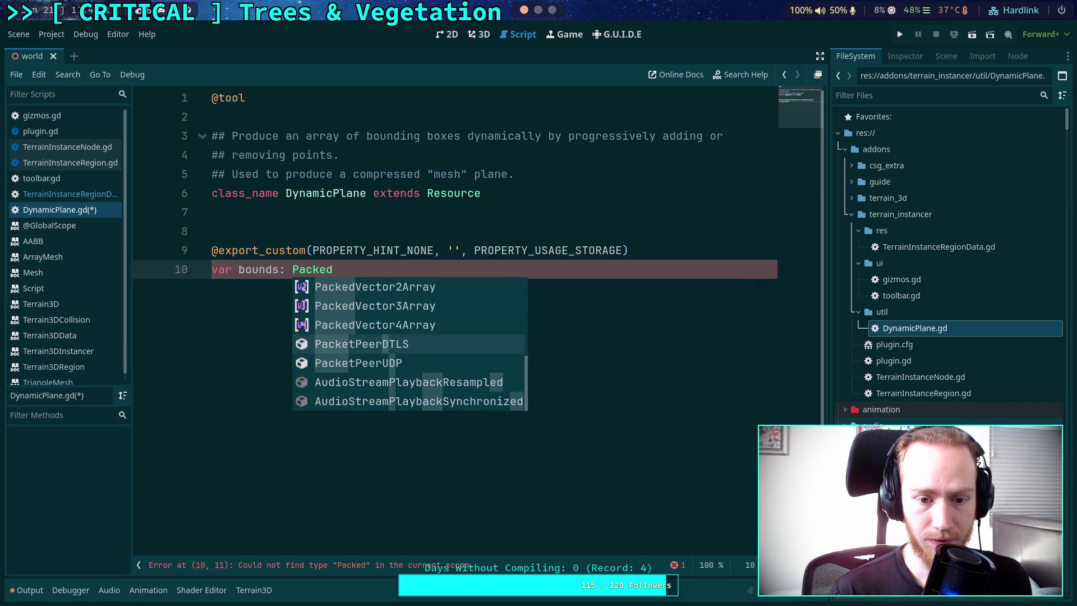
{"action": "key", "text": "Up"}
{"action": "key", "text": "Up"}
{"action": "key", "text": "Up"}
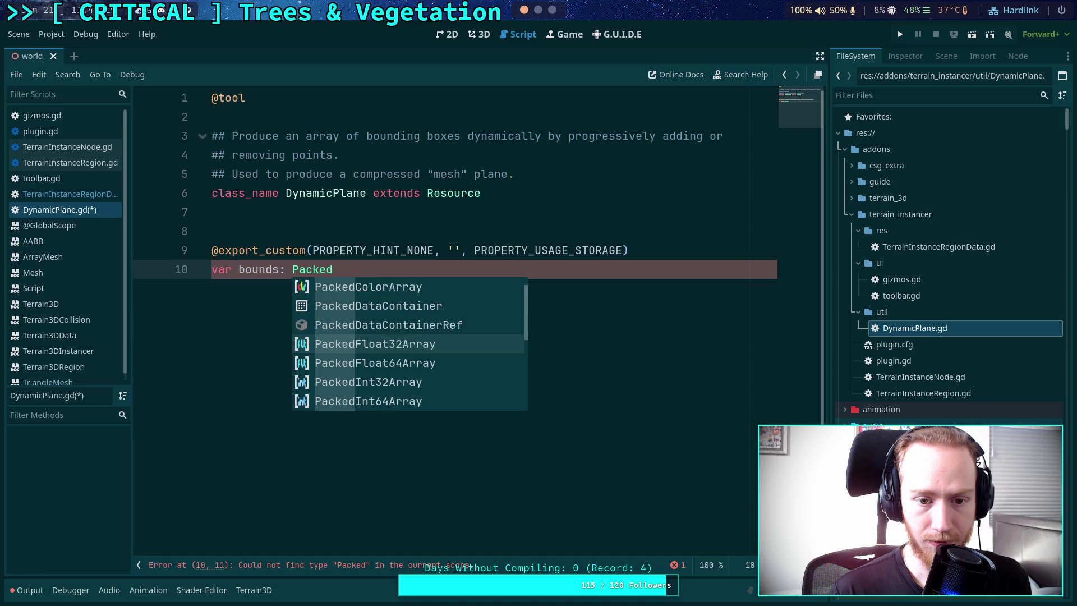
{"action": "key", "text": "Up"}
{"action": "key", "text": "Up"}
{"action": "key", "text": "Up"}
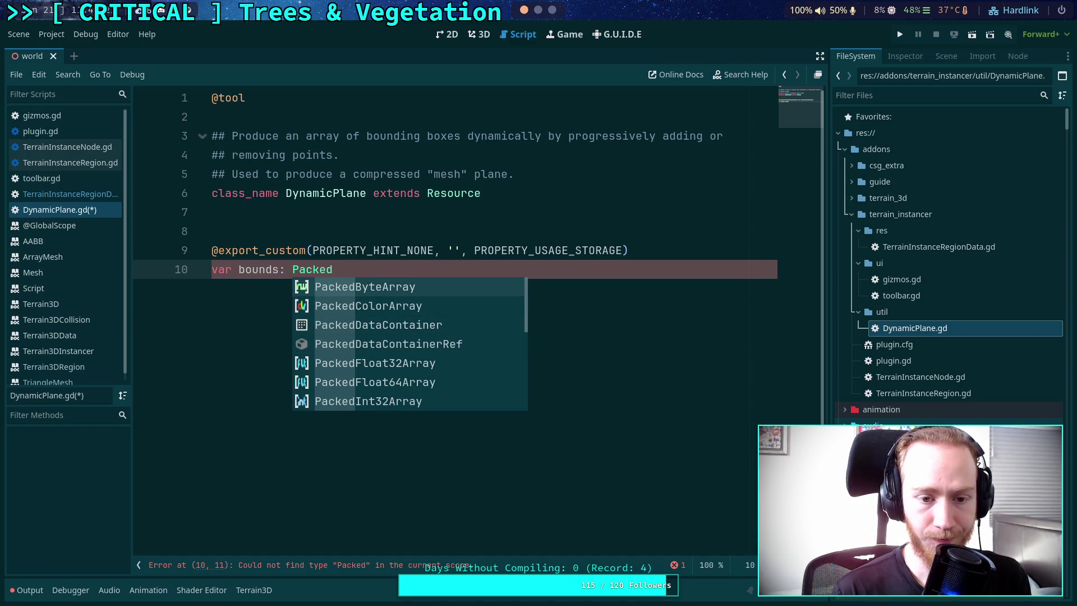
{"action": "key", "text": "BackSpace"}
{"action": "key", "text": "BackSpace"}
{"action": "key", "text": "BackSpace"}
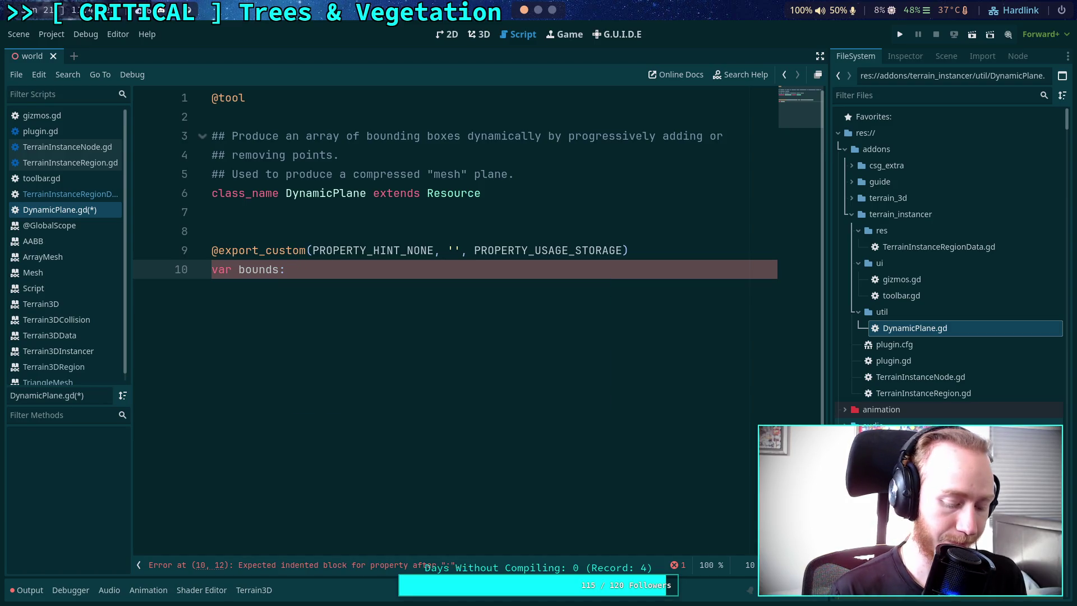
{"action": "type", "text": "Array[AABB] ="}
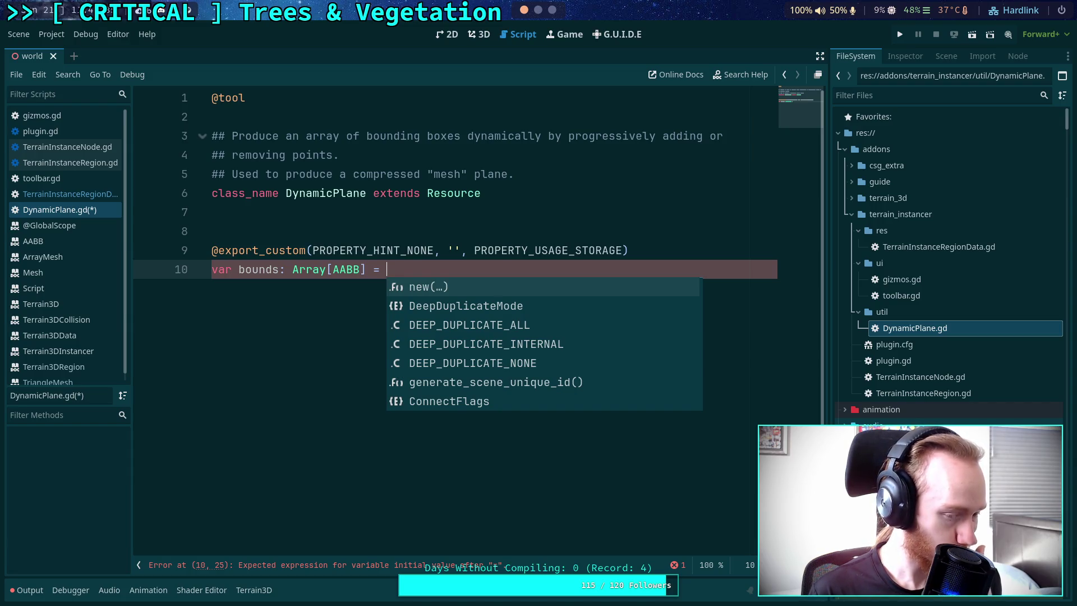
{"action": "key", "text": "BackSpace"}
{"action": "key", "text": "BackSpace"}
{"action": "key", "text": "BackSpace"}
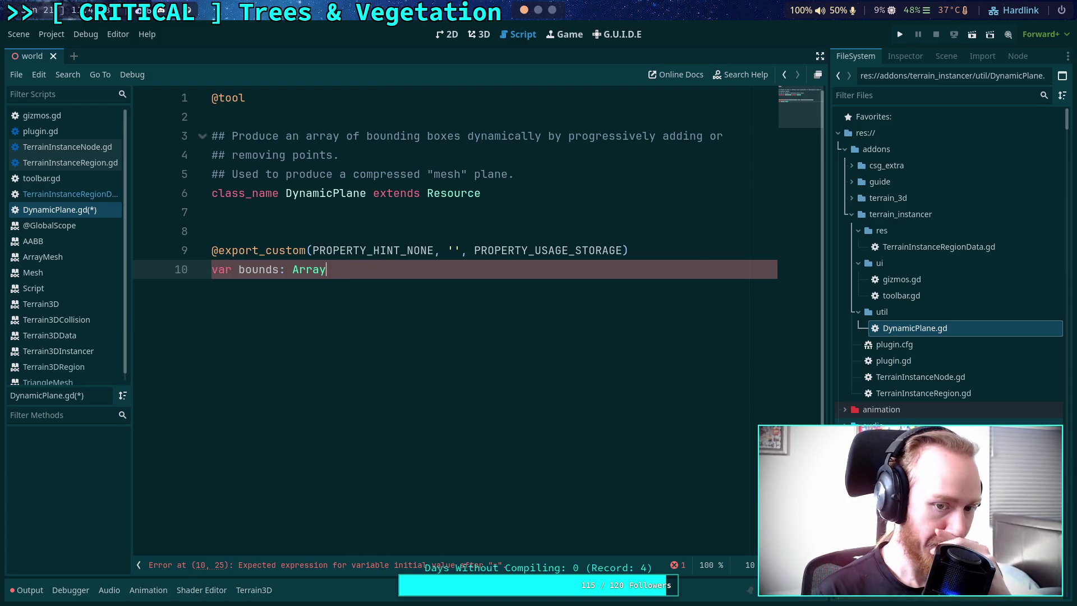
{"action": "type", "text": "Pack"}
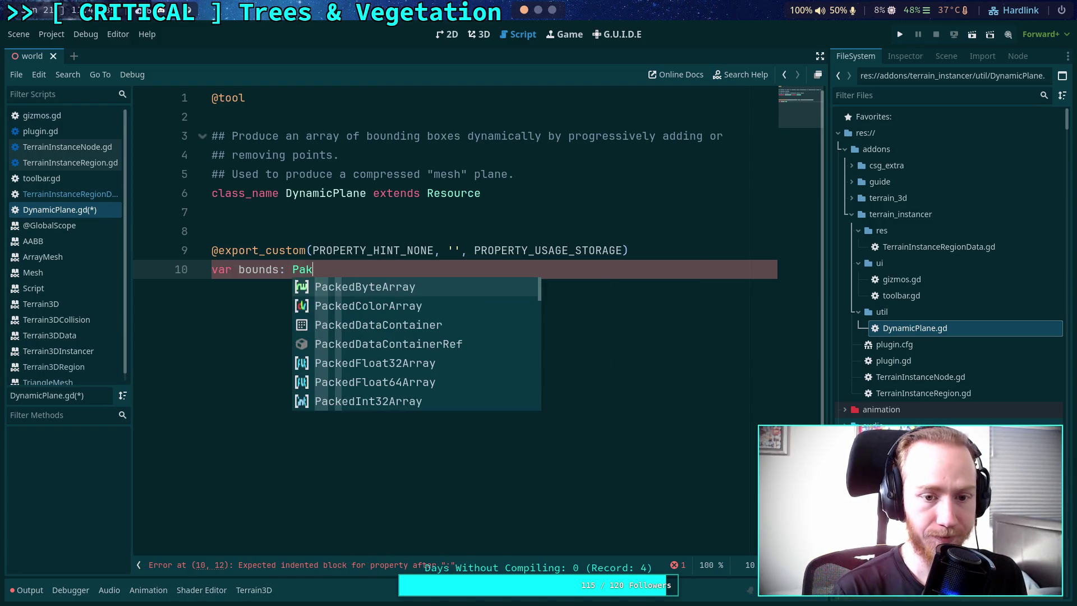
{"action": "type", "text": "ed"}
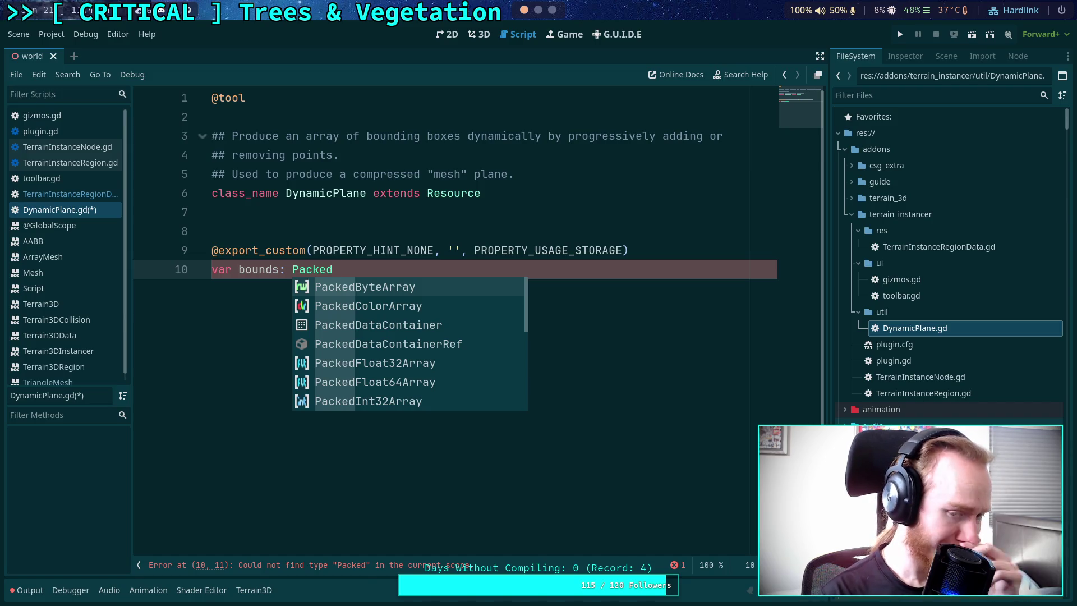
{"action": "type", "text": "Int32"}
{"action": "key", "text": "Return"}
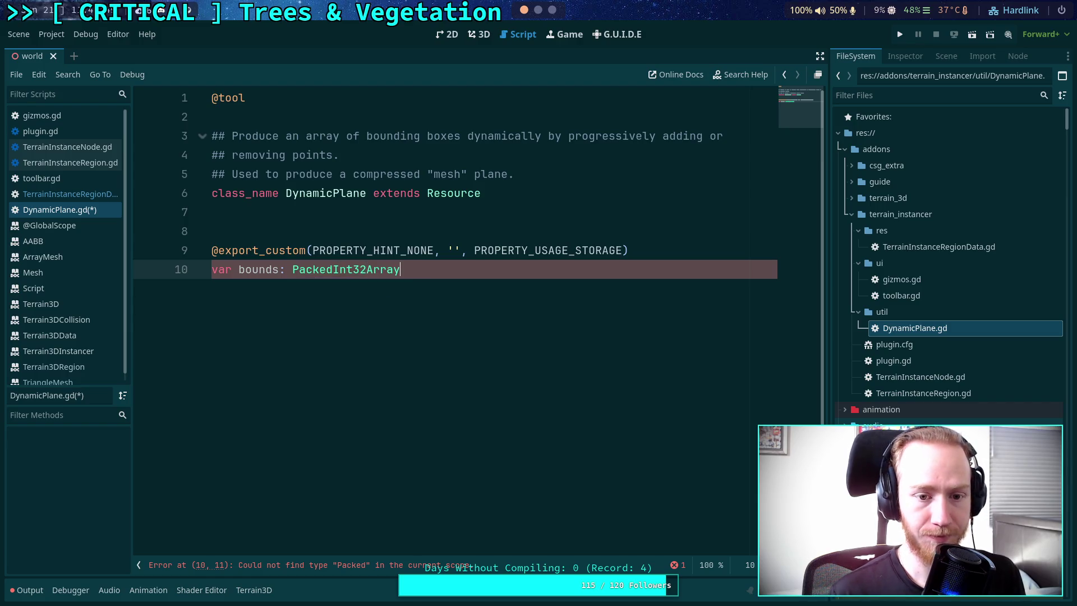
Insert an empty line above the export annotation for a doc comment.
{"action": "left_click", "coordinate": [211, 250]}
{"action": "key", "text": "Return"}
{"action": "key", "text": "Up"}
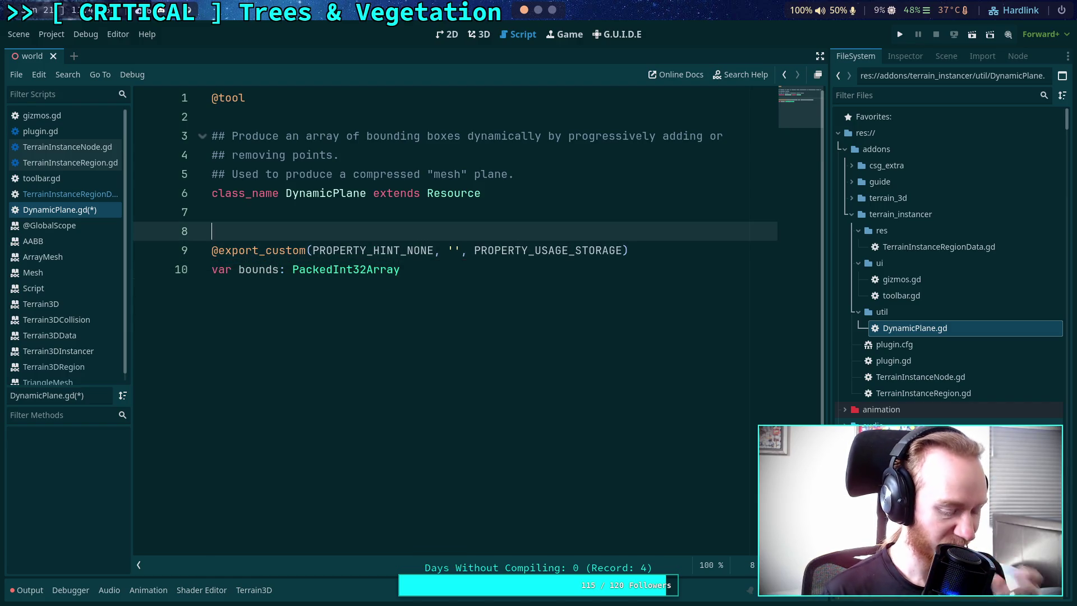
Document bounds with '## data, array of [x1, x2, y1, y2] bounds' and save DynamicPlane.gd.
{"action": "type", "text": "## m"}
{"action": "key", "text": "BackSpace"}
{"action": "type", "text": "data"}
{"action": "key", "text": "Down"}
{"action": "key", "text": "Down"}
{"action": "key", "text": "End"}
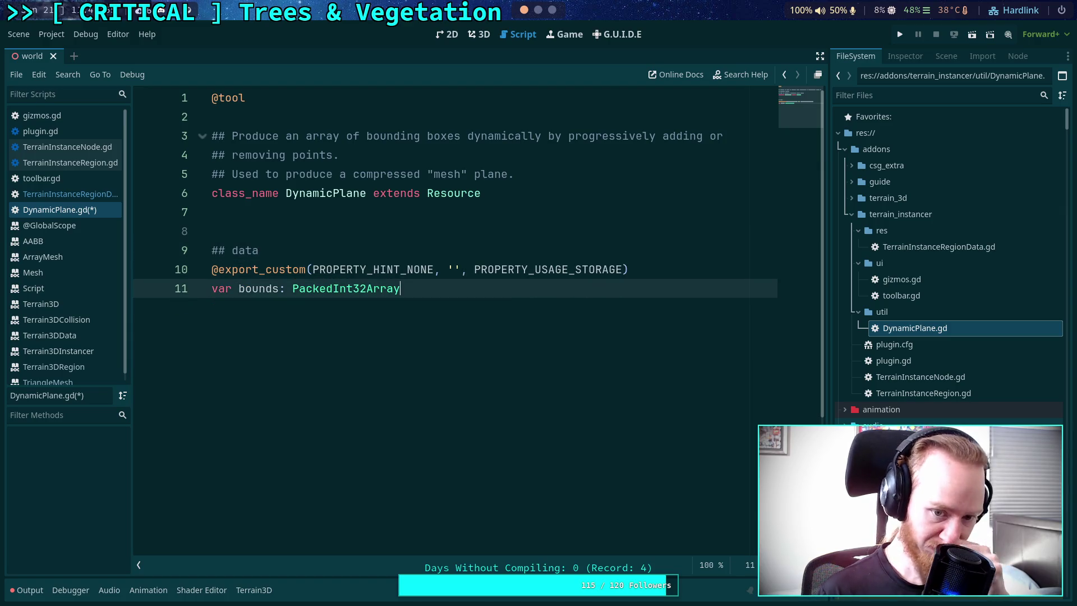
{"action": "key", "text": "Up"}
{"action": "key", "text": "Up"}
{"action": "type", "text": ","}
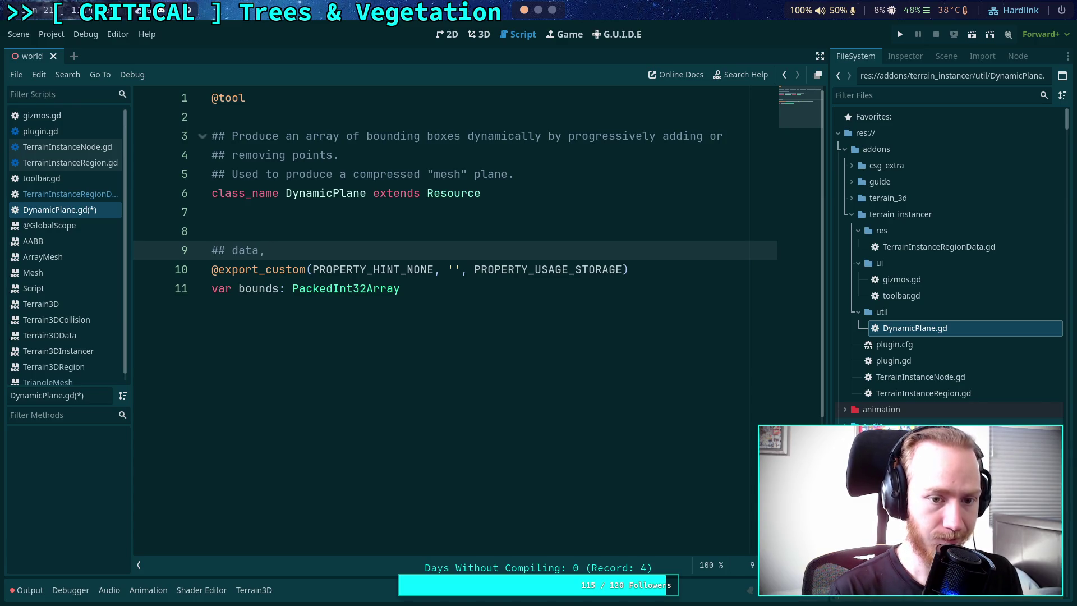
{"action": "type", "text": " array of ["}
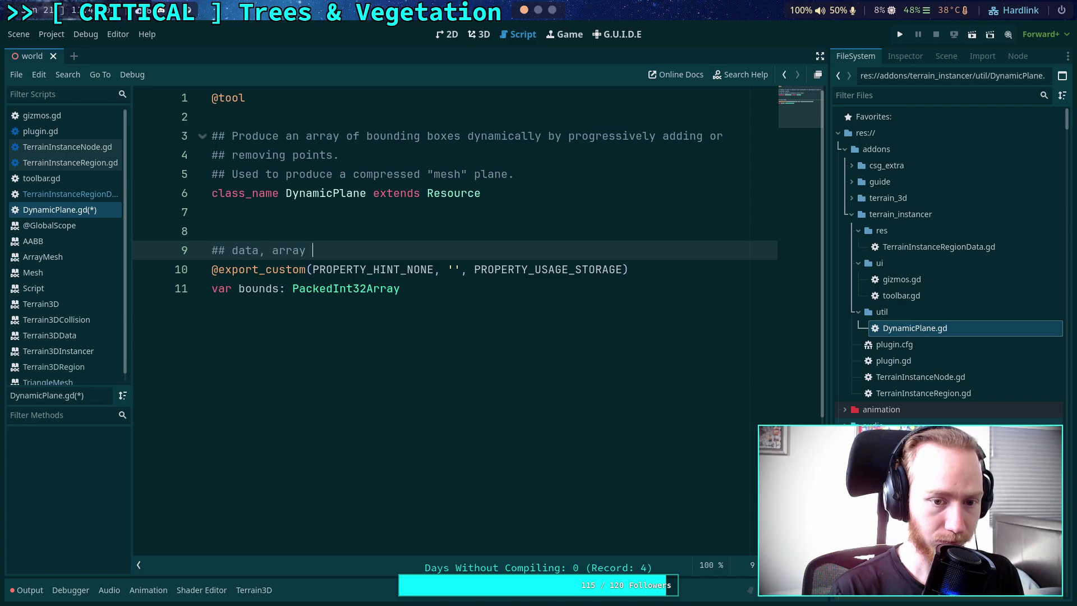
{"action": "type", "text": "x1, x"}
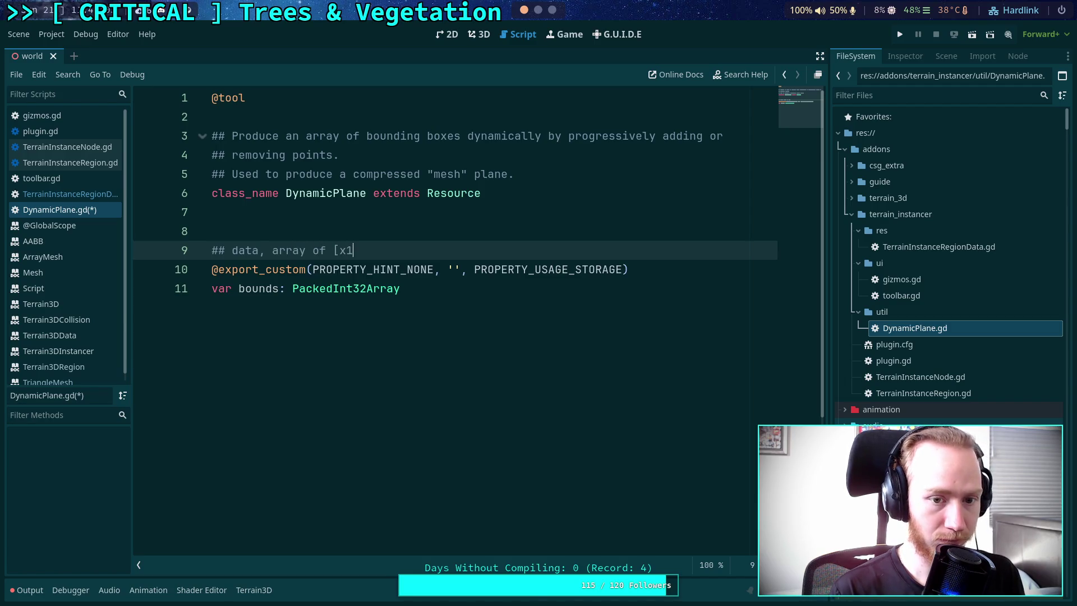
{"action": "type", "text": "2, y1,"}
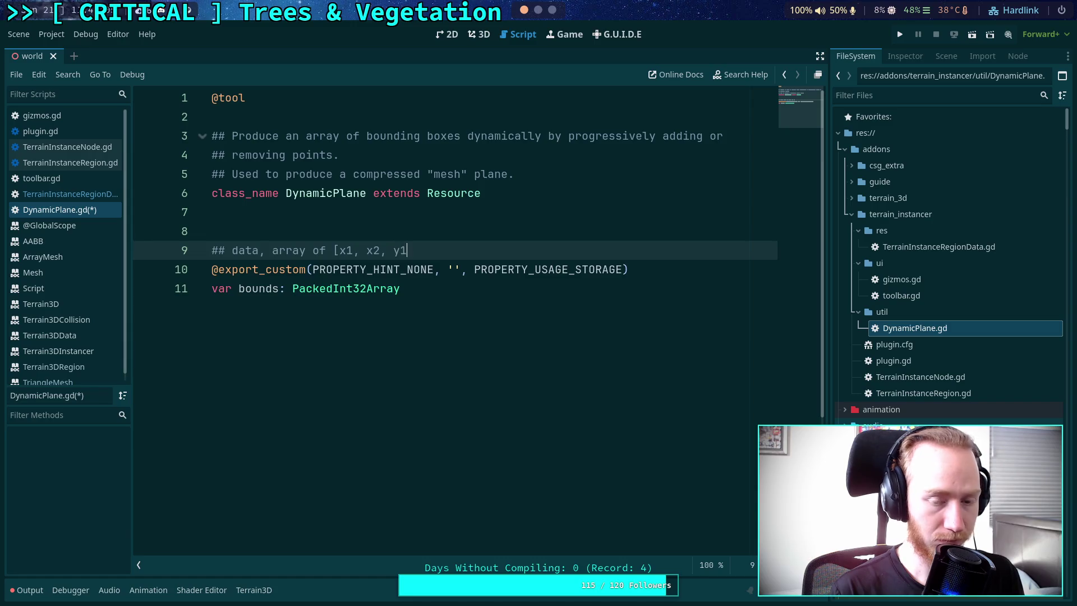
{"action": "type", "text": " y2]"}
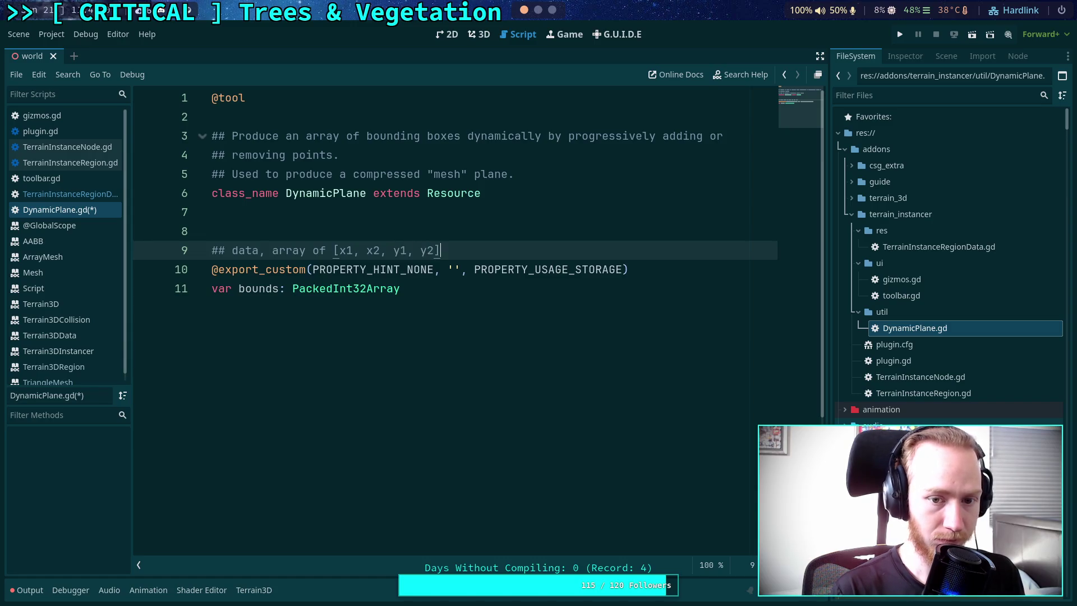
{"action": "type", "text": " bounds"}
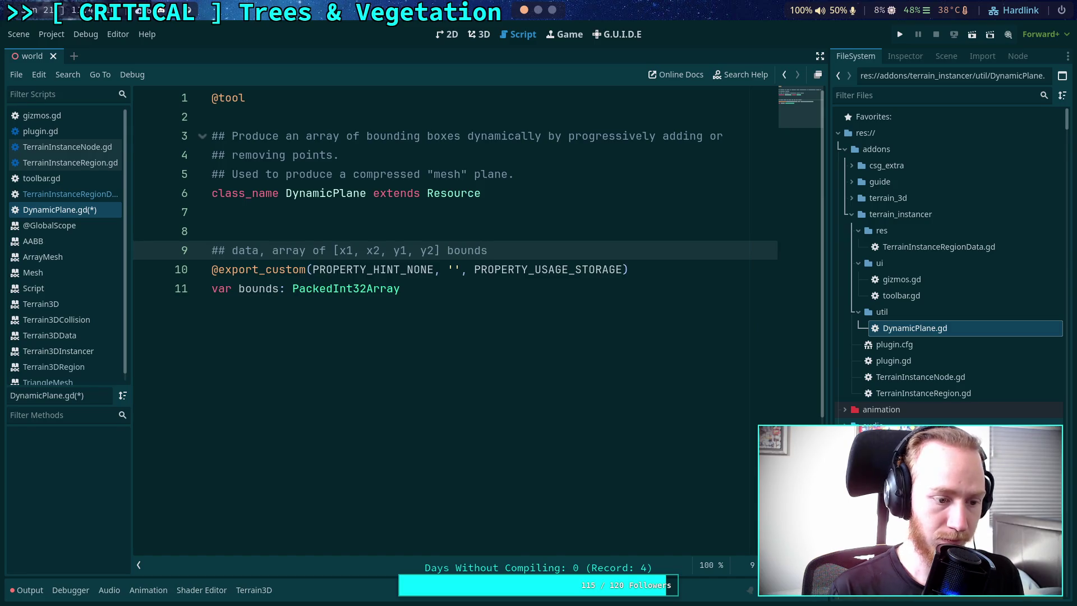
{"action": "key", "text": "ctrl+s"}
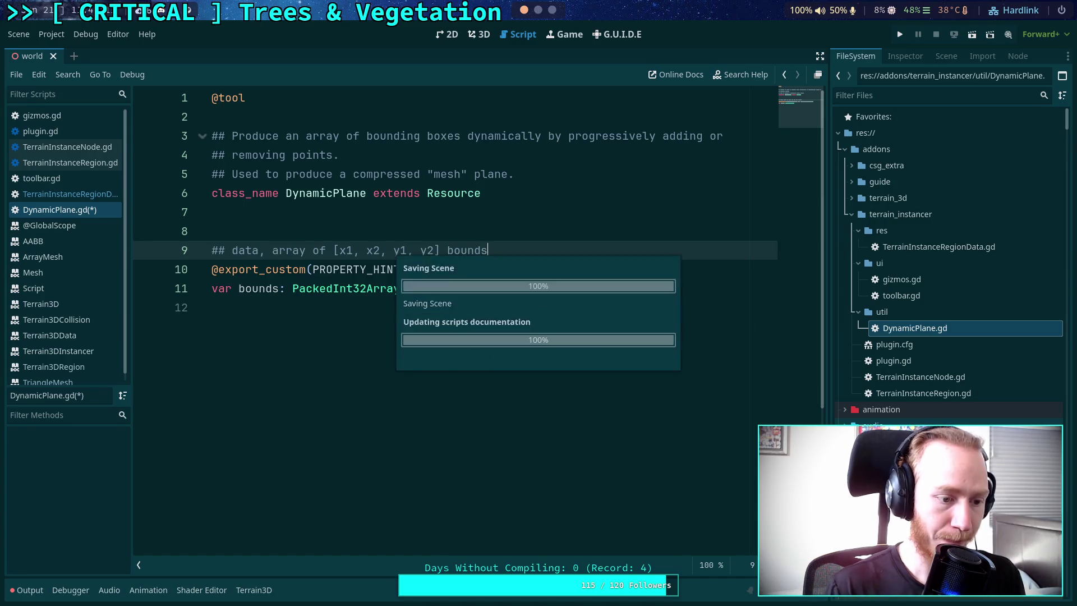
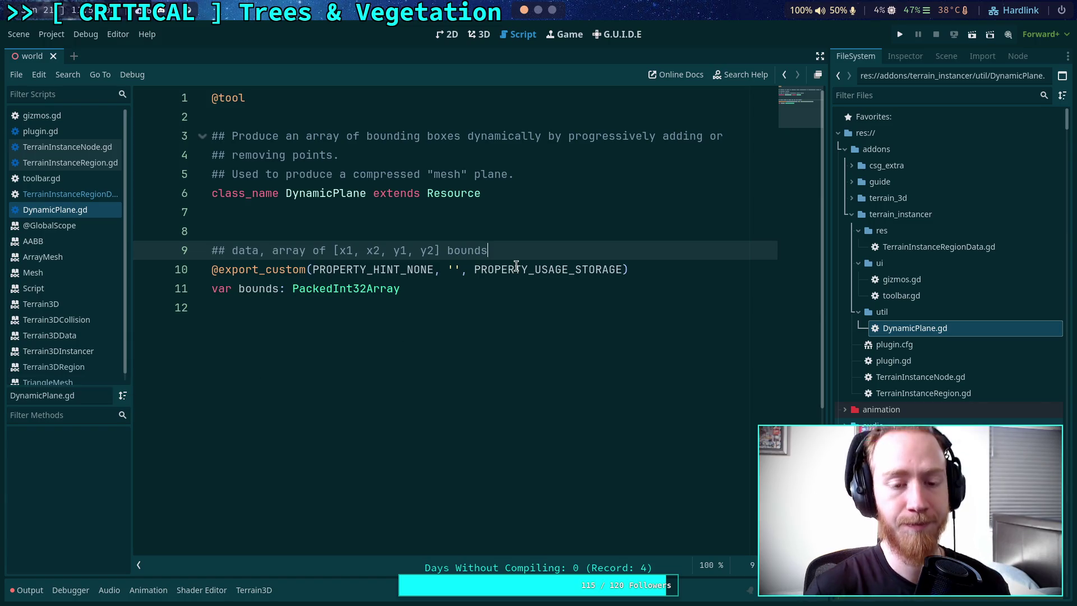
Reorder the bounds comment on line 9 to read [x1, y1, x2, y2].
{"action": "mouse_move", "coordinate": [517, 265]}
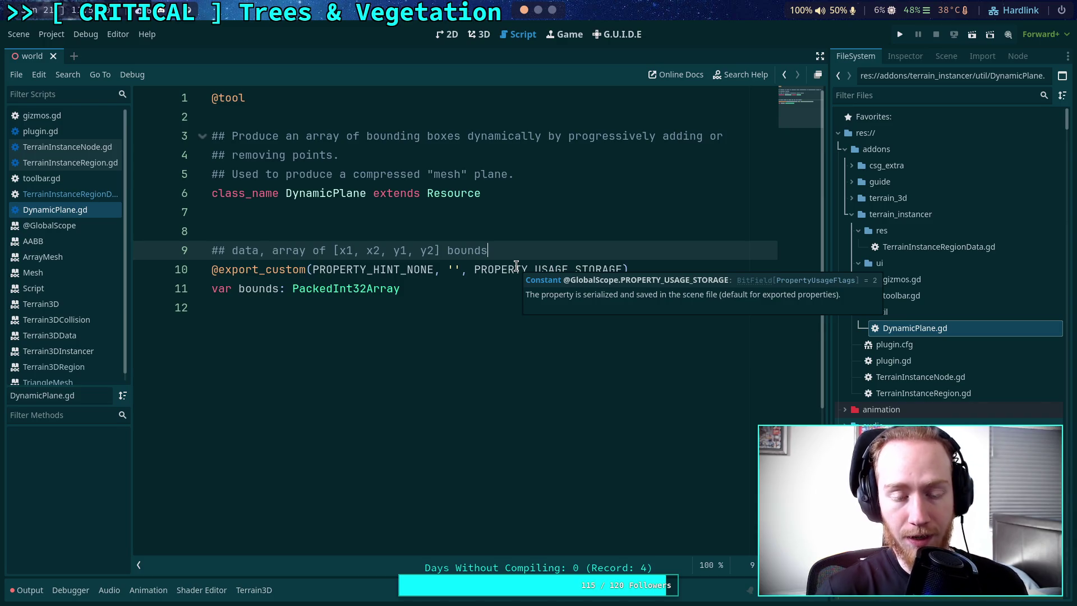
{"action": "left_click_drag", "start_coordinate": [381, 251], "coordinate": [366, 253]}
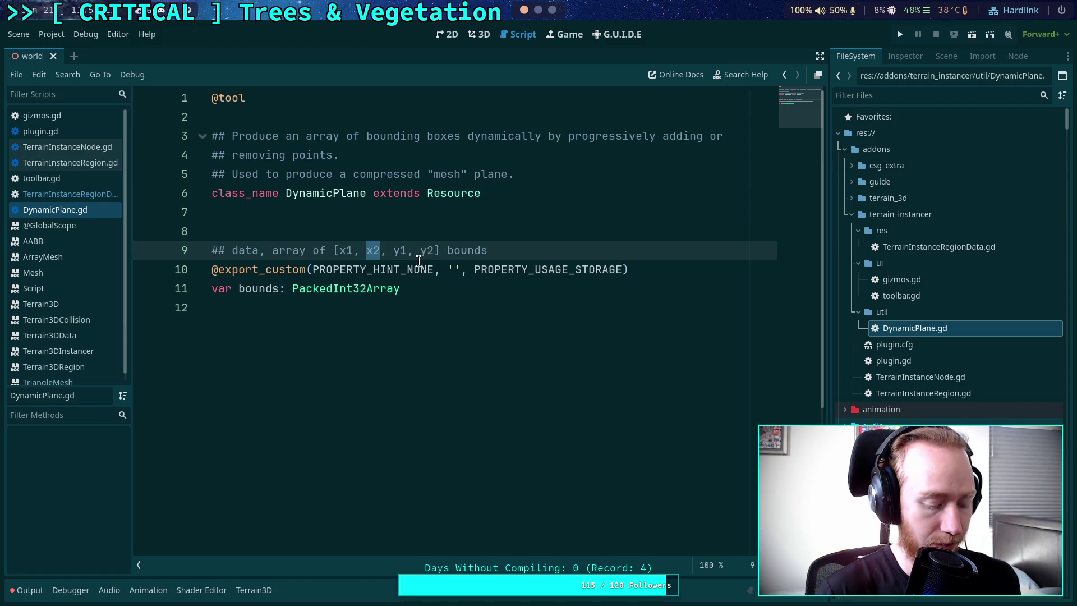
{"action": "type", "text": "y1"}
{"action": "left_click_drag", "start_coordinate": [391, 252], "coordinate": [402, 249]}
{"action": "type", "text": "x2"}
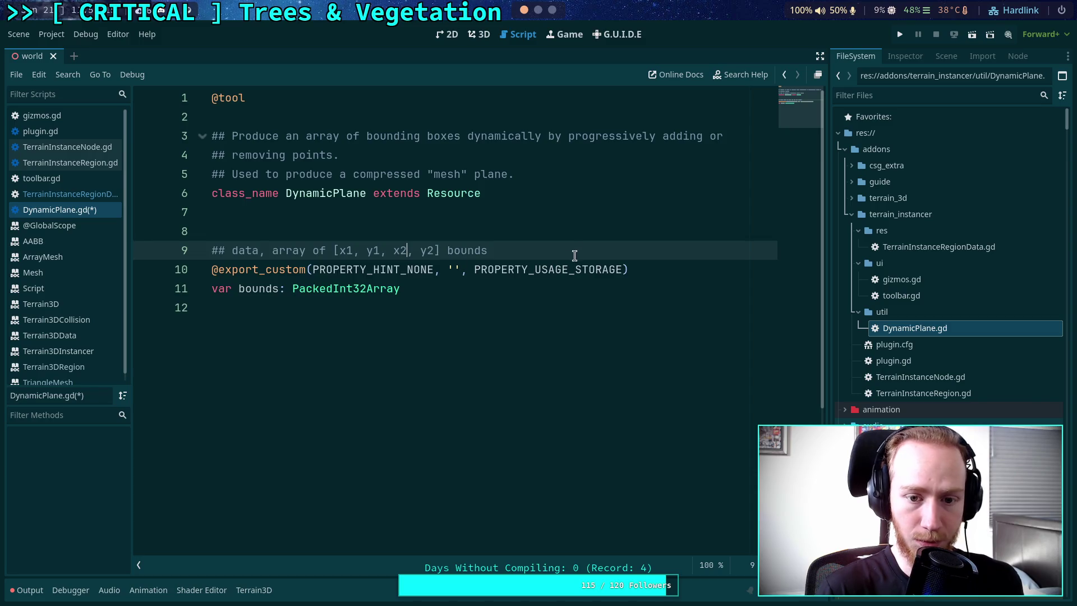
Add a new blank line below the bounds variable.
{"action": "left_click", "coordinate": [560, 271]}
{"action": "left_click", "coordinate": [578, 306]}
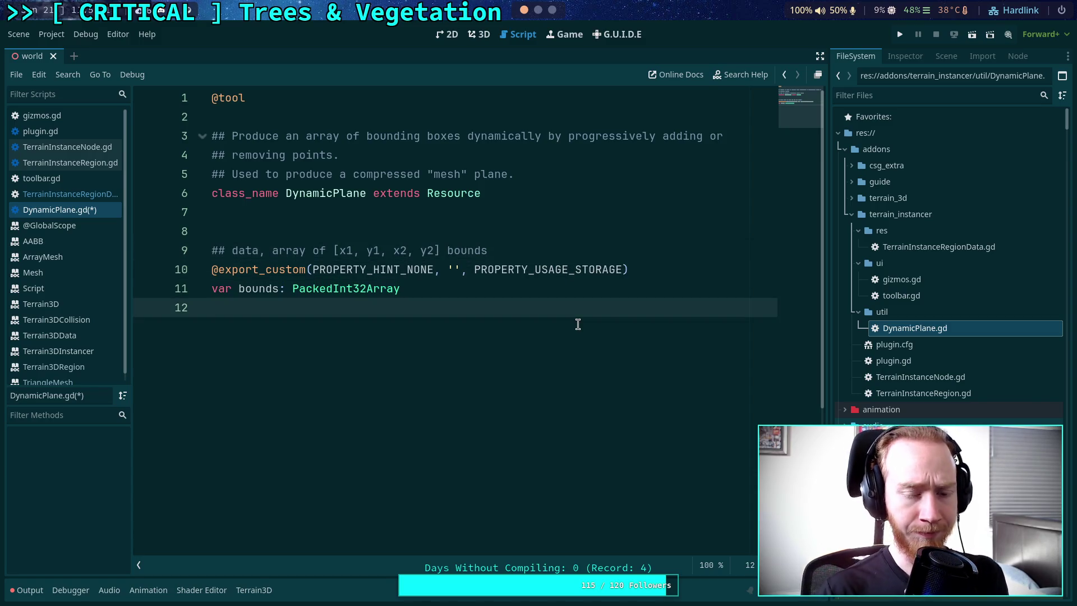
{"action": "key", "text": "Return"}
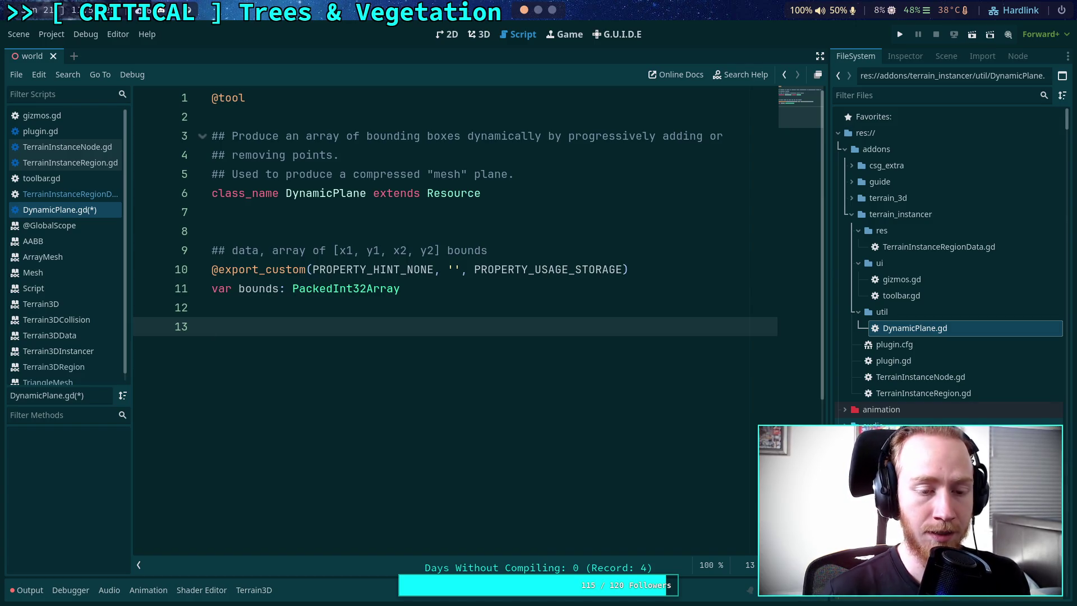
Declare var point_queue: Array[Vector2i] on line 13.
{"action": "scroll", "coordinate": [452, 235], "scroll_direction": "down", "scroll_amount": 2}
{"action": "scroll", "coordinate": [480, 251], "scroll_direction": "up", "scroll_amount": 1}
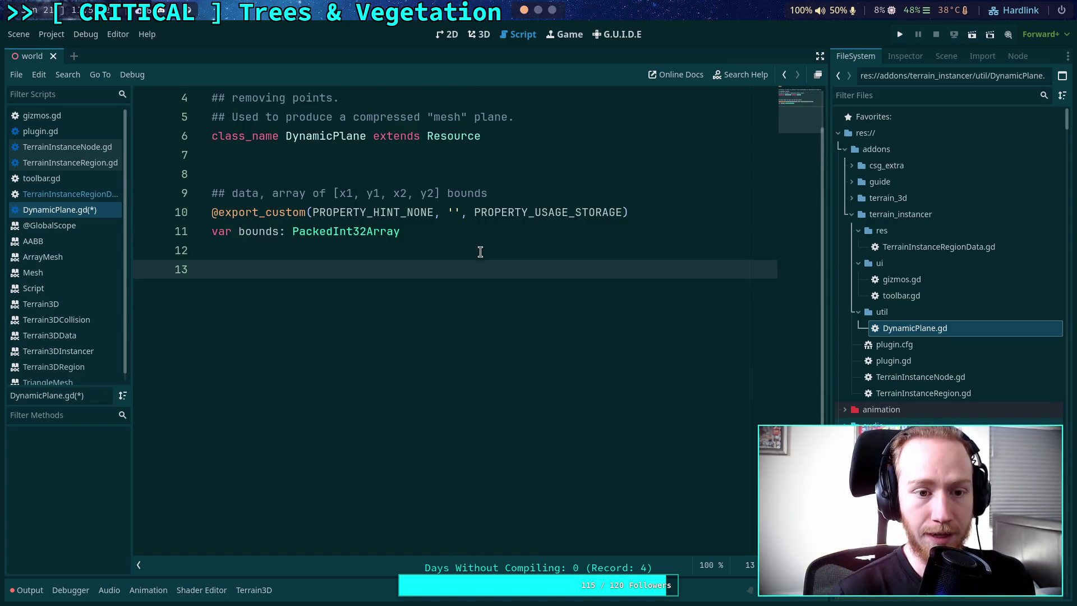
{"action": "type", "text": "var p"}
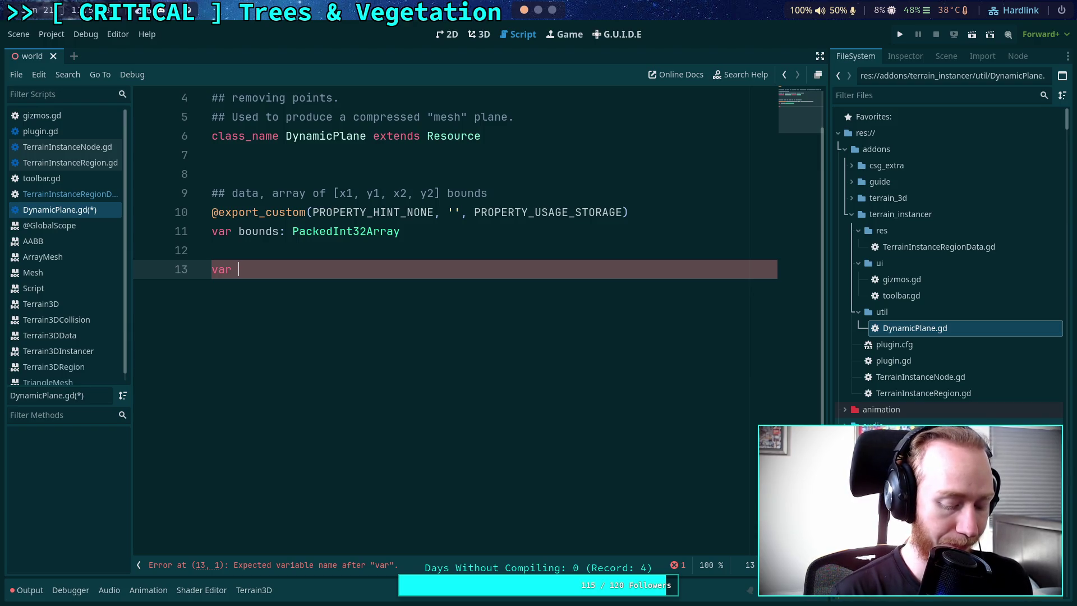
{"action": "type", "text": "oint_"}
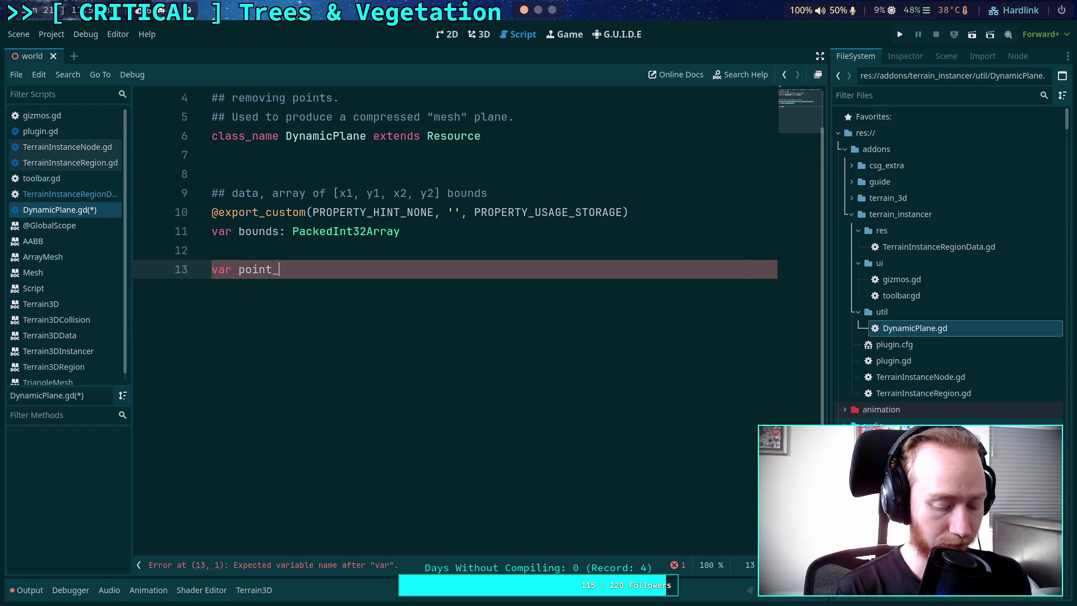
{"action": "type", "text": "queue: Pa"}
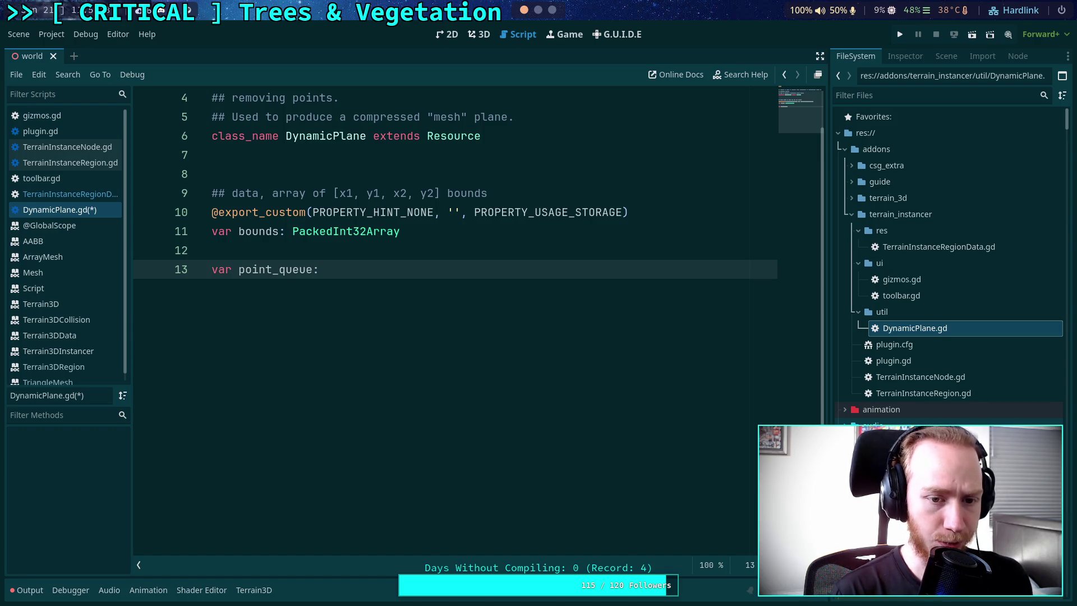
{"action": "type", "text": "cked"}
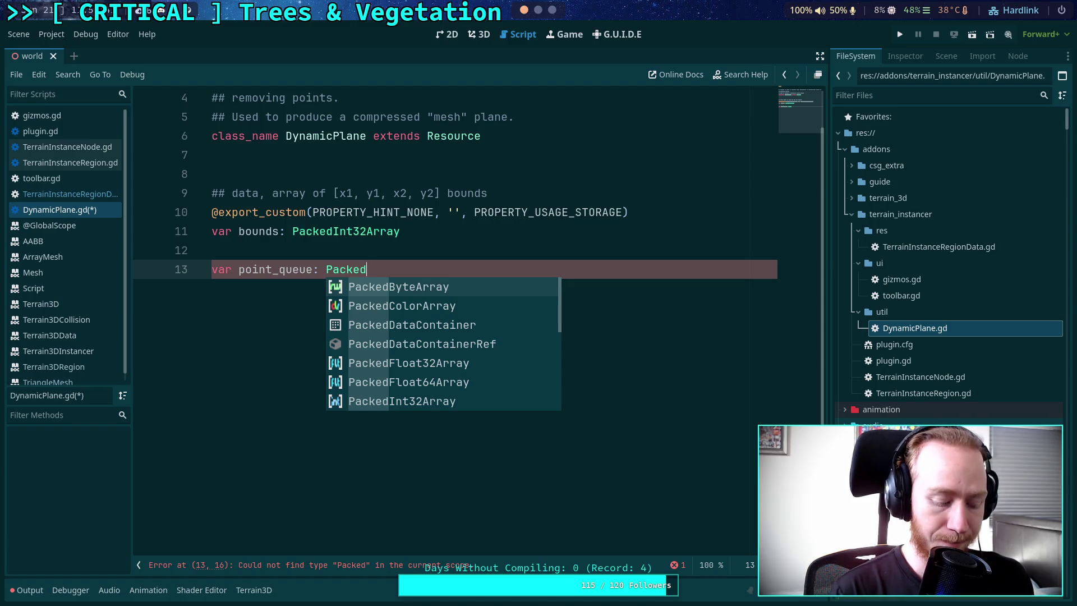
{"action": "key", "text": "BackSpace"}
{"action": "key", "text": "BackSpace"}
{"action": "key", "text": "BackSpace"}
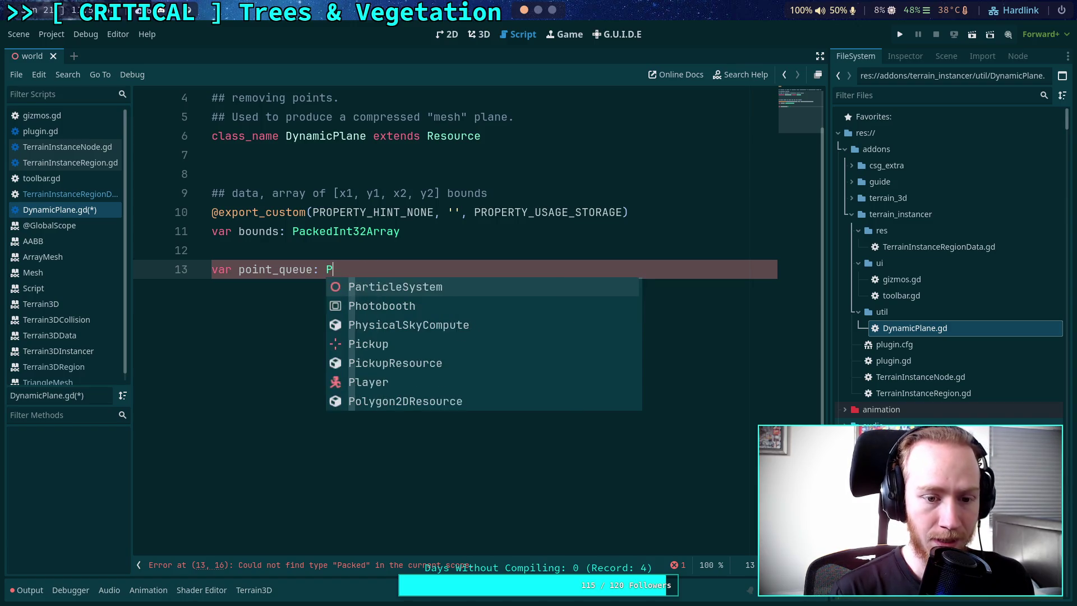
{"action": "type", "text": "ray["}
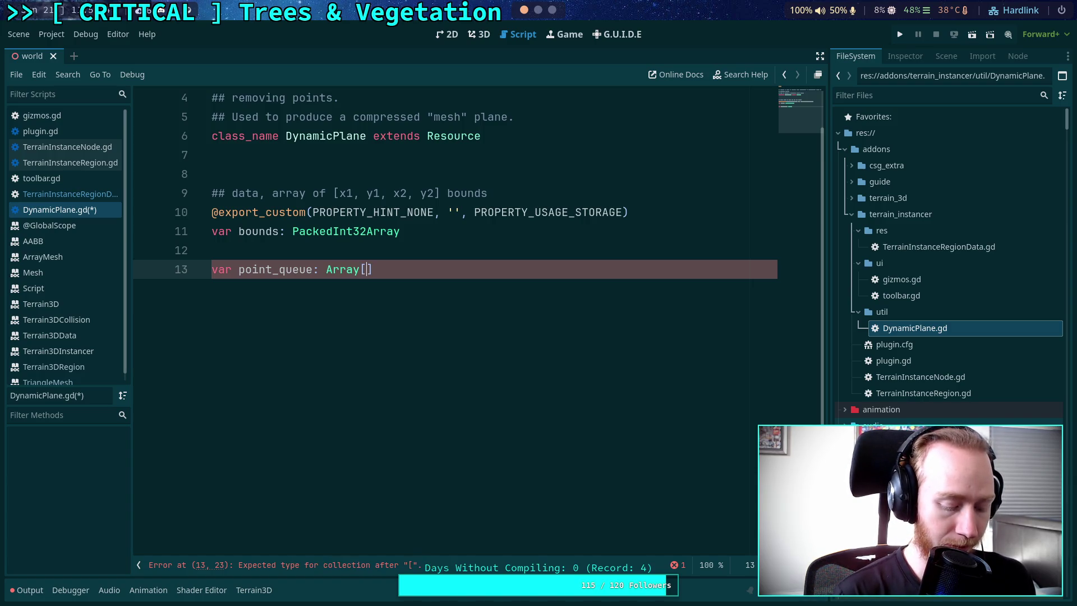
{"action": "type", "text": "Vector2i"}
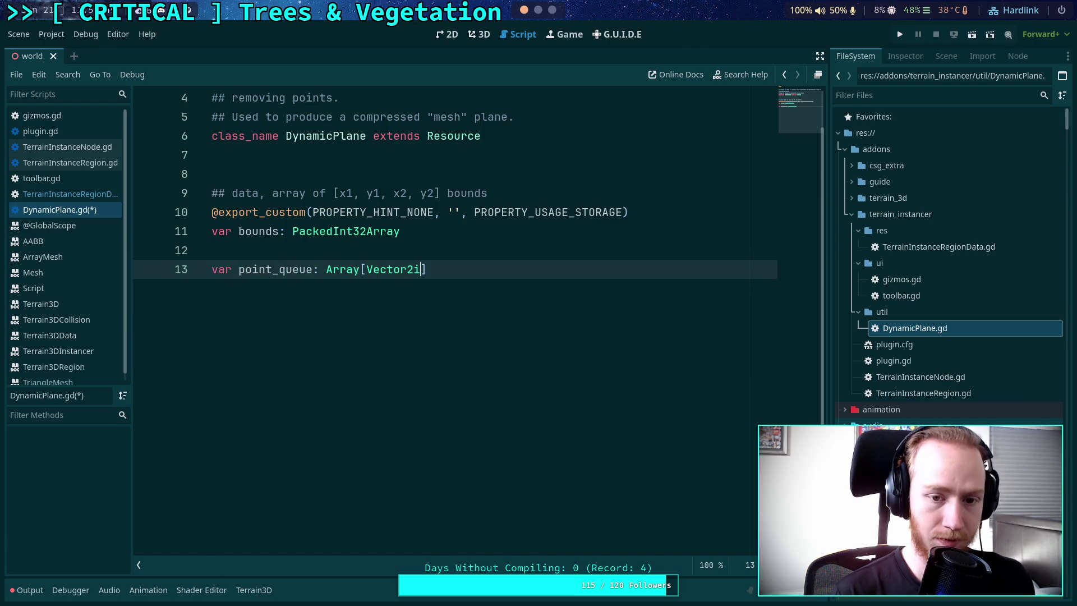
Document point_queue as temporary storage reducing compression calls while adding points, with blank lines below.
{"action": "key", "text": "Up"}
{"action": "key", "text": "Return"}
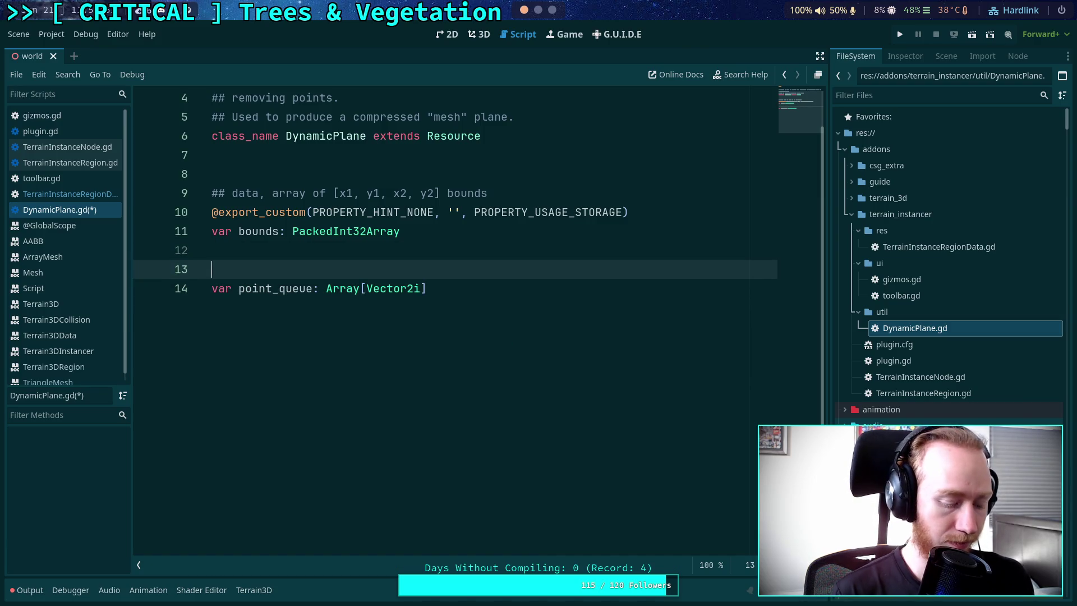
{"action": "type", "text": "## Tem"}
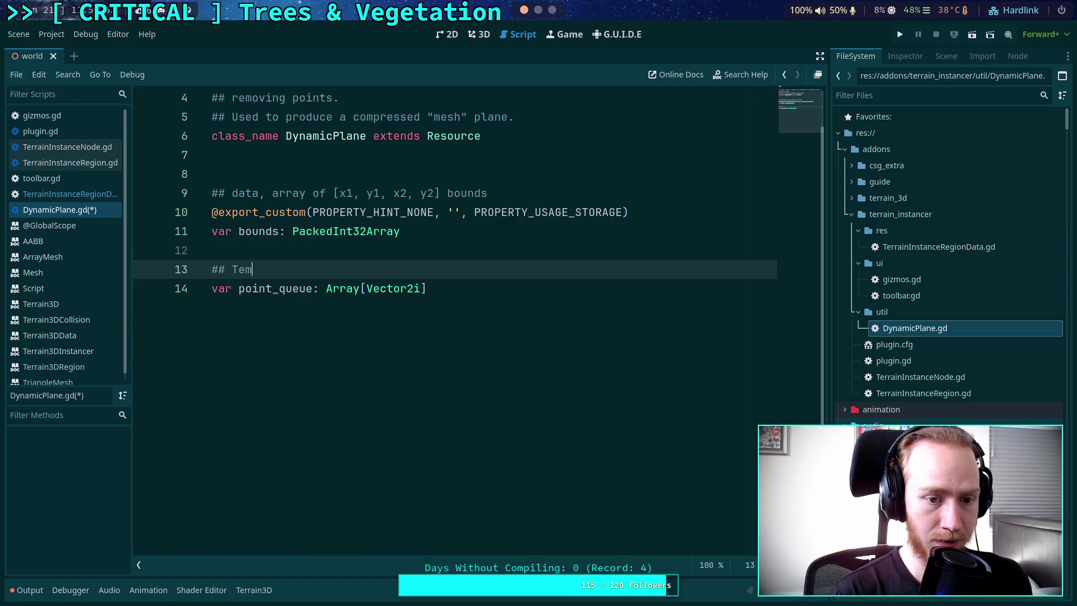
{"action": "type", "text": "rary storage of points"}
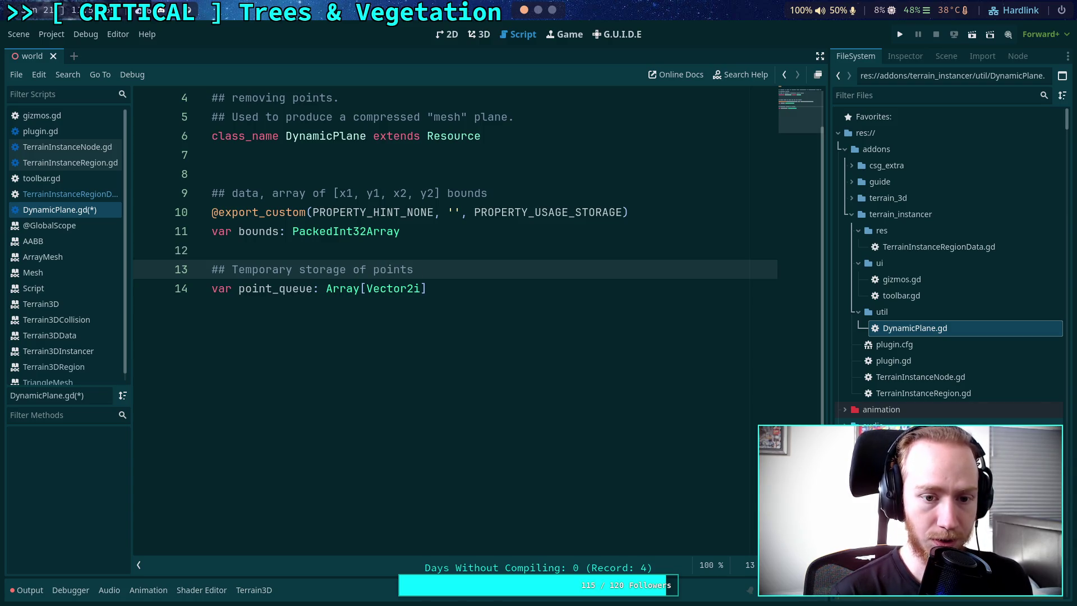
{"action": "type", "text": "reduce "}
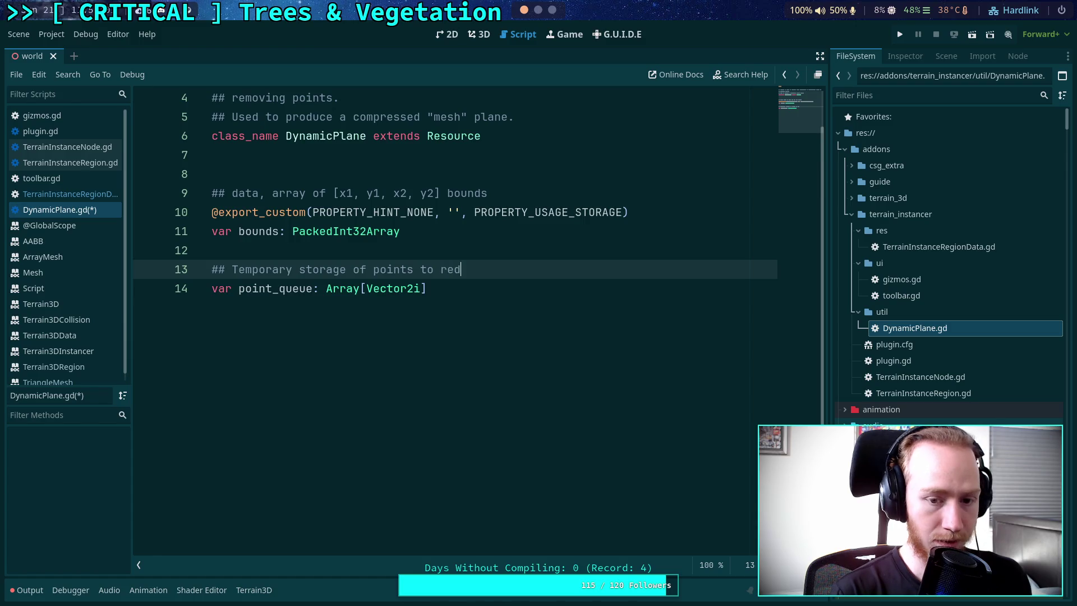
{"action": "type", "text": "compressed"}
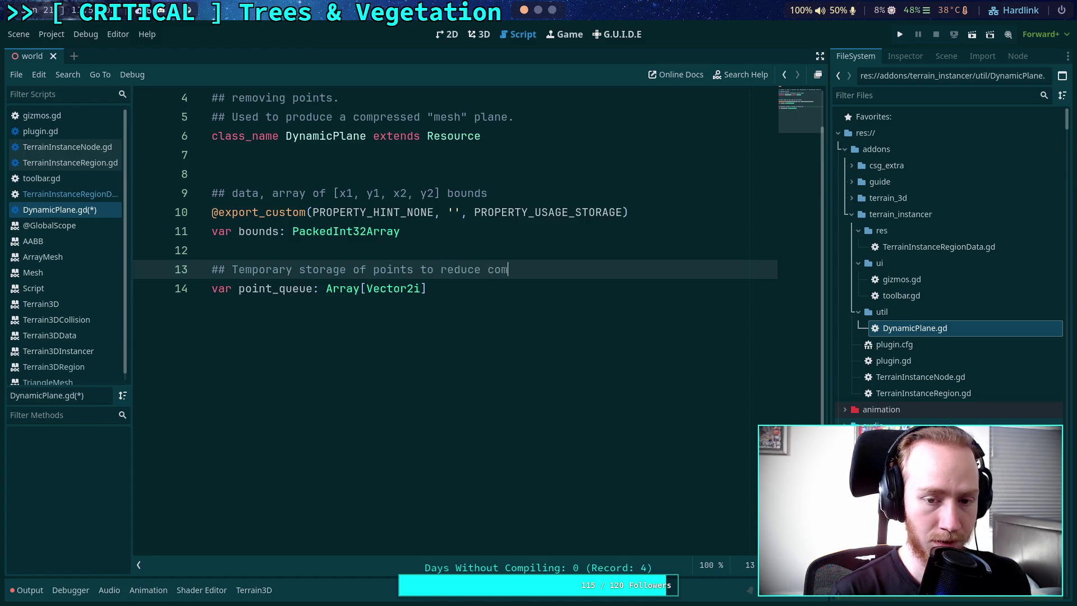
{"action": "type", "text": "on"}
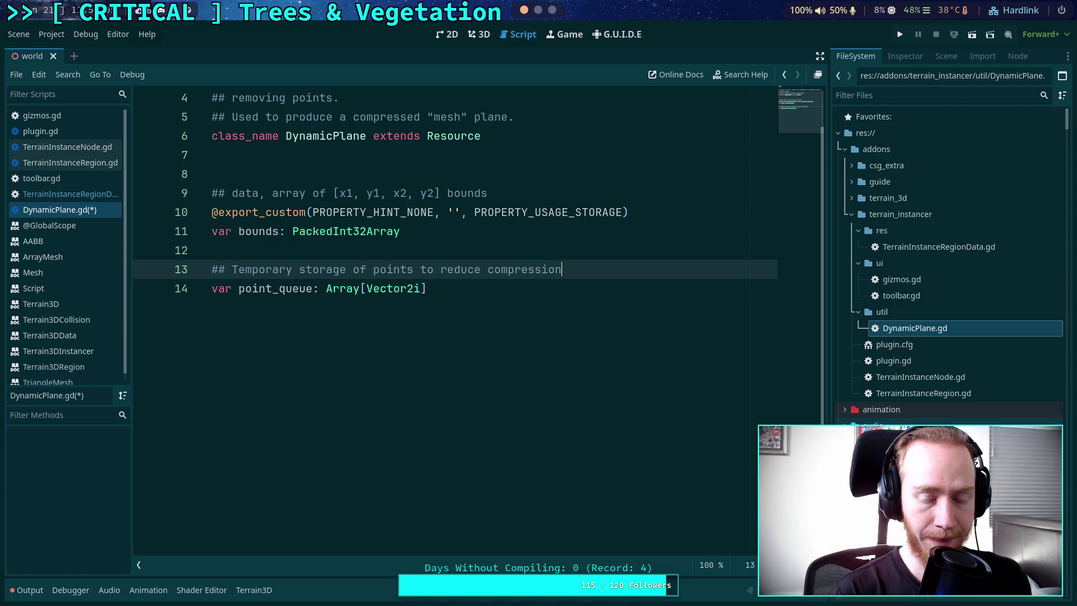
{"action": "type", "text": "alls"}
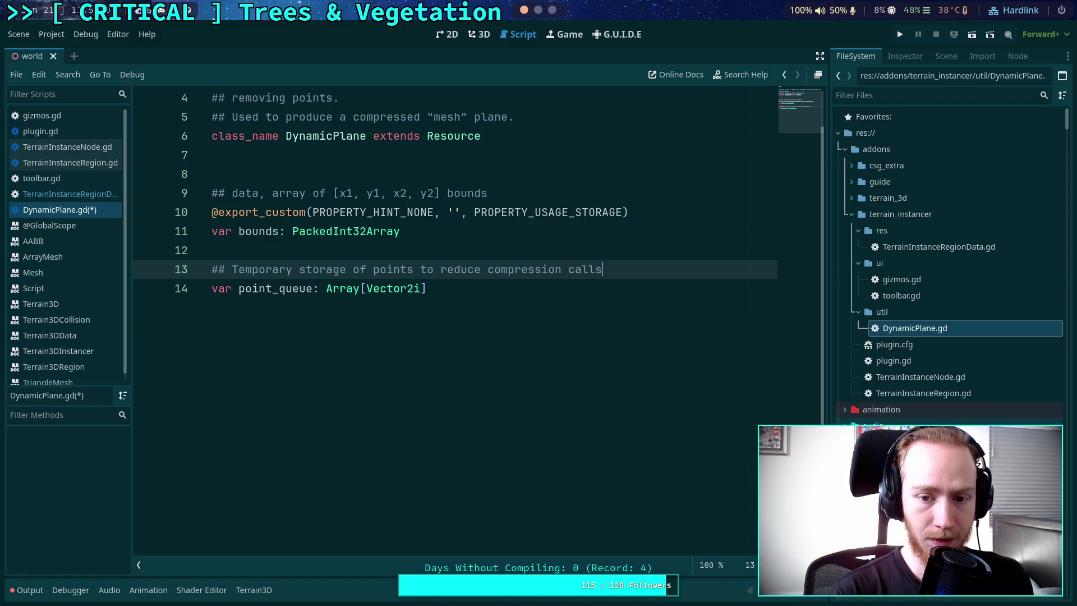
{"action": "type", "text": " while"}
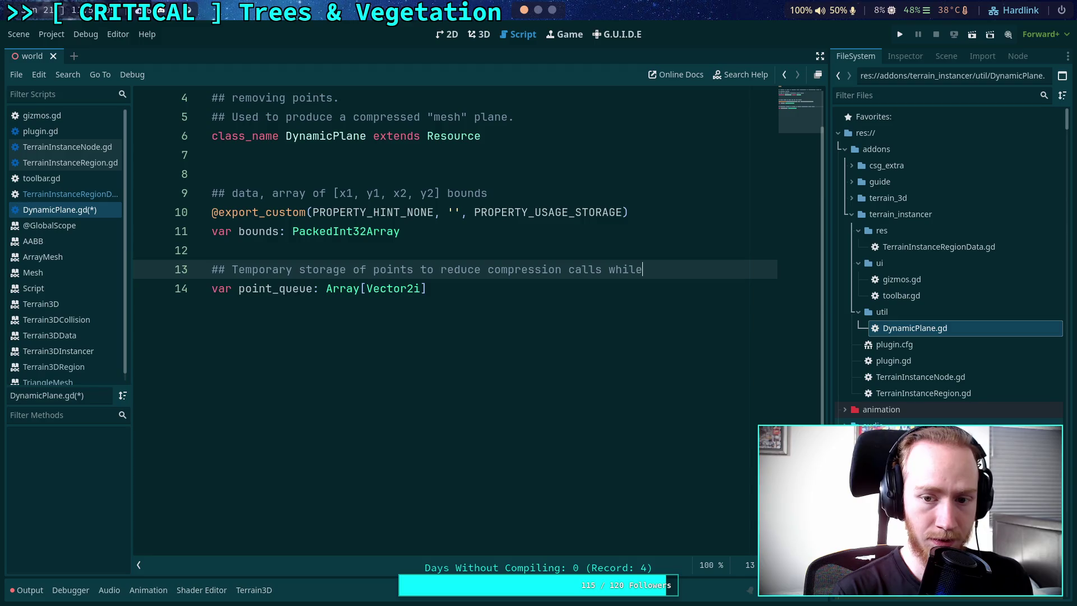
{"action": "type", "text": "dding"}
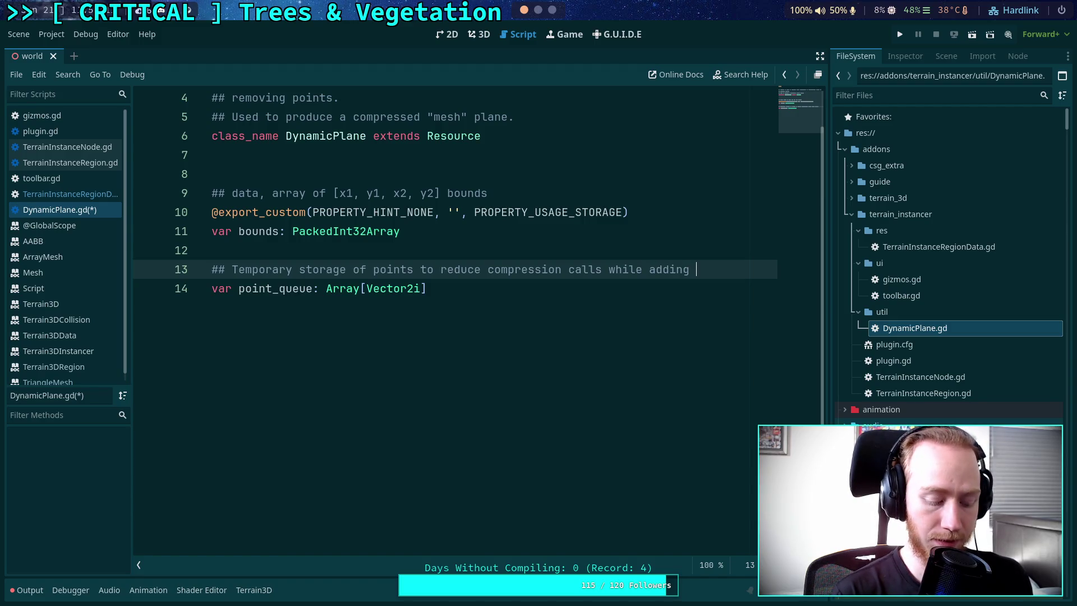
{"action": "type", "text": " points"}
{"action": "left_click", "coordinate": [427, 288]}
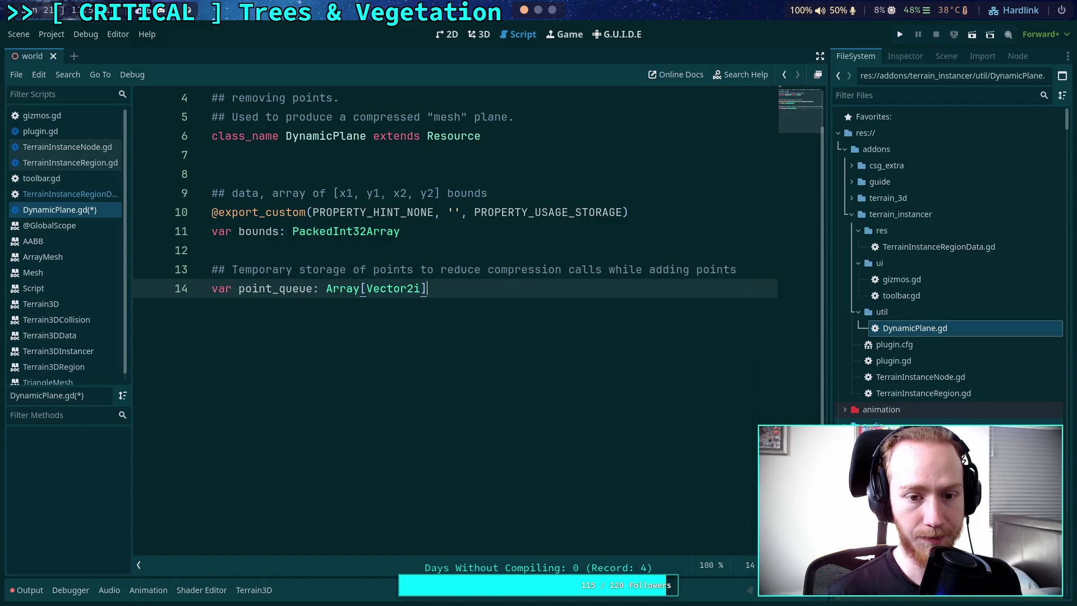
{"action": "left_click_drag", "start_coordinate": [351, 269], "coordinate": [421, 269]}
{"action": "key", "text": "BackSpace"}
{"action": "left_click", "coordinate": [577, 313]}
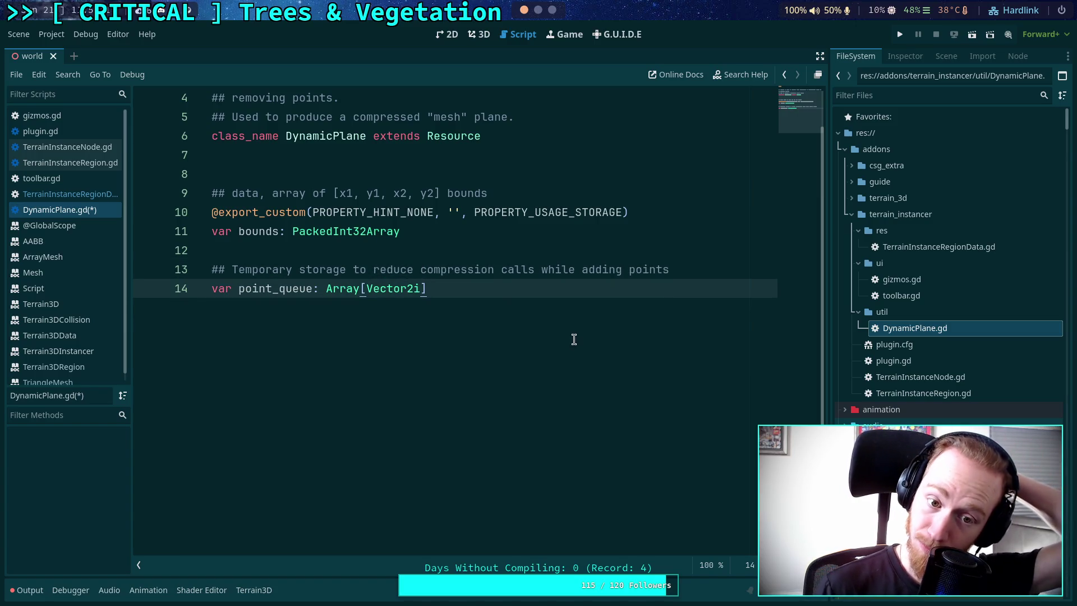
{"action": "key", "text": "Return"}
{"action": "key", "text": "Return"}
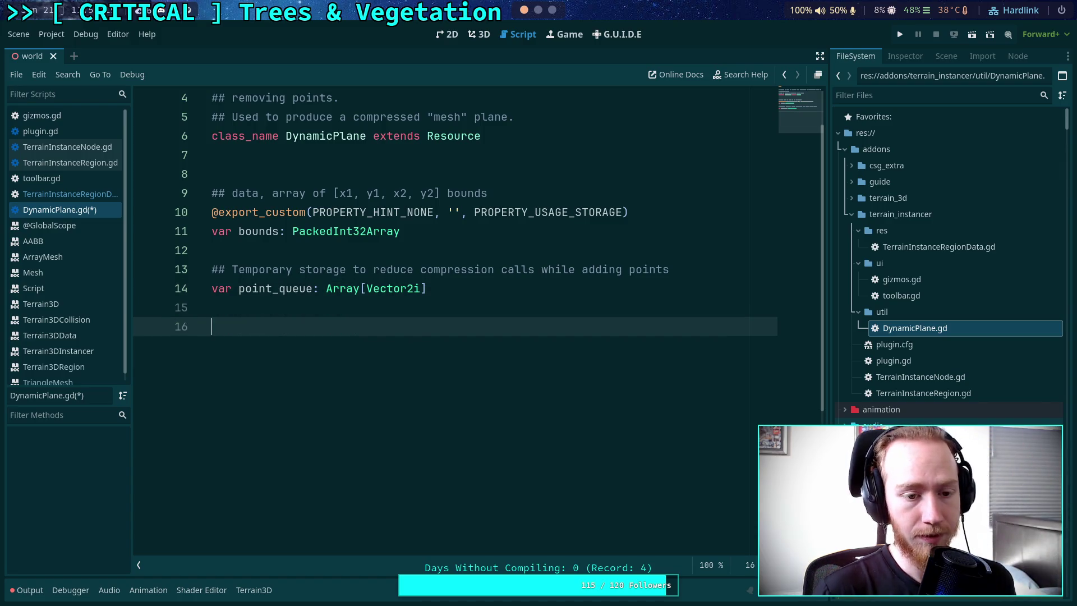
Add const MAX_QUEUE: int = 32 and a compress() -> void stub containing pass.
{"action": "type", "text": "const M"}
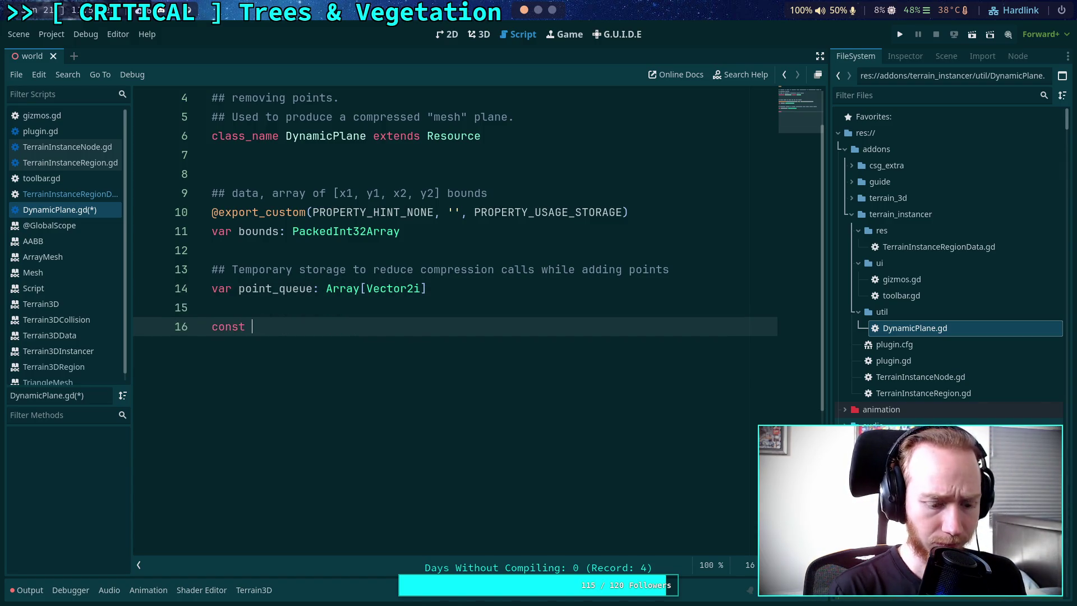
{"action": "type", "text": "AX_Q"}
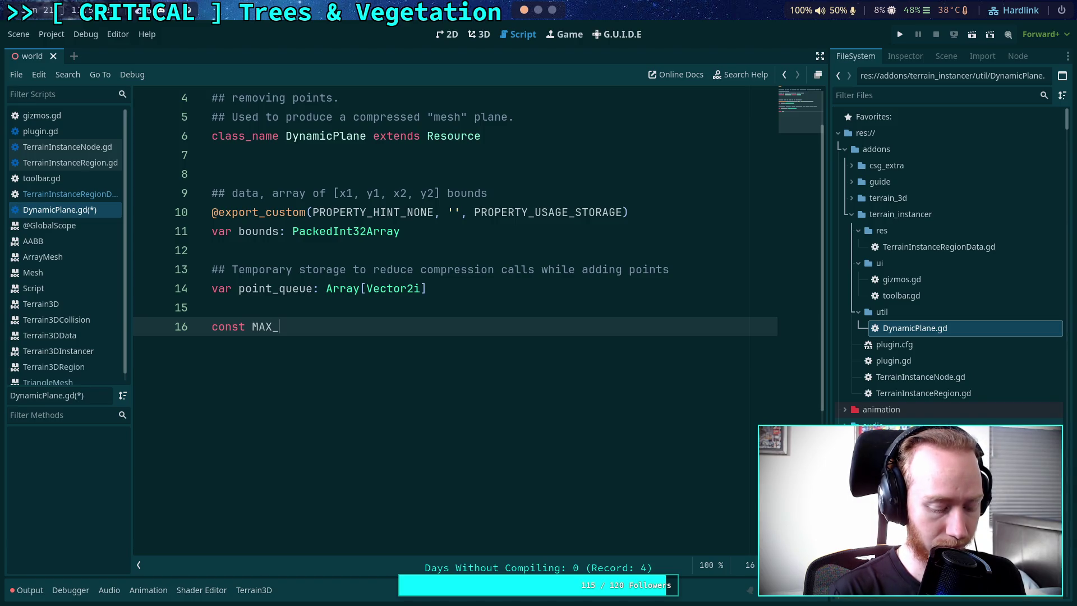
{"action": "type", "text": "UEUE: int = 32"}
{"action": "key", "text": "Return"}
{"action": "key", "text": "Return"}
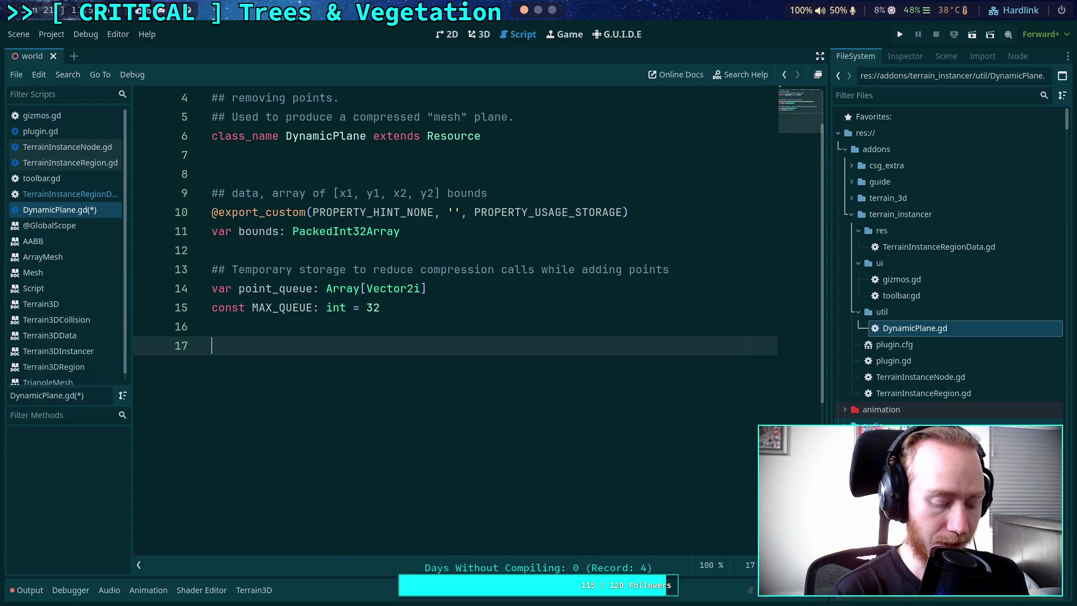
{"action": "type", "text": "nc compress("}
{"action": "type", "text": ") -> void:"}
{"action": "key", "text": "Return"}
{"action": "type", "text": "pass"}
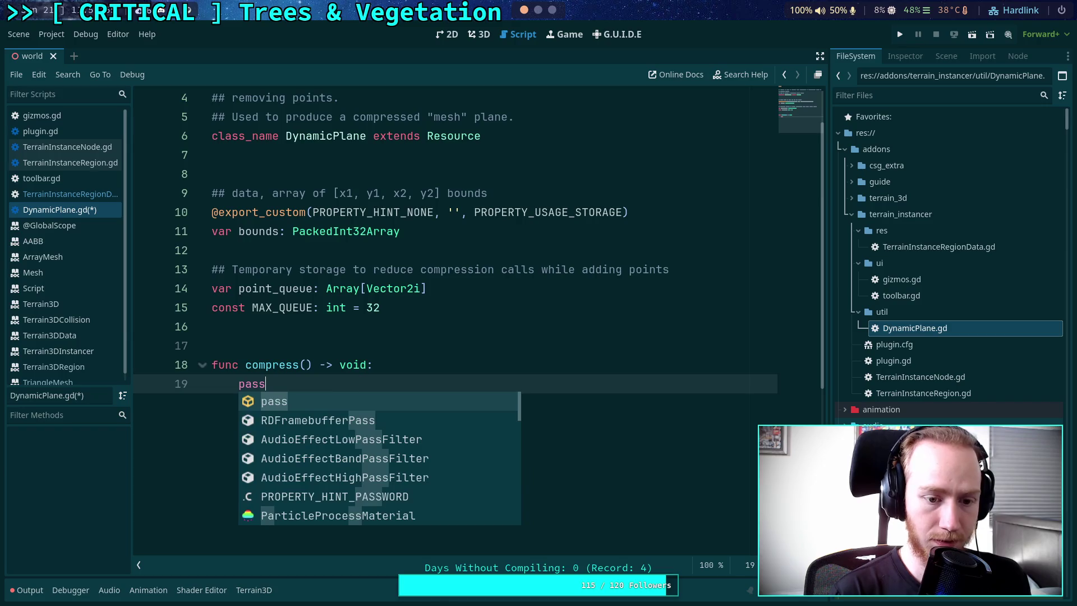
{"action": "key", "text": "Escape"}
{"action": "key", "text": "Up"}
{"action": "key", "text": "Up"}
{"action": "key", "text": "Return"}
Document compress as 'Clears the point queue and updates the bounds array'.
{"action": "type", "text": "## "}
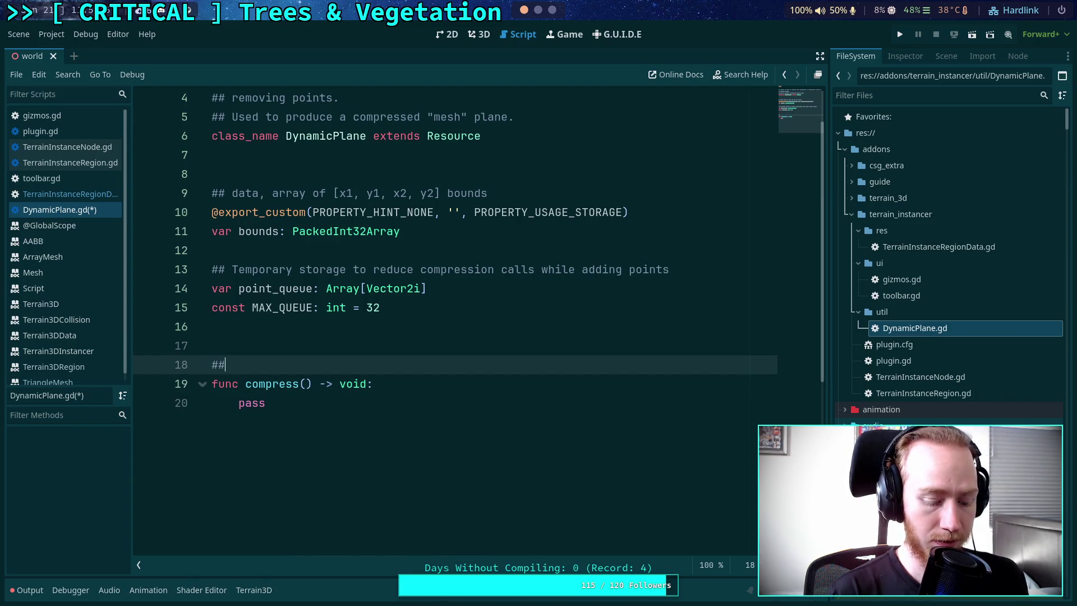
{"action": "type", "text": "Compresses the"}
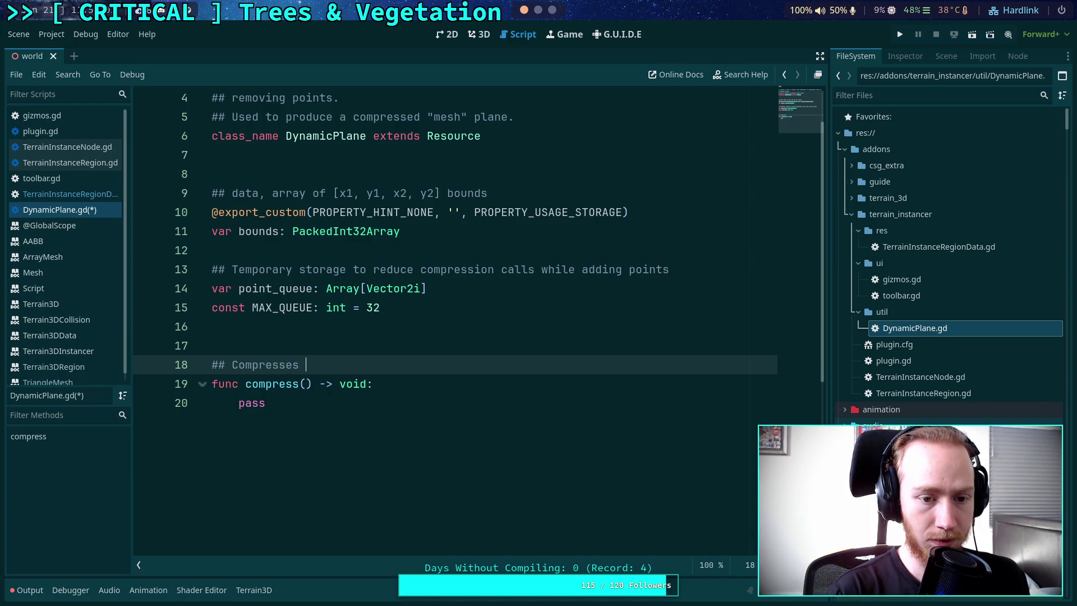
{"action": "key", "text": "BackSpace"}
{"action": "key", "text": "BackSpace"}
{"action": "key", "text": "BackSpace"}
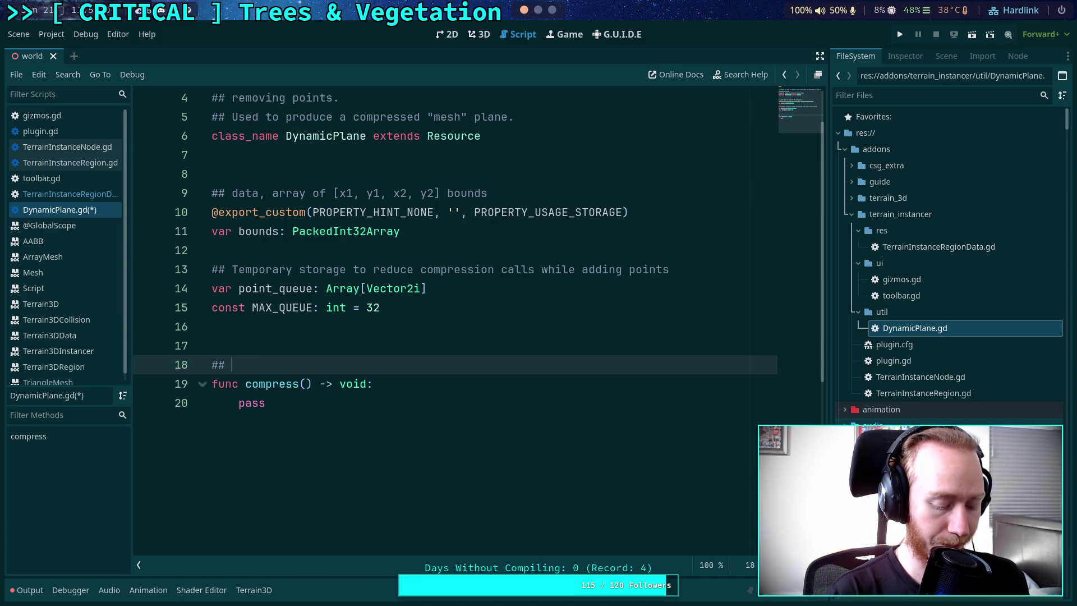
{"action": "type", "text": "Clears the "}
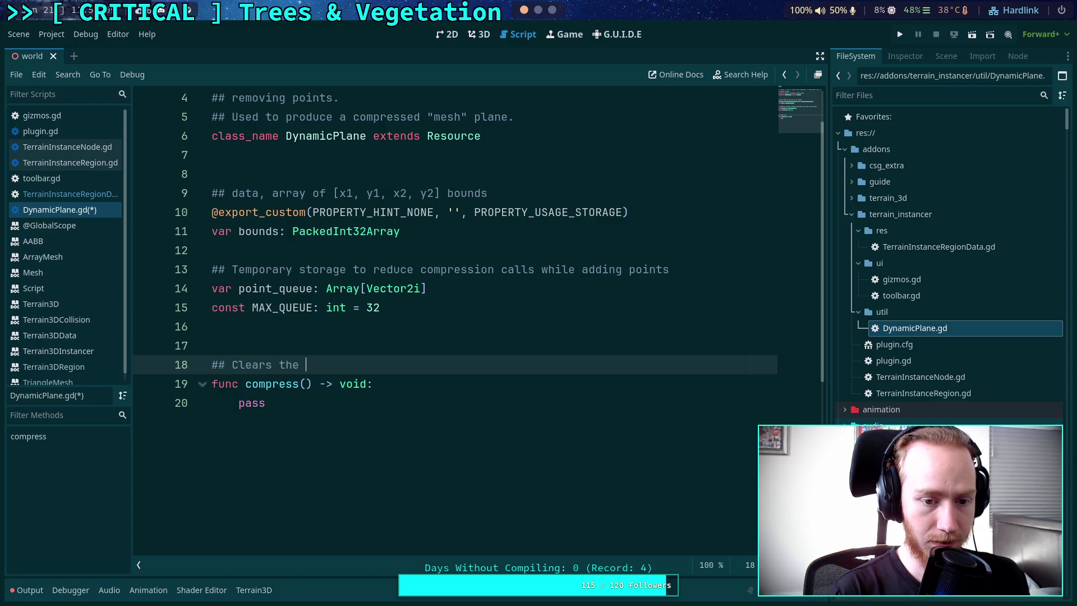
{"action": "type", "text": "point queue"}
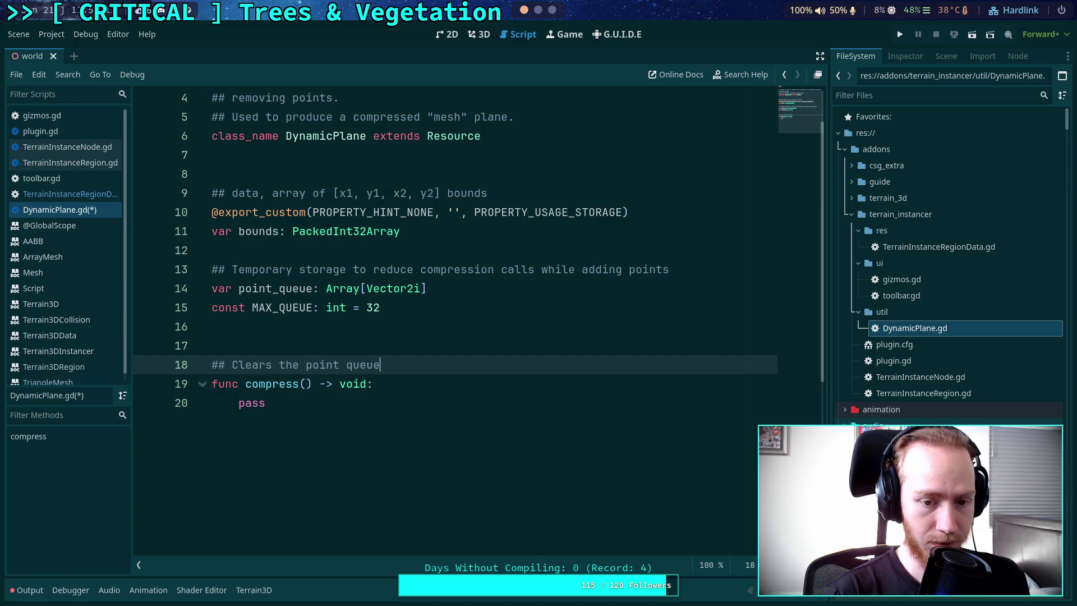
{"action": "type", "text": " and "}
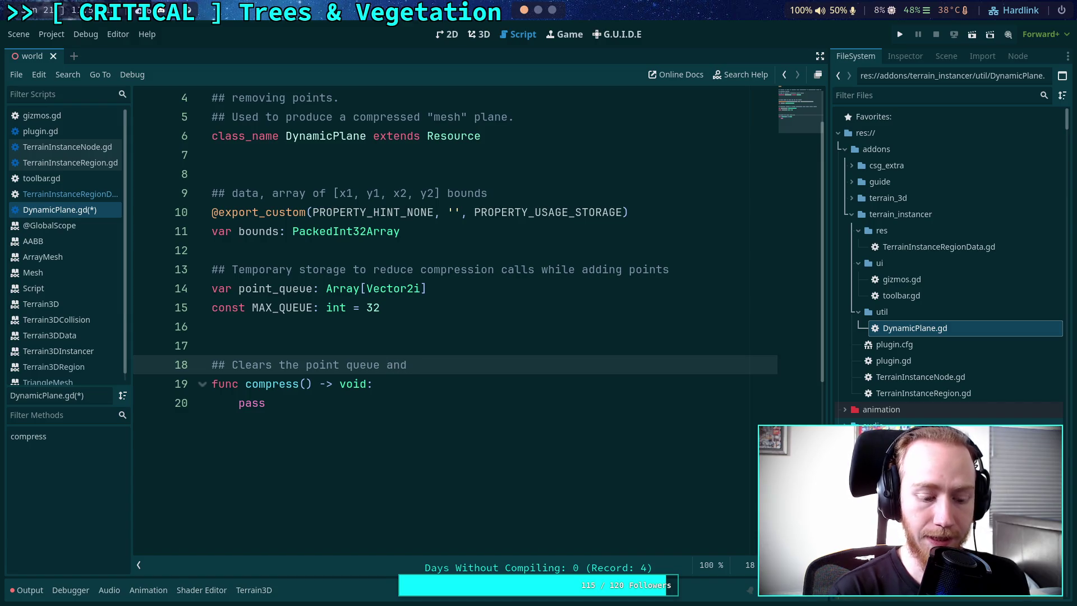
{"action": "type", "text": "updates the boun"}
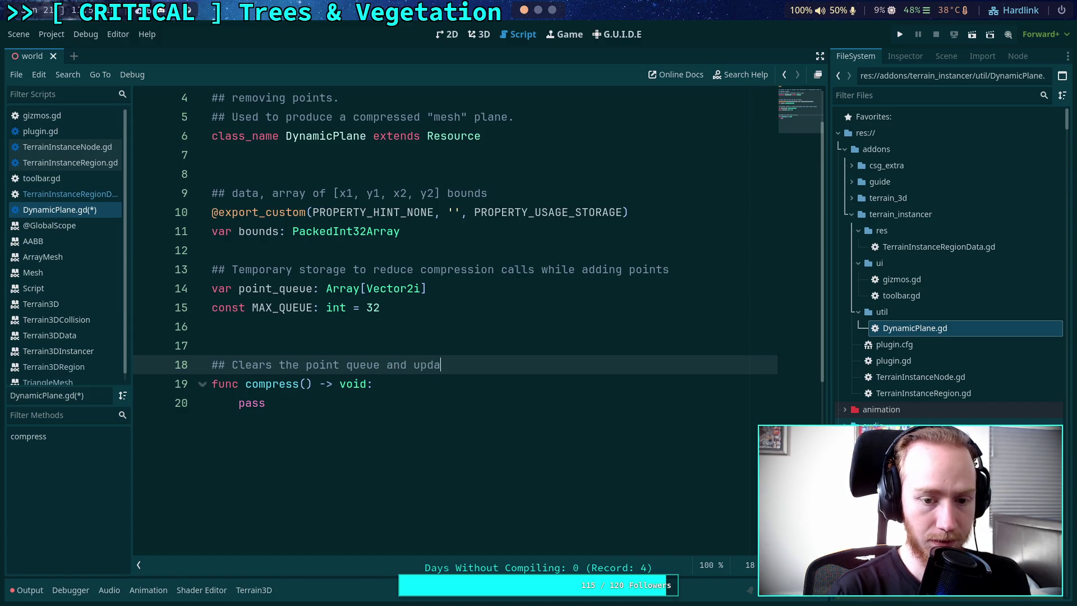
{"action": "type", "text": "ds array"}
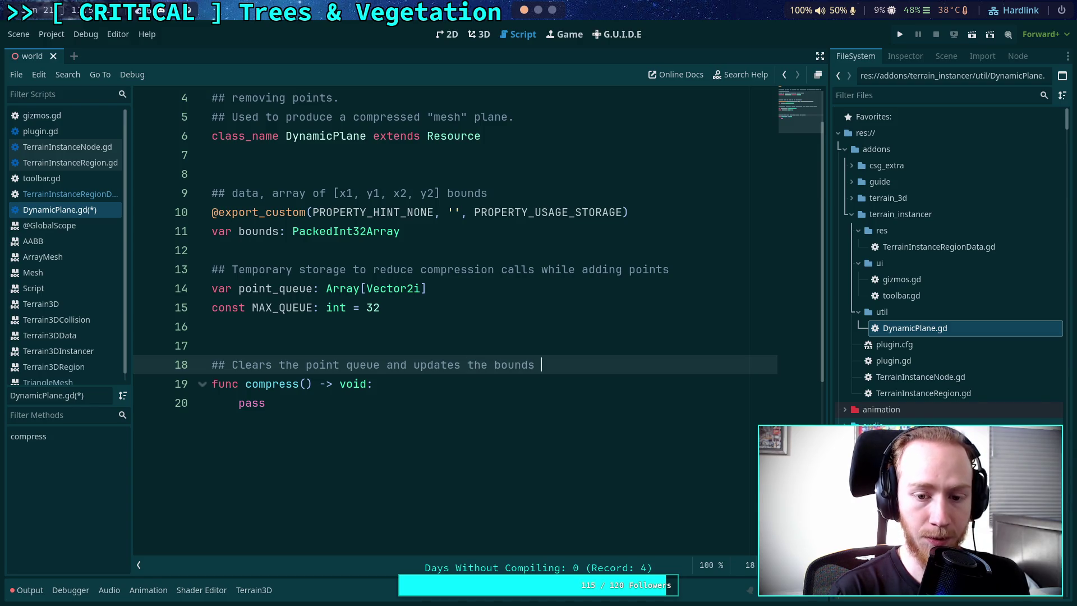
{"action": "key", "text": "Down"}
{"action": "key", "text": "Down"}
{"action": "key", "text": "Return"}
{"action": "key", "text": "Return"}
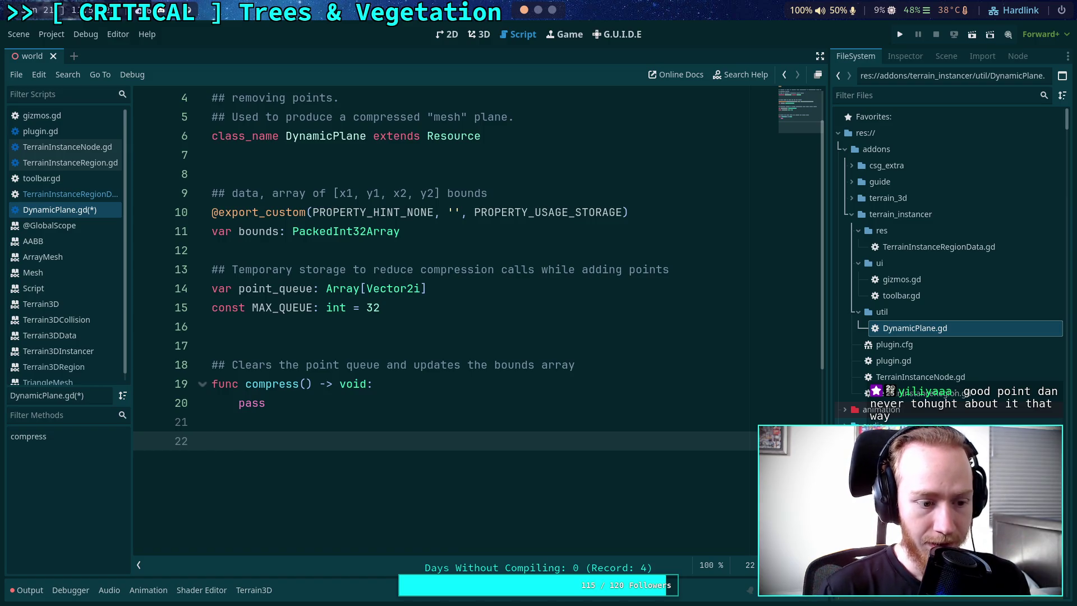
Add an add_point(point: Vector2i) -> void stub, documented as adding a point that may update the bounds.
{"action": "type", "text": "func "}
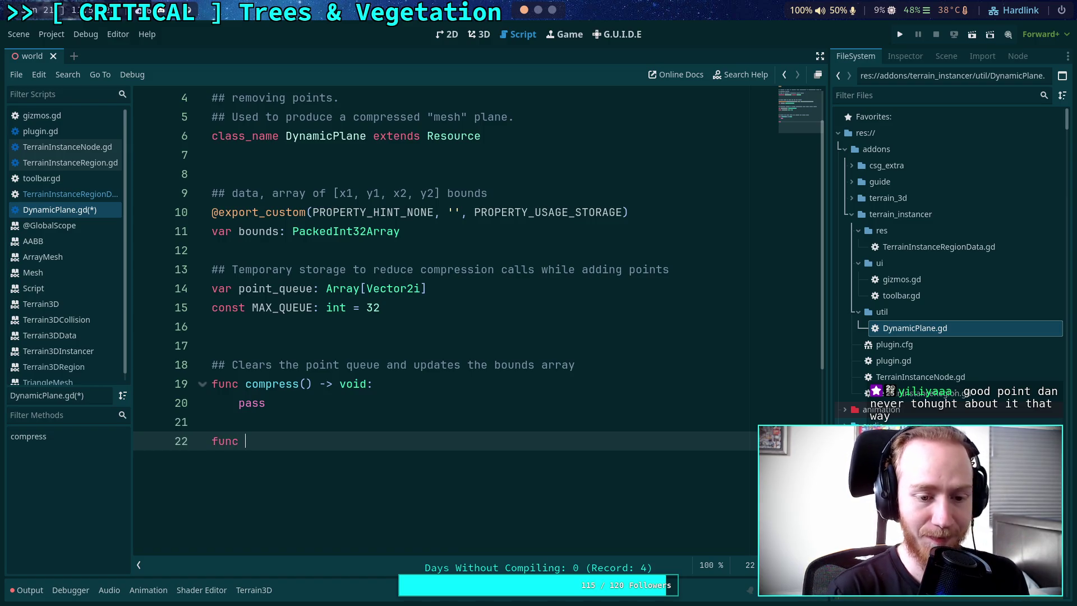
{"action": "type", "text": "add_point("}
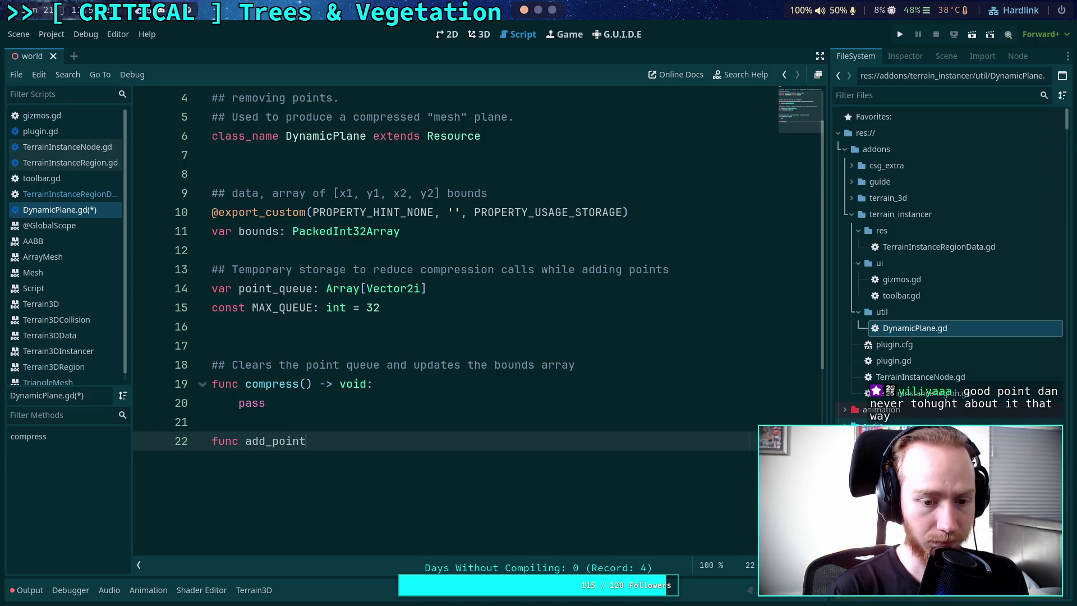
{"action": "type", "text": "point: Vector"}
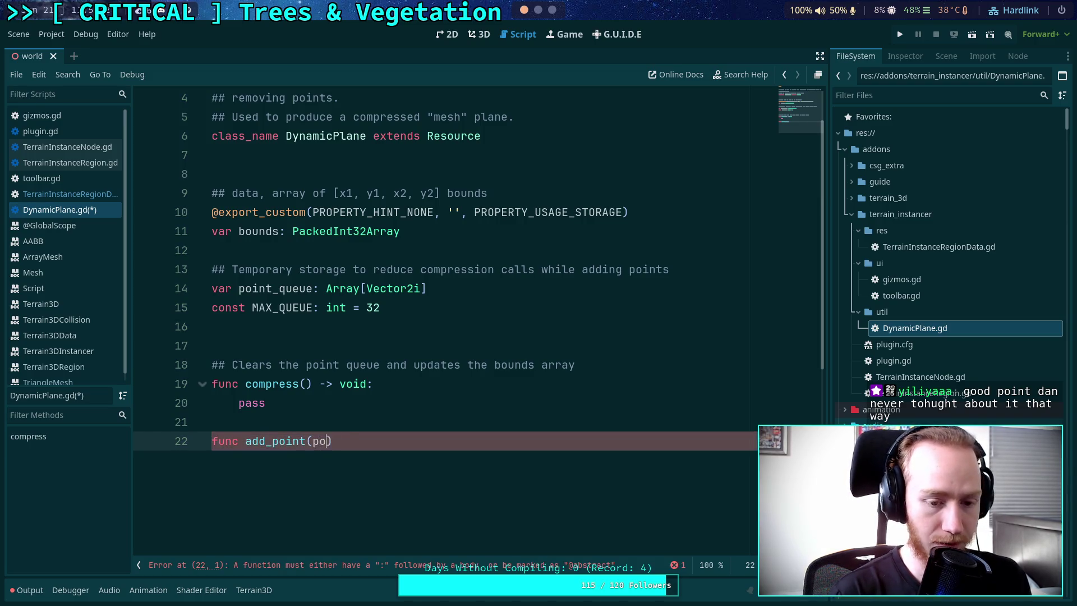
{"action": "type", "text": "2i) -> vo"}
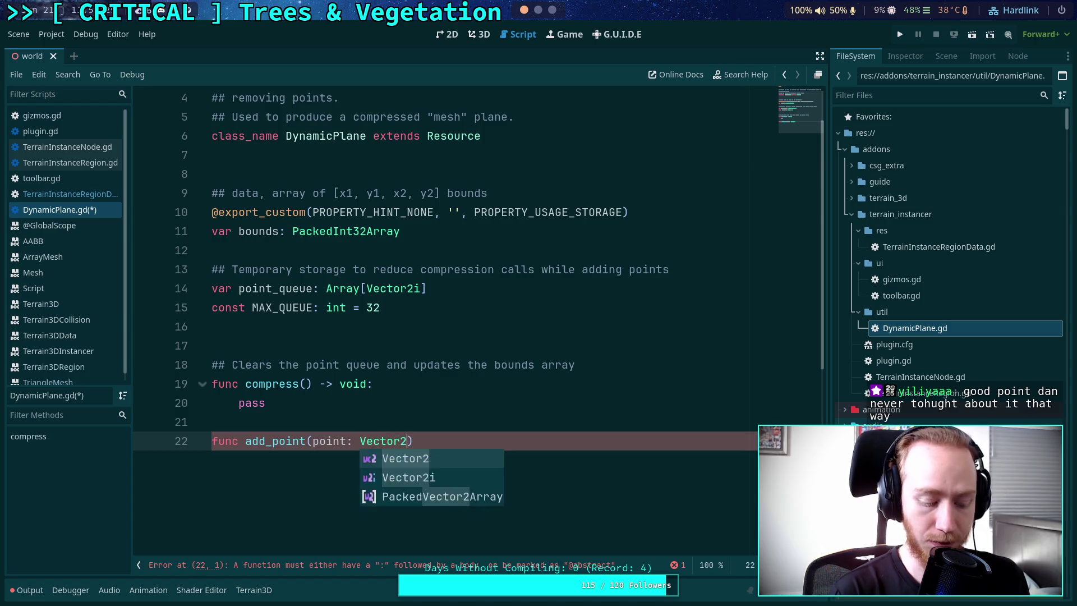
{"action": "type", "text": "id:"}
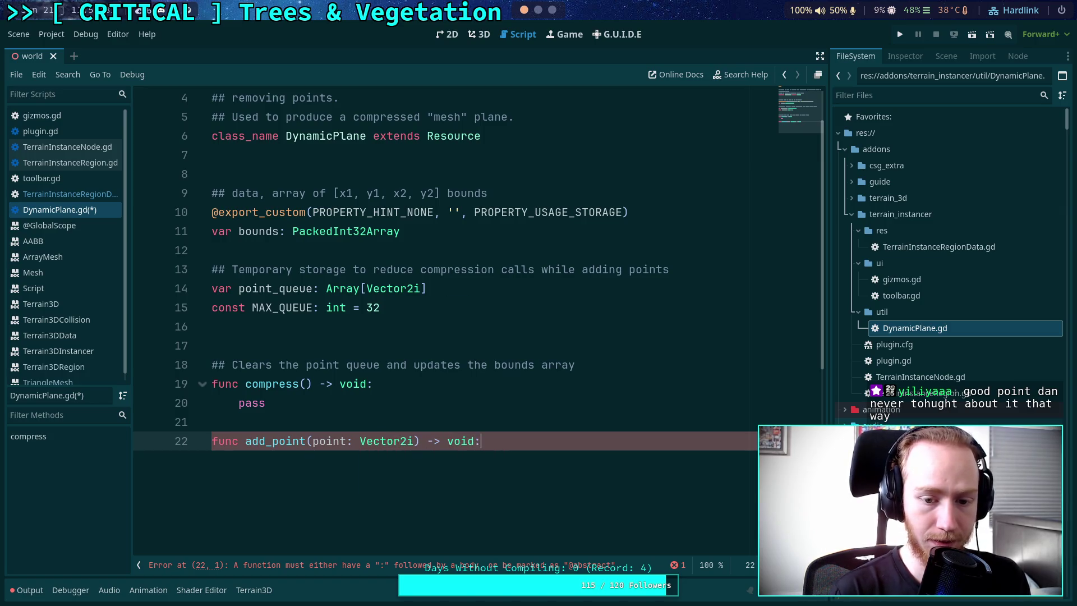
{"action": "key", "text": "Return"}
{"action": "type", "text": "pass"}
{"action": "key", "text": "Up"}
{"action": "key", "text": "Up"}
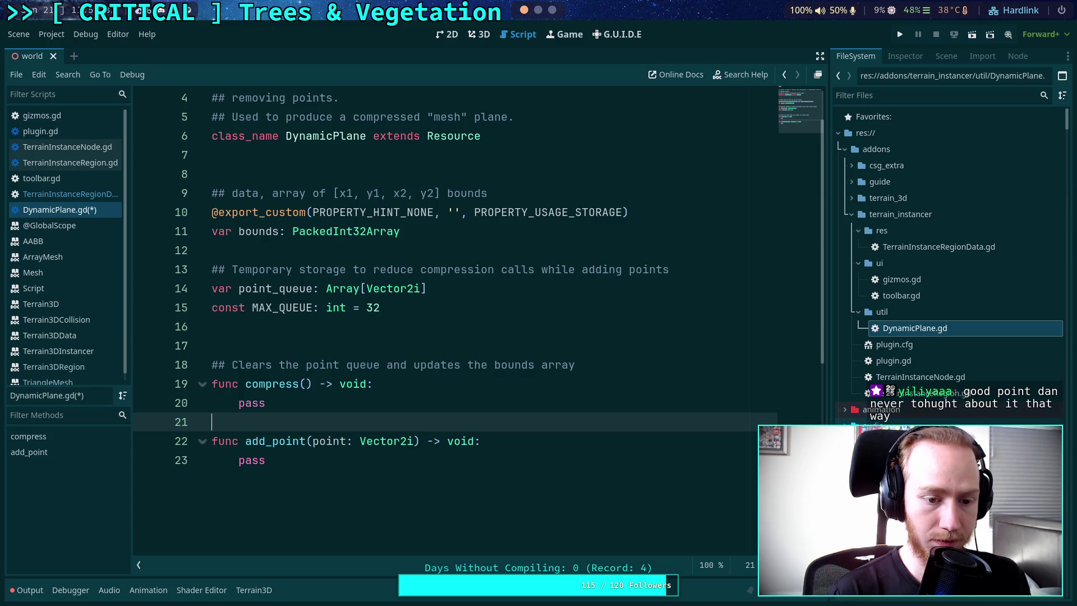
{"action": "key", "text": "Return"}
{"action": "type", "text": "## Adds"}
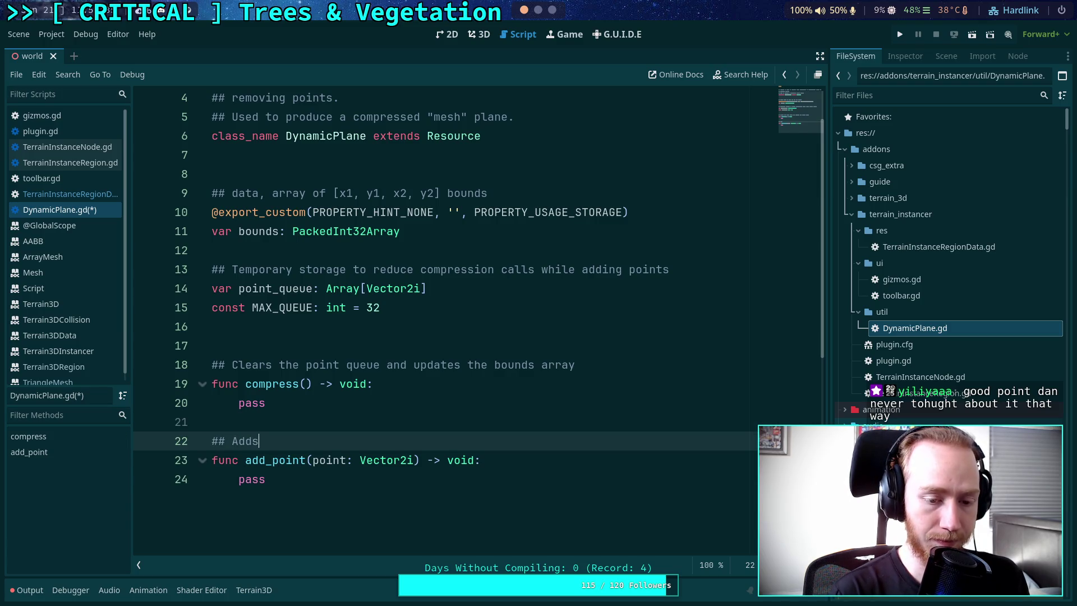
{"action": "type", "text": " apoint to the "}
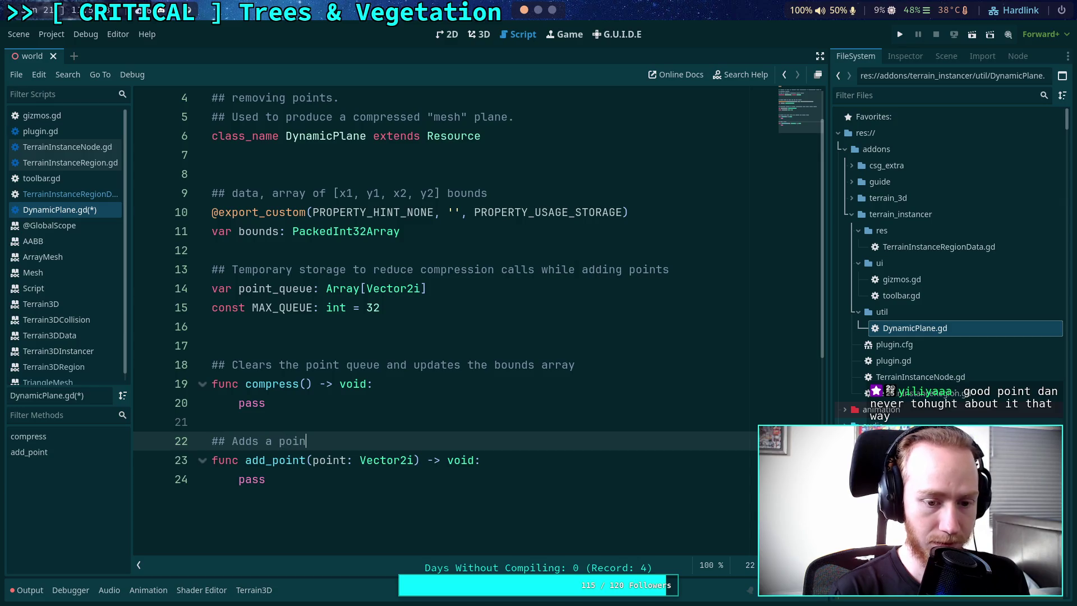
{"action": "type", "text": "plane, may "}
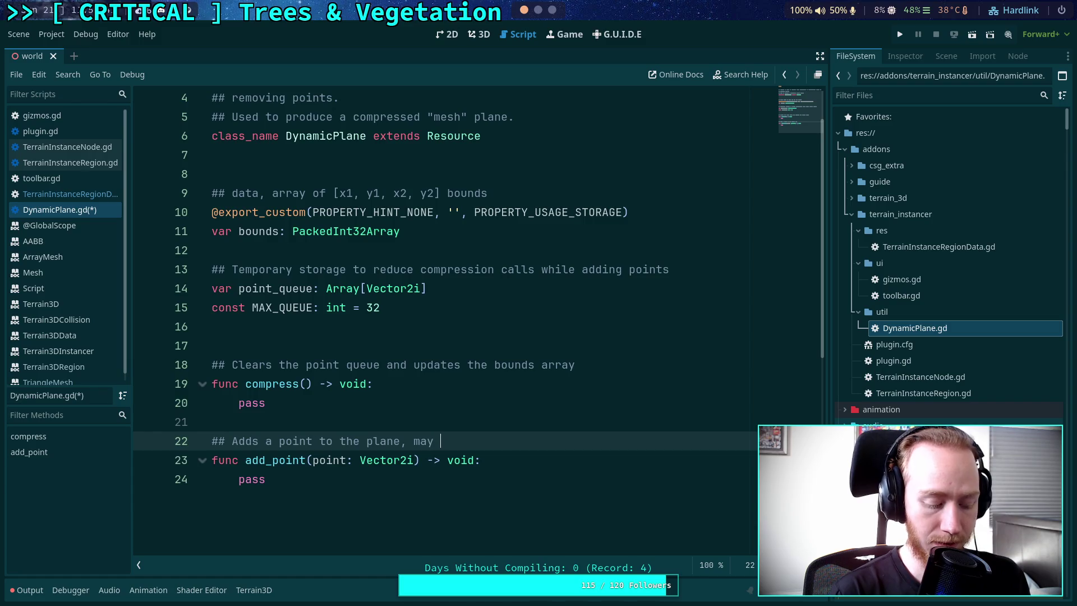
{"action": "type", "text": "cause a"}
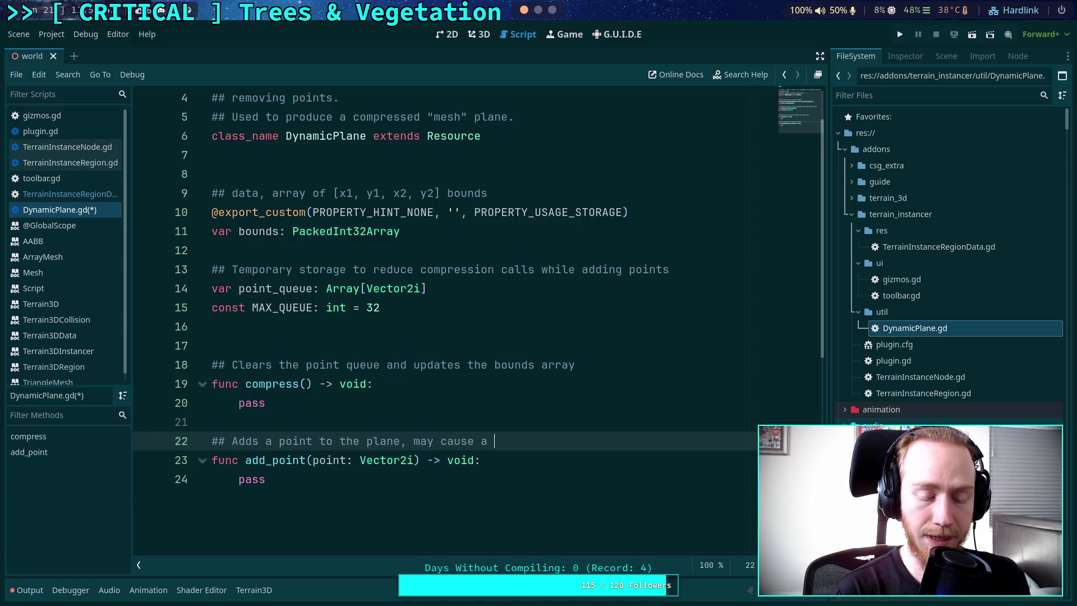
{"action": "type", "text": "compre"}
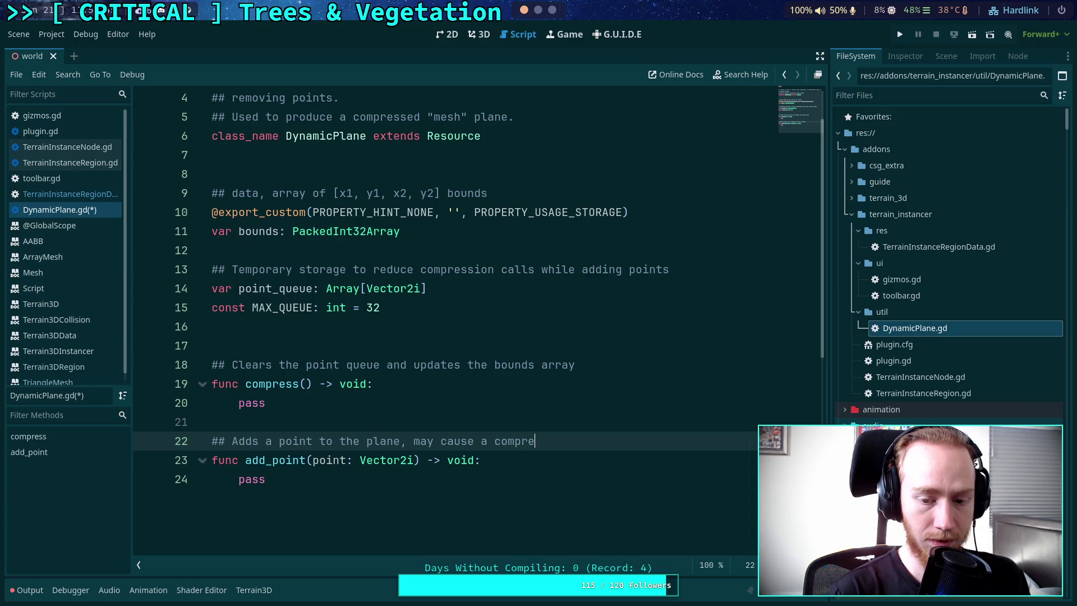
{"action": "key", "text": "BackSpace"}
{"action": "key", "text": "BackSpace"}
{"action": "key", "text": "BackSpace"}
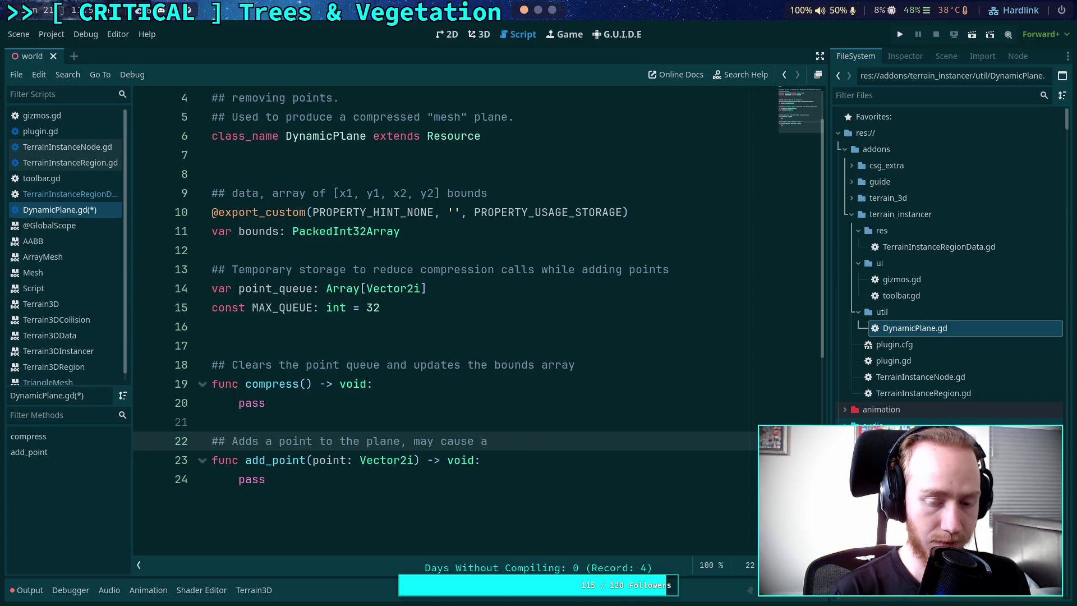
{"action": "type", "text": "n "}
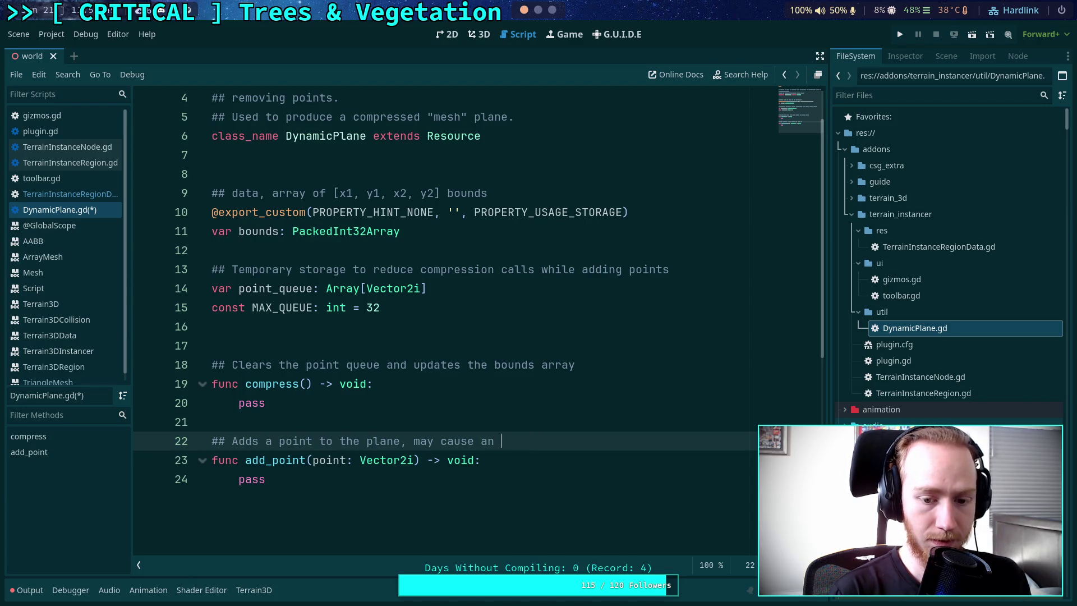
{"action": "type", "text": "update to the bounds"}
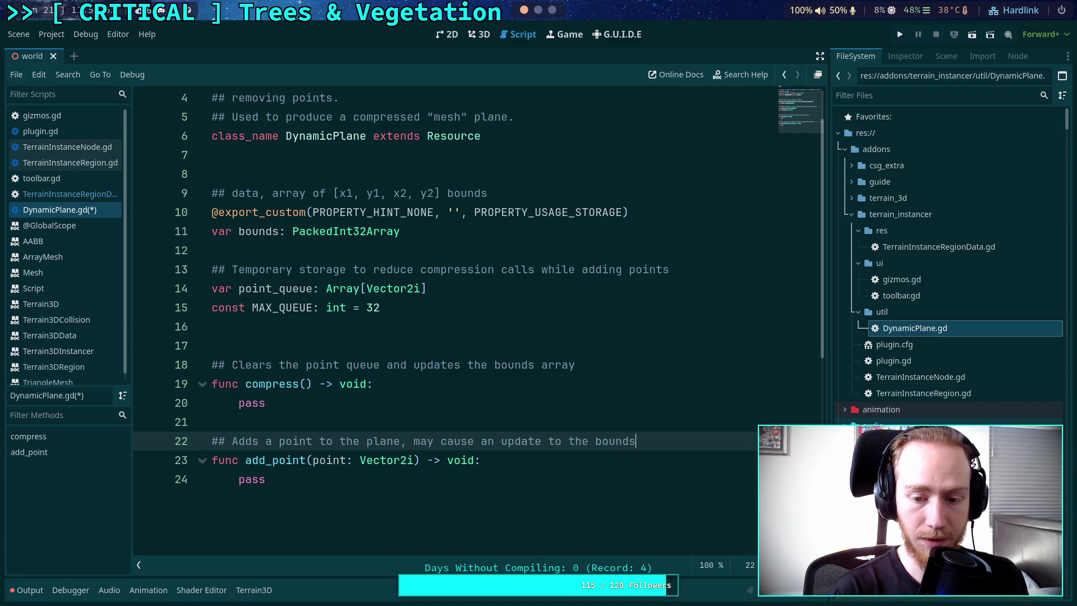
{"action": "key", "text": "Down"}
{"action": "key", "text": "Down"}
{"action": "key", "text": "Return"}
{"action": "key", "text": "Return"}
{"action": "scroll", "coordinate": [416, 301], "scroll_direction": "down", "scroll_amount": 3}
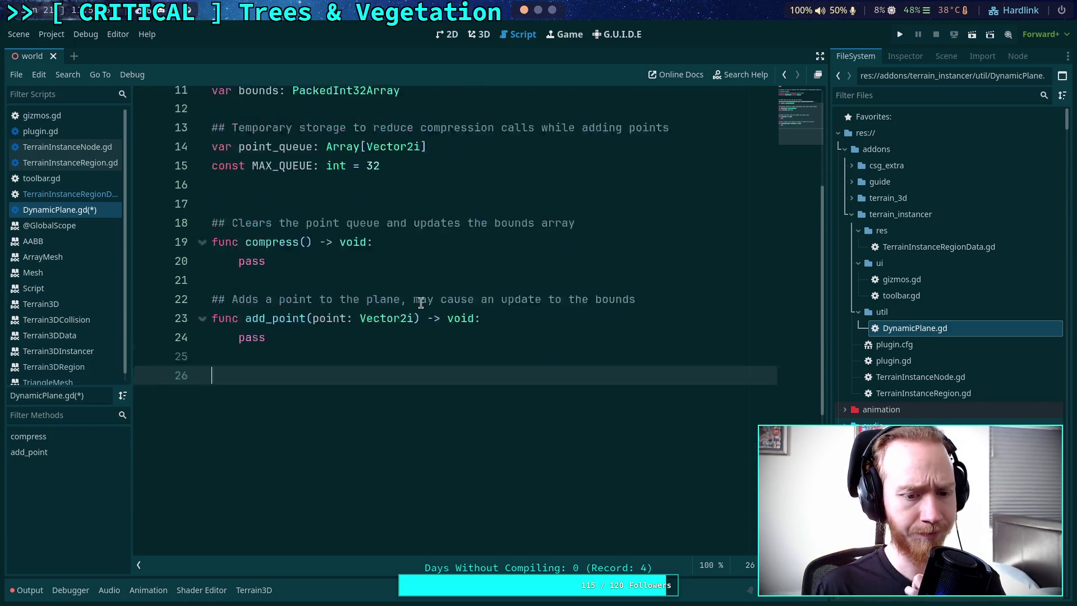
Start a doc comment reading '## Rem' on the line below add_point.
{"action": "type", "text": "## Rem"}
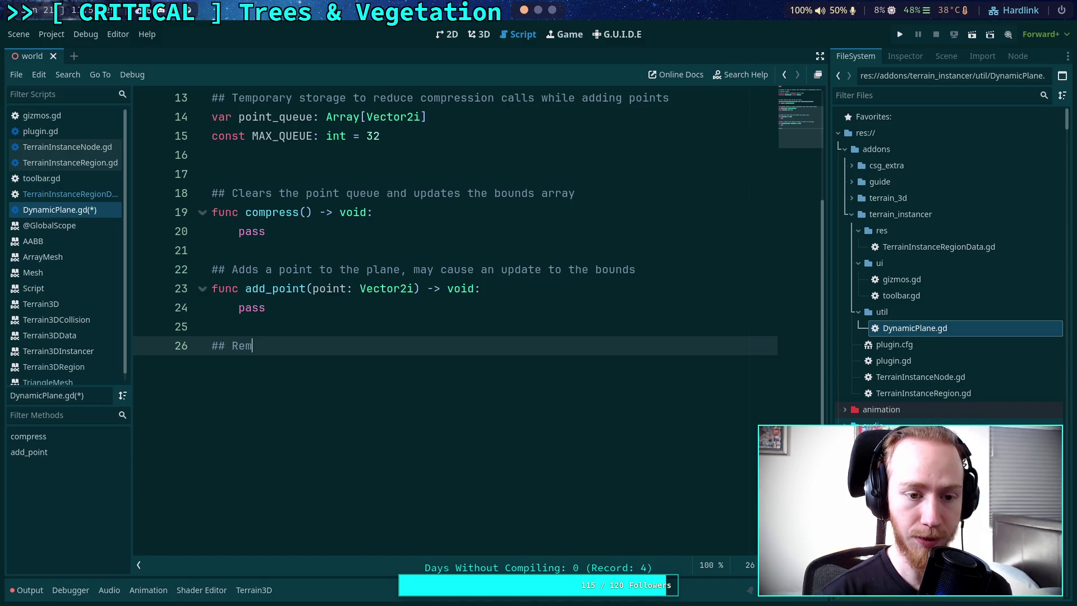
Write a clear() -> void stub with pass, commented 'Clears all data', and begin a has_point declaration.
{"action": "key", "text": "BackSpace"}
{"action": "key", "text": "BackSpace"}
{"action": "key", "text": "BackSpace"}
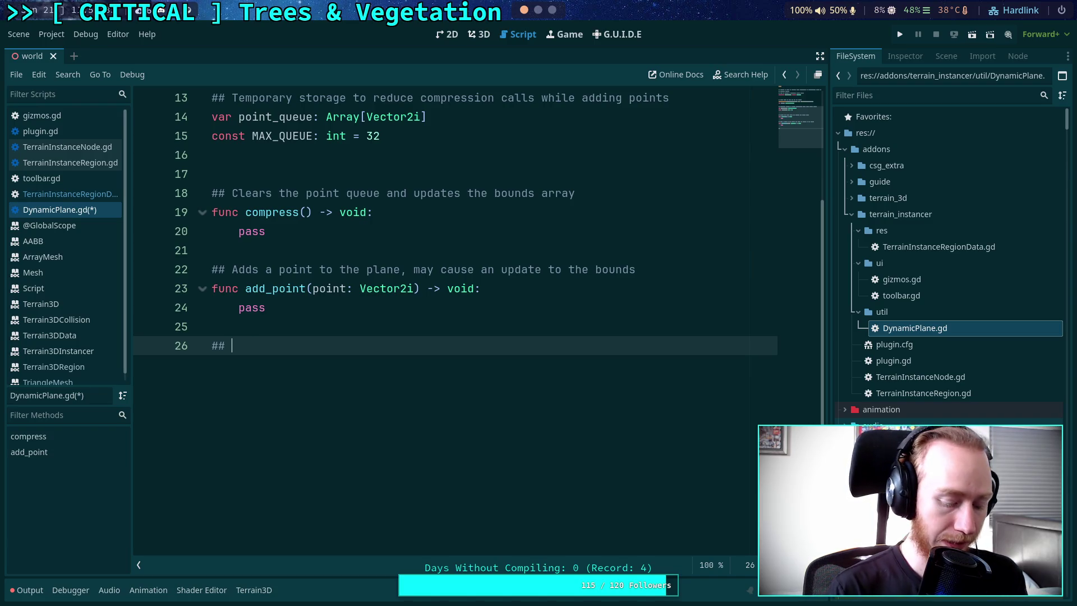
{"action": "type", "text": "Clears tho "}
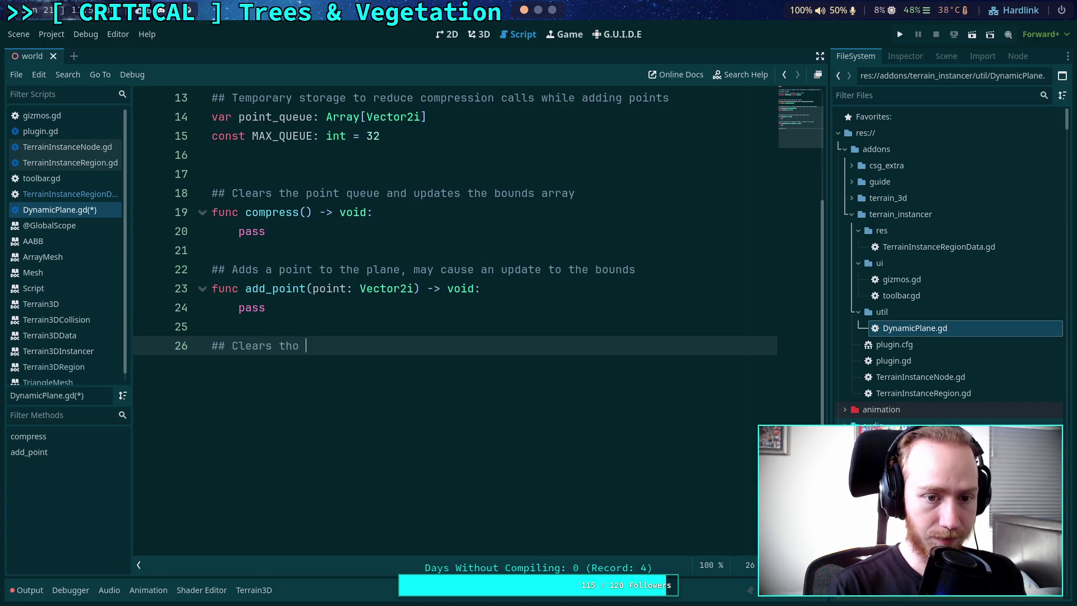
{"action": "type", "text": " bound"}
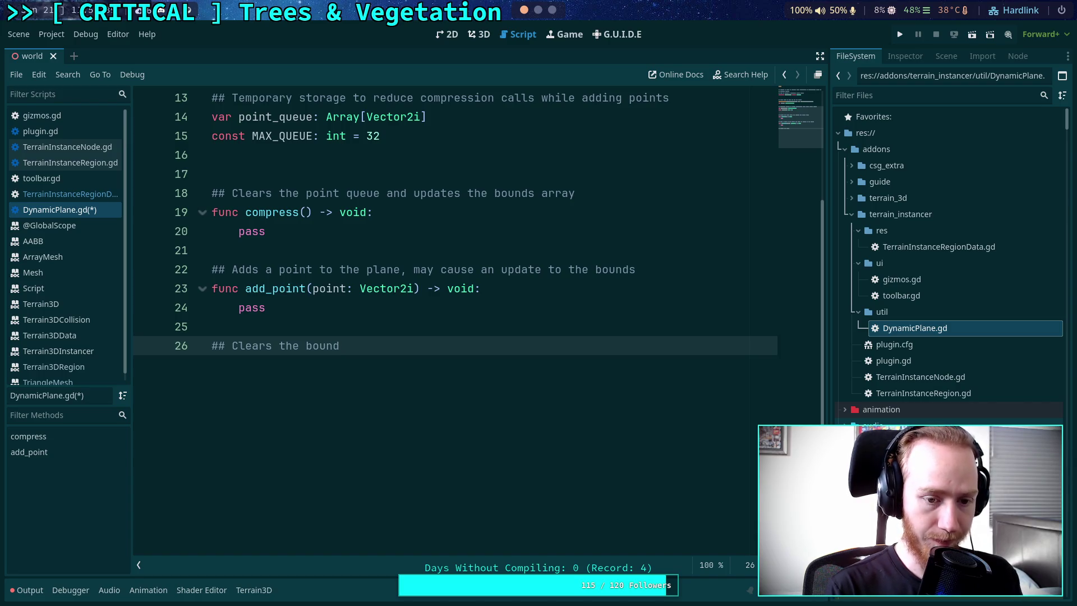
{"action": "type", "text": "s data"}
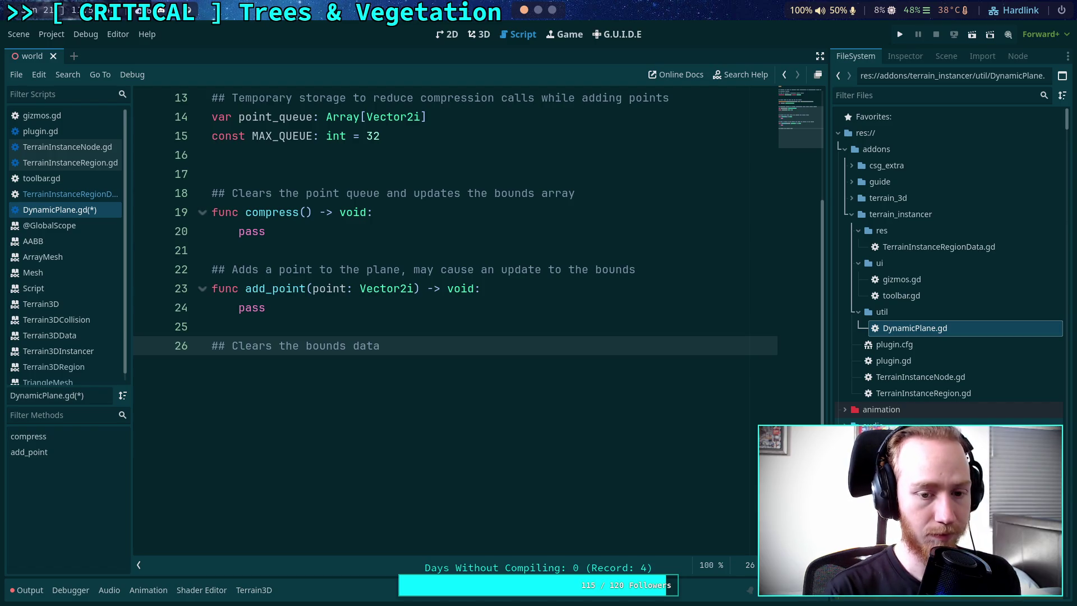
{"action": "key", "text": "BackSpace"}
{"action": "key", "text": "BackSpace"}
{"action": "key", "text": "BackSpace"}
{"action": "type", "text": "all data"}
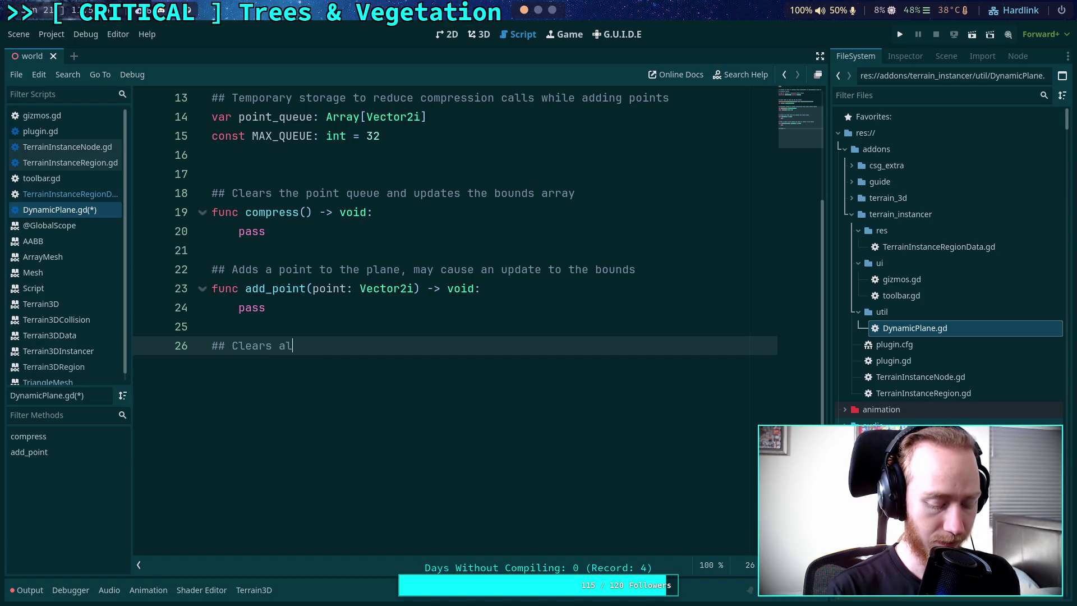
{"action": "key", "text": "Return"}
{"action": "type", "text": "func clear"}
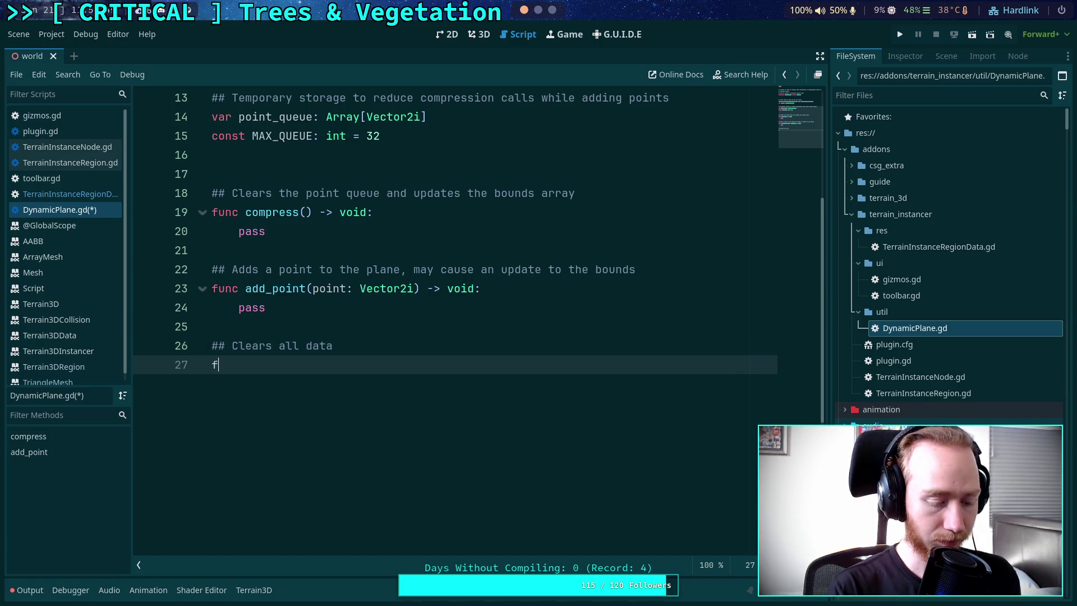
{"action": "key", "text": "Escape"}
{"action": "type", "text": "() -> void:"}
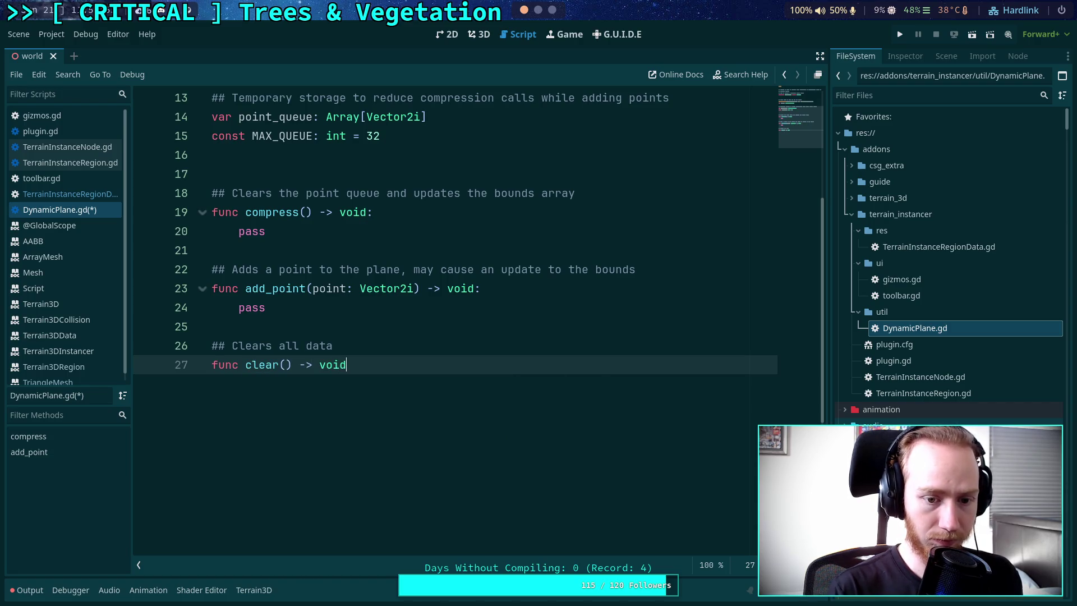
{"action": "key", "text": "Return"}
{"action": "type", "text": "pass"}
{"action": "key", "text": "Return"}
{"action": "key", "text": "Return"}
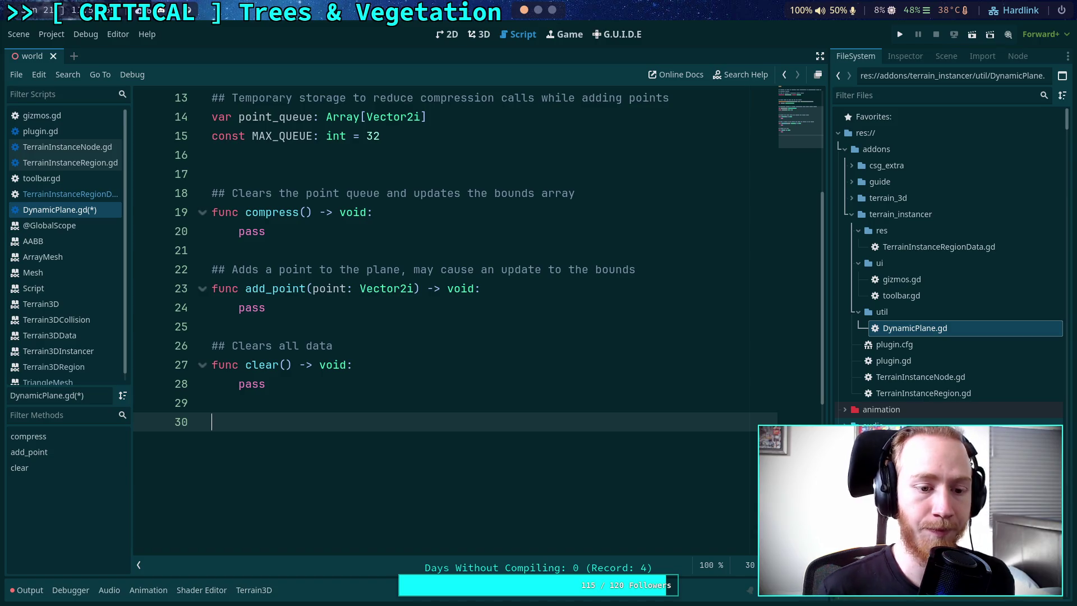
{"action": "type", "text": "func "}
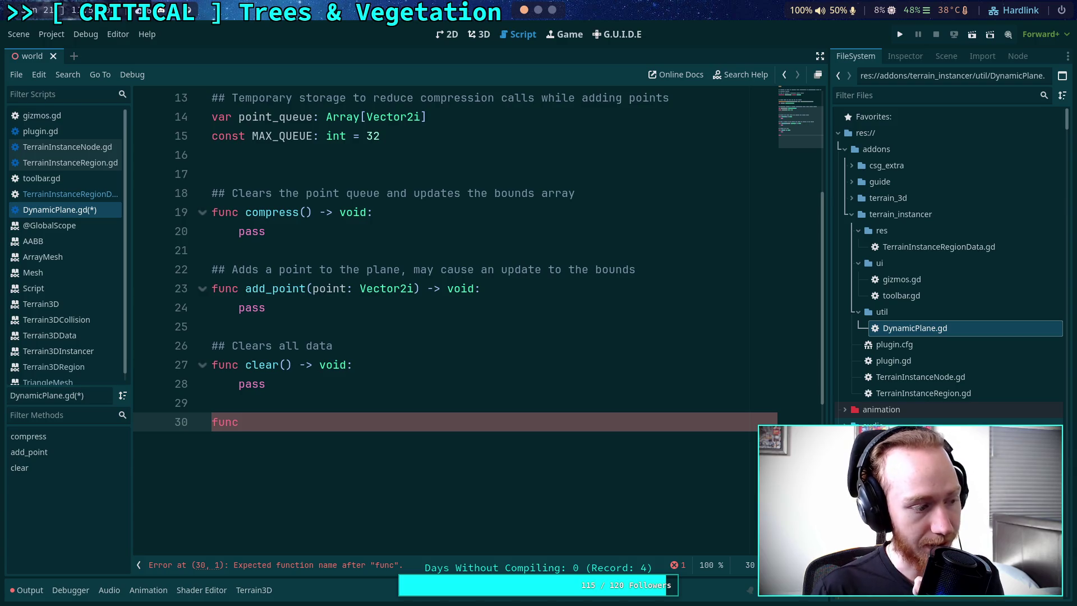
{"action": "type", "text": "has_point(p"}
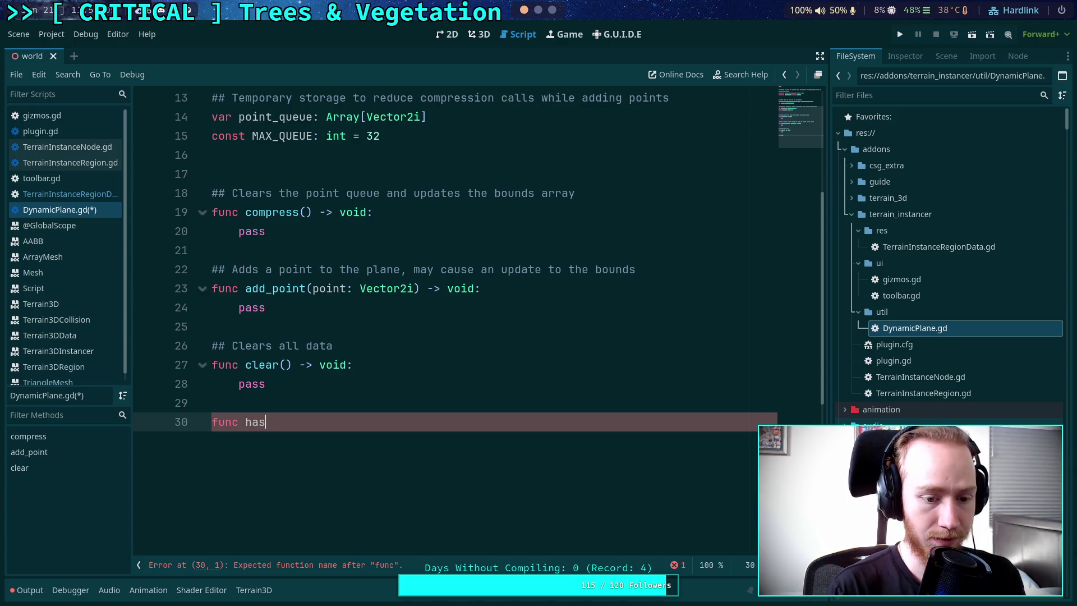
{"action": "type", "text": "oint: Vector2i"}
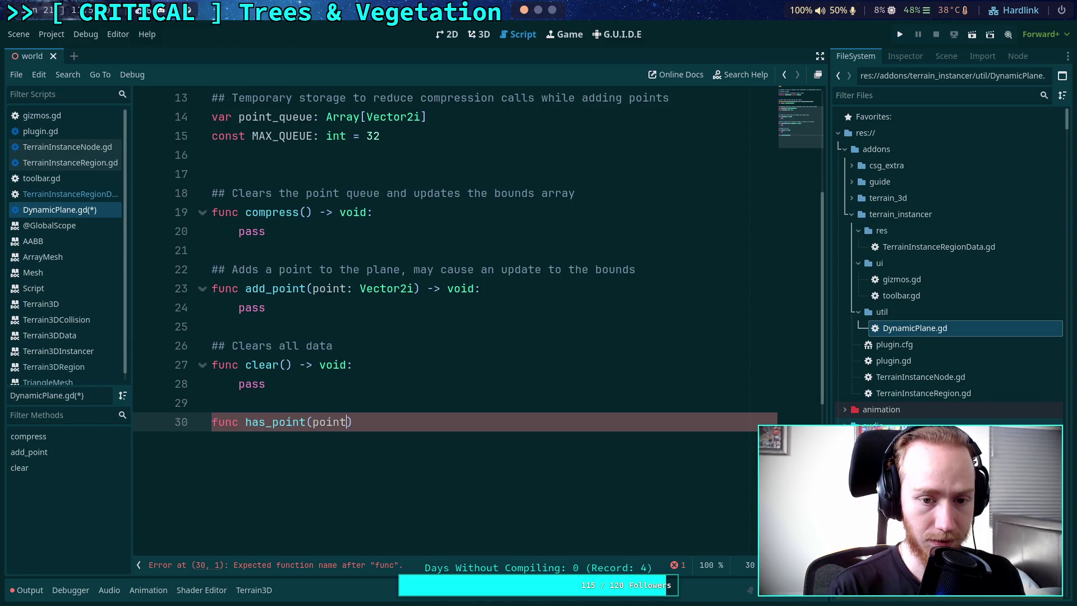
{"action": "type", "text": ") -> void"}
Finish has_point(point: Vector2i) with a bool return type and a body returning false.
{"action": "type", "text": ":"}
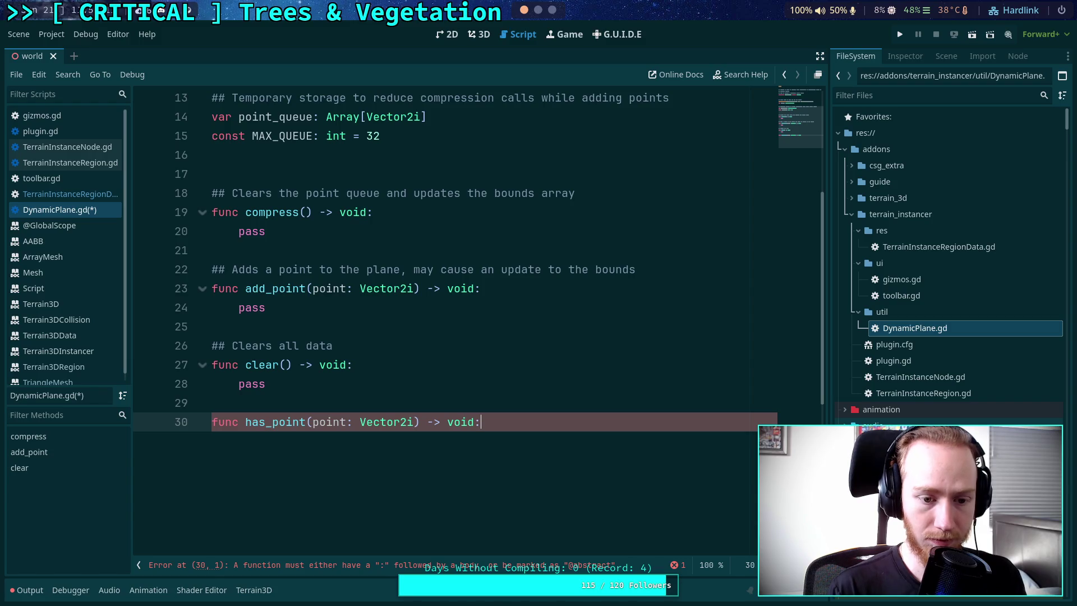
{"action": "key", "text": "Return"}
{"action": "type", "text": "pass"}
{"action": "key", "text": "ctrl+shift+Return"}
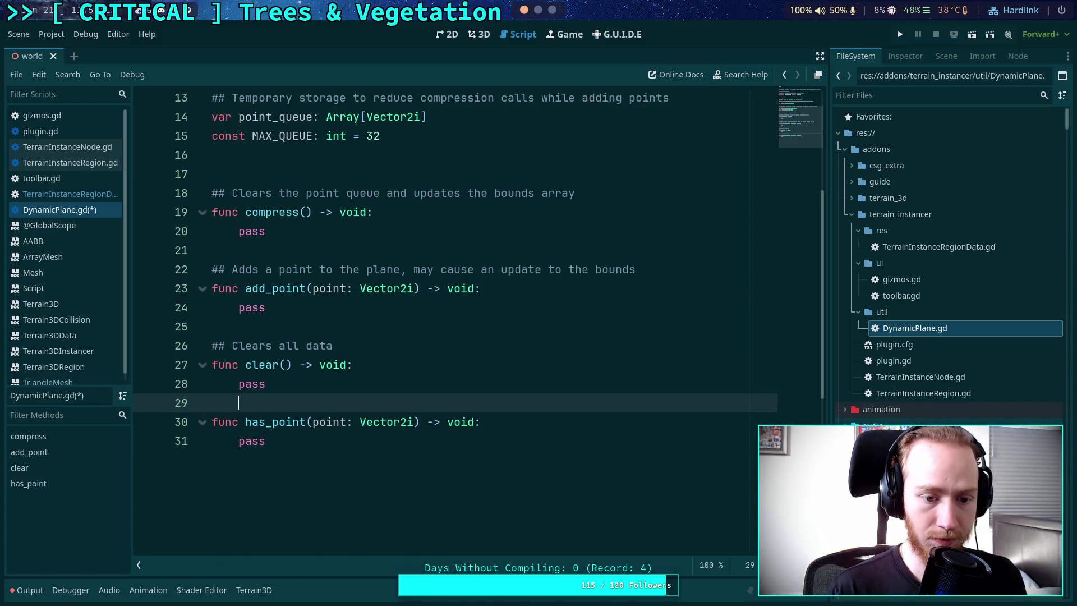
{"action": "type", "text": "##"}
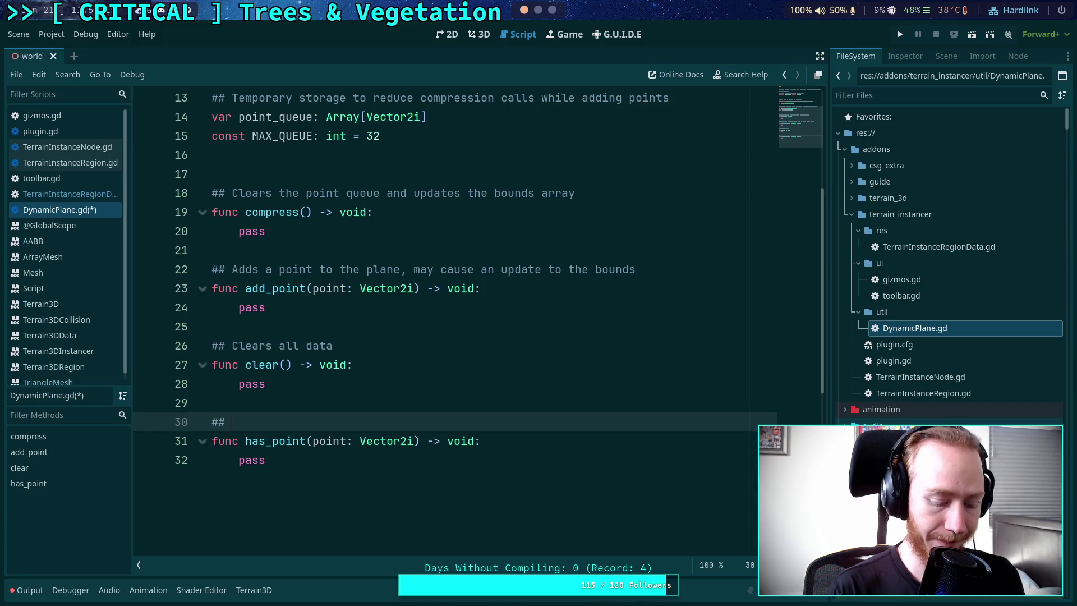
{"action": "double_click", "coordinate": [461, 438]}
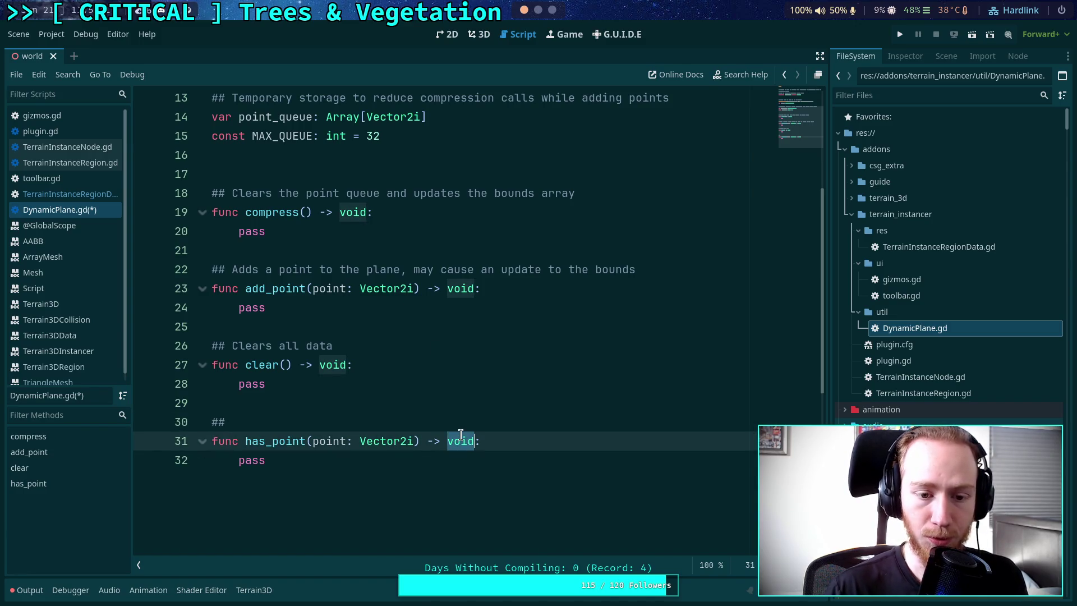
{"action": "type", "text": "bool"}
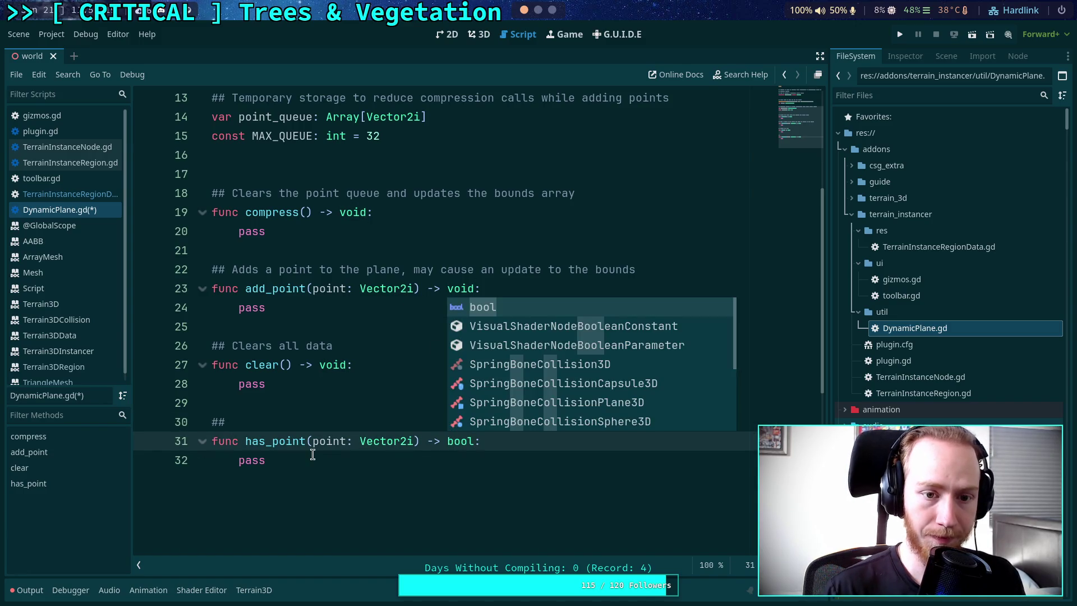
{"action": "left_click", "coordinate": [305, 456]}
{"action": "key", "text": "BackSpace"}
{"action": "key", "text": "BackSpace"}
{"action": "key", "text": "BackSpace"}
{"action": "type", "text": "return false"}
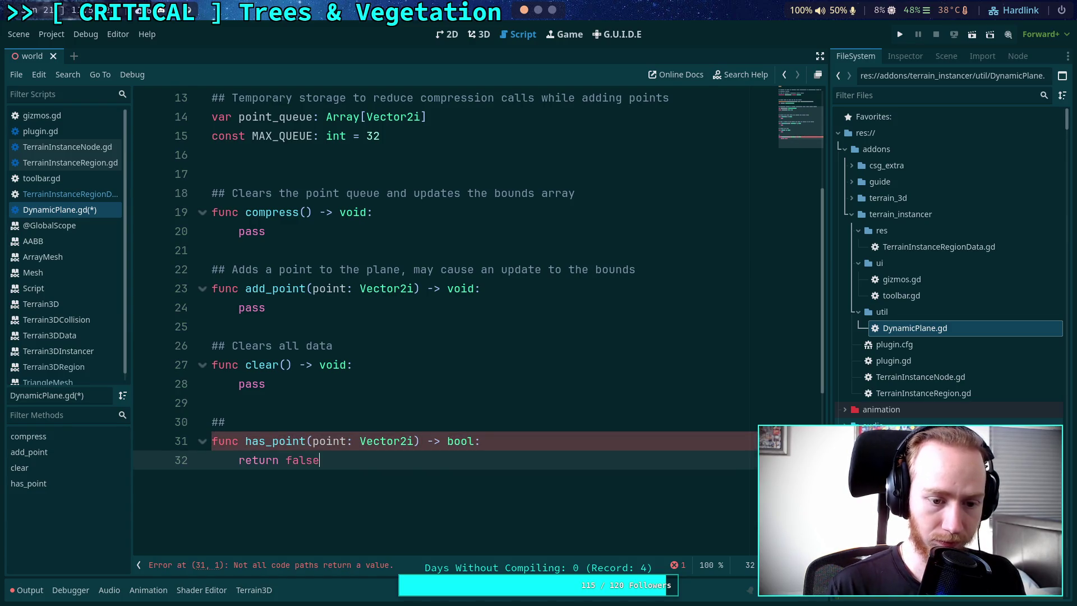
Document has_point as 'Test the given point, returns true if it is contained by the plane'.
{"action": "left_click", "coordinate": [232, 422]}
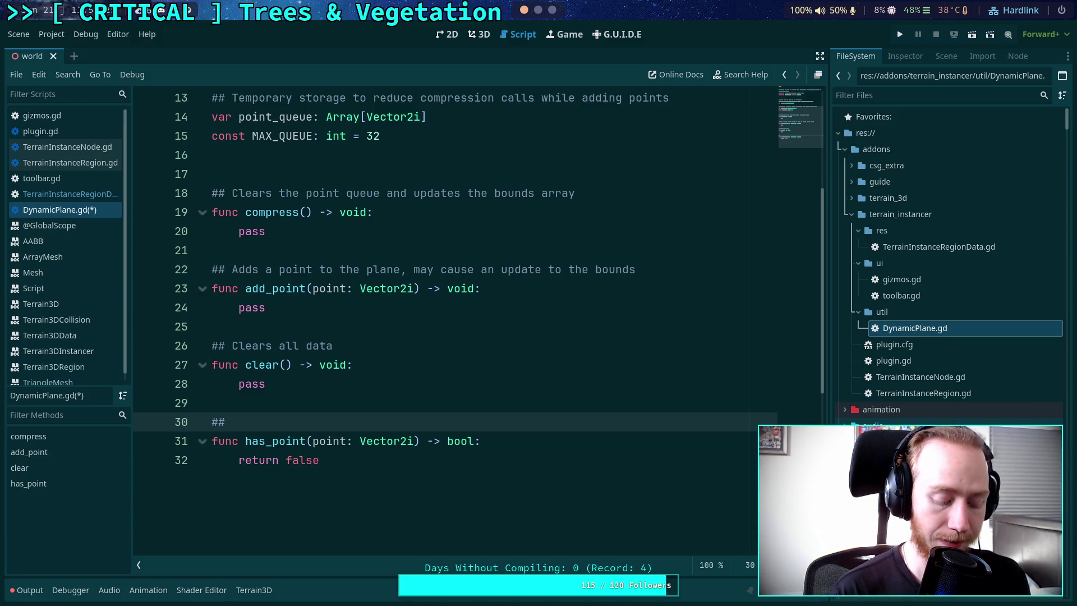
{"action": "type", "text": "Test the given point, "}
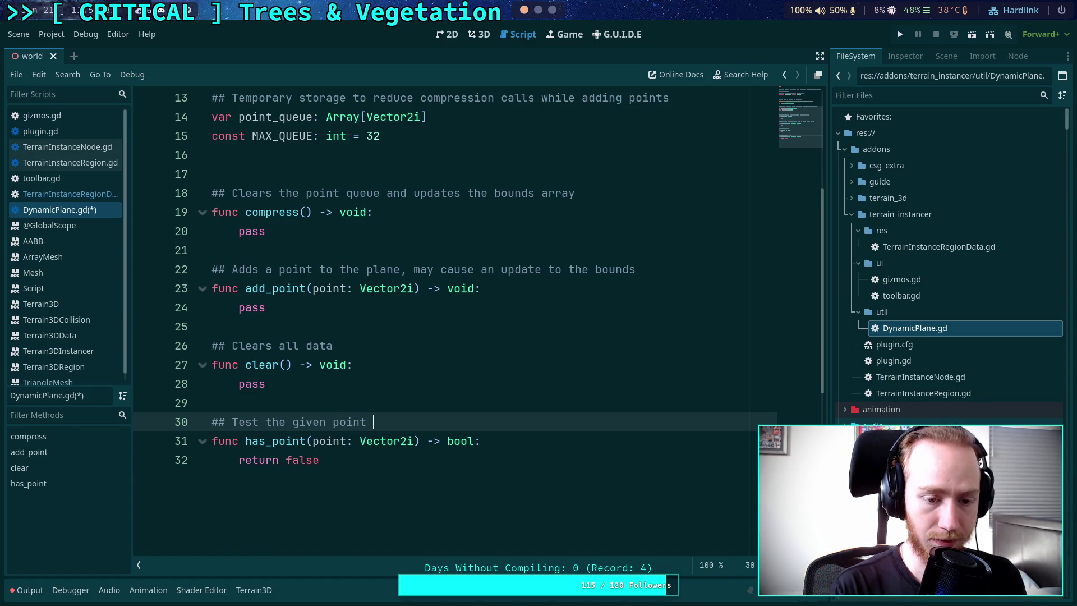
{"action": "type", "text": "return"}
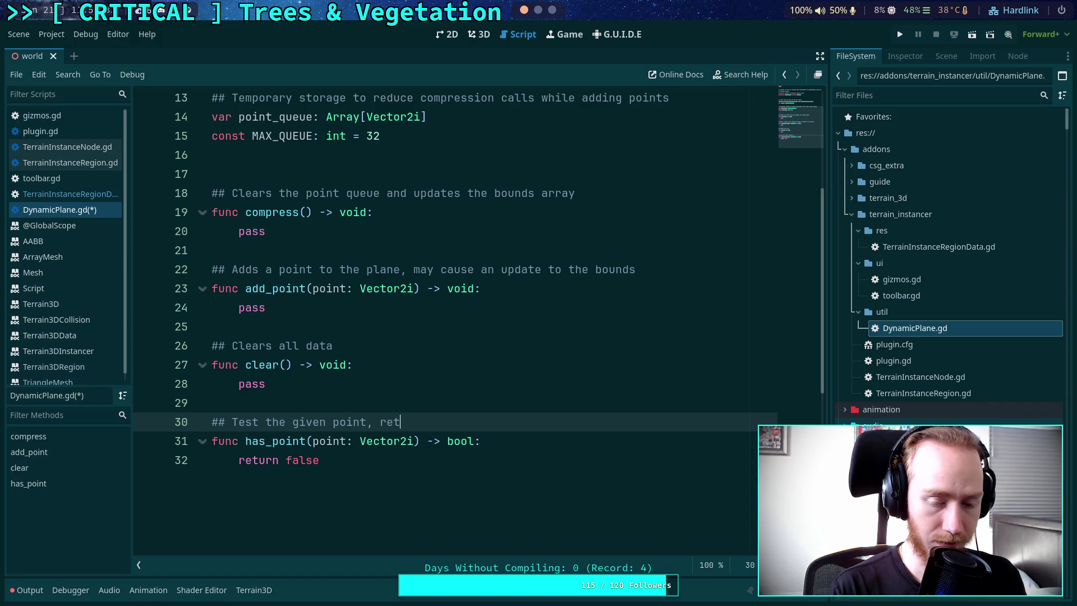
{"action": "type", "text": "s true if"}
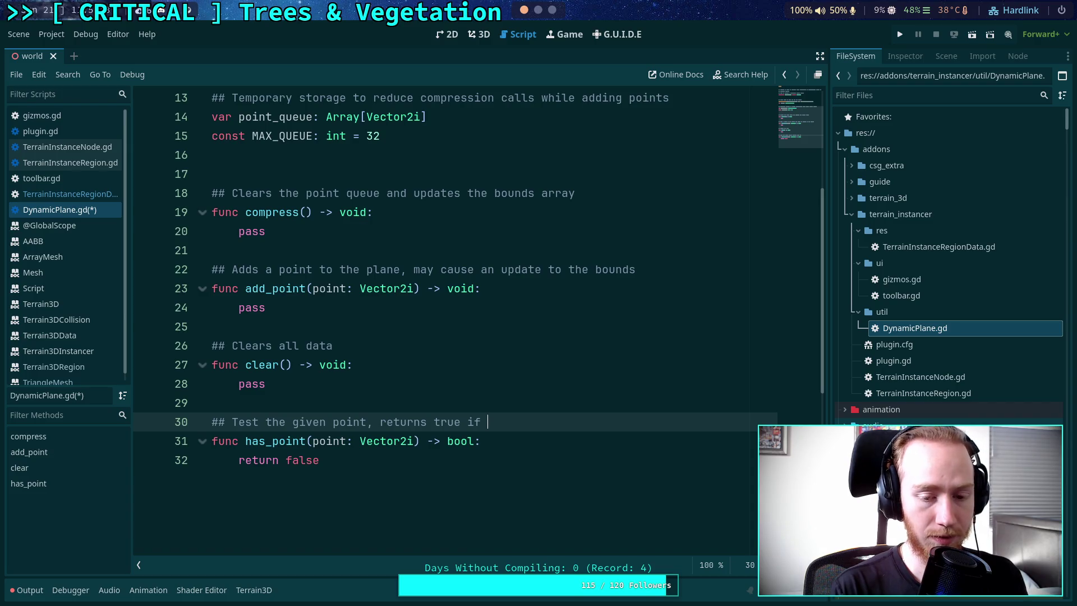
{"action": "type", "text": " it is "}
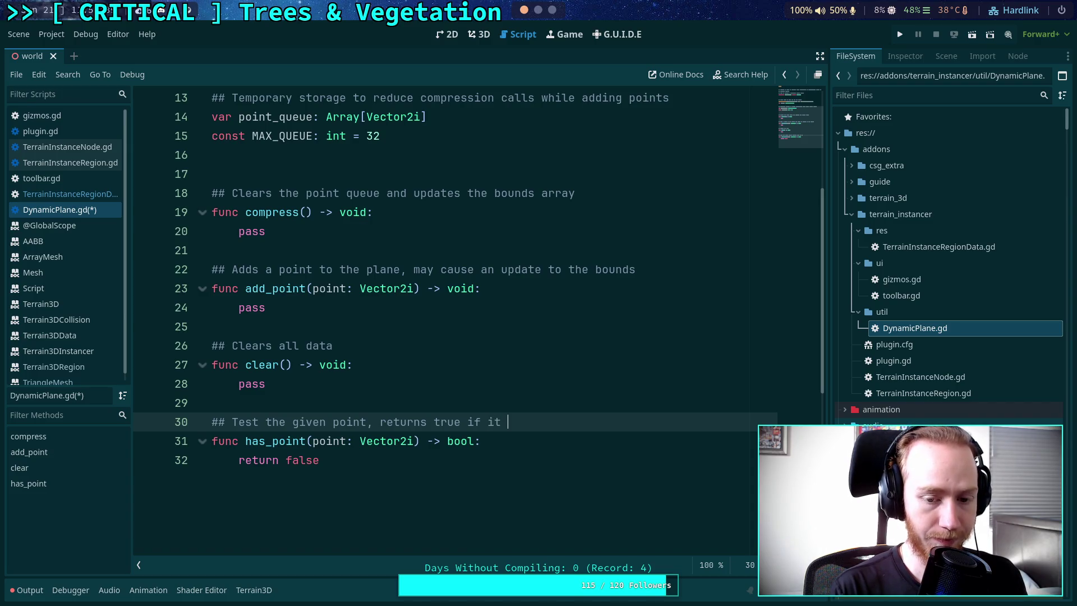
{"action": "type", "text": "contain"}
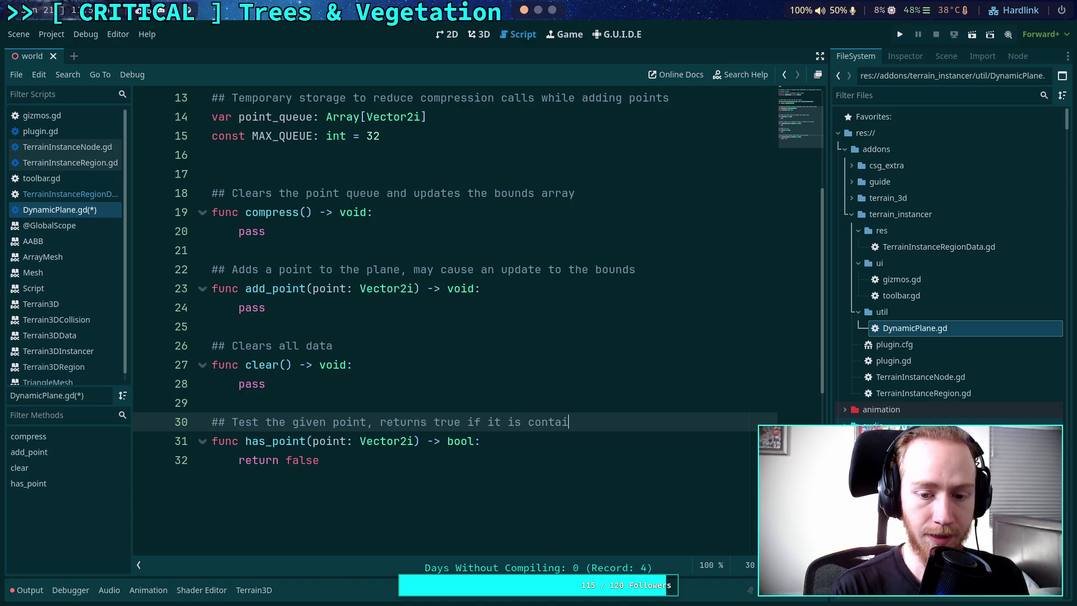
{"action": "type", "text": "ed"}
{"action": "key", "text": "BackSpace"}
{"action": "key", "text": "BackSpace"}
{"action": "type", "text": "ed by the plane"}
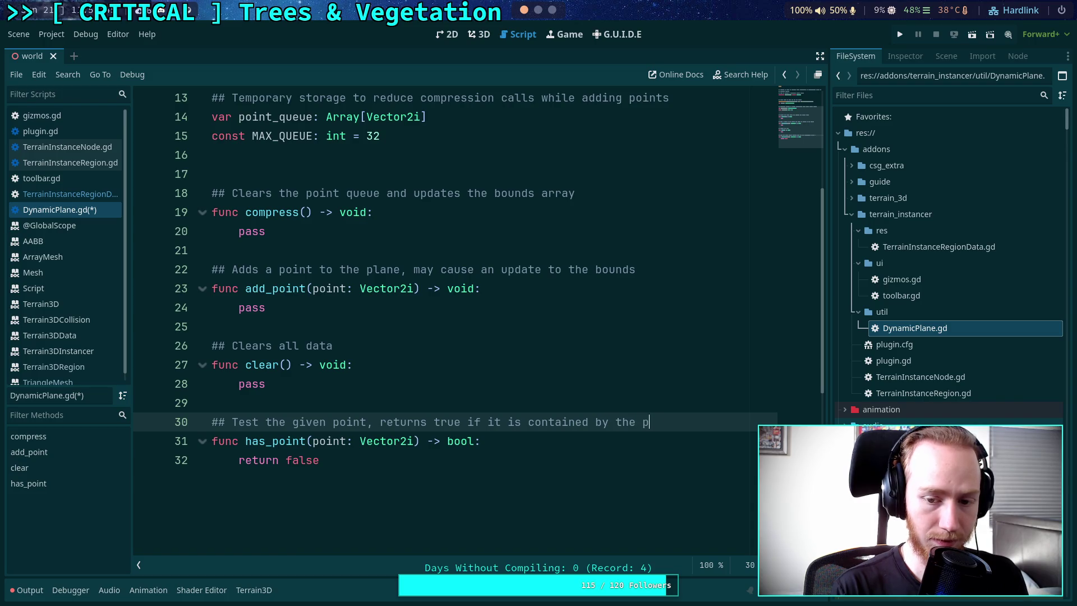
{"action": "key", "text": "Down"}
{"action": "key", "text": "Down"}
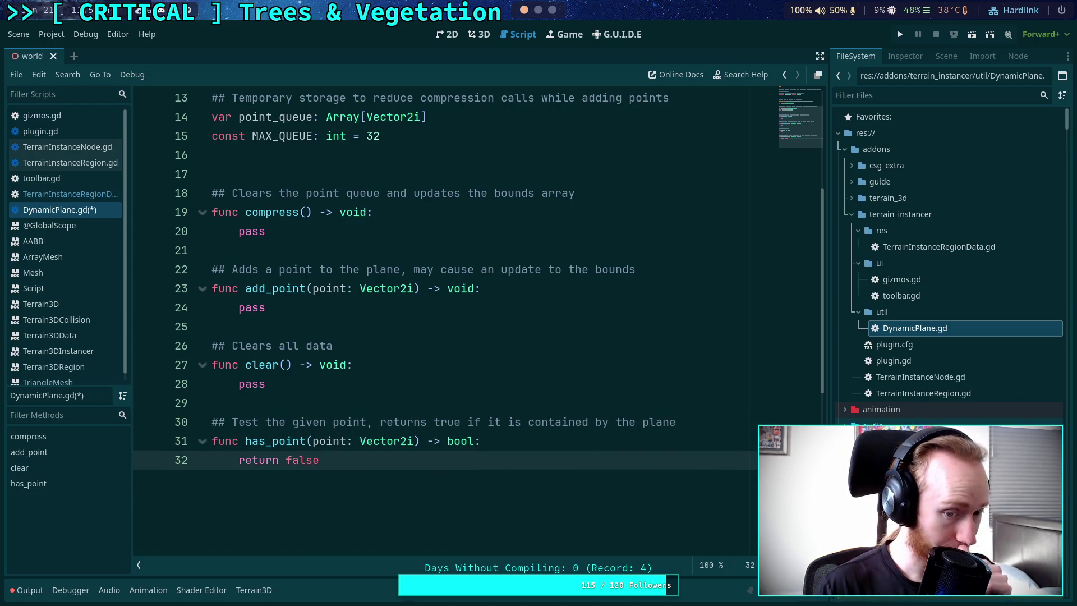
{"action": "key", "text": "Return"}
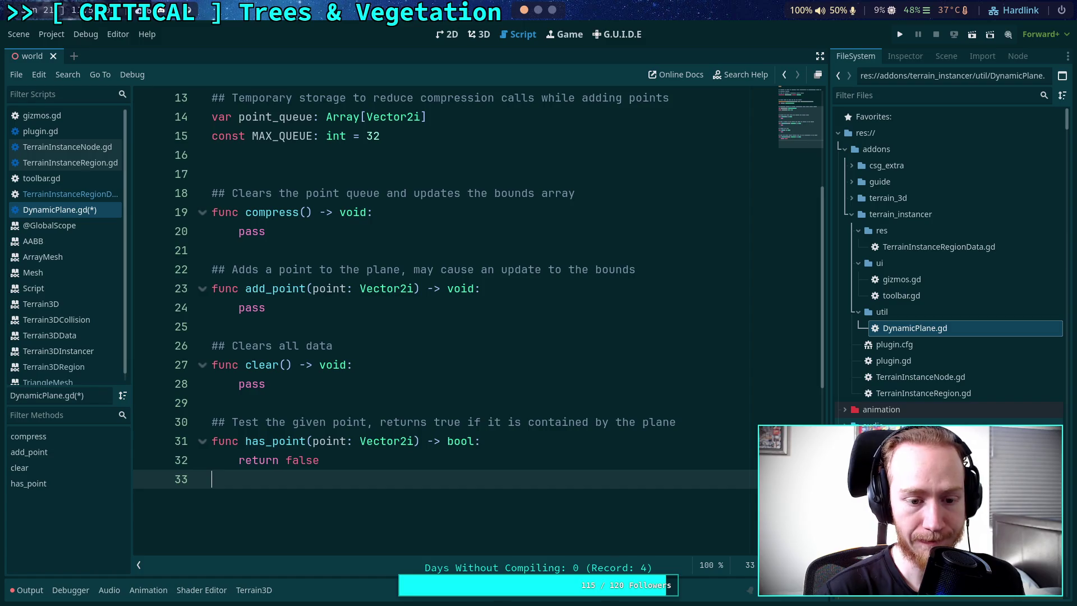
Review the new clear and has_point stubs, then save DynamicPlane.gd with Ctrl+S.
{"action": "scroll", "coordinate": [378, 414], "scroll_direction": "up", "scroll_amount": 3}
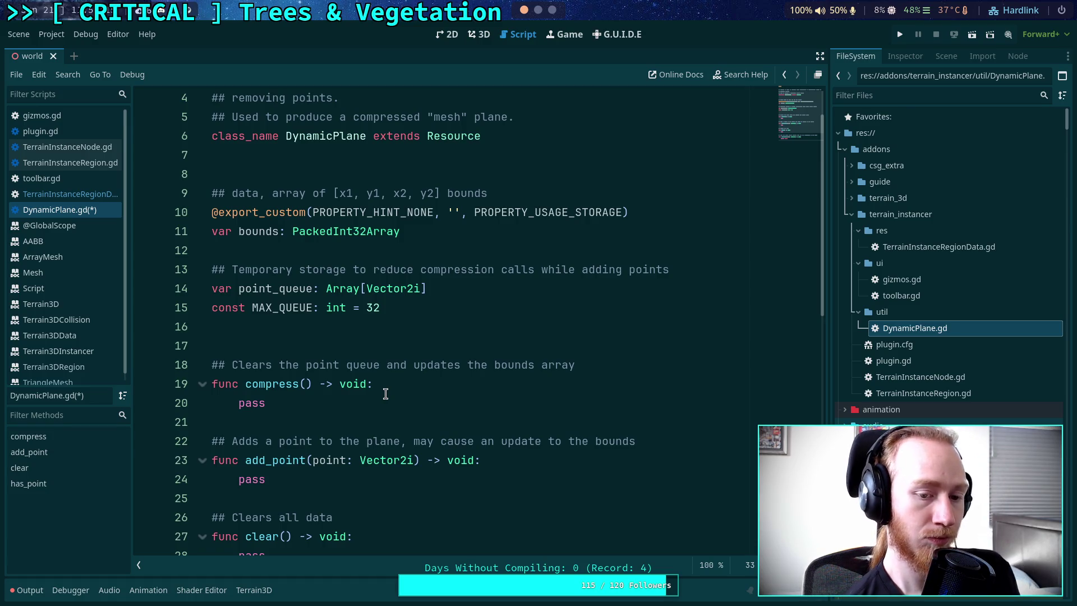
{"action": "scroll", "coordinate": [385, 394], "scroll_direction": "down", "scroll_amount": 3}
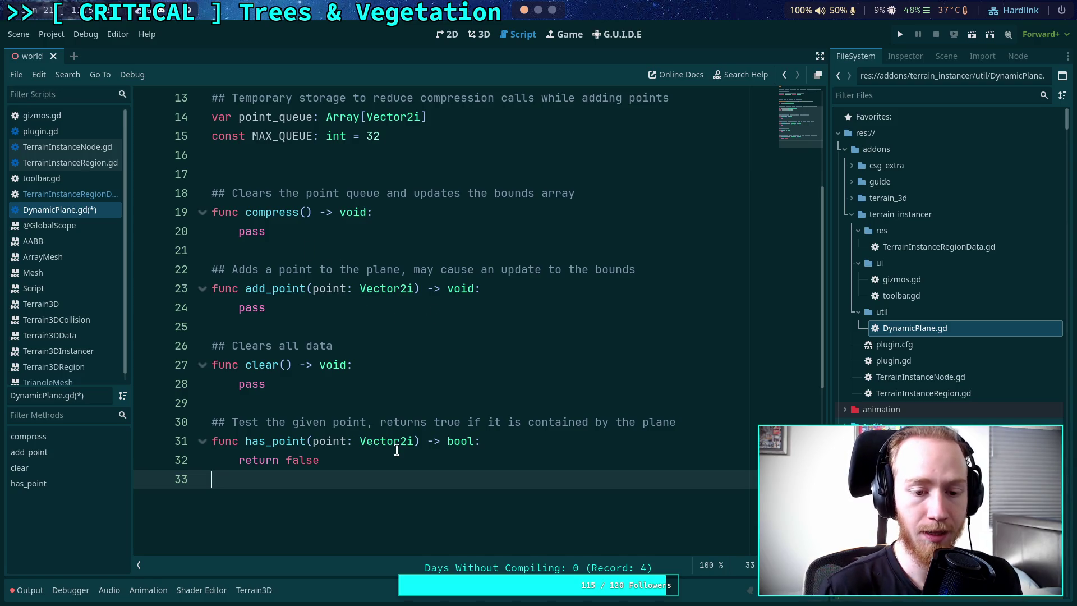
{"action": "left_click_drag", "start_coordinate": [336, 460], "coordinate": [239, 460]}
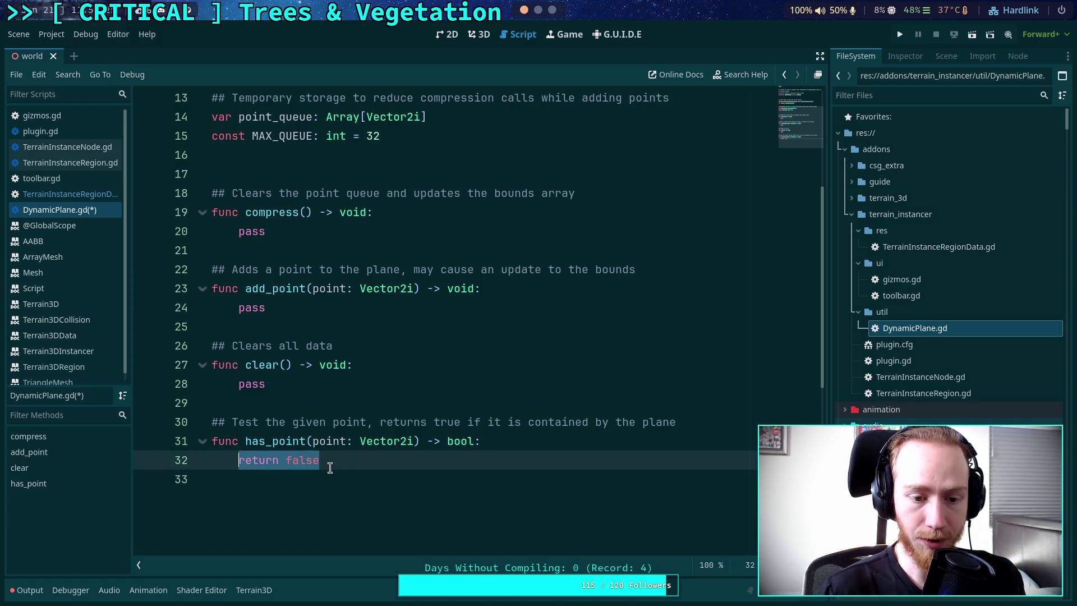
{"action": "left_click", "coordinate": [251, 383]}
{"action": "double_click", "coordinate": [252, 383]}
{"action": "key", "text": "ctrl+s"}
{"action": "scroll", "coordinate": [288, 396], "scroll_direction": "up", "scroll_amount": 1}
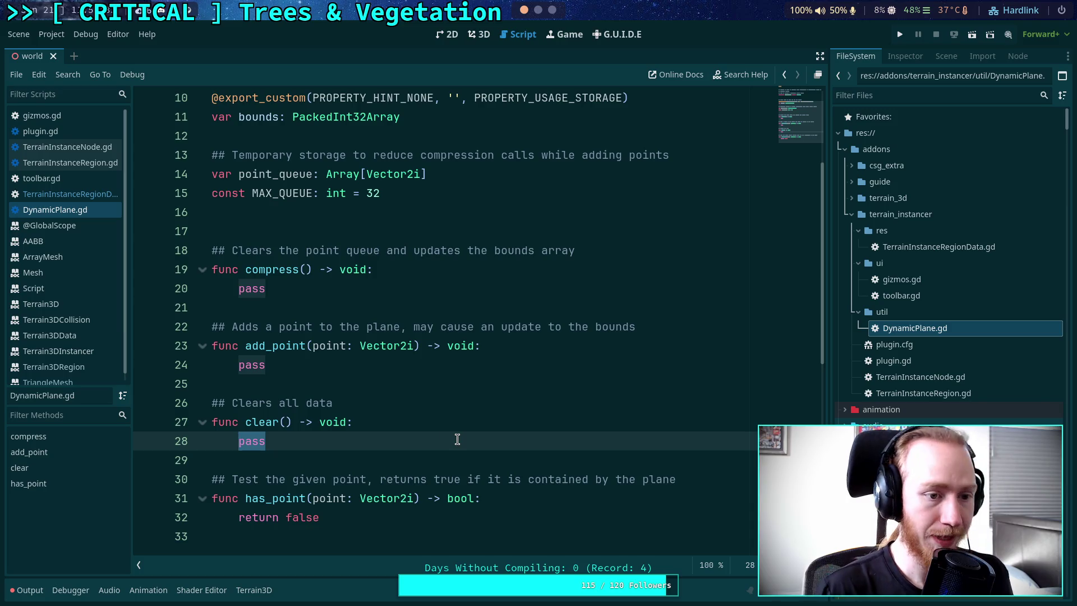
Look over TerrainInstanceRegionData.gd and TerrainInstanceRegion.gd, then open the Terrain3D class reference.
{"action": "left_click", "coordinate": [84, 193]}
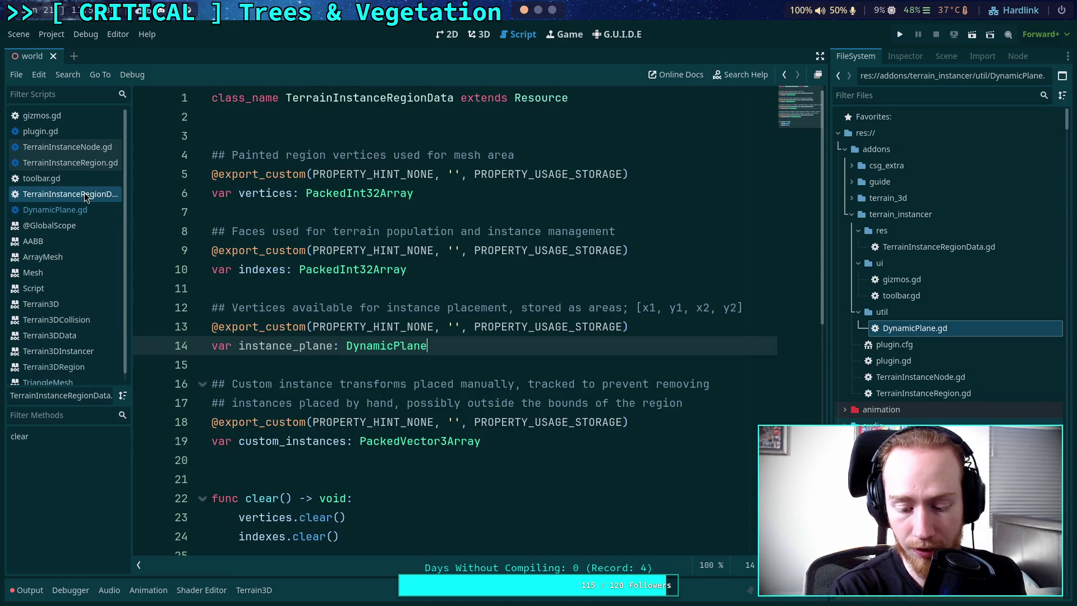
{"action": "scroll", "coordinate": [449, 348], "scroll_direction": "down", "scroll_amount": 4}
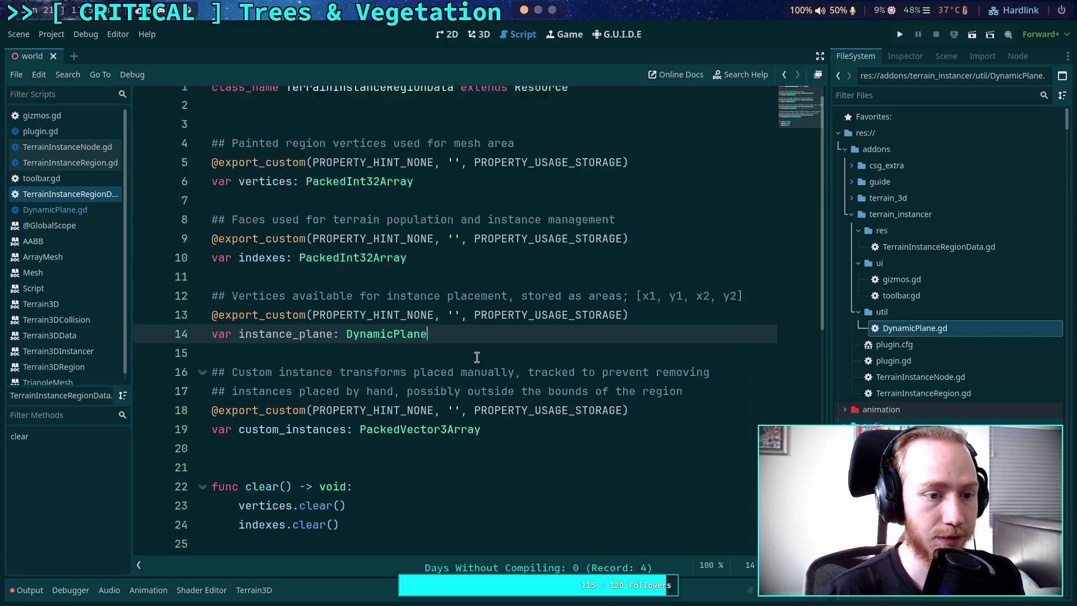
{"action": "scroll", "coordinate": [354, 319], "scroll_direction": "up", "scroll_amount": 3}
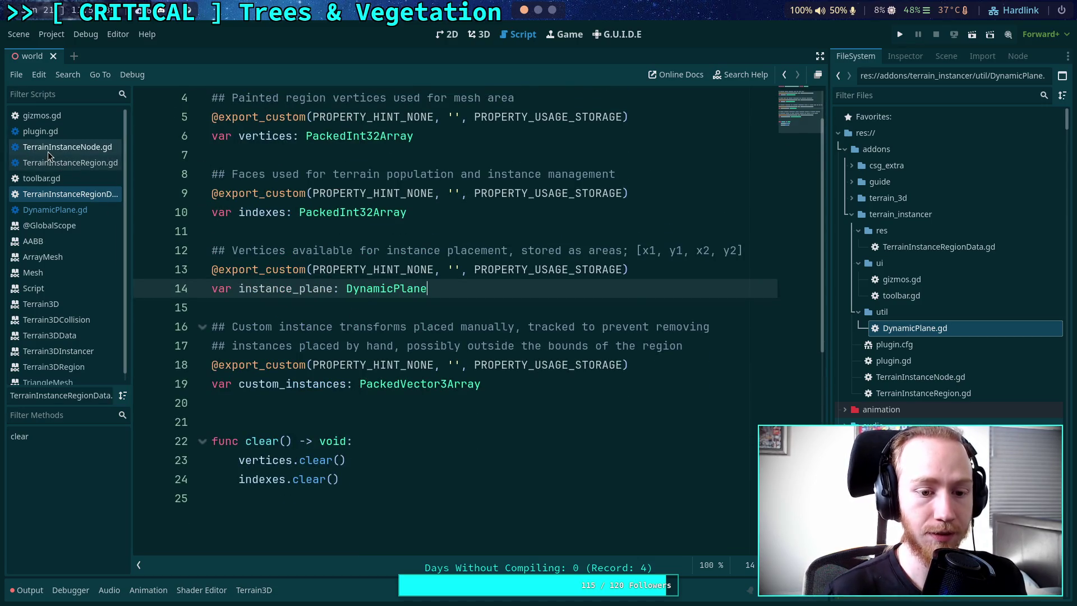
{"action": "scroll", "coordinate": [182, 203], "scroll_direction": "up", "scroll_amount": 2}
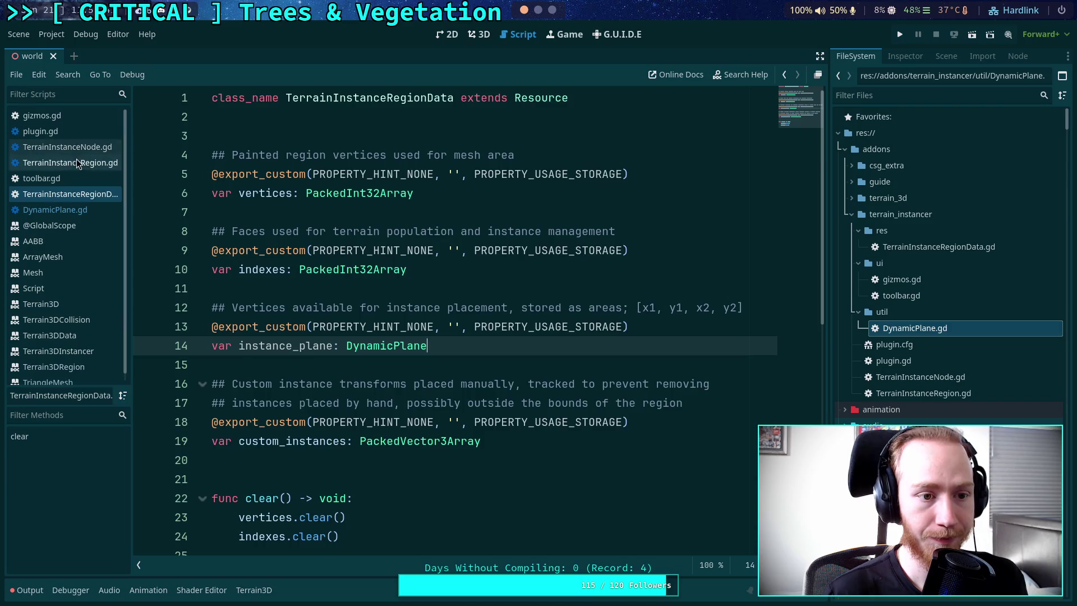
{"action": "left_click", "coordinate": [77, 162]}
{"action": "scroll", "coordinate": [409, 363], "scroll_direction": "down", "scroll_amount": 5}
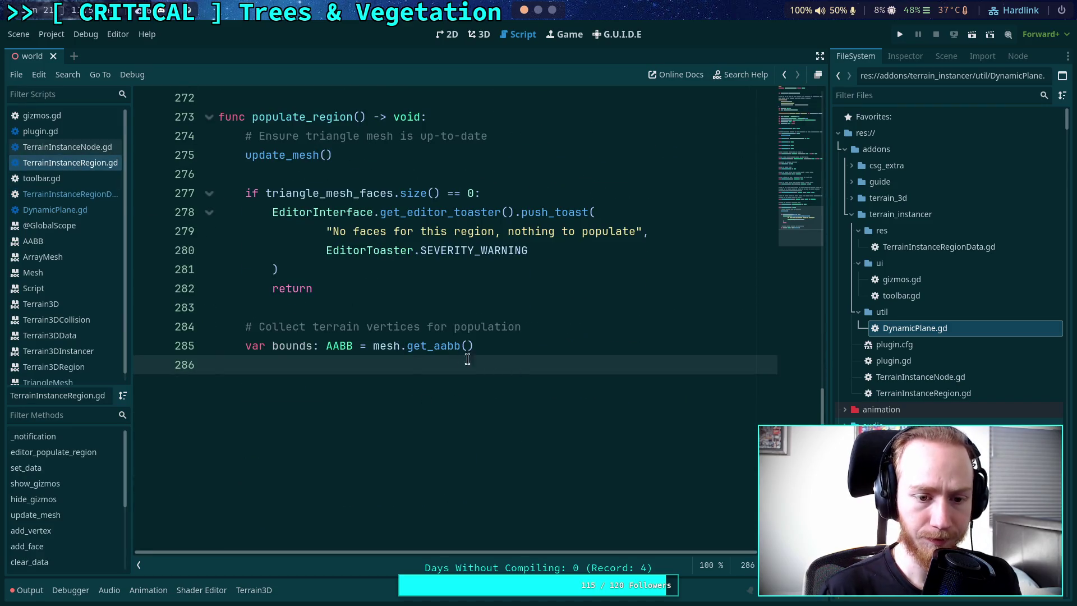
{"action": "key", "text": "Tab"}
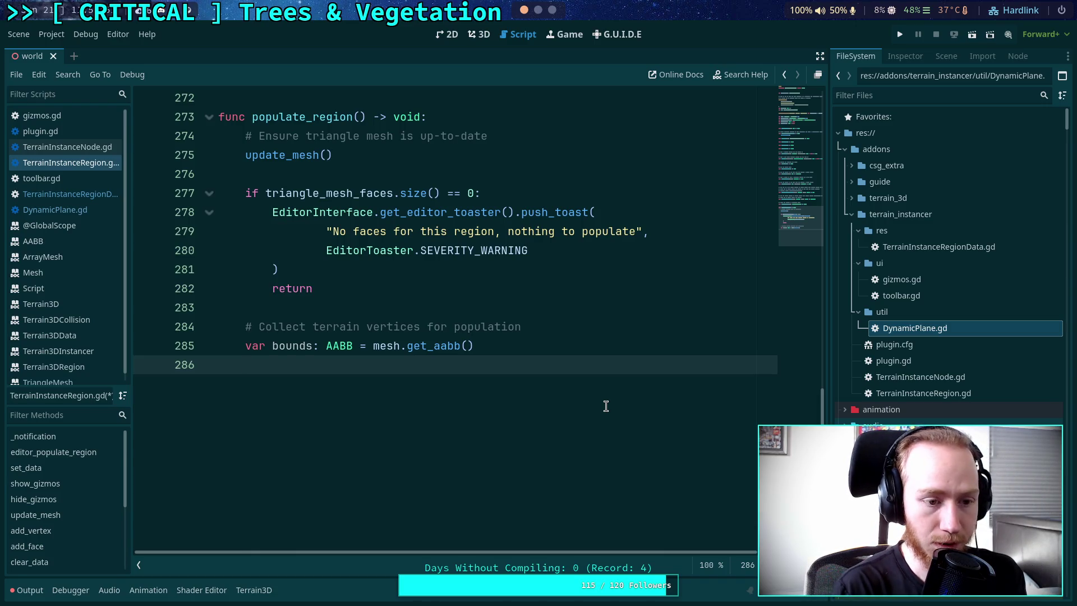
{"action": "left_click", "coordinate": [31, 304]}
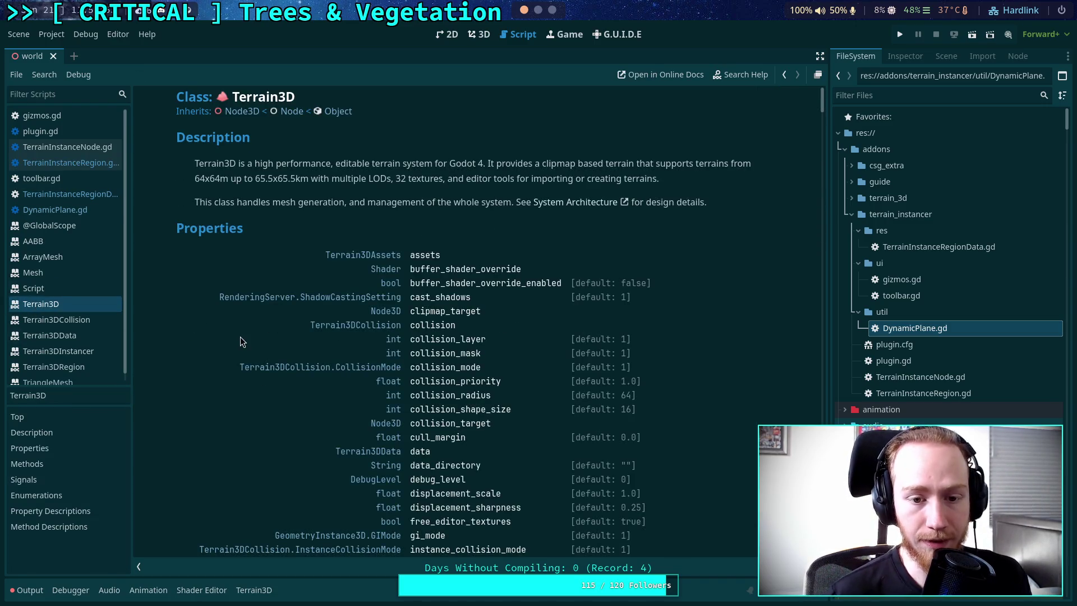
{"action": "left_click", "coordinate": [56, 334]}
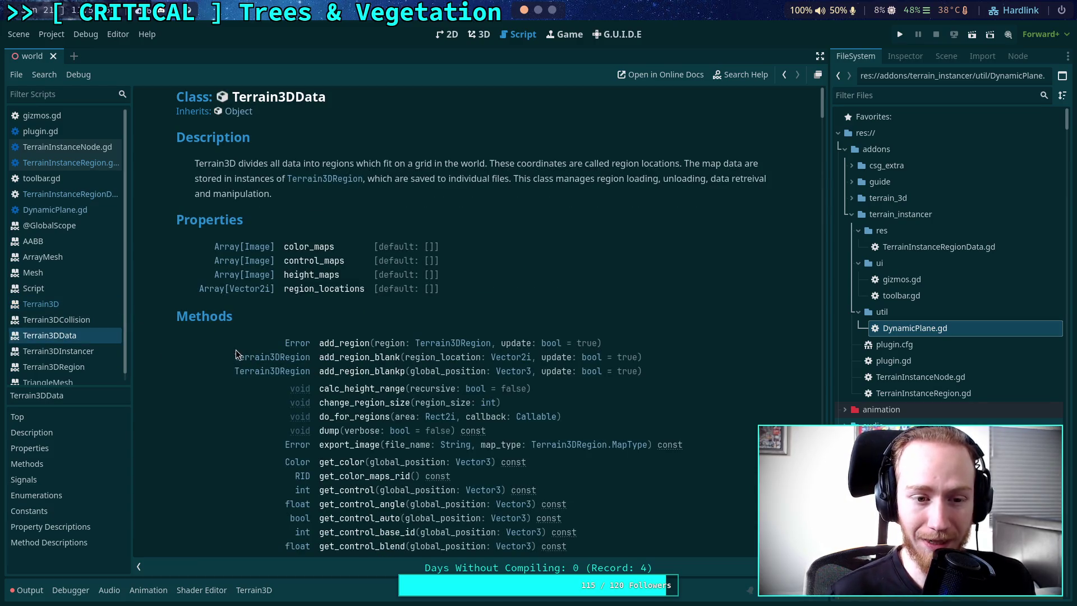
{"action": "scroll", "coordinate": [220, 348], "scroll_direction": "down", "scroll_amount": 3}
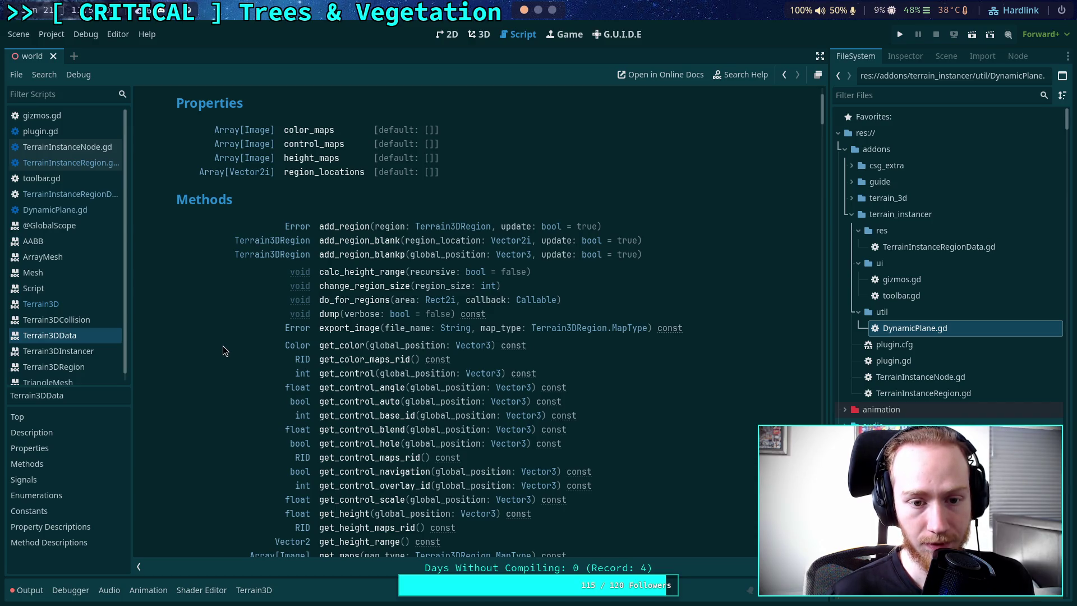
{"action": "scroll", "coordinate": [224, 348], "scroll_direction": "down", "scroll_amount": 5}
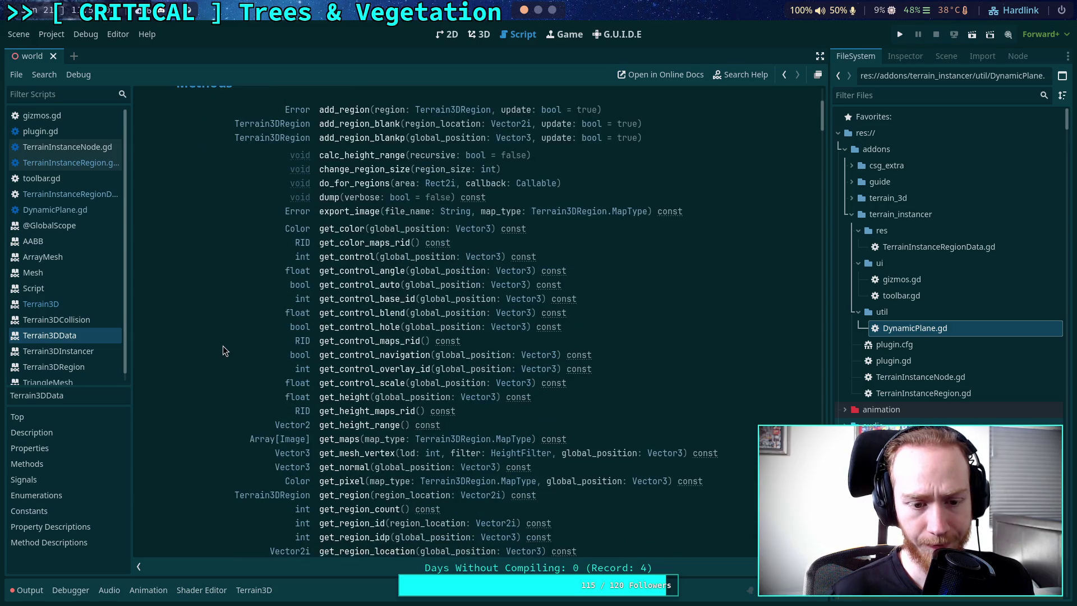
{"action": "scroll", "coordinate": [223, 350], "scroll_direction": "down", "scroll_amount": 2}
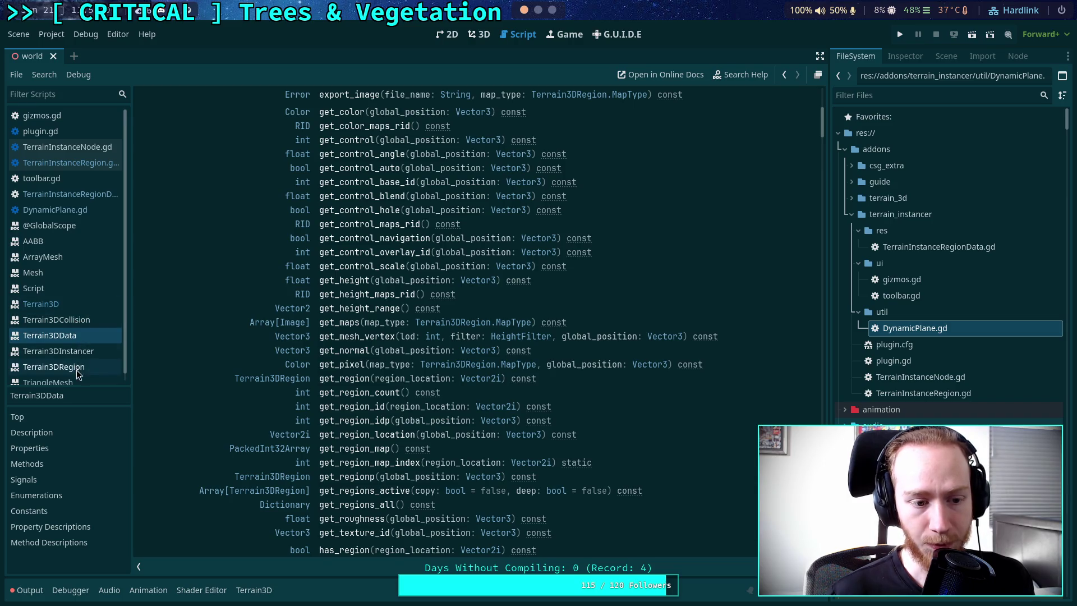
{"action": "scroll", "coordinate": [76, 369], "scroll_direction": "down", "scroll_amount": 1}
{"action": "left_click", "coordinate": [41, 295]}
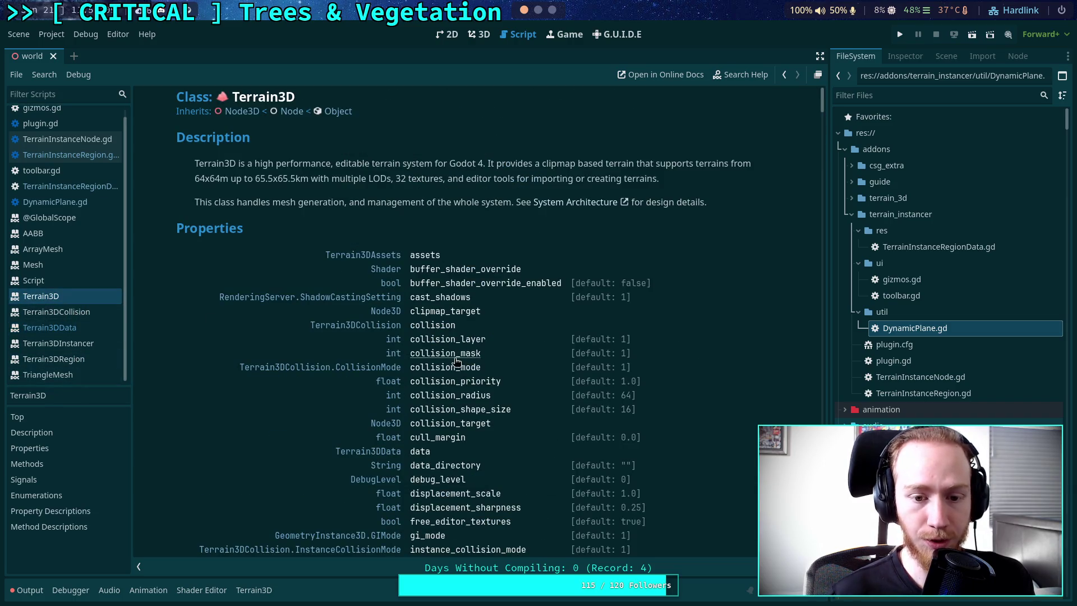
Scroll the Terrain3D reference to the get_camera and get_intersection descriptions, then open Terrain3DRegion.
{"action": "scroll", "coordinate": [456, 362], "scroll_direction": "down", "scroll_amount": 20}
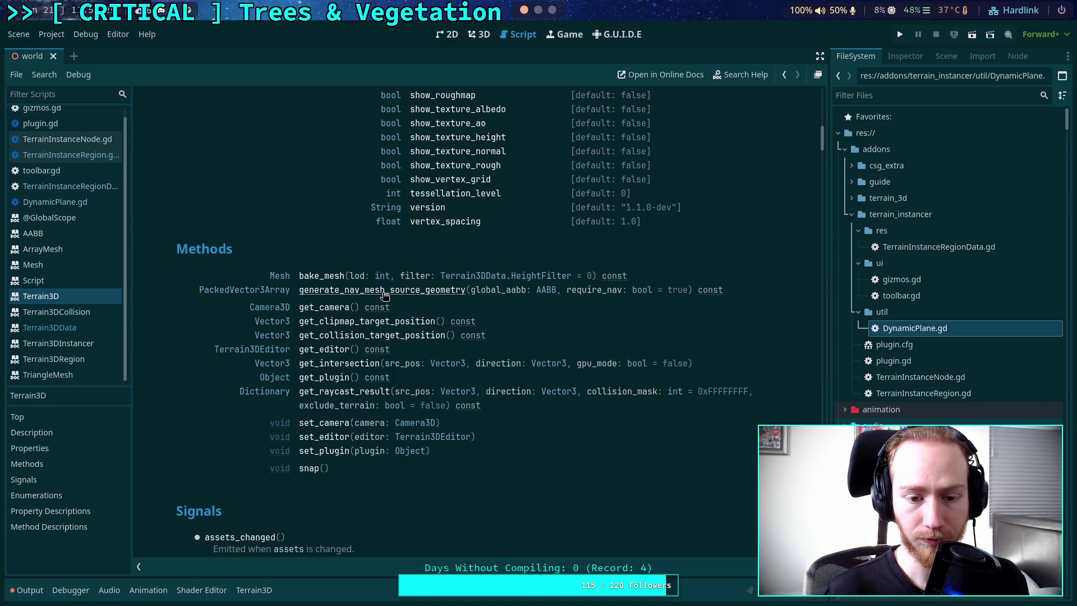
{"action": "scroll", "coordinate": [384, 295], "scroll_direction": "down", "scroll_amount": 2}
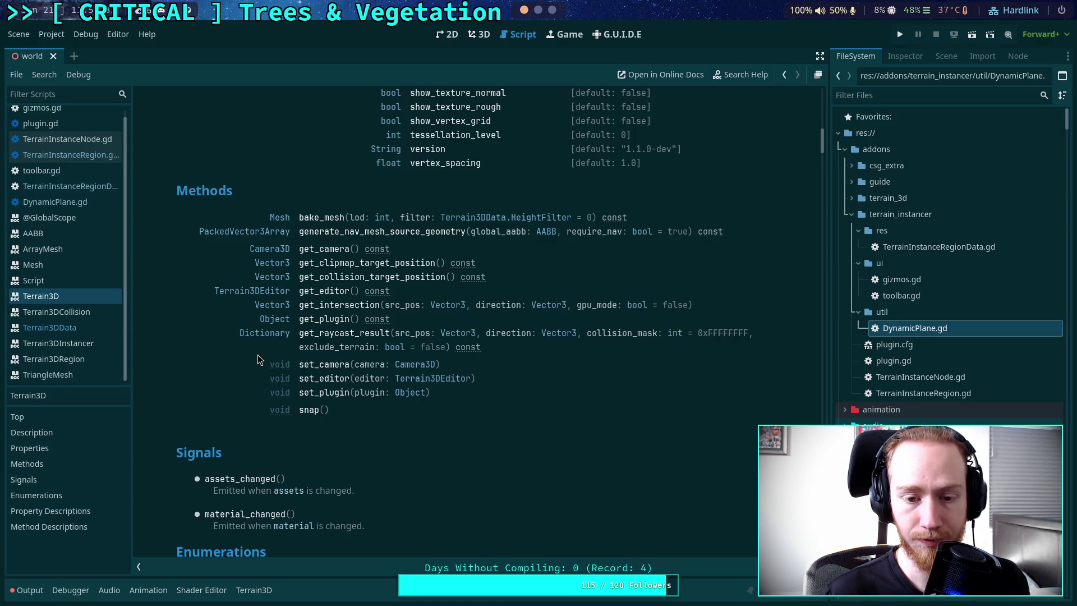
{"action": "scroll", "coordinate": [221, 330], "scroll_direction": "down", "scroll_amount": 3}
{"action": "scroll", "coordinate": [223, 330], "scroll_direction": "up", "scroll_amount": 3}
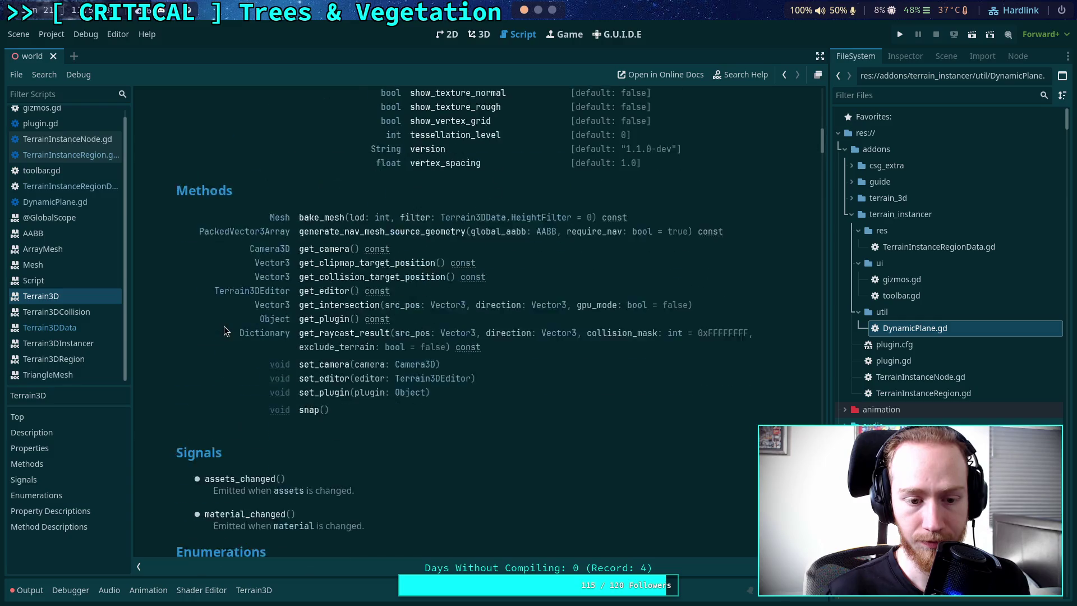
{"action": "scroll", "coordinate": [419, 316], "scroll_direction": "down", "scroll_amount": 15}
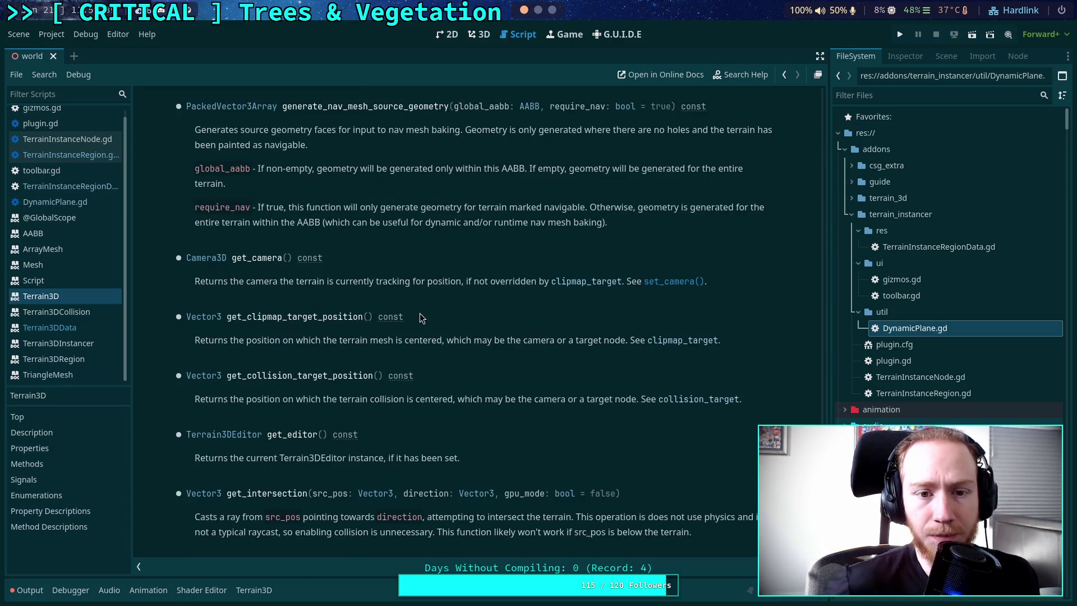
{"action": "scroll", "coordinate": [443, 310], "scroll_direction": "up", "scroll_amount": 2}
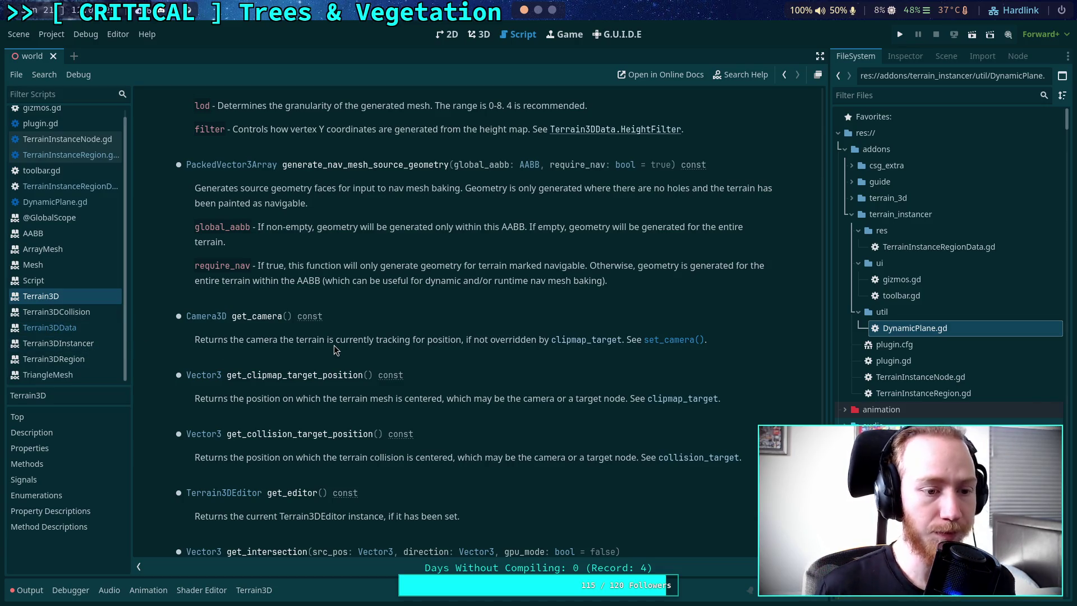
{"action": "left_click", "coordinate": [43, 361]}
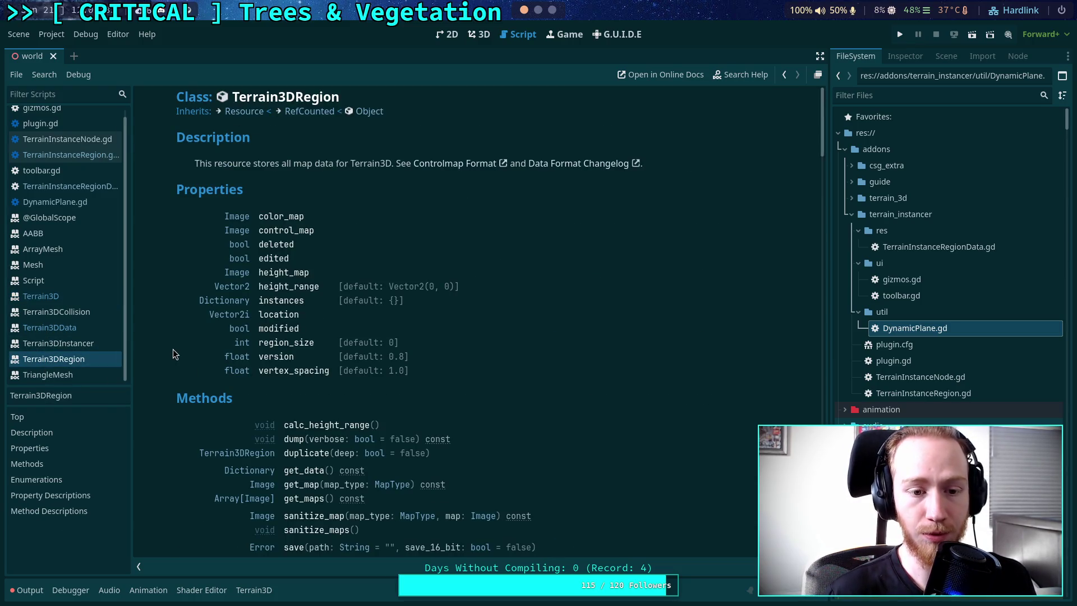
Scroll the Terrain3DRegion reference to the get_data method description, then switch to the Neovim workspace.
{"action": "scroll", "coordinate": [173, 349], "scroll_direction": "down", "scroll_amount": 5}
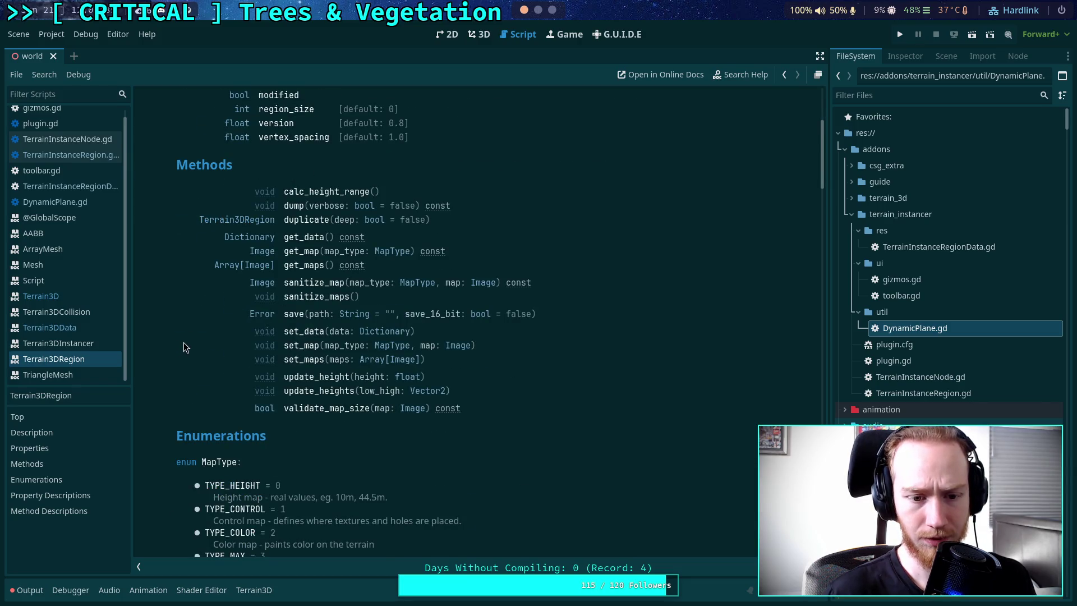
{"action": "scroll", "coordinate": [183, 343], "scroll_direction": "up", "scroll_amount": 1}
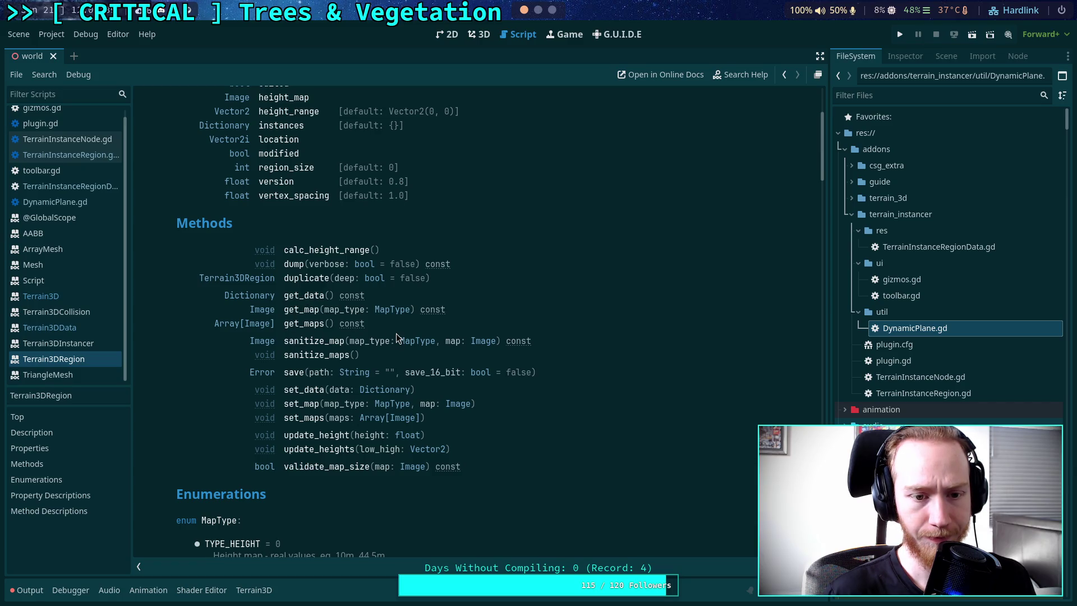
{"action": "scroll", "coordinate": [396, 333], "scroll_direction": "down", "scroll_amount": 8}
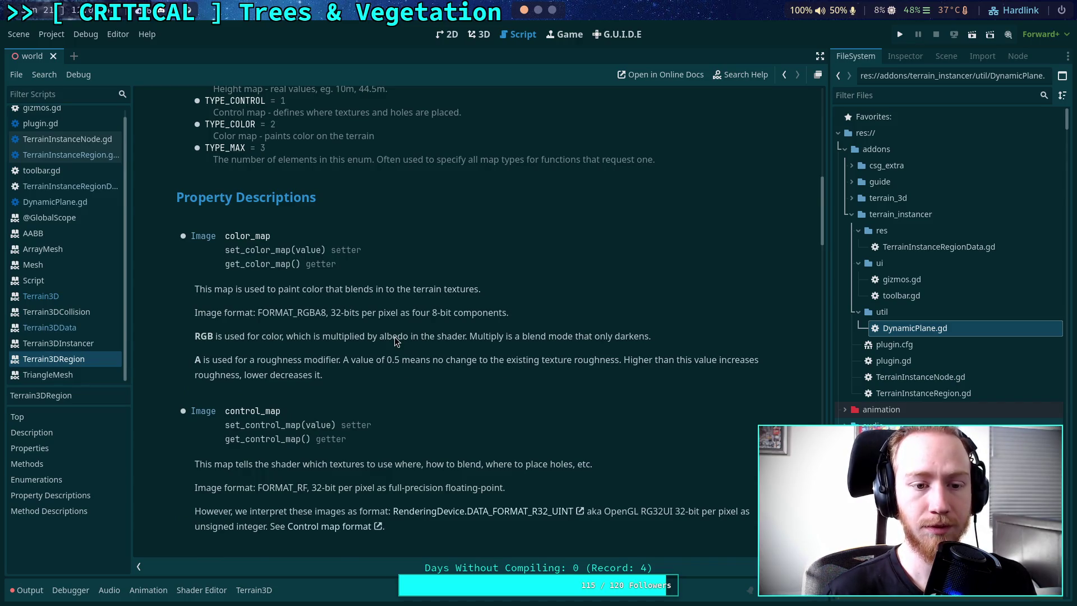
{"action": "scroll", "coordinate": [395, 336], "scroll_direction": "down", "scroll_amount": 2}
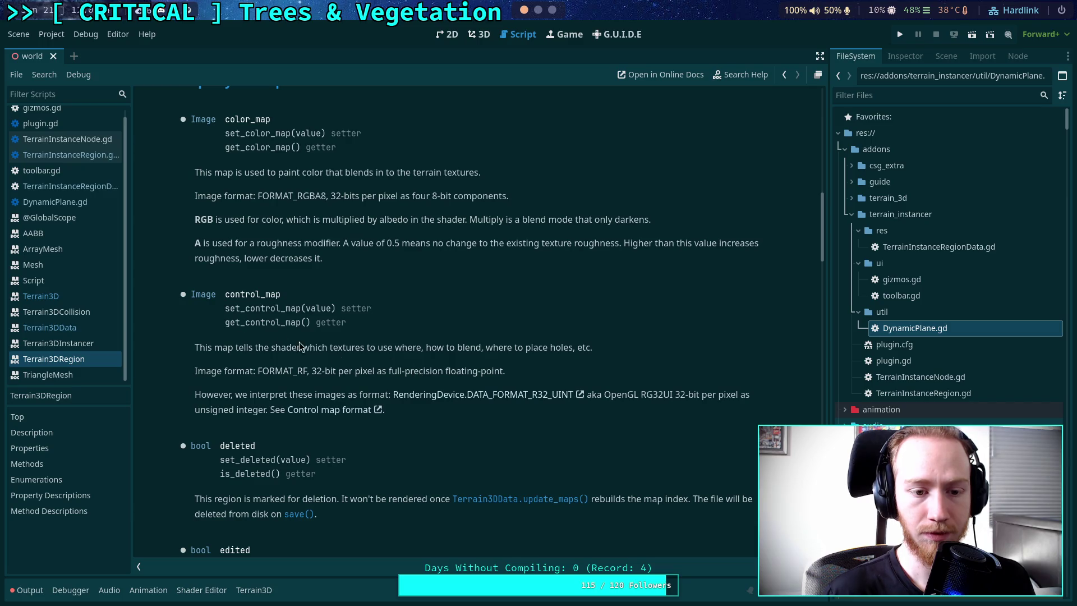
{"action": "scroll", "coordinate": [348, 371], "scroll_direction": "down", "scroll_amount": 4}
{"action": "scroll", "coordinate": [360, 374], "scroll_direction": "down", "scroll_amount": 2}
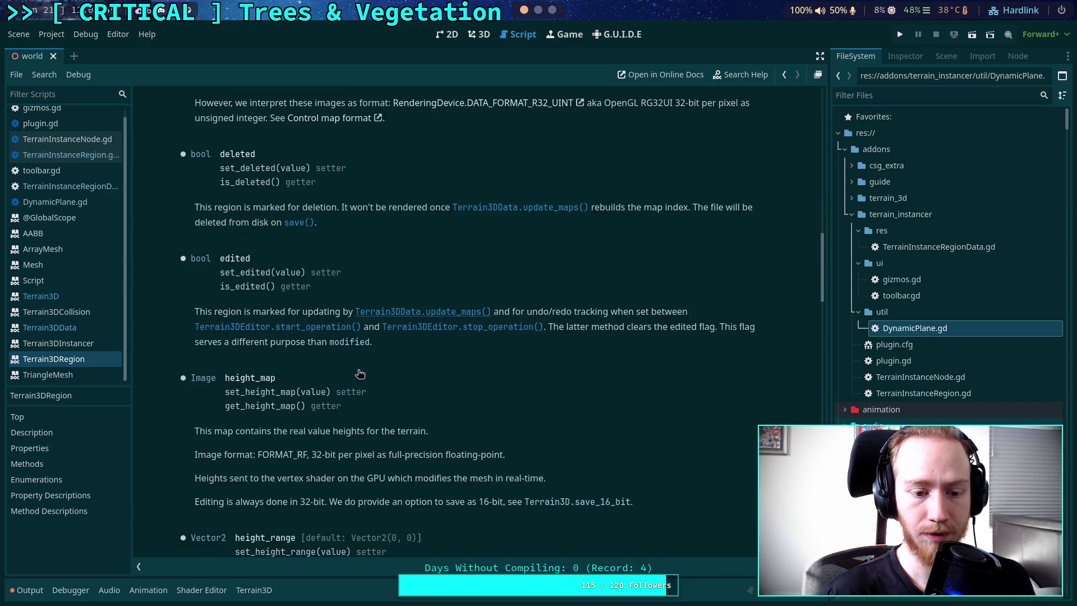
{"action": "scroll", "coordinate": [359, 373], "scroll_direction": "down", "scroll_amount": 10}
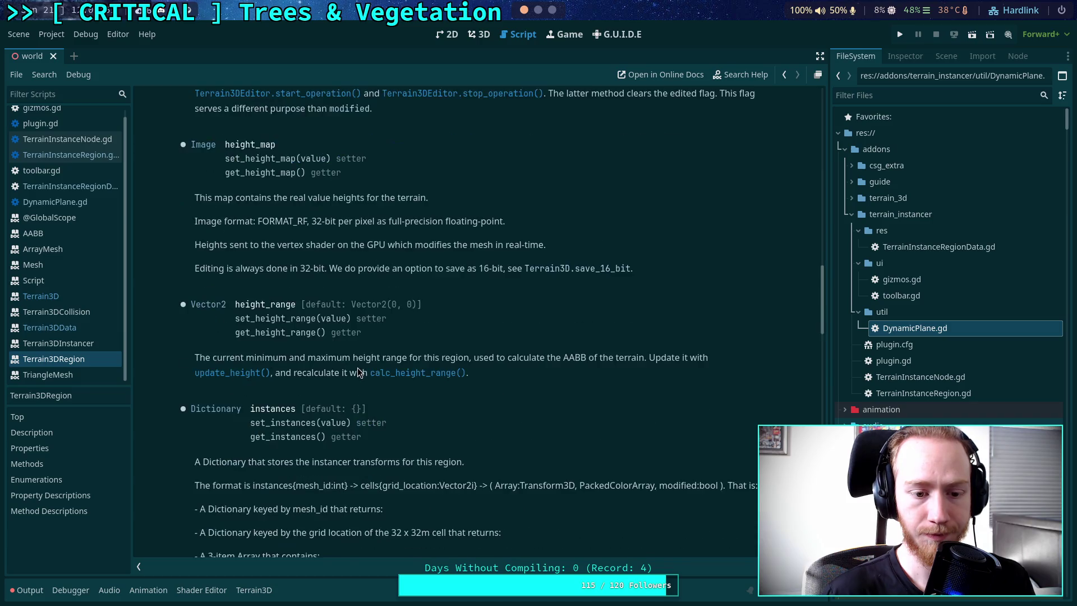
{"action": "scroll", "coordinate": [357, 367], "scroll_direction": "down", "scroll_amount": 10}
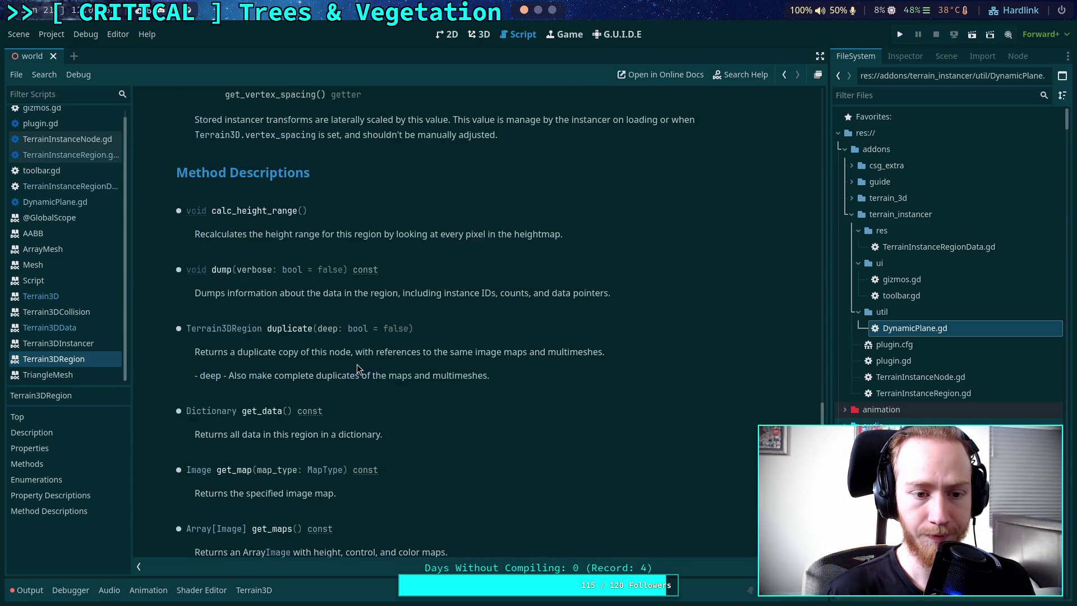
{"action": "scroll", "coordinate": [357, 365], "scroll_direction": "down", "scroll_amount": 2}
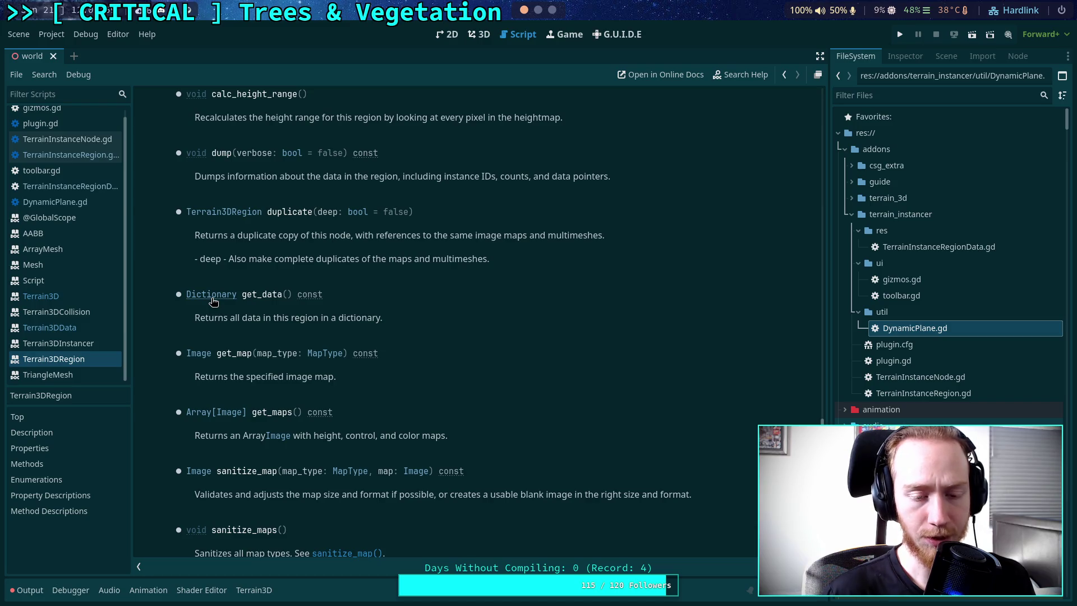
{"action": "key", "text": "super+5"}
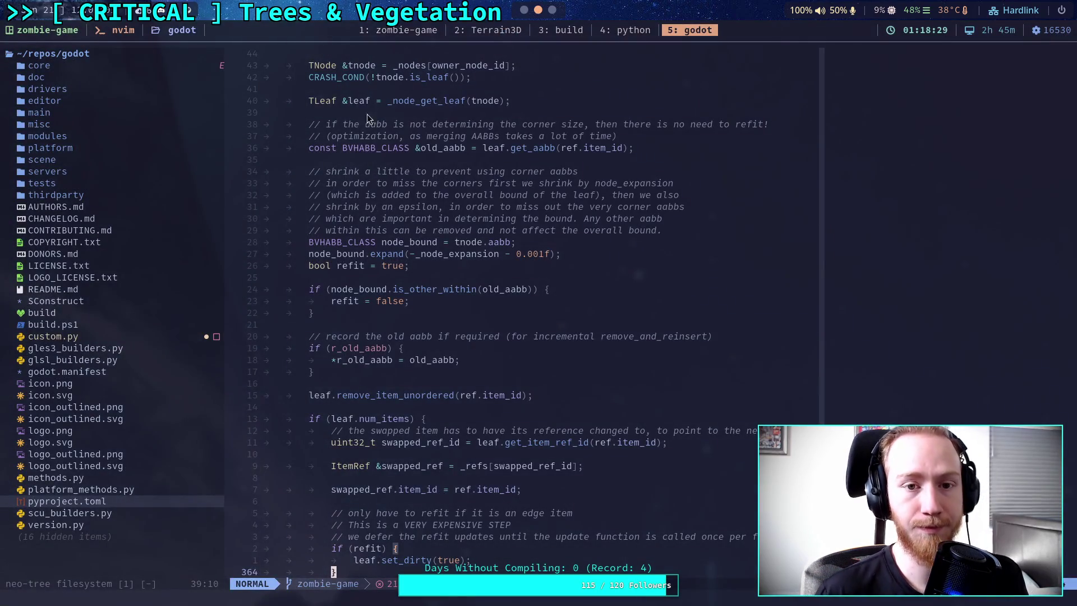
Switch to the Terrain3D tmux window and scroll through terrain_3d_region.cpp.
{"action": "left_click", "coordinate": [489, 32]}
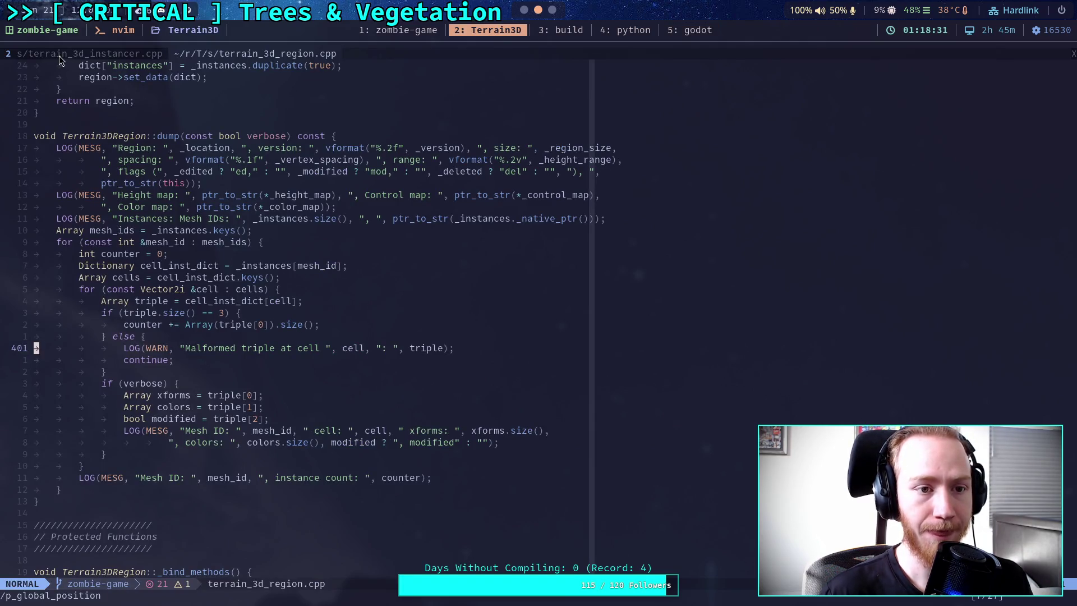
{"action": "scroll", "coordinate": [286, 274], "scroll_direction": "down", "scroll_amount": 13}
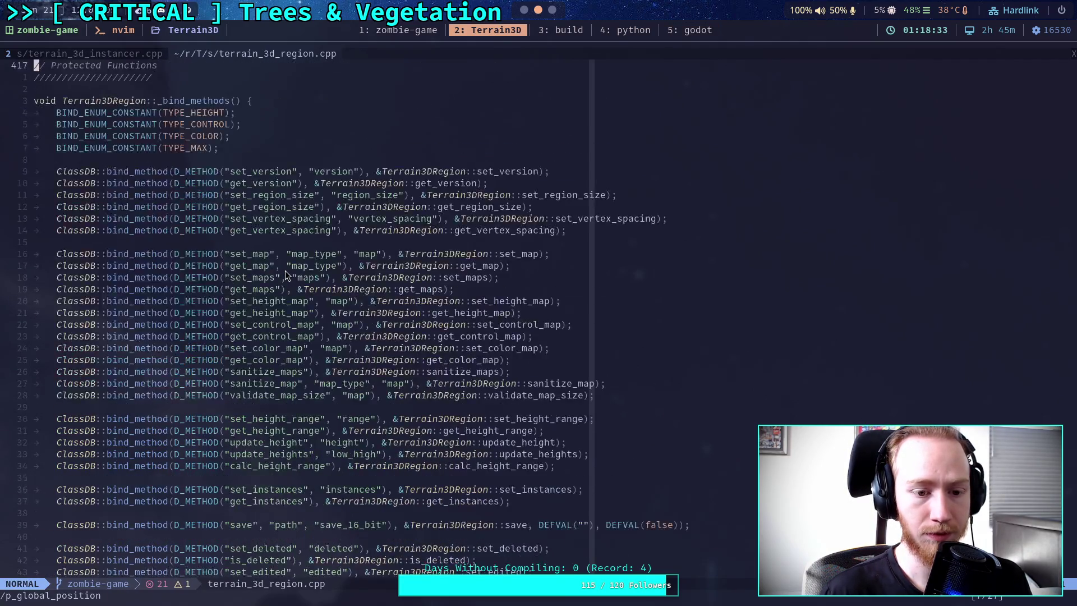
{"action": "scroll", "coordinate": [297, 289], "scroll_direction": "down", "scroll_amount": 3}
{"action": "scroll", "coordinate": [311, 305], "scroll_direction": "up", "scroll_amount": 3}
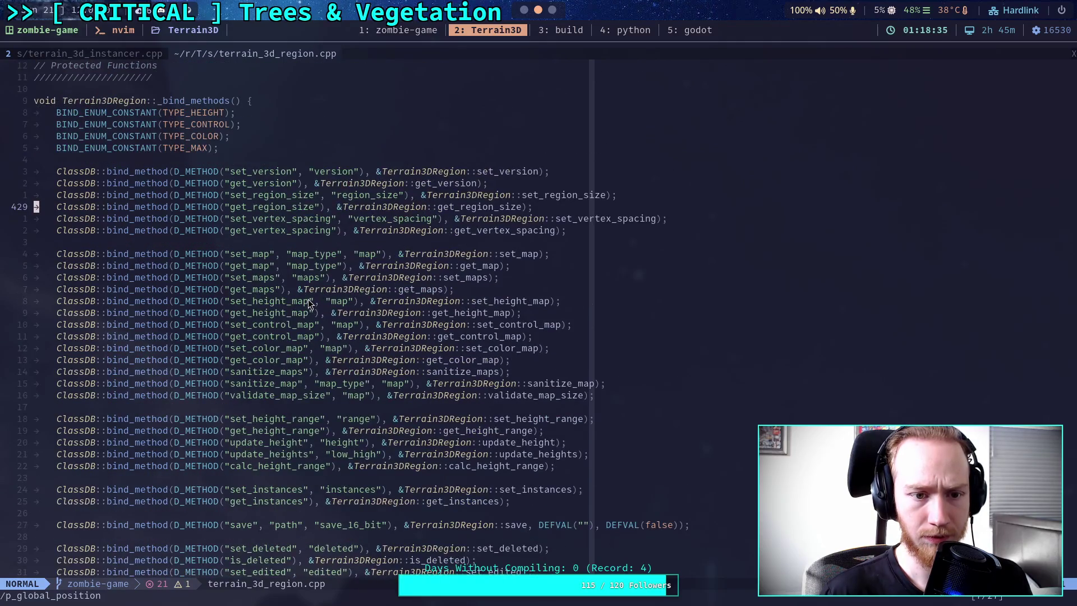
{"action": "scroll", "coordinate": [309, 304], "scroll_direction": "down", "scroll_amount": 4}
{"action": "scroll", "coordinate": [308, 294], "scroll_direction": "up", "scroll_amount": 3}
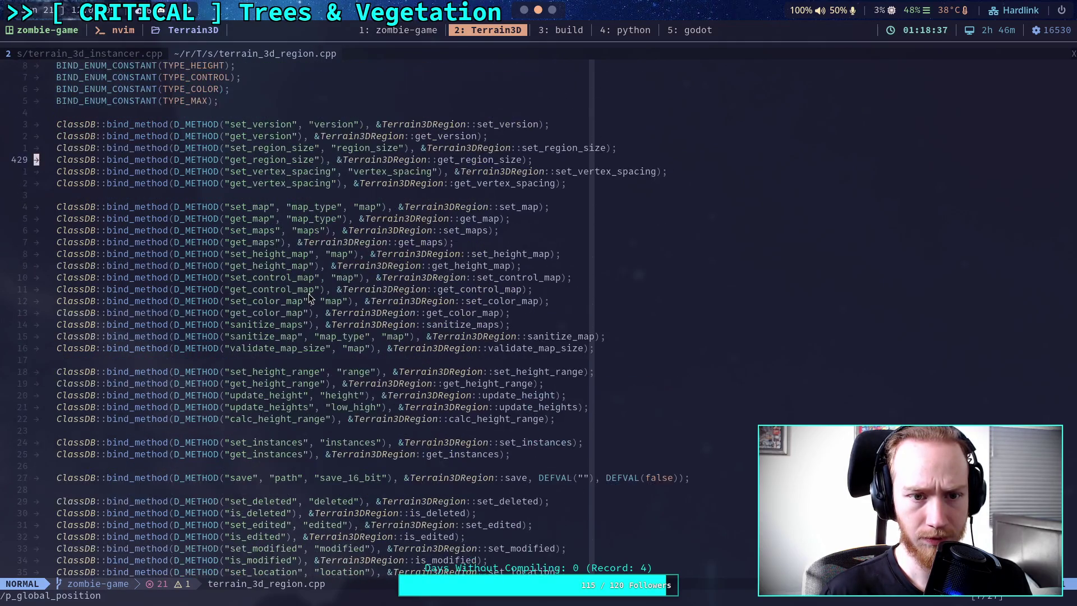
{"action": "scroll", "coordinate": [308, 293], "scroll_direction": "down", "scroll_amount": 7}
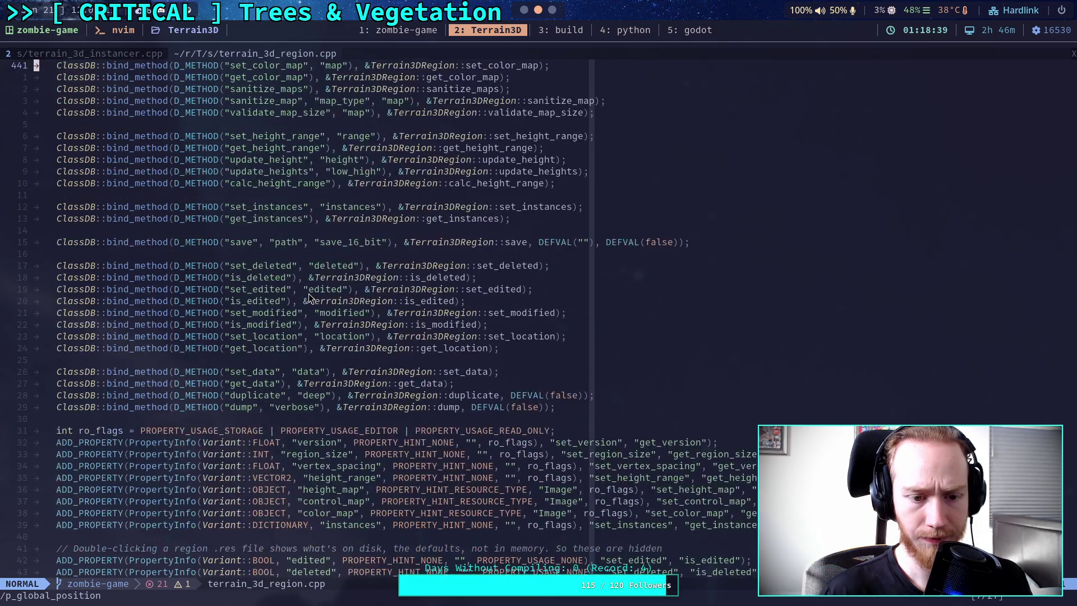
Search for ::get_data to reach its definition, then go back to Godot.
{"action": "left_click", "coordinate": [411, 383]}
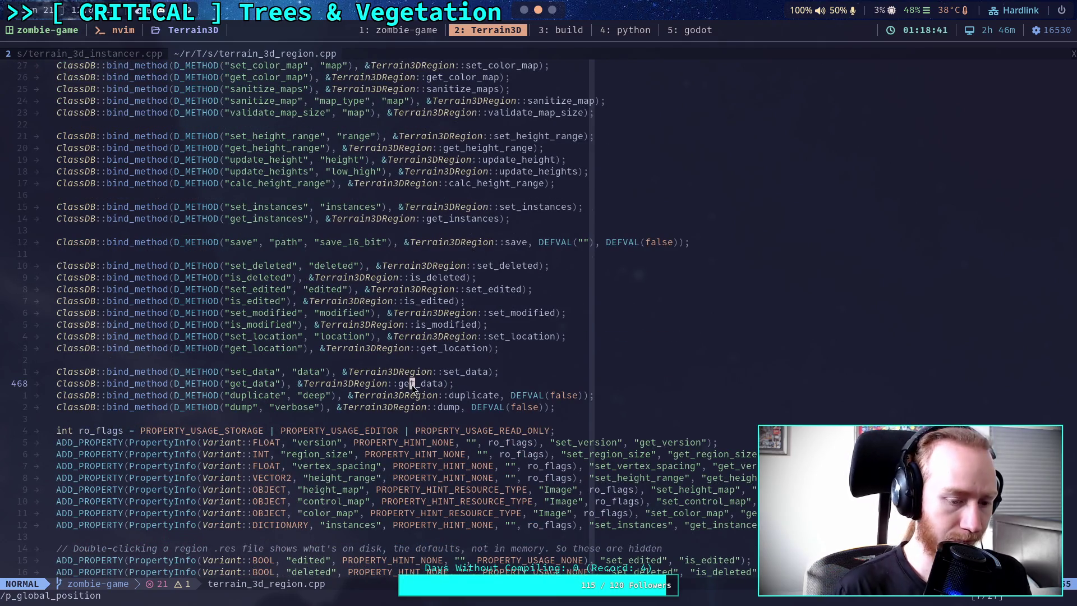
{"action": "type", "text": "/::get_data"}
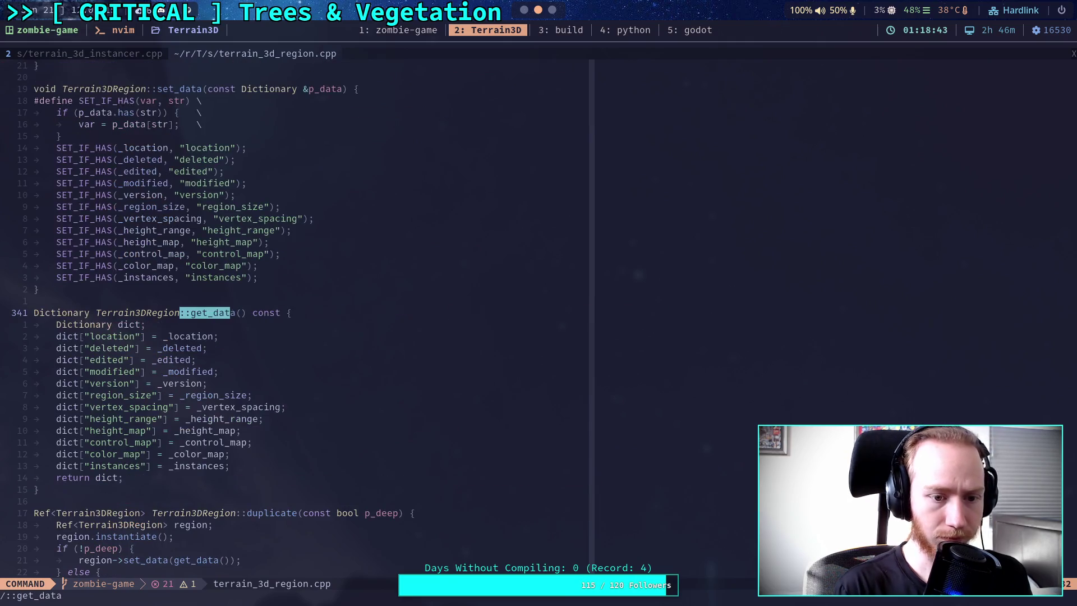
{"action": "key", "text": "Return"}
{"action": "scroll", "coordinate": [375, 321], "scroll_direction": "down", "scroll_amount": 3}
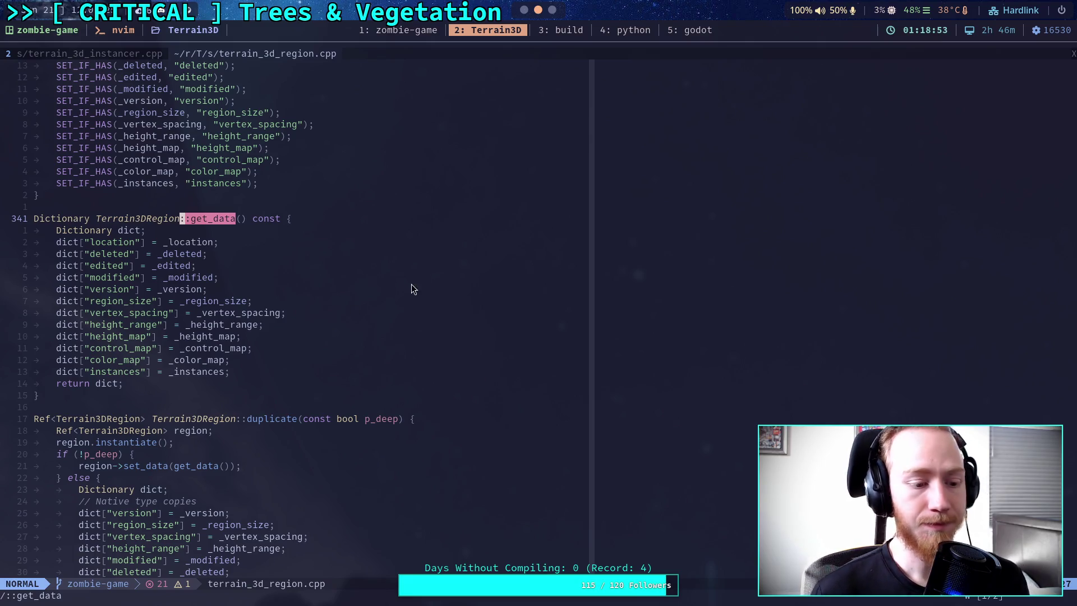
{"action": "key", "text": "super+5"}
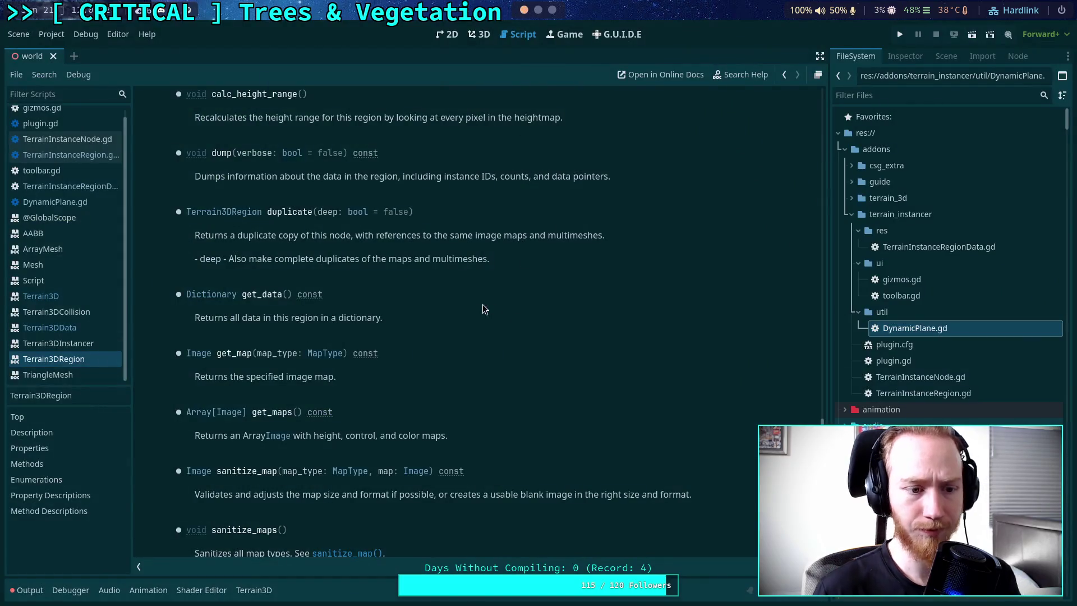
In TerrainInstanceRegion.gd, rename the bounds variable on line 285 to terrain_bounds.
{"action": "left_click", "coordinate": [84, 154]}
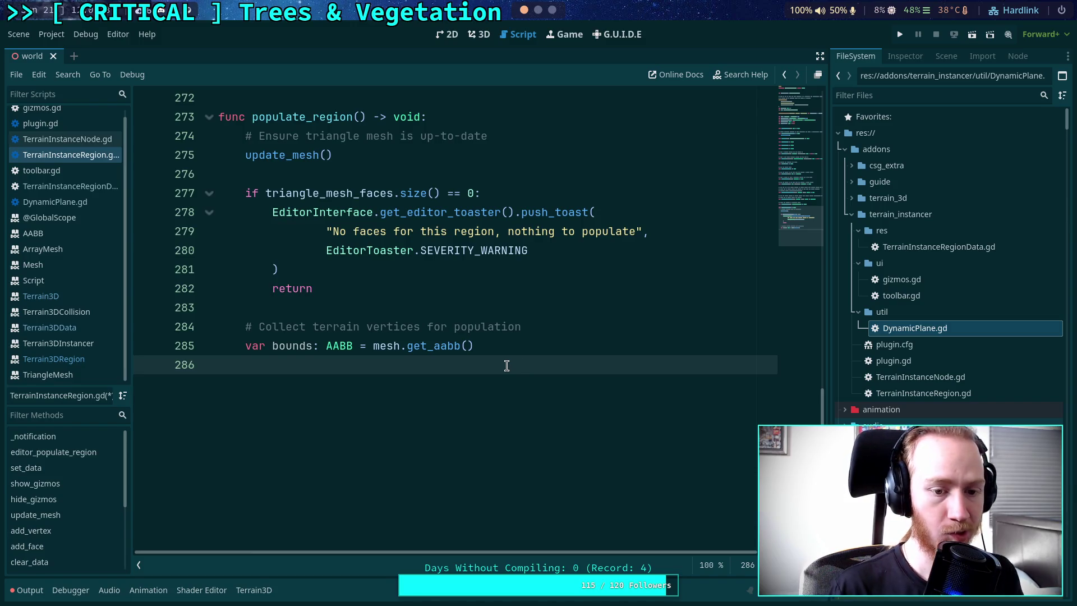
{"action": "left_click_drag", "start_coordinate": [311, 346], "coordinate": [270, 344]}
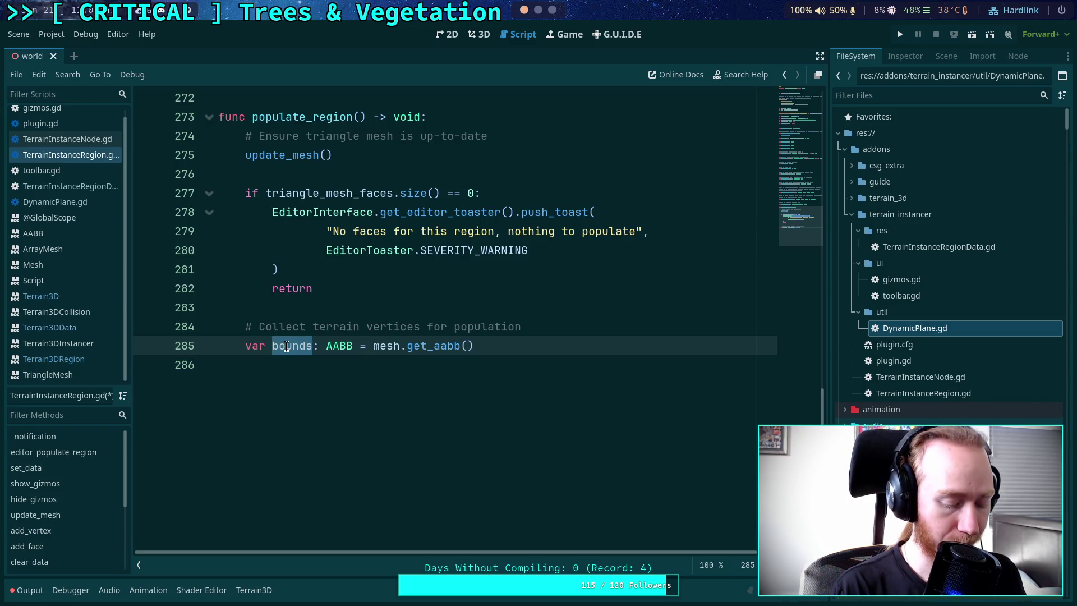
{"action": "type", "text": "terrain_bounds"}
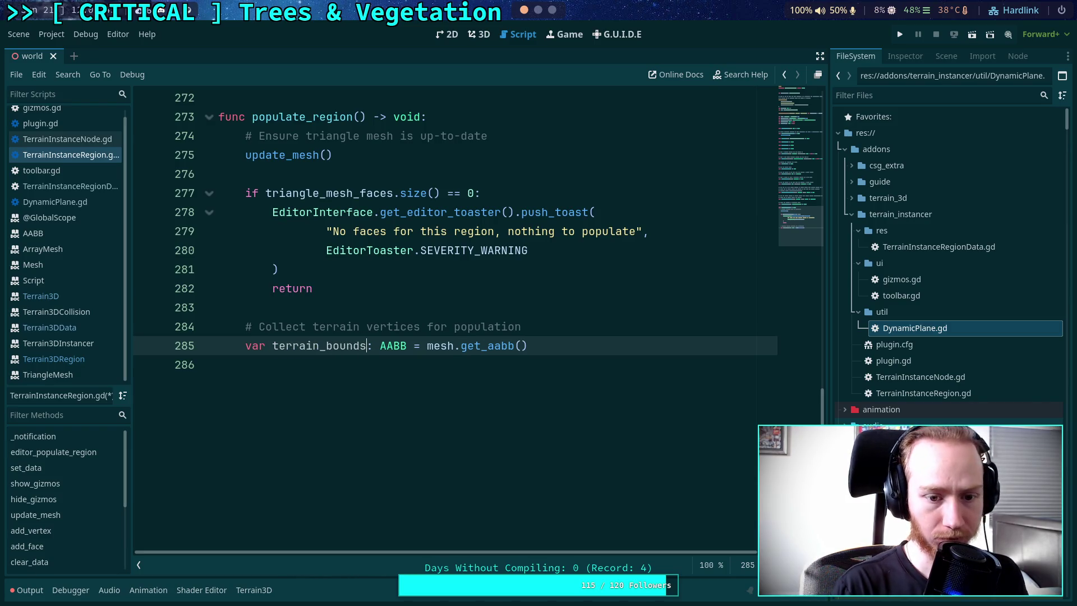
{"action": "left_click", "coordinate": [455, 362]}
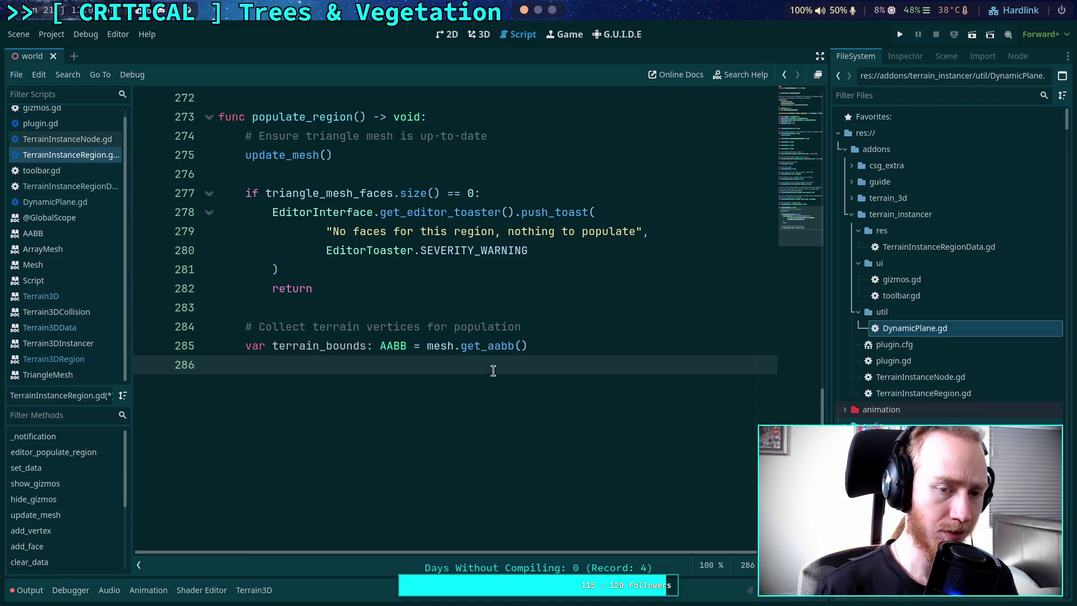
{"action": "scroll", "coordinate": [483, 403], "scroll_direction": "up", "scroll_amount": 1}
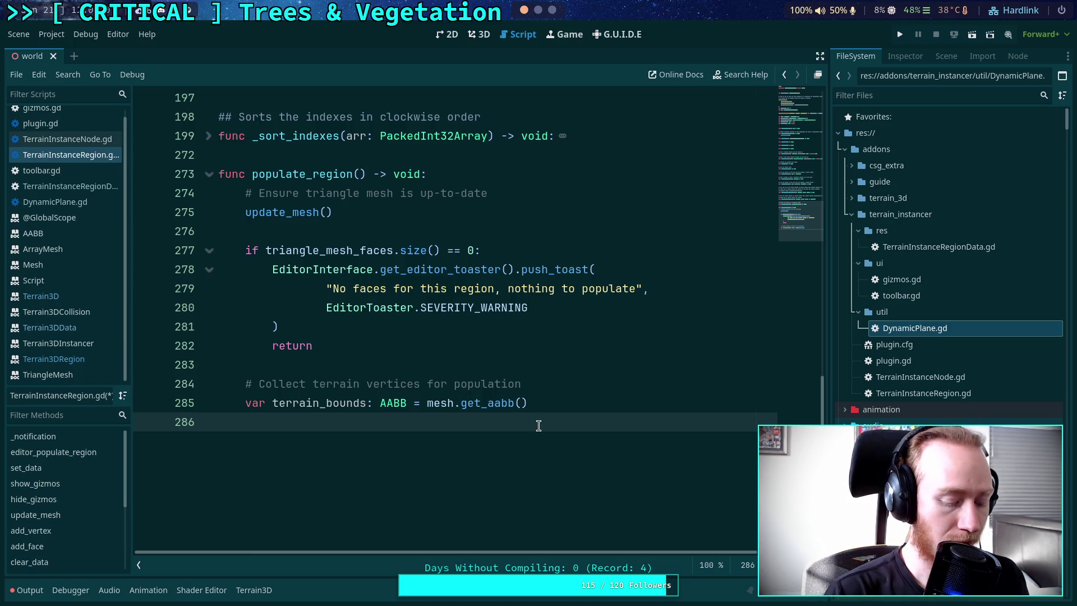
Switch to the browser showing the Godot online class reference index.
{"action": "key", "text": "super+3"}
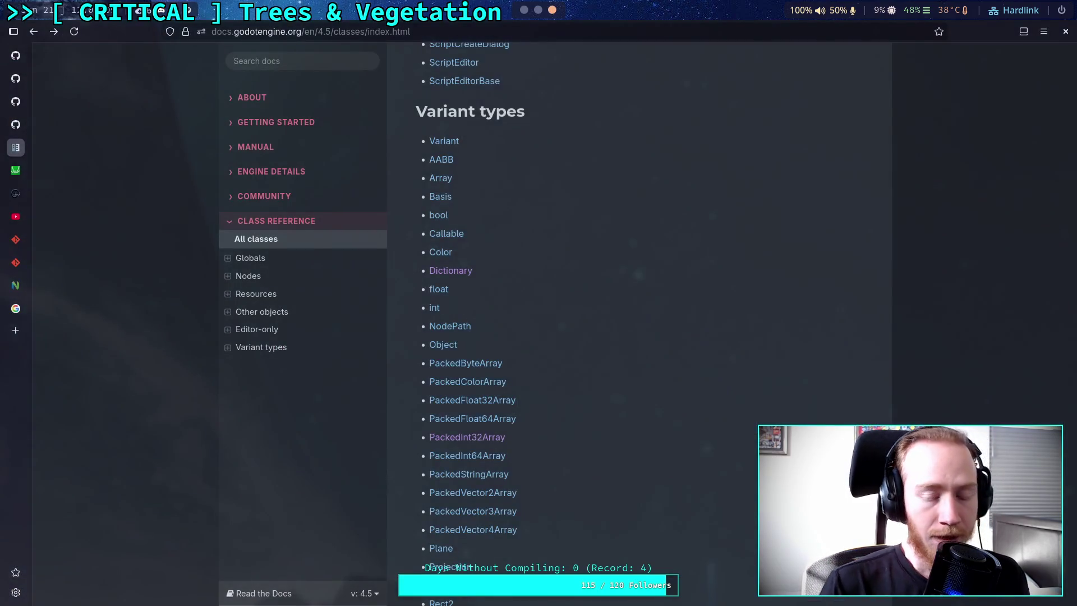
Search the docs for 'iterator' and open the Custom iterators result.
{"action": "left_click", "coordinate": [298, 60]}
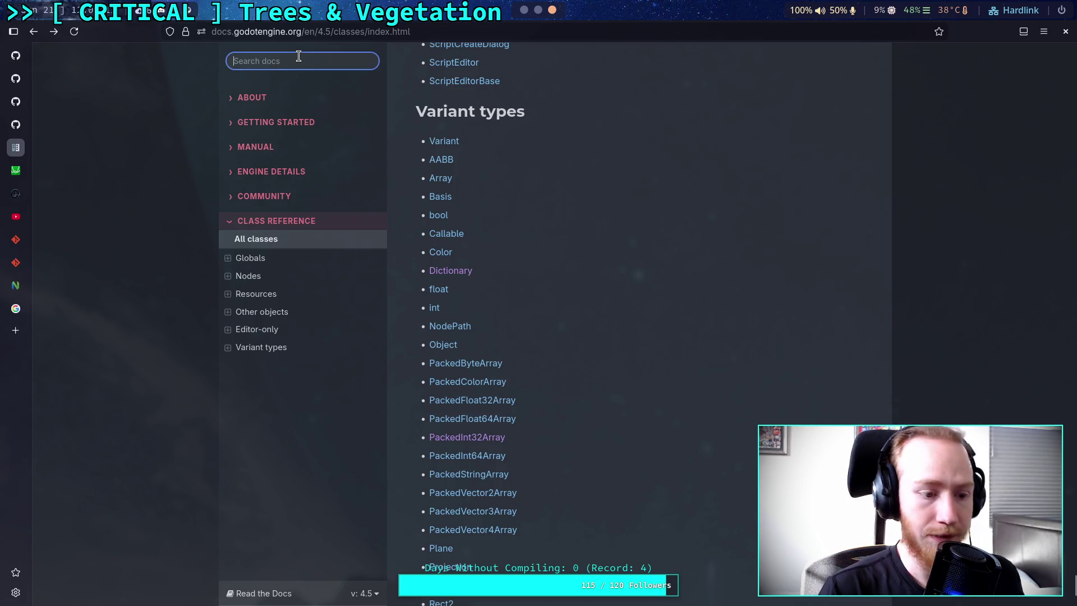
{"action": "type", "text": "iterator"}
{"action": "key", "text": "Return"}
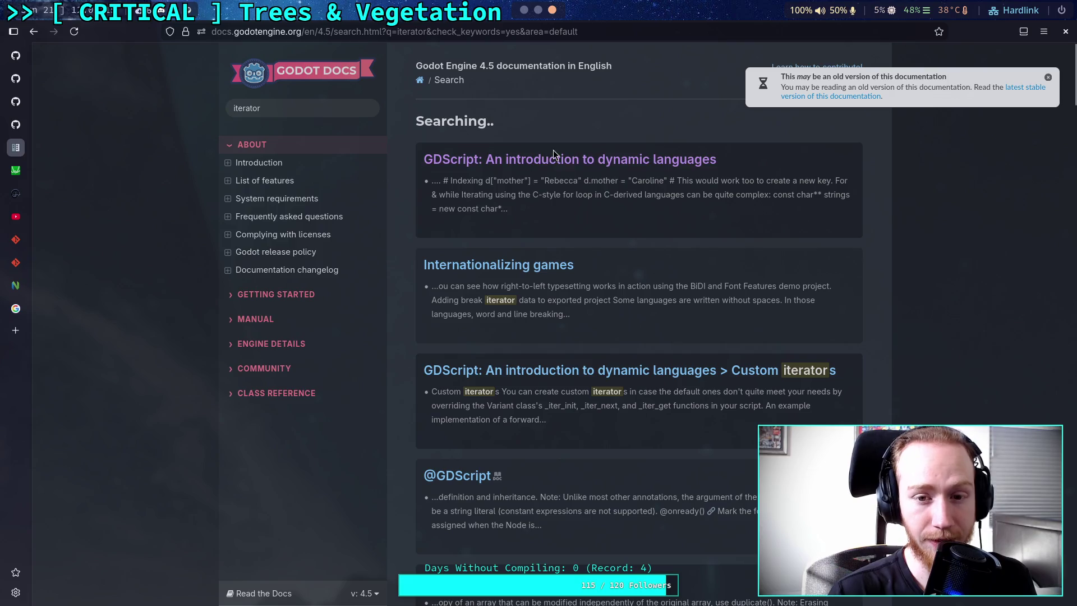
{"action": "left_click", "coordinate": [543, 161]}
{"action": "key", "text": "alt+Left"}
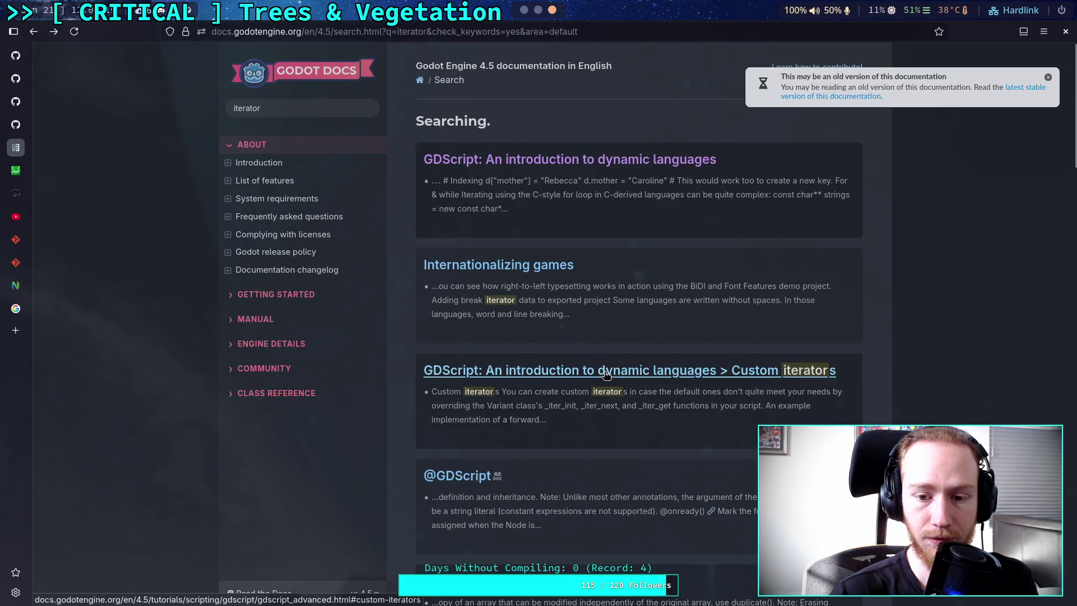
{"action": "left_click", "coordinate": [605, 371]}
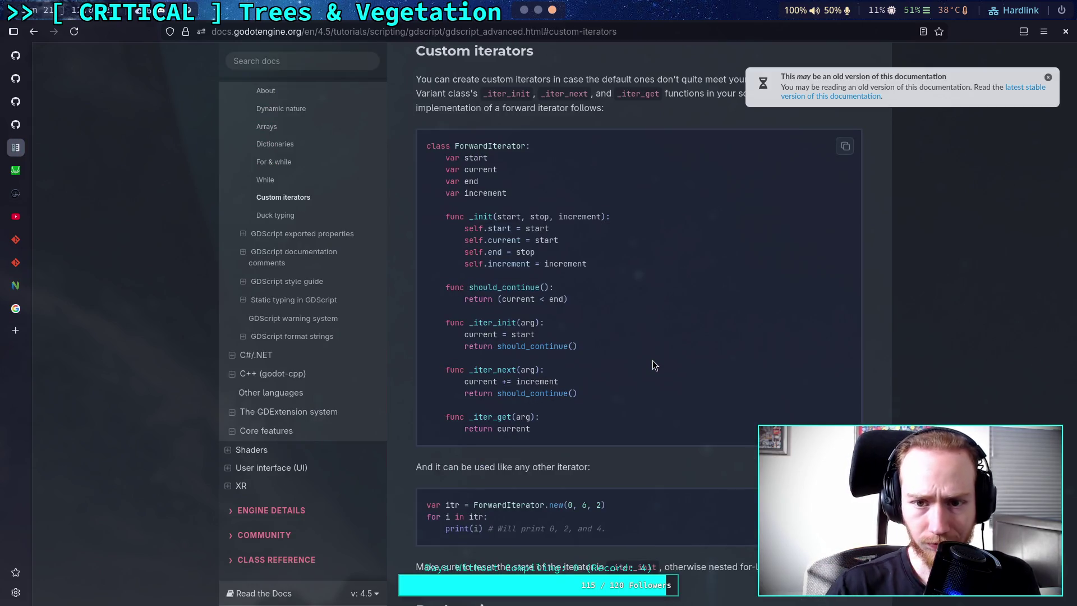
Read the Custom iterators section and its ForwardIterator example, then return to Godot.
{"action": "scroll", "coordinate": [661, 366], "scroll_direction": "up", "scroll_amount": 2}
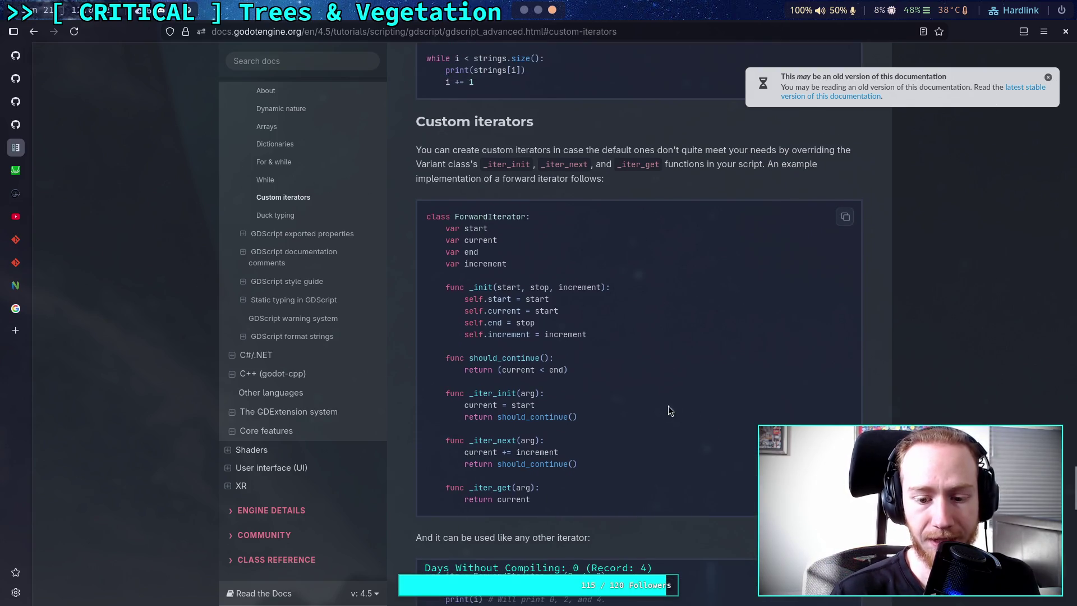
{"action": "scroll", "coordinate": [669, 371], "scroll_direction": "down", "scroll_amount": 2}
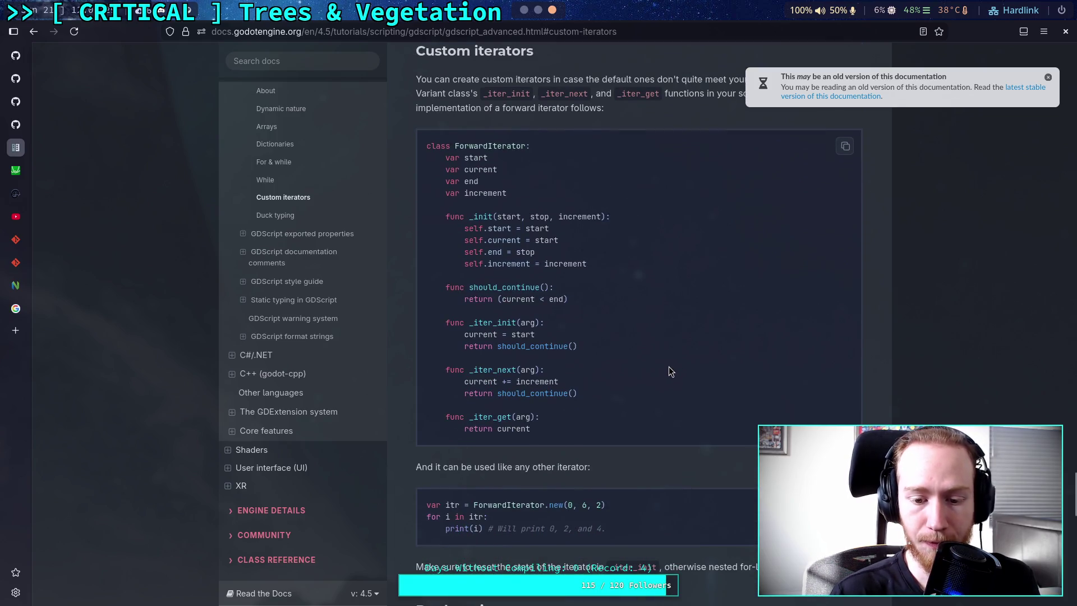
{"action": "scroll", "coordinate": [669, 370], "scroll_direction": "up", "scroll_amount": 2}
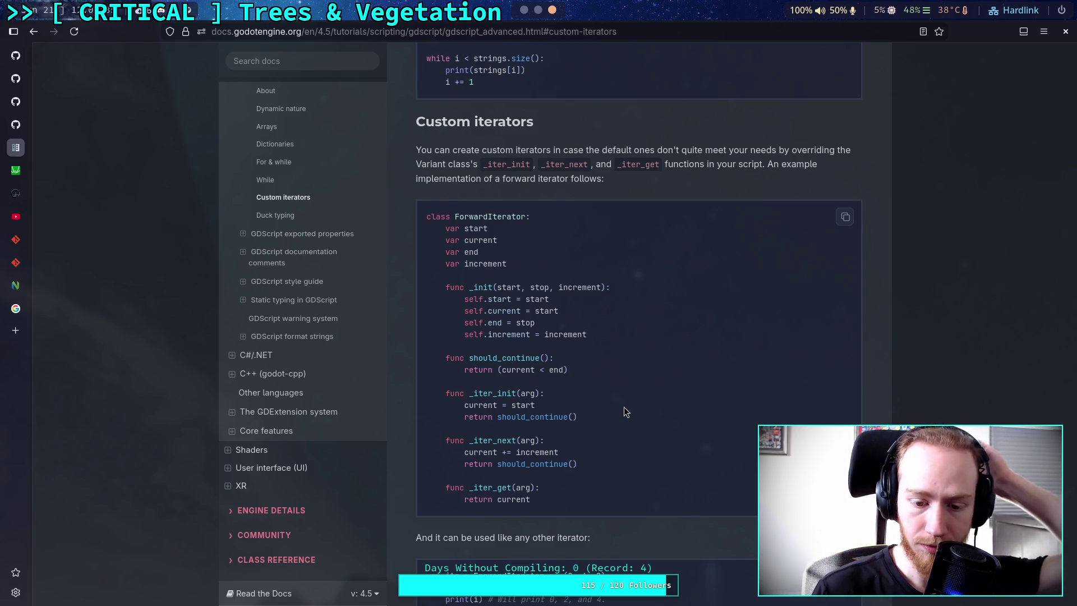
{"action": "scroll", "coordinate": [624, 408], "scroll_direction": "down", "scroll_amount": 4}
{"action": "scroll", "coordinate": [624, 409], "scroll_direction": "up", "scroll_amount": 2}
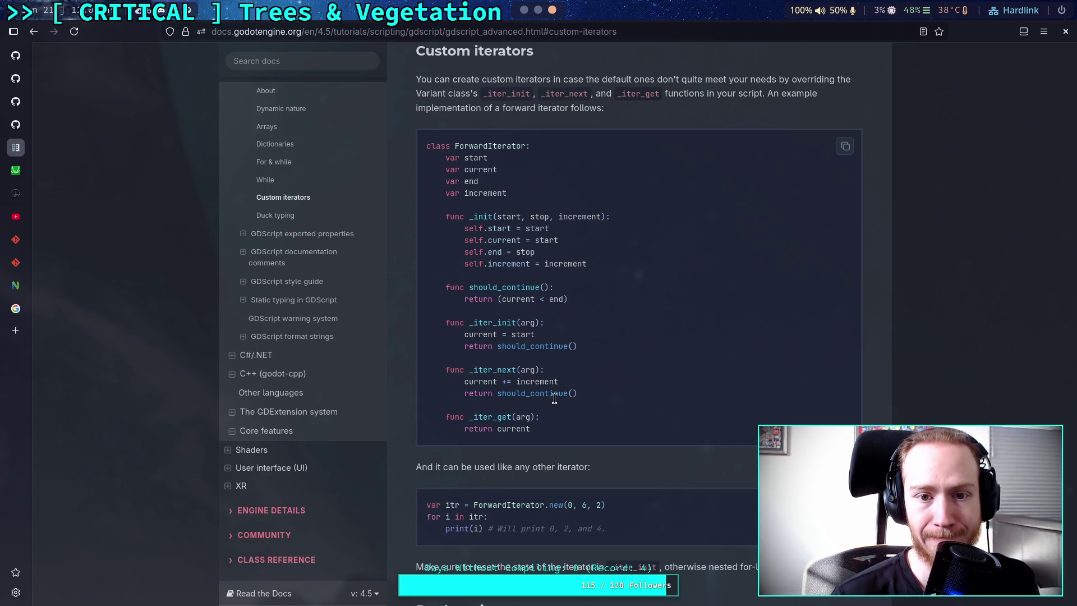
{"action": "scroll", "coordinate": [564, 396], "scroll_direction": "down", "scroll_amount": 8}
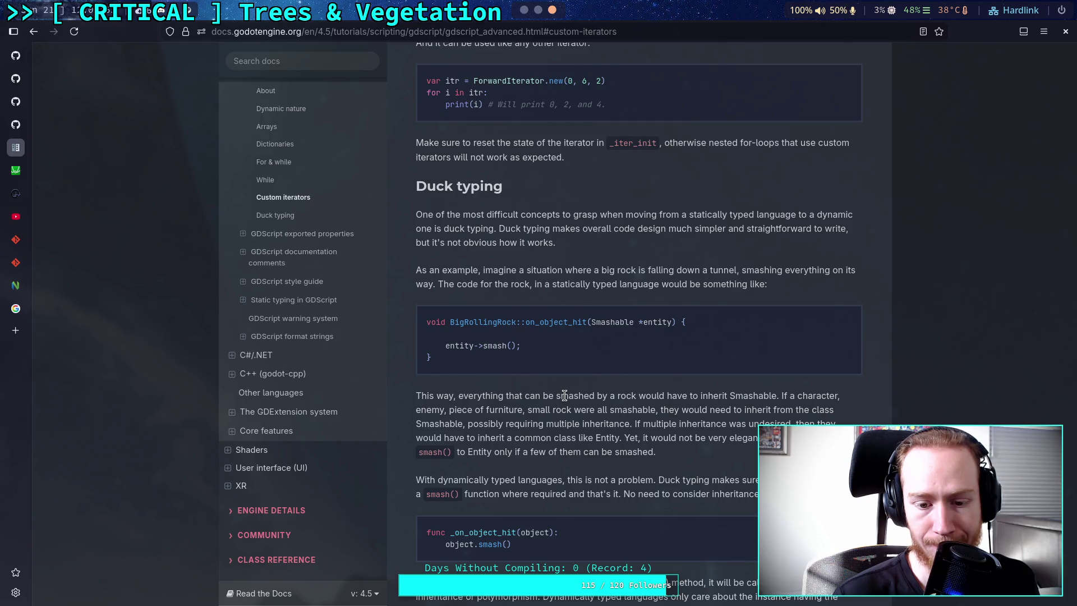
{"action": "scroll", "coordinate": [564, 396], "scroll_direction": "up", "scroll_amount": 7}
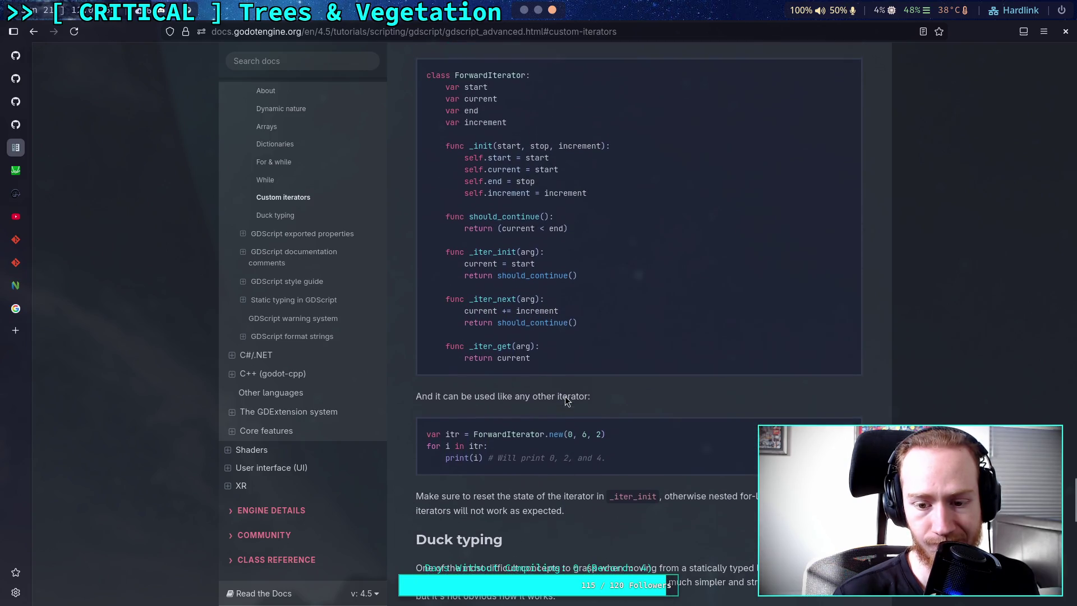
{"action": "scroll", "coordinate": [564, 396], "scroll_direction": "up", "scroll_amount": 1}
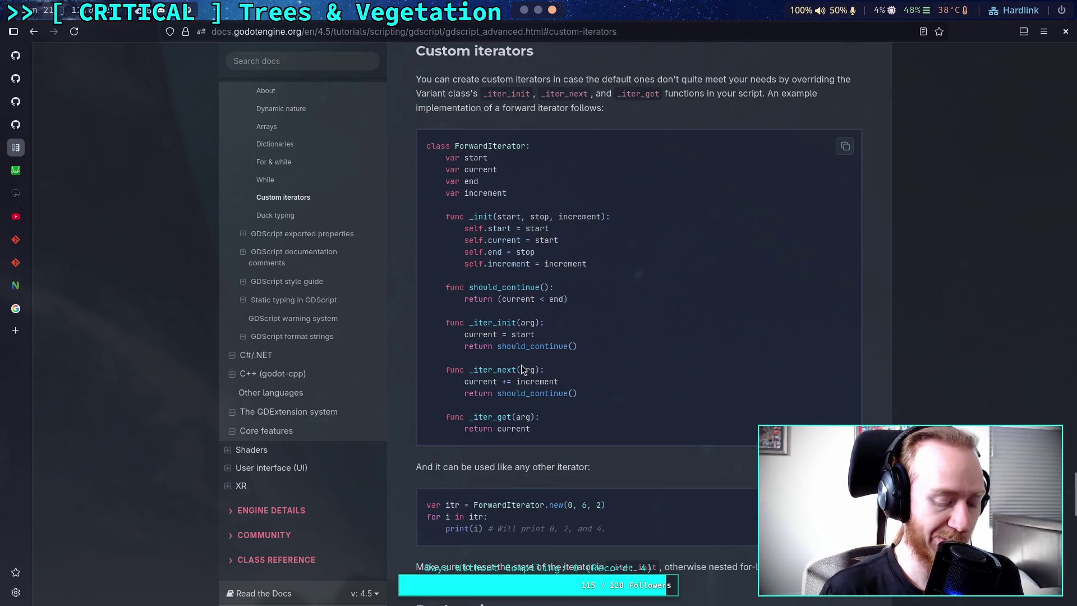
{"action": "key", "text": "alt+Tab"}
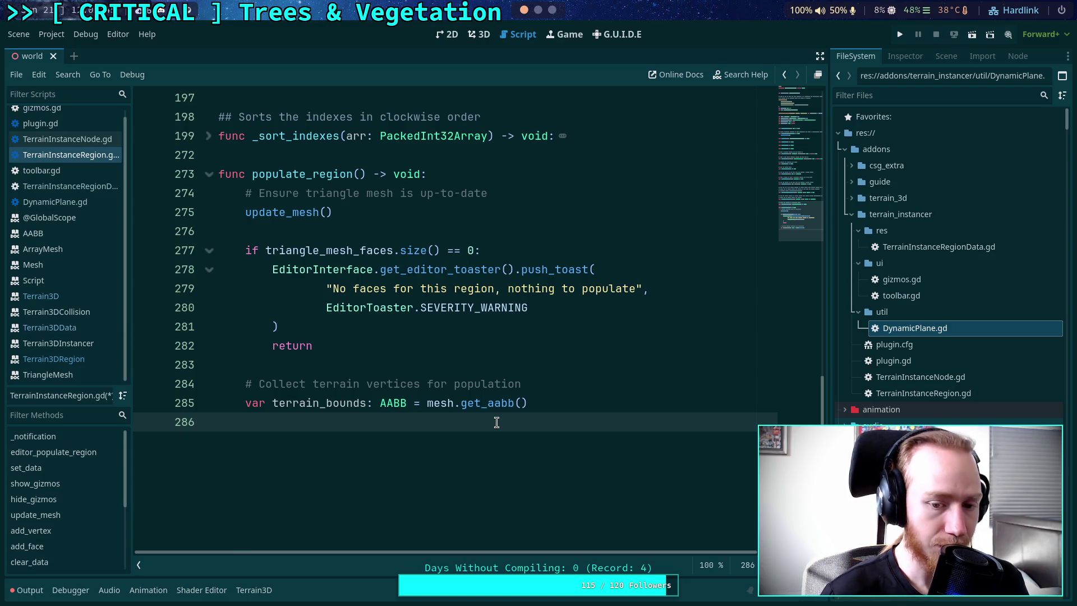
Select mesh.get_aabb() on line 285, then switch to terrain_3d_region.cpp in Neovim.
{"action": "left_click_drag", "start_coordinate": [421, 404], "coordinate": [561, 404]}
{"action": "left_click", "coordinate": [490, 422]}
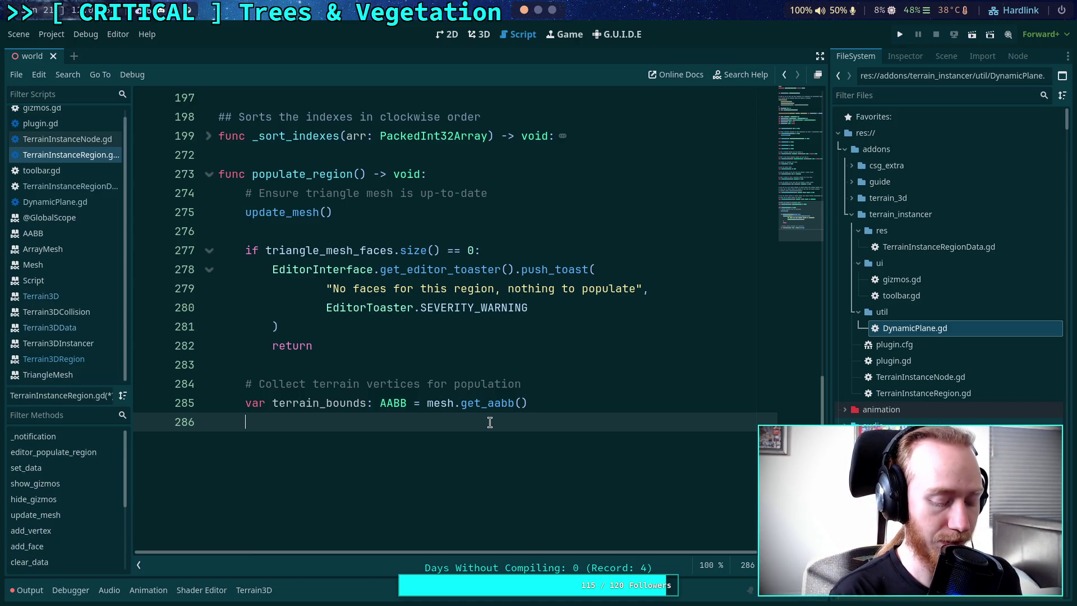
{"action": "key", "text": "alt+Tab"}
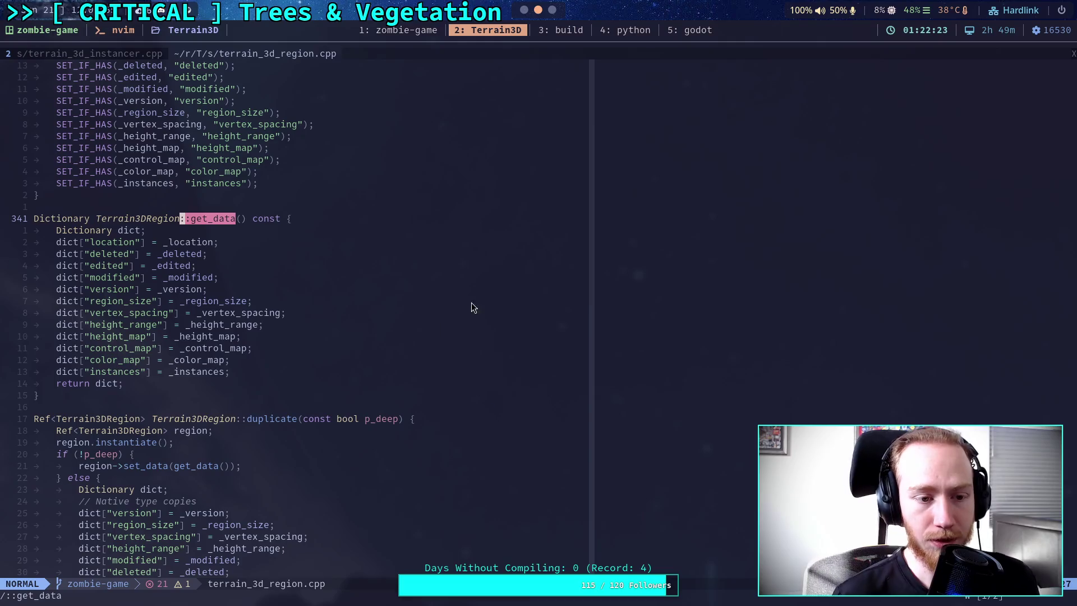
Look over the save and set_data functions, then return to the Godot script.
{"action": "scroll", "coordinate": [452, 302], "scroll_direction": "up", "scroll_amount": 13}
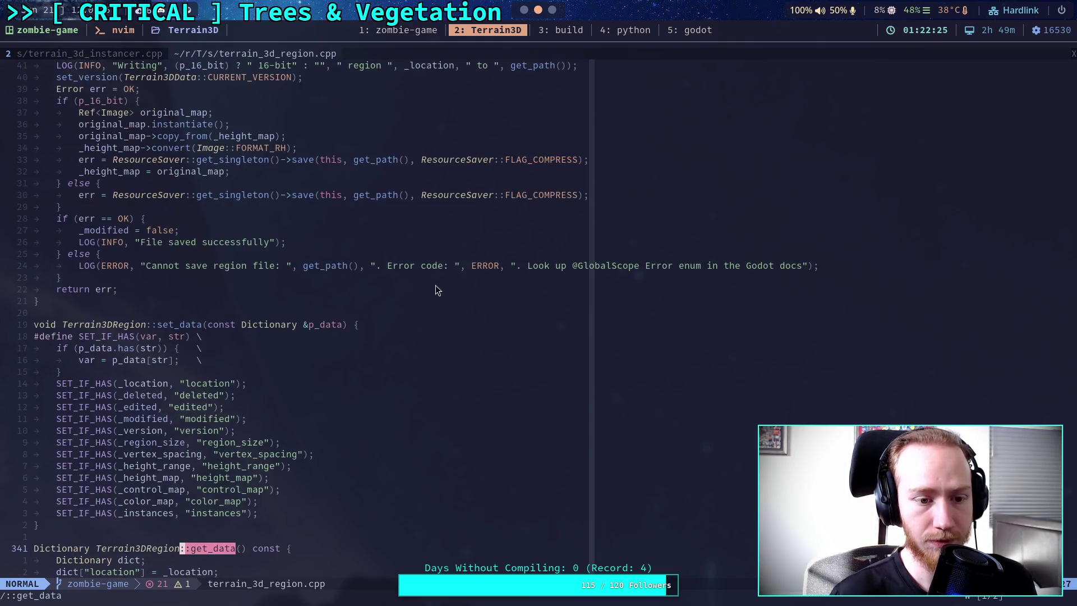
{"action": "scroll", "coordinate": [409, 287], "scroll_direction": "up", "scroll_amount": 2}
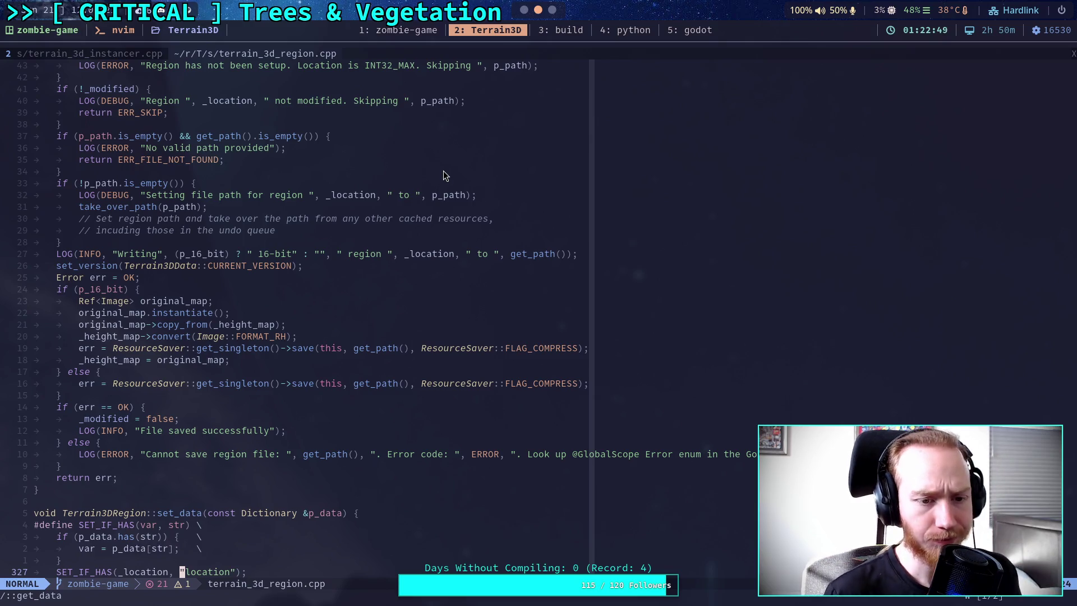
{"action": "key", "text": "alt+Tab"}
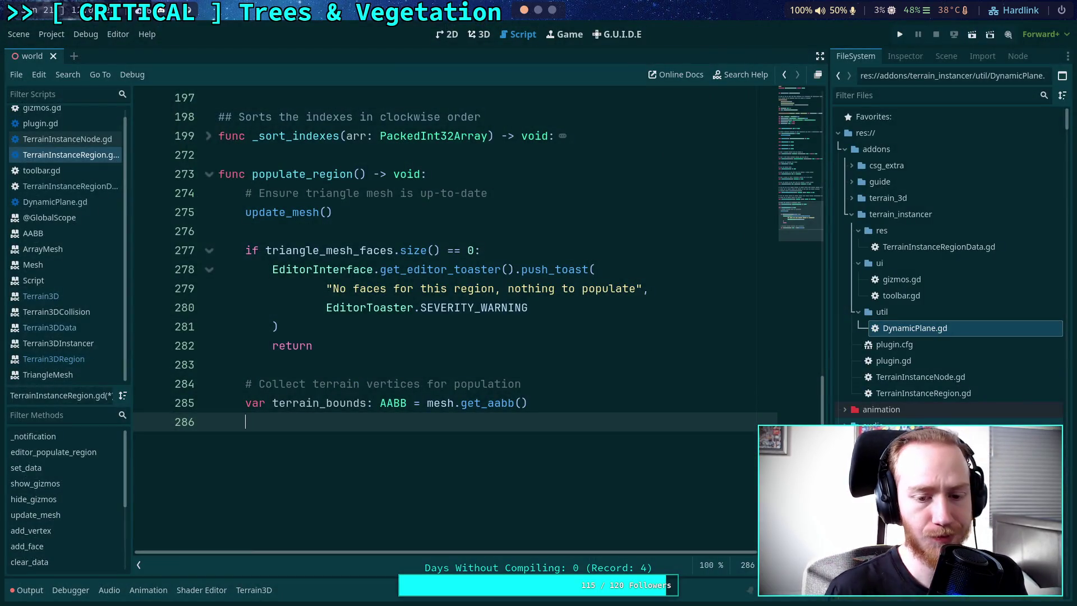
Type 'for' on line 286 below terrain_bounds and look up the AABB class reference.
{"action": "mouse_move", "coordinate": [462, 396]}
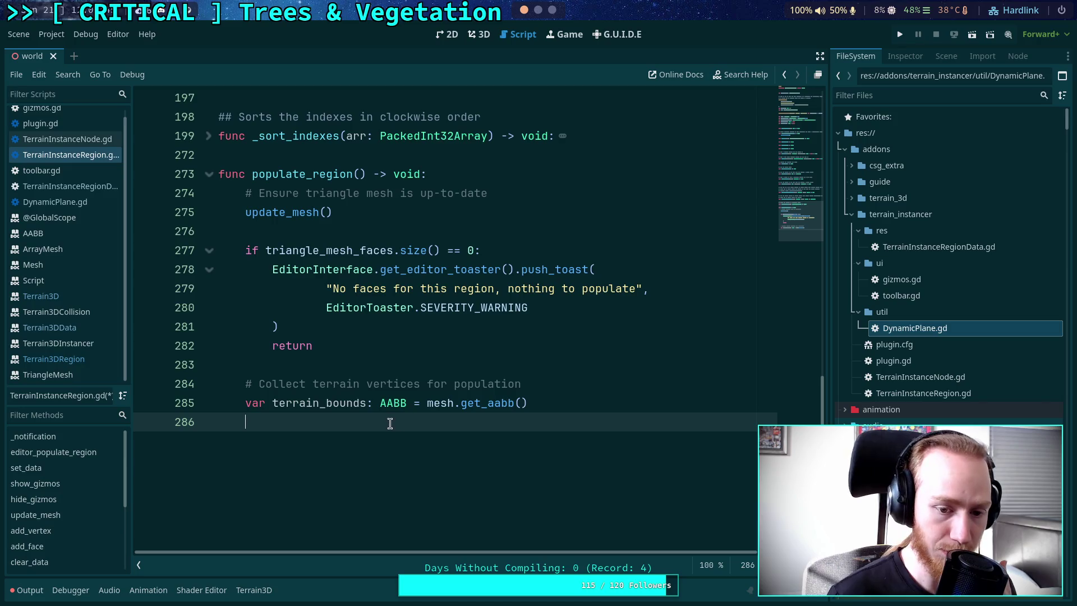
{"action": "scroll", "coordinate": [527, 431], "scroll_direction": "down", "scroll_amount": 1}
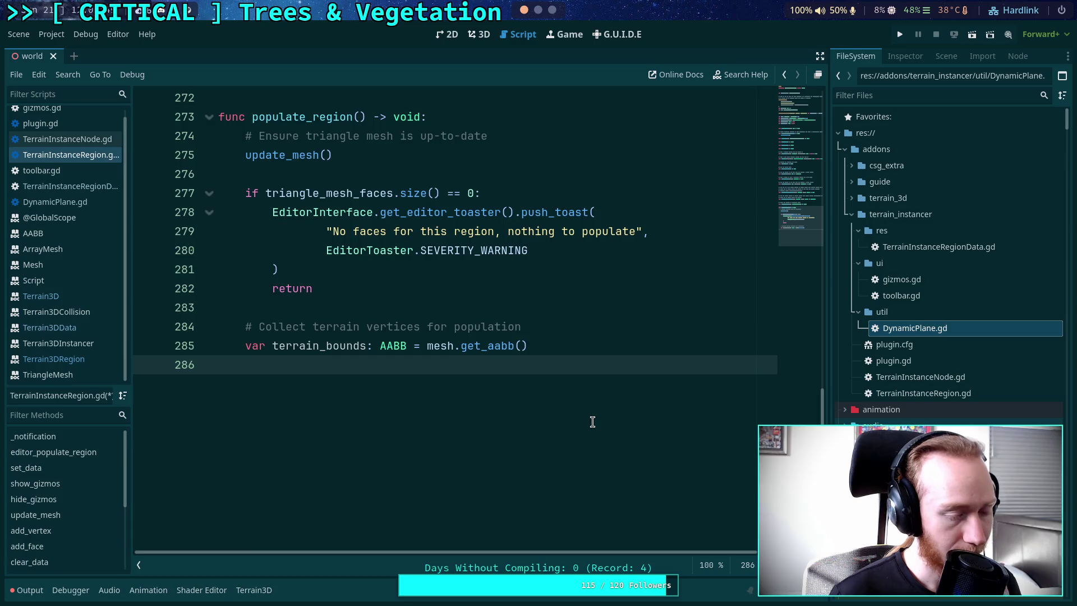
{"action": "type", "text": "for"}
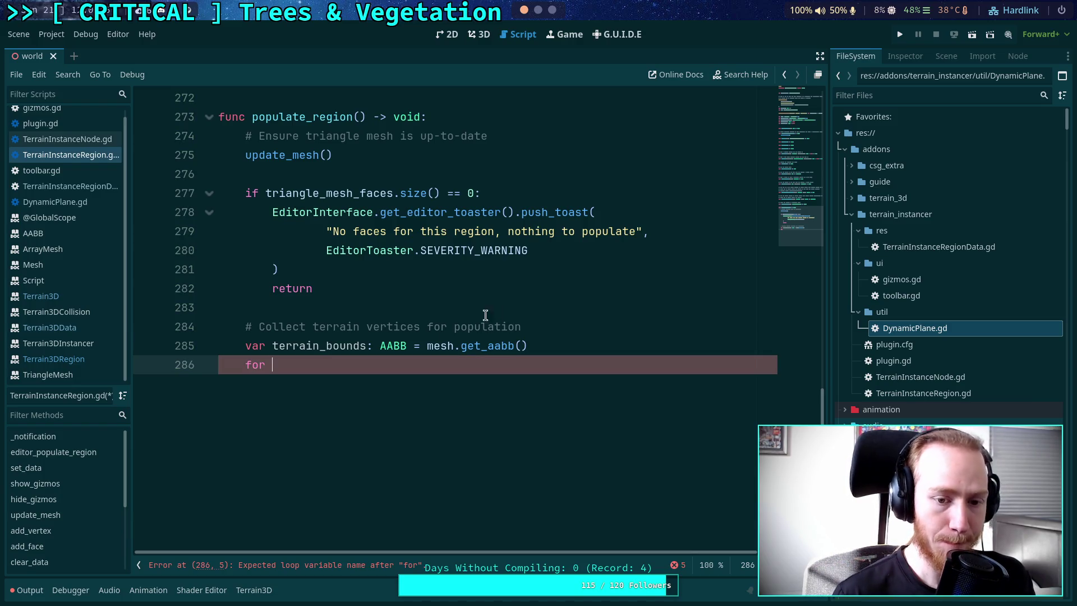
{"action": "left_click", "coordinate": [59, 234]}
Replace the stray 'for' with a 'var start_x: int' declaration from terrain_bounds.
{"action": "scroll", "coordinate": [371, 300], "scroll_direction": "down", "scroll_amount": 3}
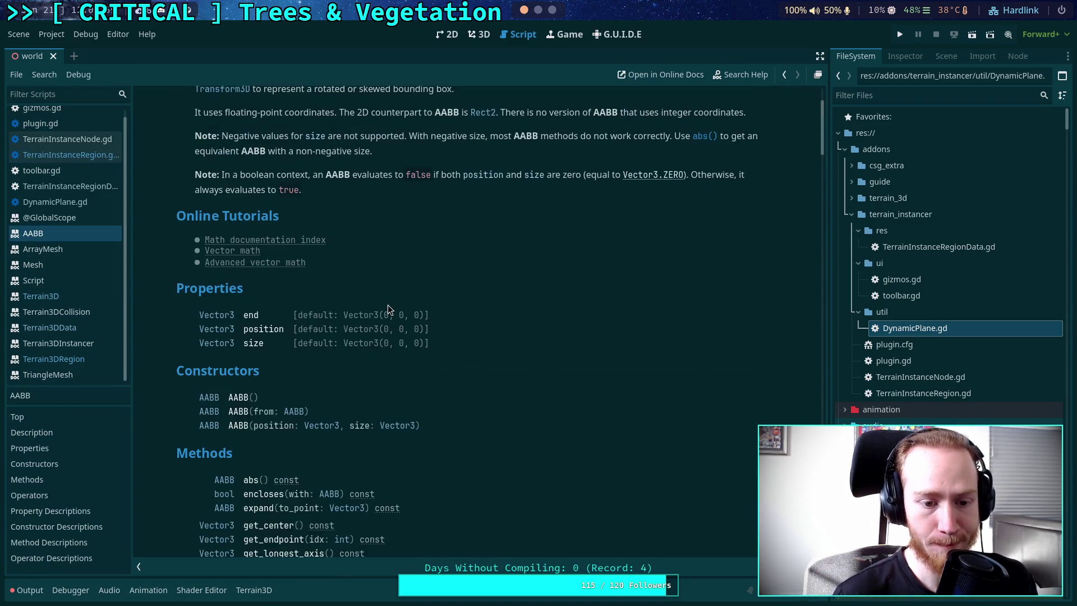
{"action": "scroll", "coordinate": [307, 396], "scroll_direction": "down", "scroll_amount": 3}
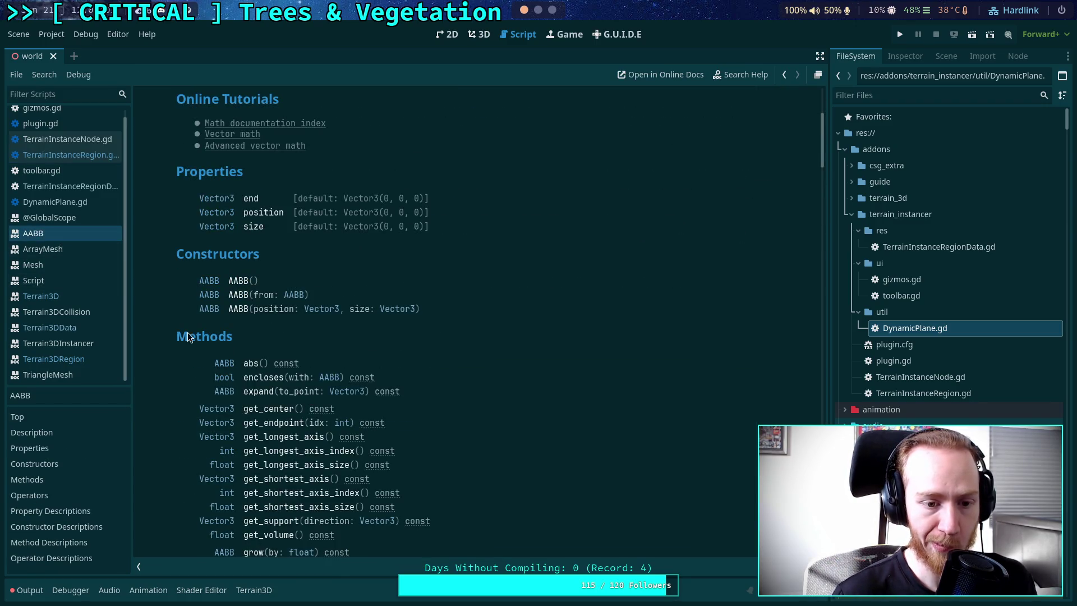
{"action": "left_click", "coordinate": [84, 155]}
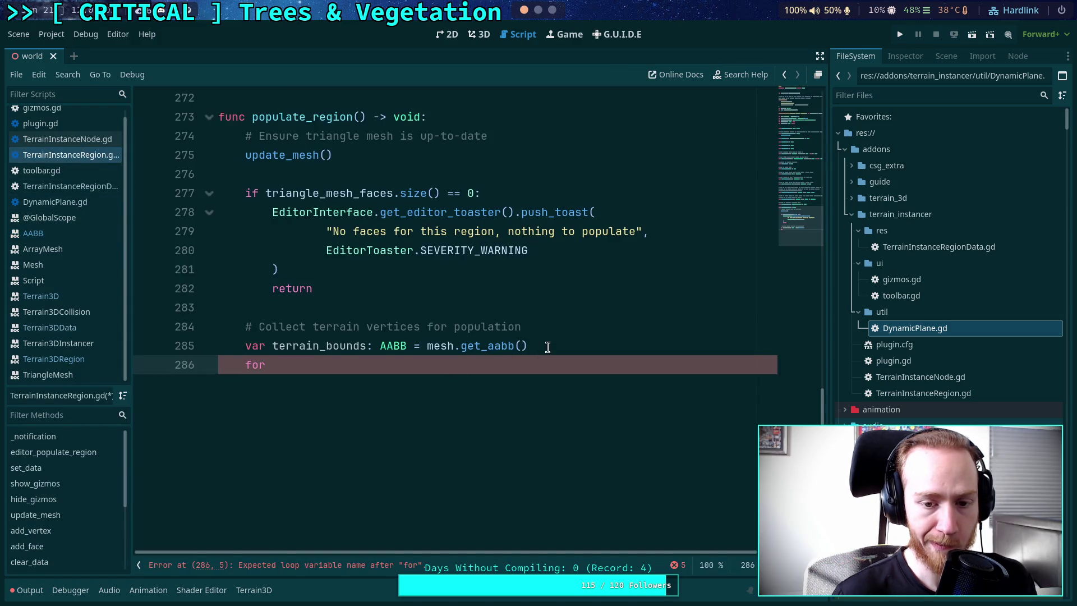
{"action": "double_click", "coordinate": [247, 364]}
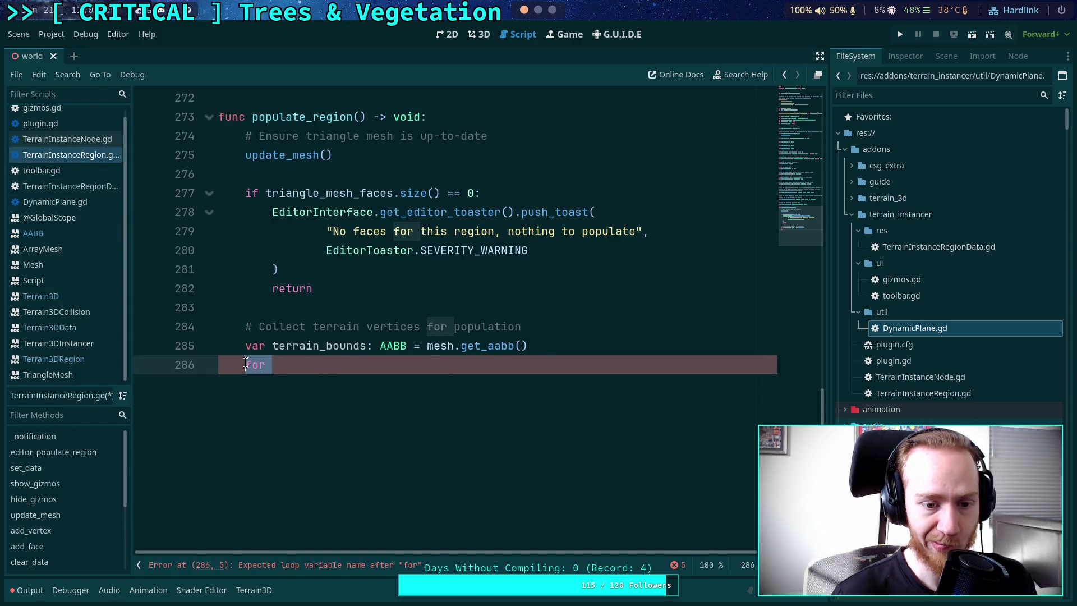
{"action": "type", "text": "var"}
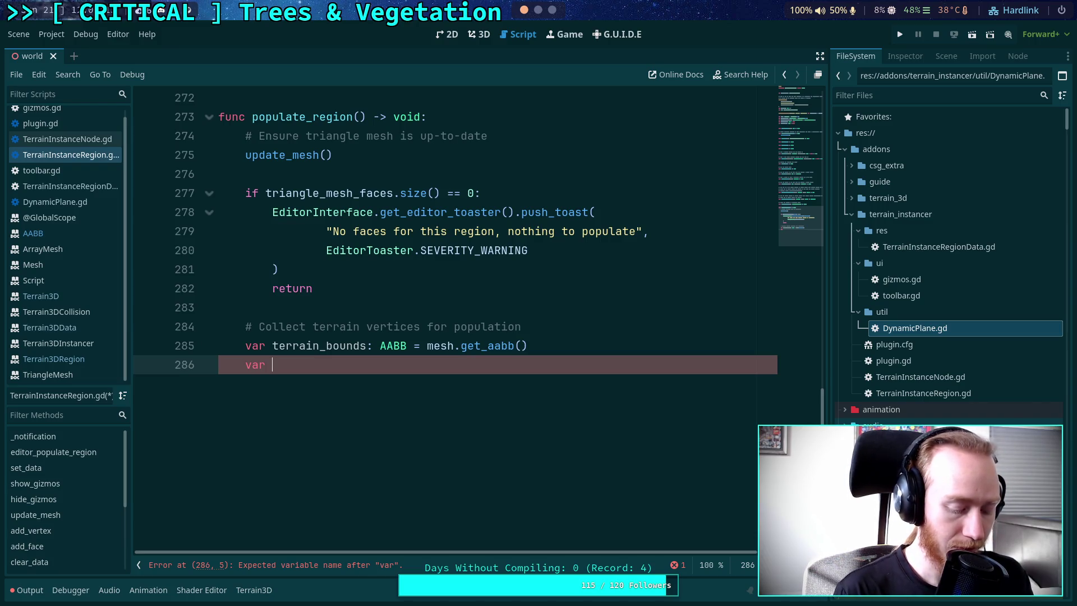
{"action": "type", "text": "start_x: int = "}
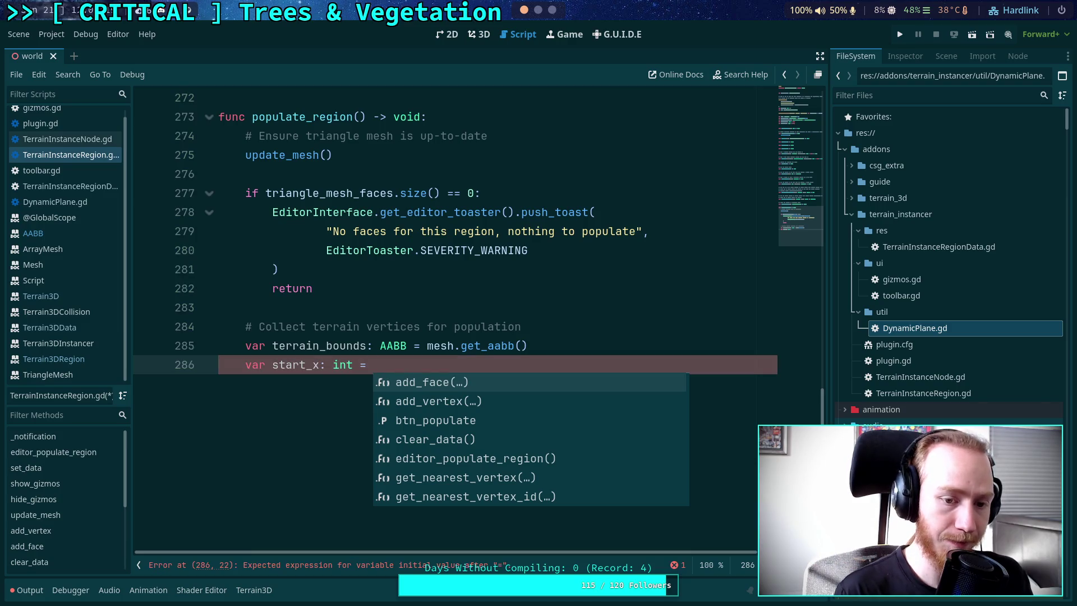
{"action": "type", "text": "terr"}
{"action": "key", "text": "Return"}
{"action": "type", "text": "."}
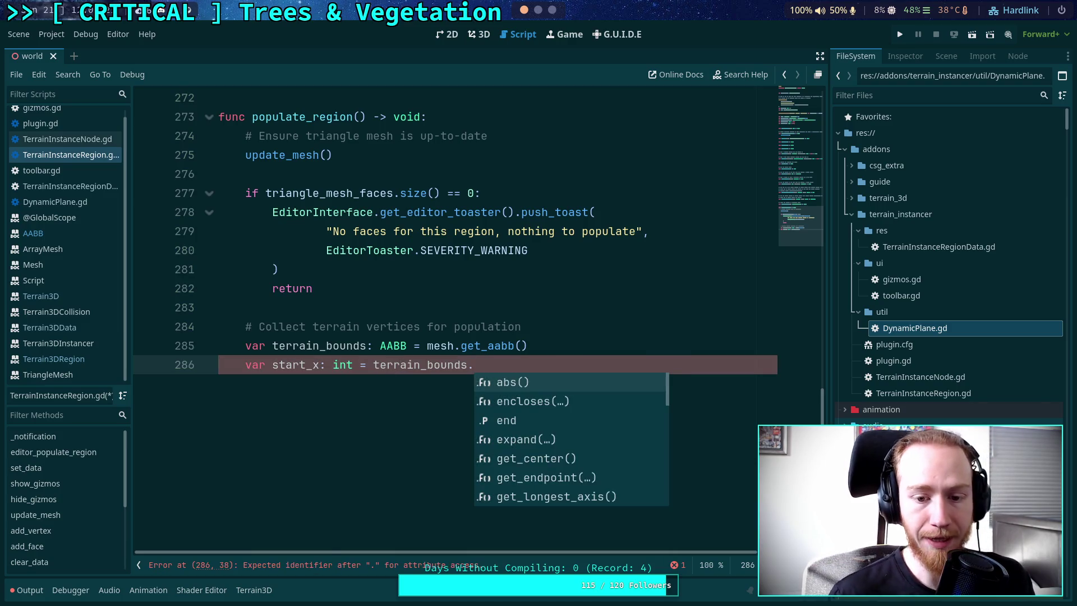
{"action": "type", "text": "start"}
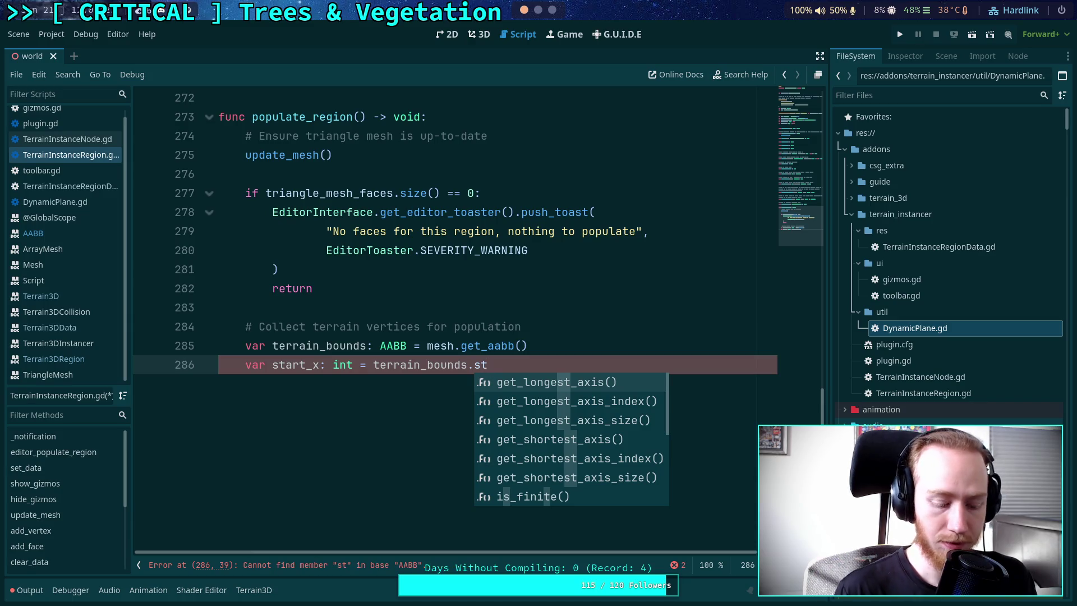
Check the AABB docs and set start_x to terrain_bounds.position.x.
{"action": "left_click", "coordinate": [49, 234]}
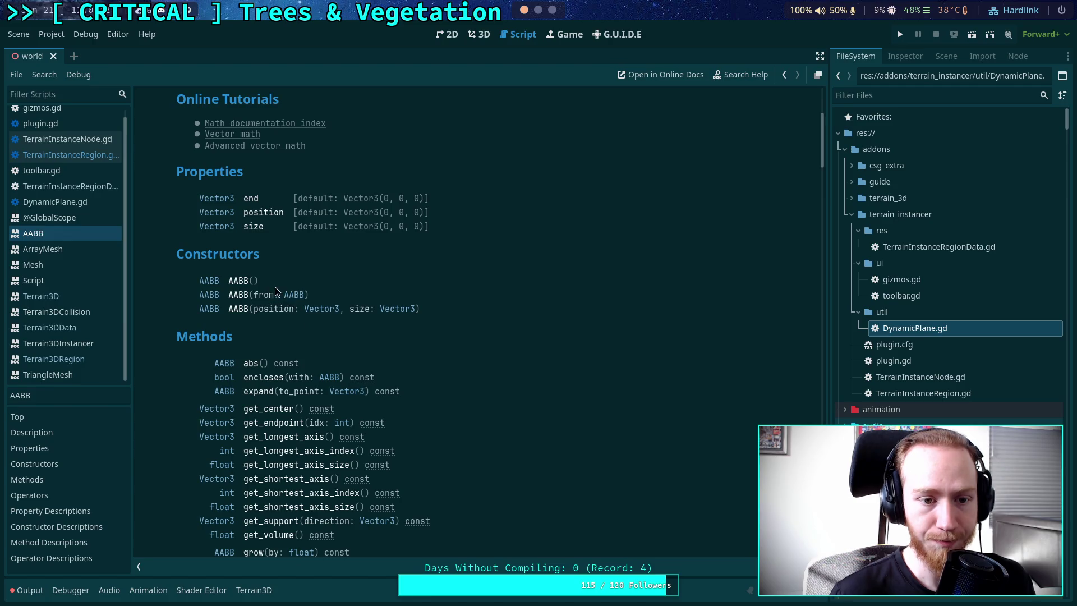
{"action": "left_click", "coordinate": [82, 155]}
{"action": "key", "text": "BackSpace"}
{"action": "key", "text": "BackSpace"}
{"action": "key", "text": "BackSpace"}
{"action": "type", "text": "pos"}
{"action": "key", "text": "Return"}
{"action": "type", "text": ".x"}
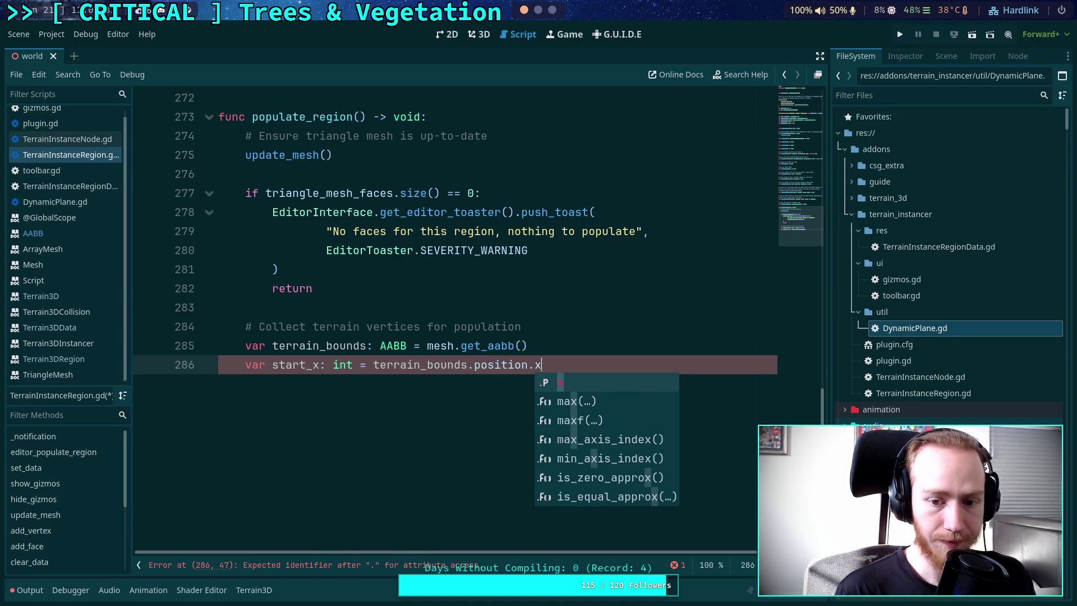
Begin 'var end_x: int' on the next line, consulting the AABB end property.
{"action": "key", "text": "Return"}
{"action": "key", "text": "Return"}
{"action": "type", "text": "var end_x: int ="}
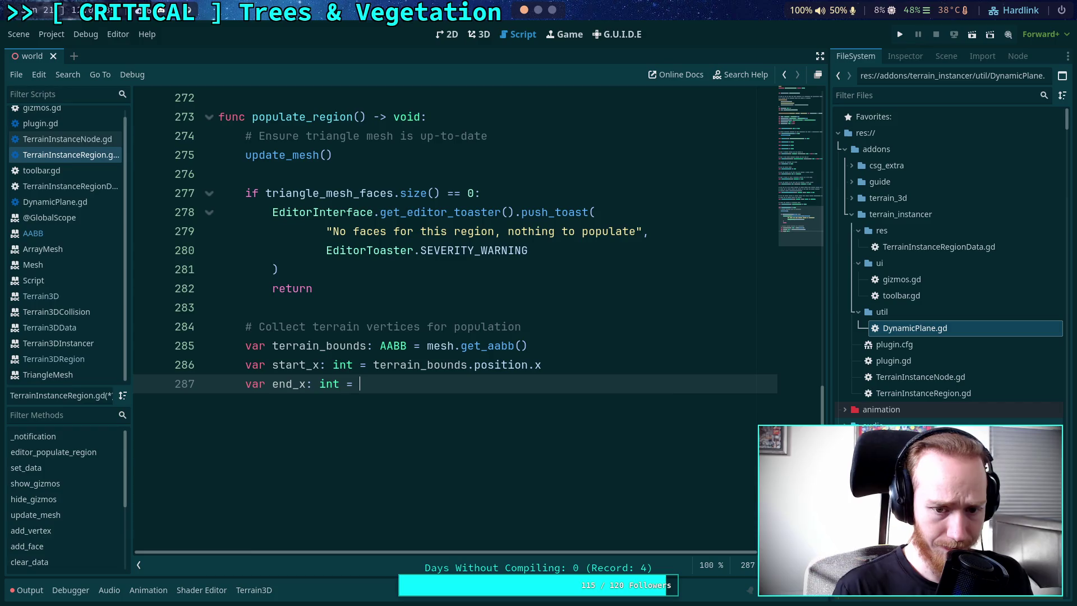
{"action": "left_click", "coordinate": [33, 233]}
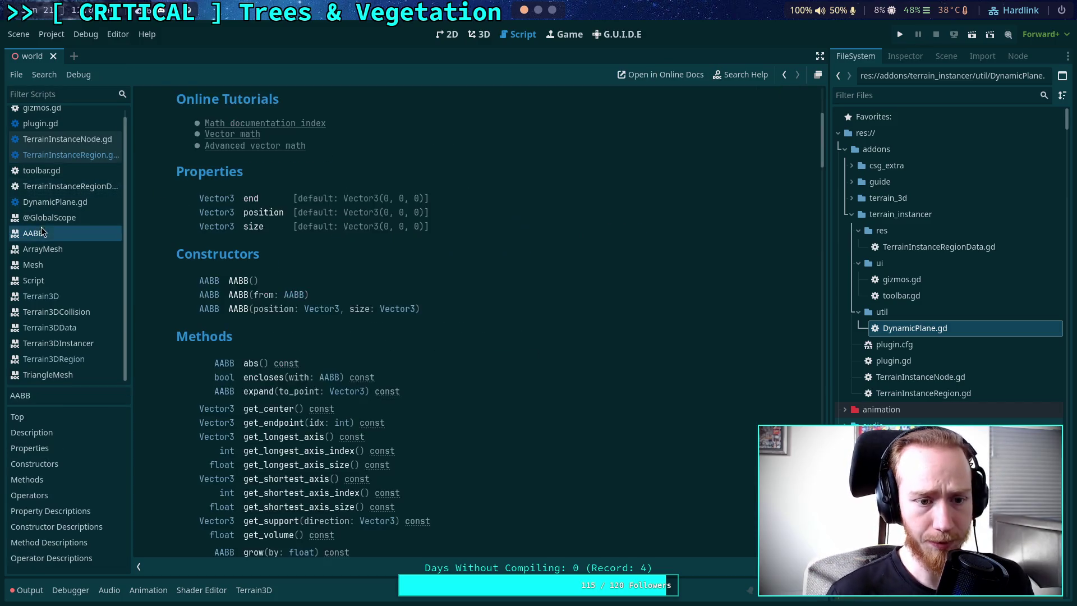
{"action": "left_click", "coordinate": [251, 200]}
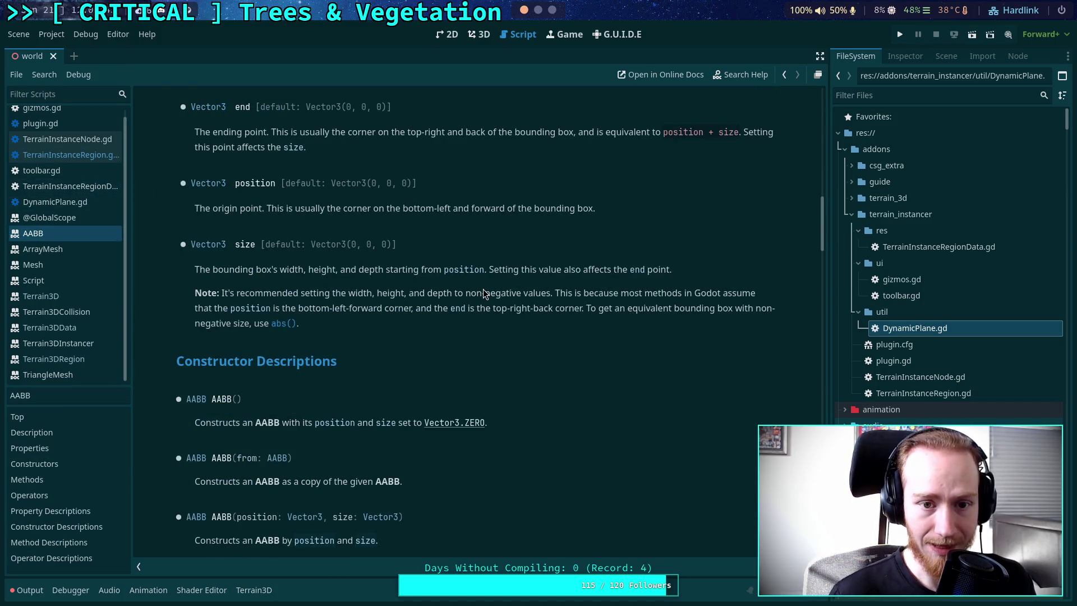
{"action": "scroll", "coordinate": [485, 294], "scroll_direction": "up", "scroll_amount": 5}
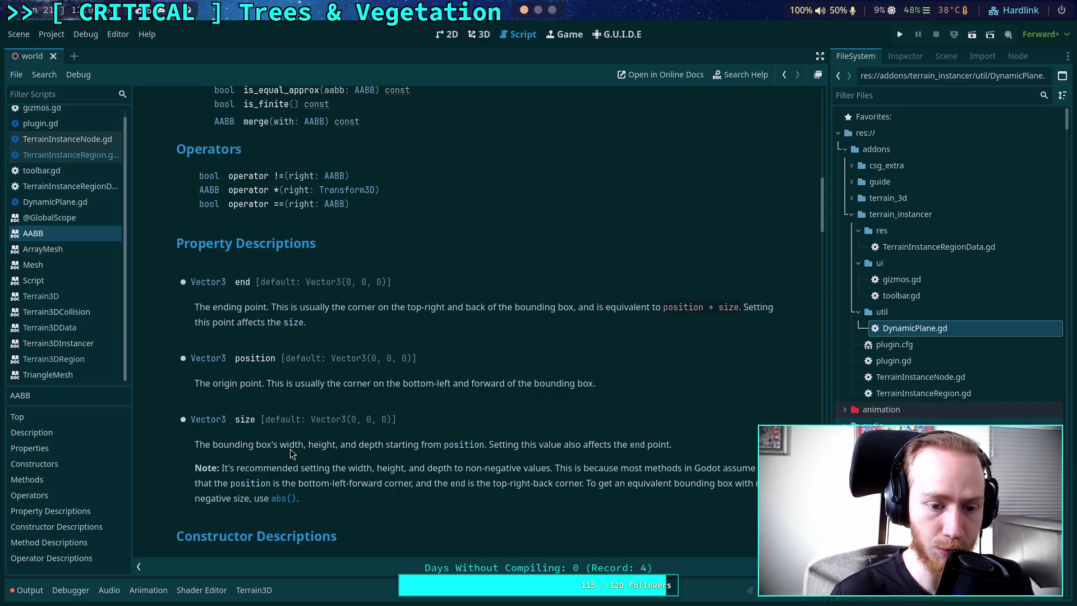
{"action": "left_click", "coordinate": [100, 160]}
{"action": "left_click", "coordinate": [386, 379]}
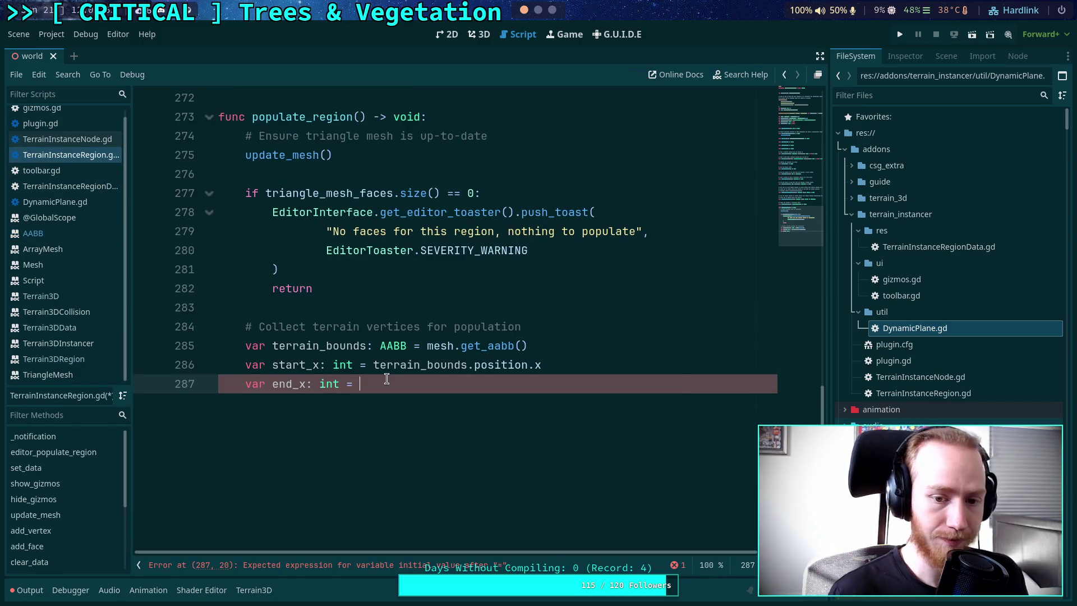
Complete end_x as start_x + terrain_bounds.size.x.
{"action": "type", "text": "start_x + "}
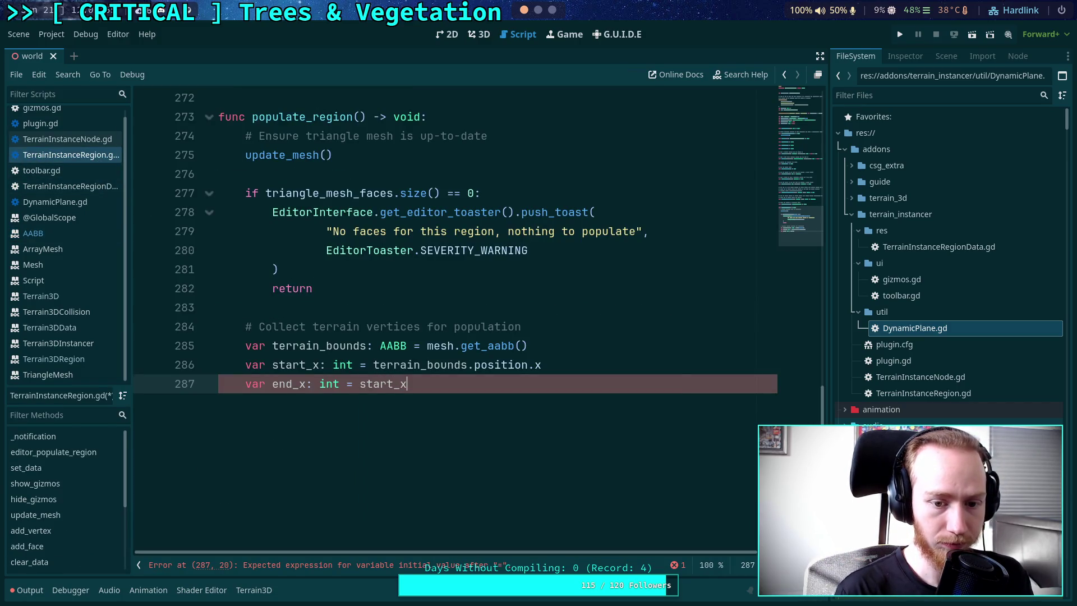
{"action": "type", "text": "terrain_po"}
{"action": "key", "text": "BackSpace"}
{"action": "key", "text": "BackSpace"}
{"action": "type", "text": "bounds.size"}
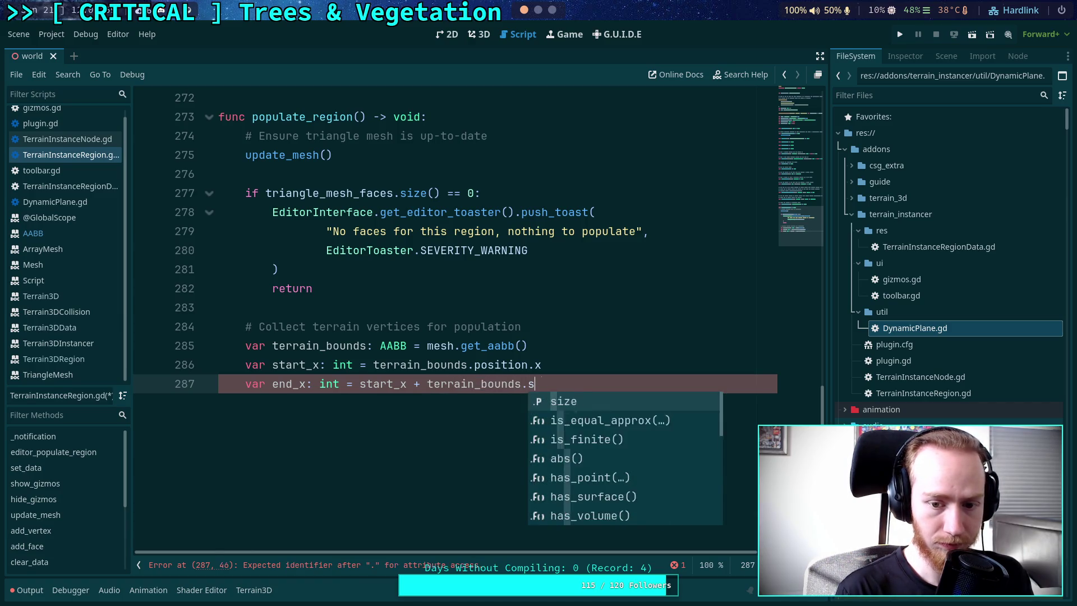
{"action": "type", "text": ".x"}
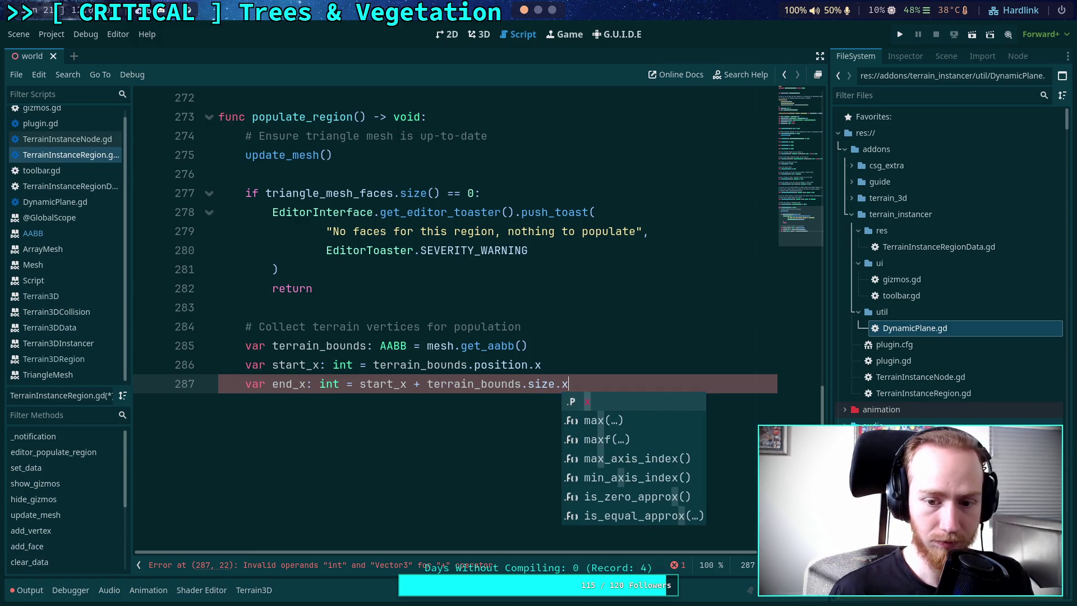
{"action": "scroll", "coordinate": [430, 400], "scroll_direction": "up", "scroll_amount": 1}
{"action": "scroll", "coordinate": [430, 400], "scroll_direction": "down", "scroll_amount": 2}
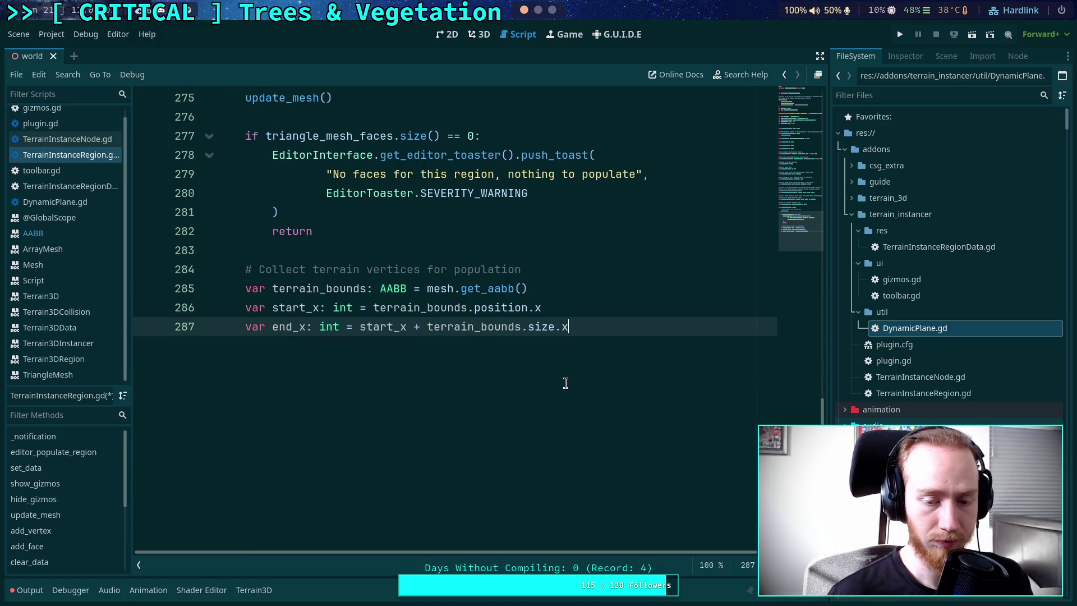
Add blank lines around the bounds variables and start a start_y declaration.
{"action": "key", "text": "Return"}
{"action": "key", "text": "Up"}
{"action": "key", "text": "Up"}
{"action": "key", "text": "Return"}
{"action": "key", "text": "Down"}
{"action": "key", "text": "Down"}
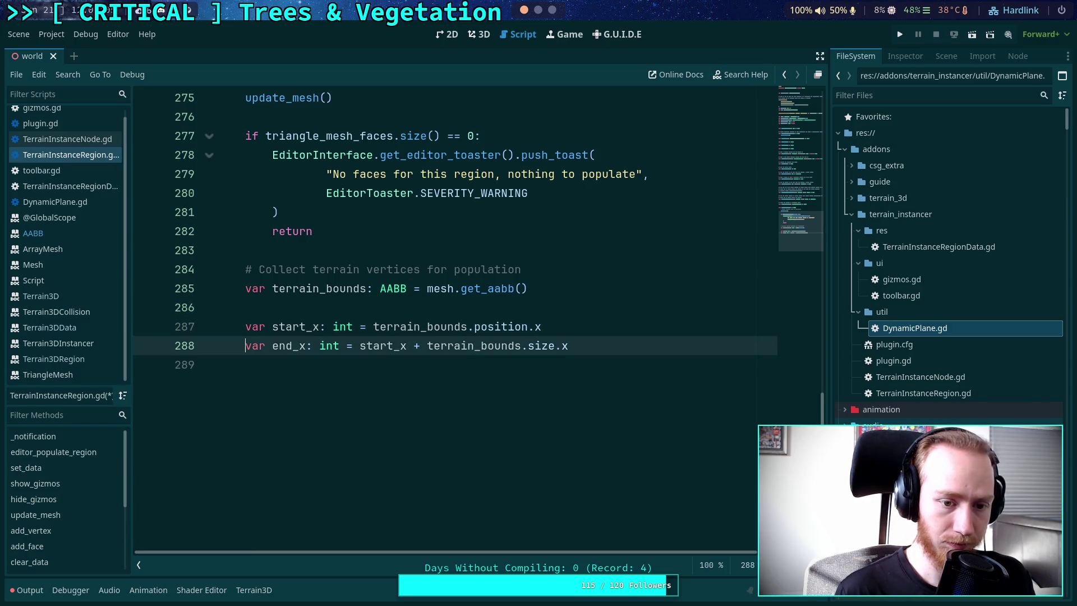
{"action": "type", "text": "var start_y"}
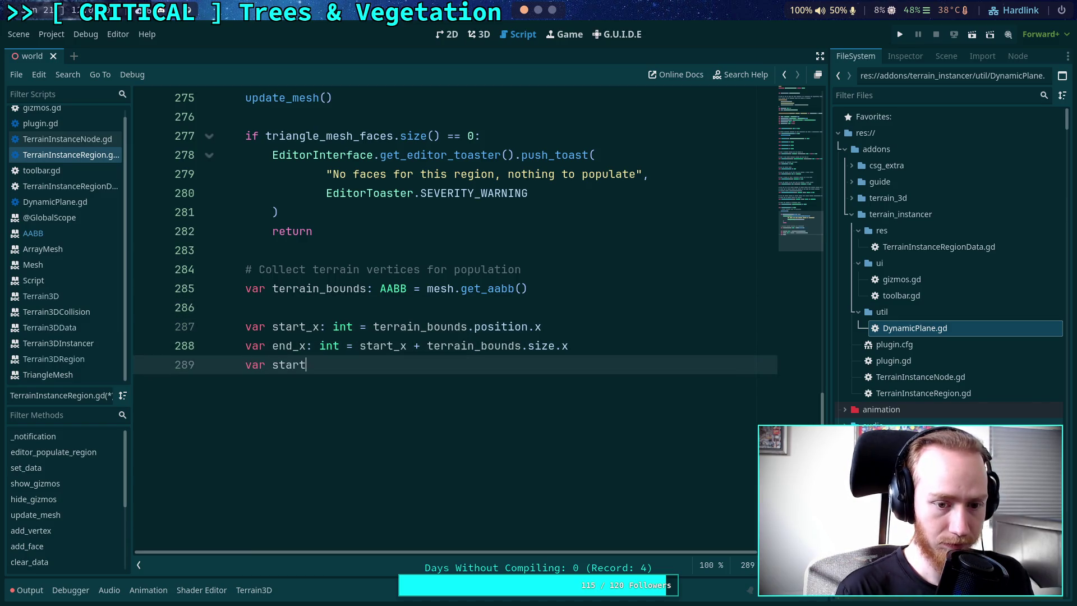
Rename the variables to x1 and x2 and declare y1 as terrain_bounds.position.y.
{"action": "mouse_move", "coordinate": [272, 327]}
{"action": "left_mouse_down"}
{"action": "mouse_move", "coordinate": [318, 326]}
{"action": "mouse_move", "coordinate": [281, 345]}
{"action": "mouse_move", "coordinate": [313, 346]}
{"action": "mouse_move", "coordinate": [272, 364]}
{"action": "mouse_move", "coordinate": [333, 363]}
{"action": "left_mouse_up"}
{"action": "type", "text": "x1"}
{"action": "type", "text": "x2"}
{"action": "type", "text": "y1"}
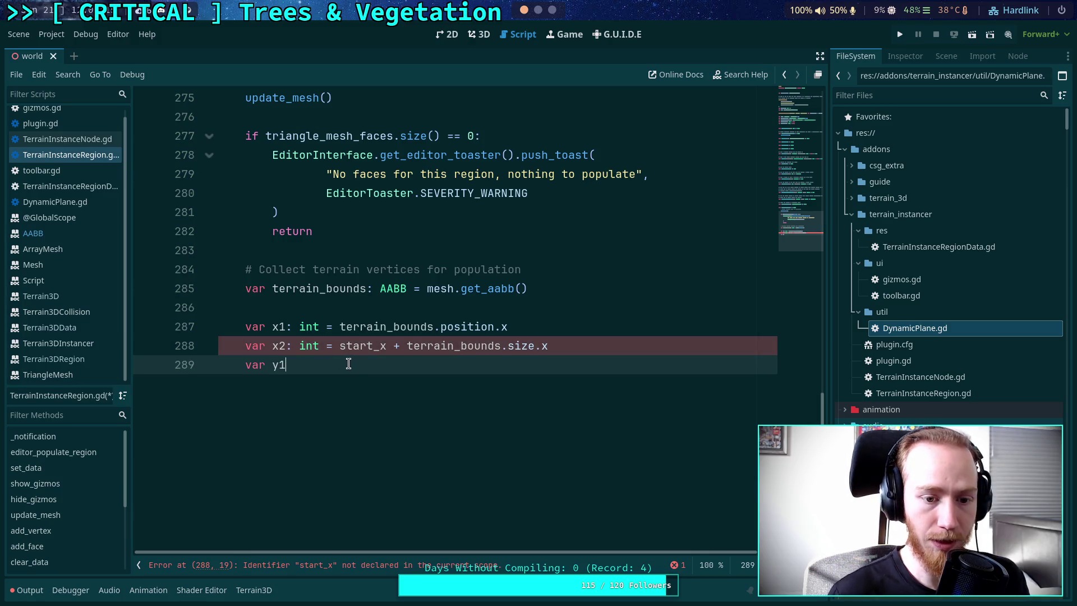
{"action": "type", "text": ":"}
{"action": "left_click_drag", "start_coordinate": [338, 345], "coordinate": [384, 345]}
{"action": "type", "text": "x1"}
{"action": "left_click", "coordinate": [338, 366]}
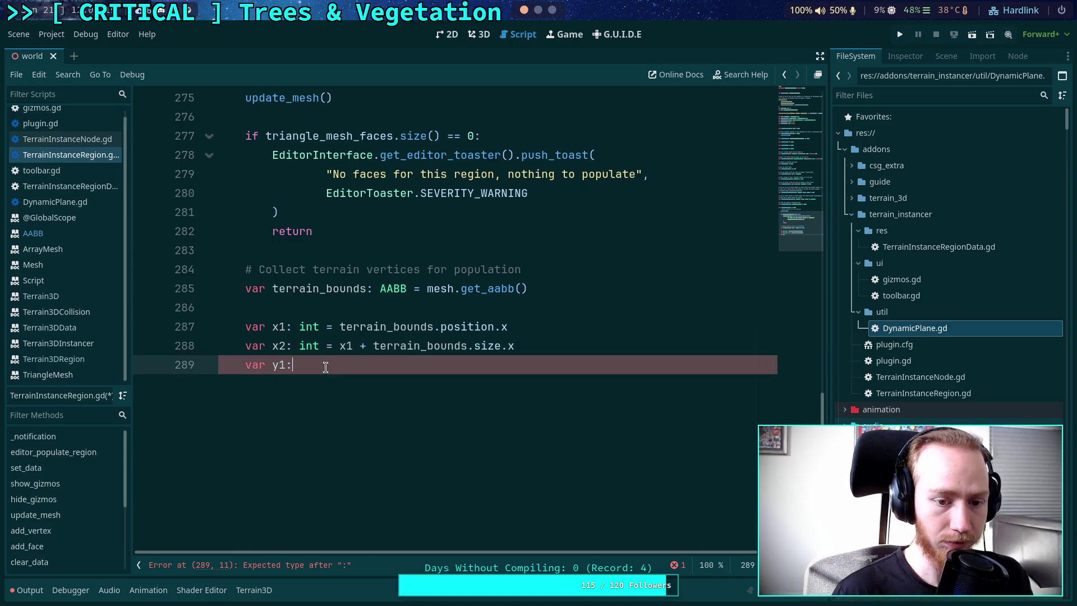
{"action": "type", "text": "int = "}
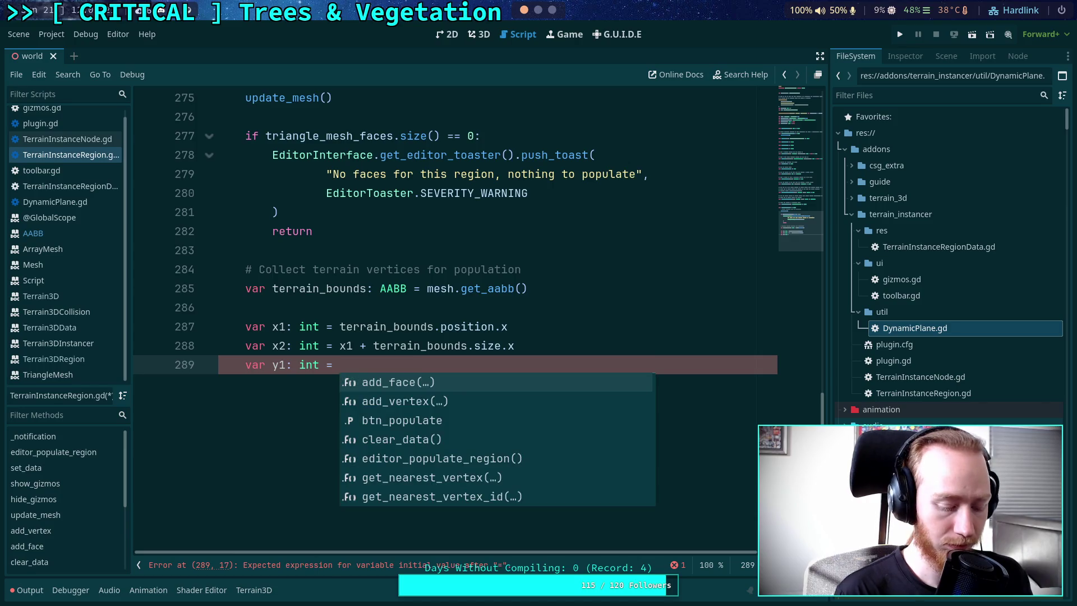
{"action": "type", "text": "terrain_bounds."}
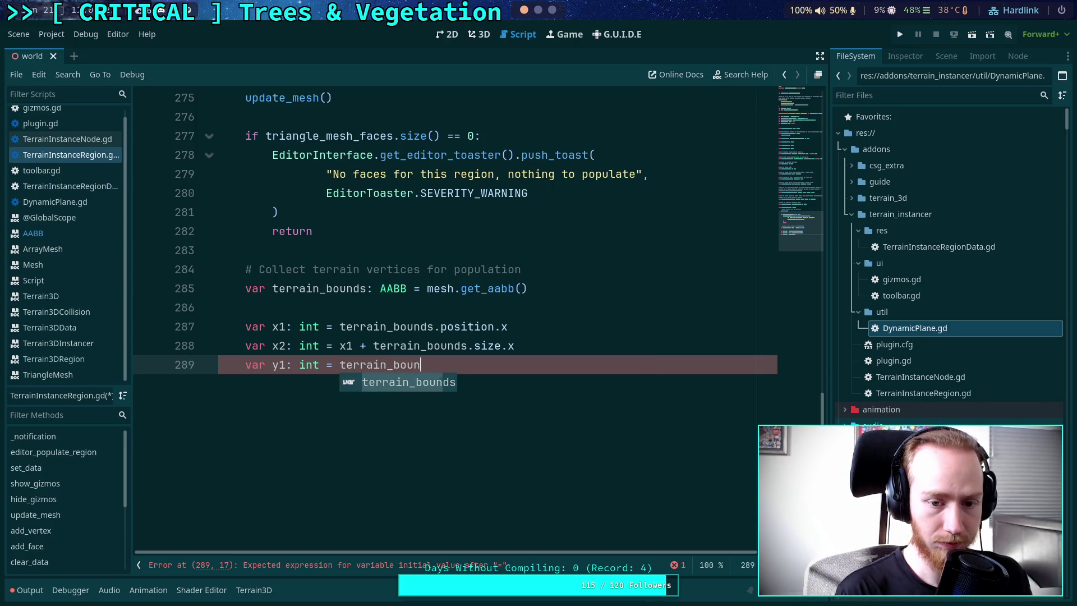
{"action": "type", "text": "position."}
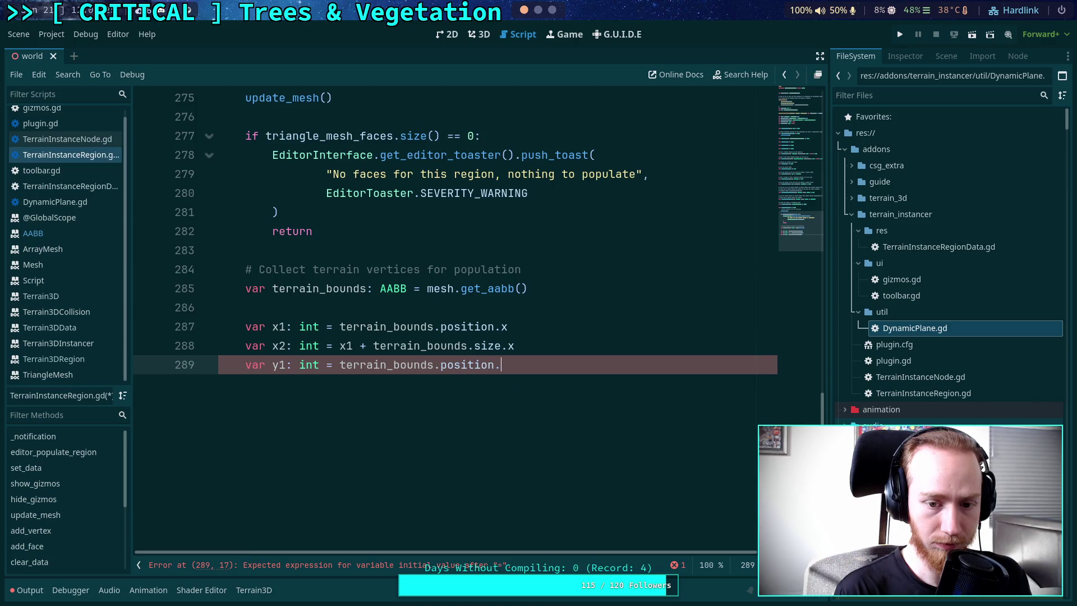
{"action": "type", "text": "y"}
{"action": "key", "text": "Return"}
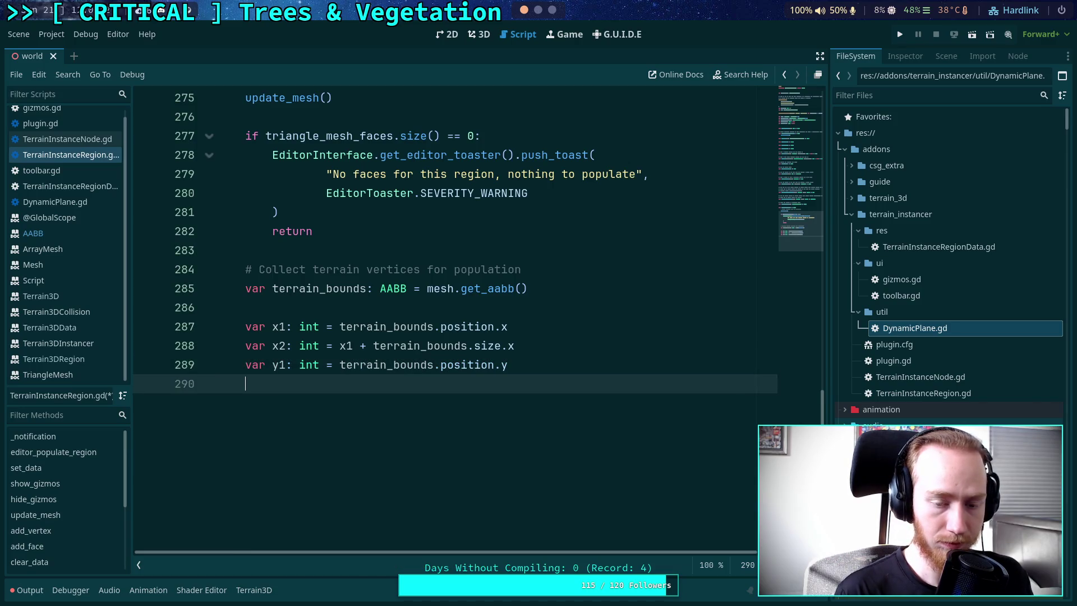
Check the terrain_bounds hint and the AABB property descriptions.
{"action": "left_click", "coordinate": [333, 325]}
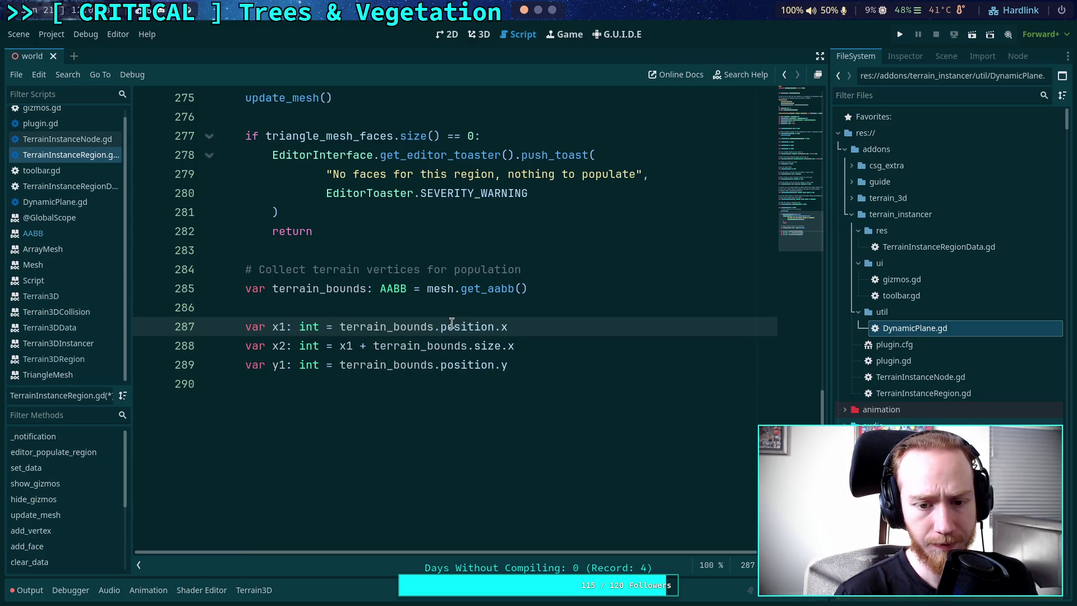
{"action": "mouse_move", "coordinate": [452, 326]}
{"action": "left_click", "coordinate": [39, 234]}
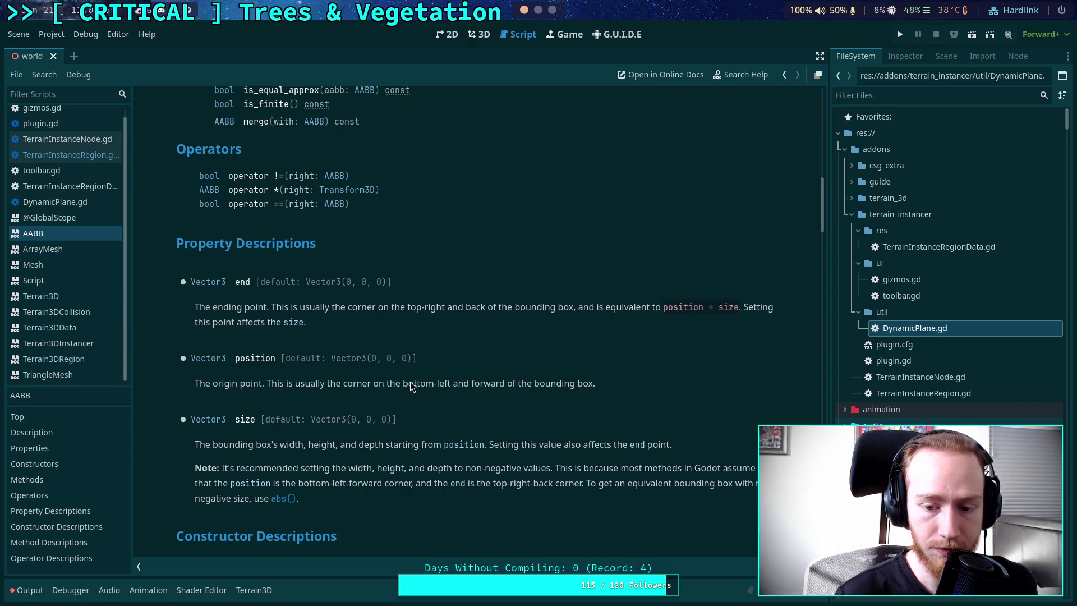
{"action": "left_click", "coordinate": [292, 503]}
{"action": "scroll", "coordinate": [505, 430], "scroll_direction": "up", "scroll_amount": 1}
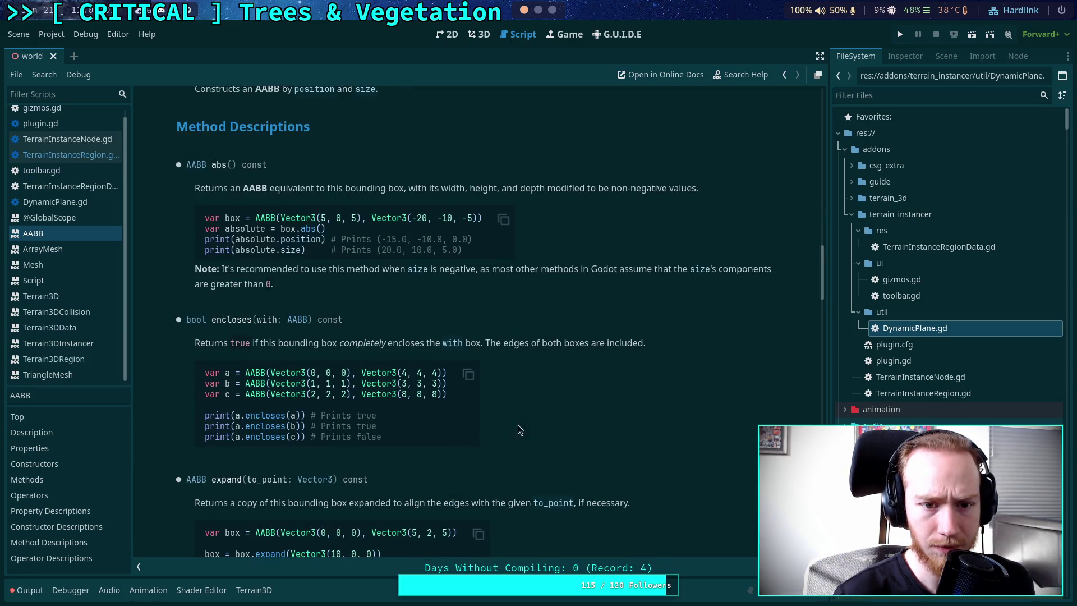
{"action": "scroll", "coordinate": [534, 412], "scroll_direction": "up", "scroll_amount": 1}
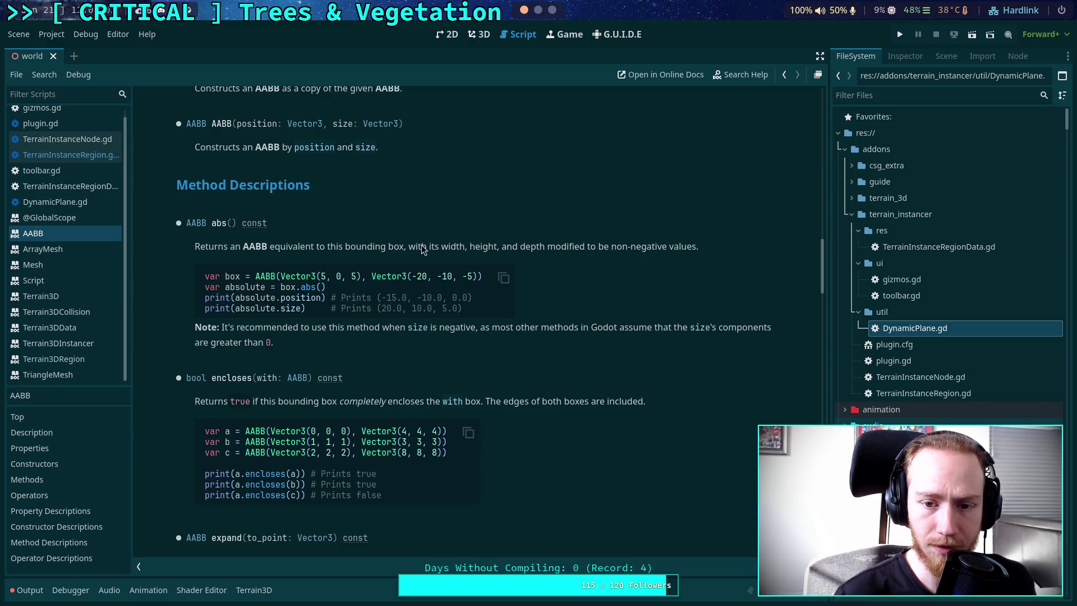
{"action": "left_click", "coordinate": [77, 154]}
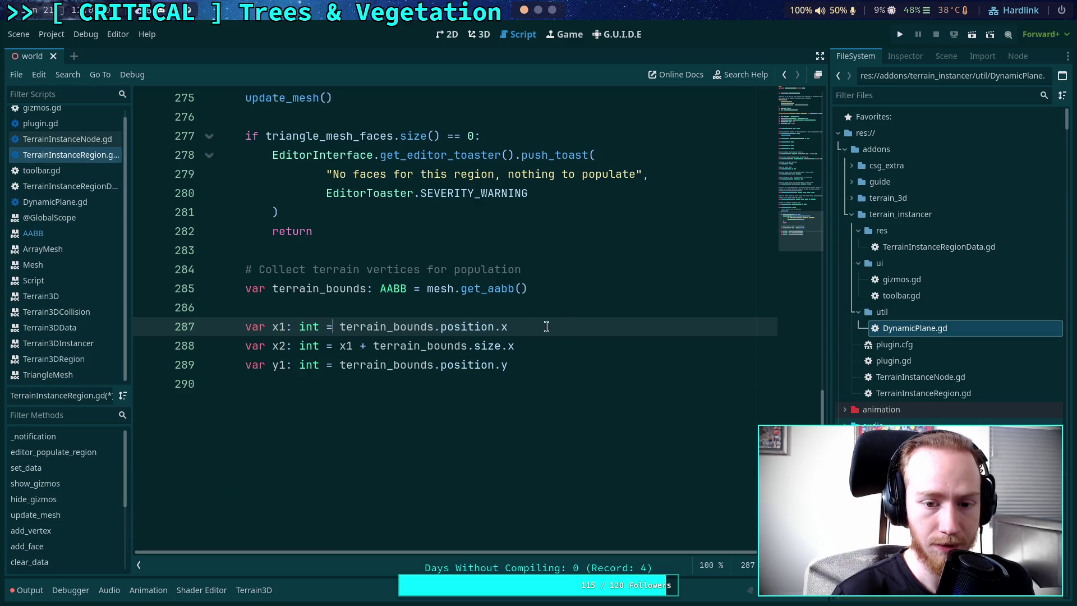
Call .abs() on the terrain AABB and add 'var y2: int = y1 + terrain_bounds.size.y' on line 290.
{"action": "left_click", "coordinate": [577, 283]}
{"action": "type", "text": ".abs()"}
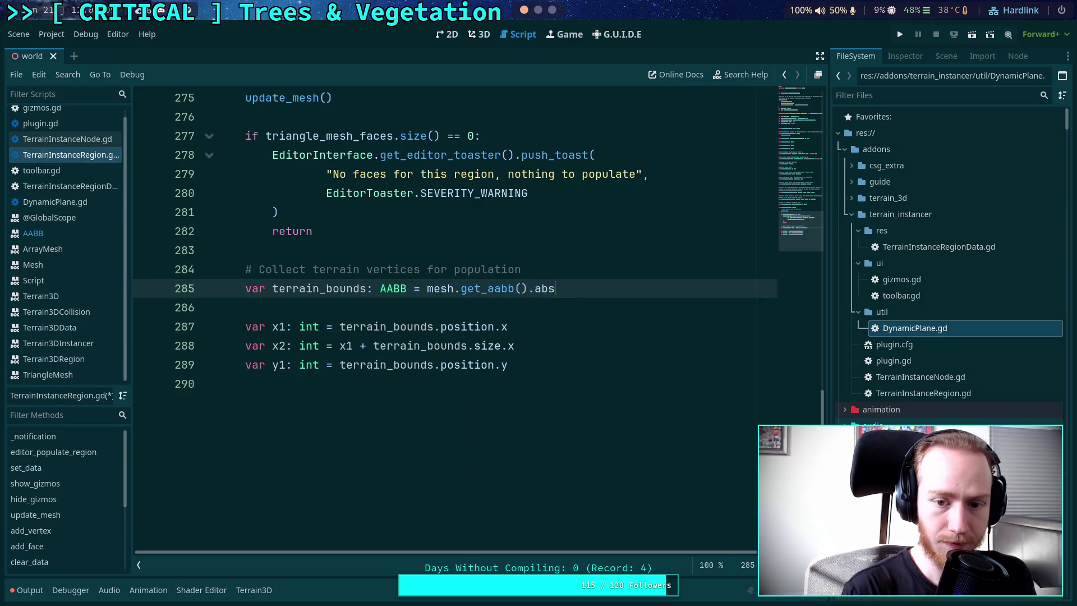
{"action": "left_click", "coordinate": [540, 387]}
{"action": "type", "text": "var y2: int"}
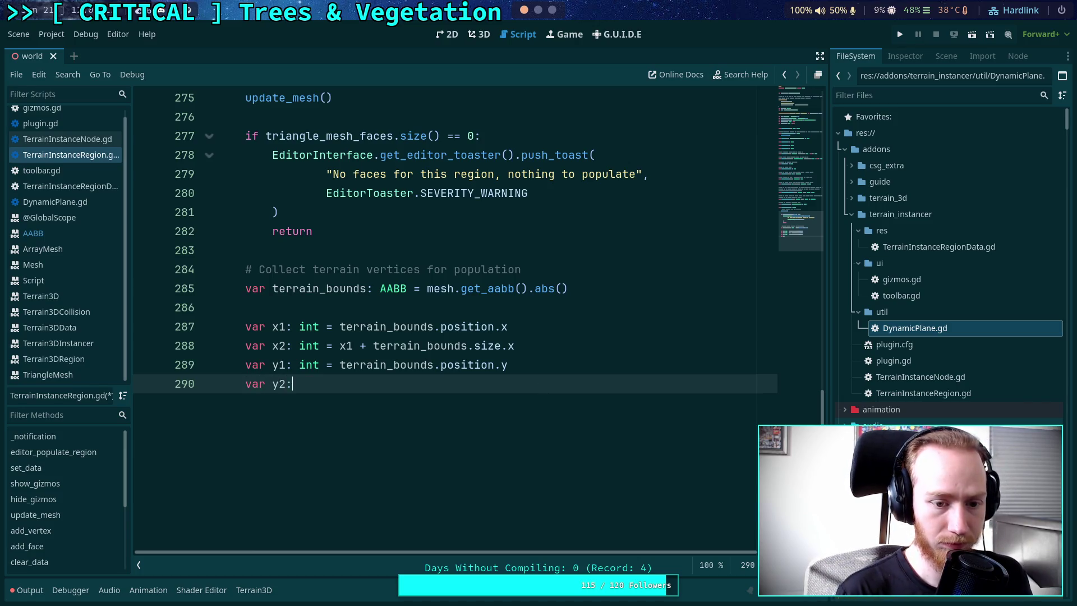
{"action": "type", "text": " = "}
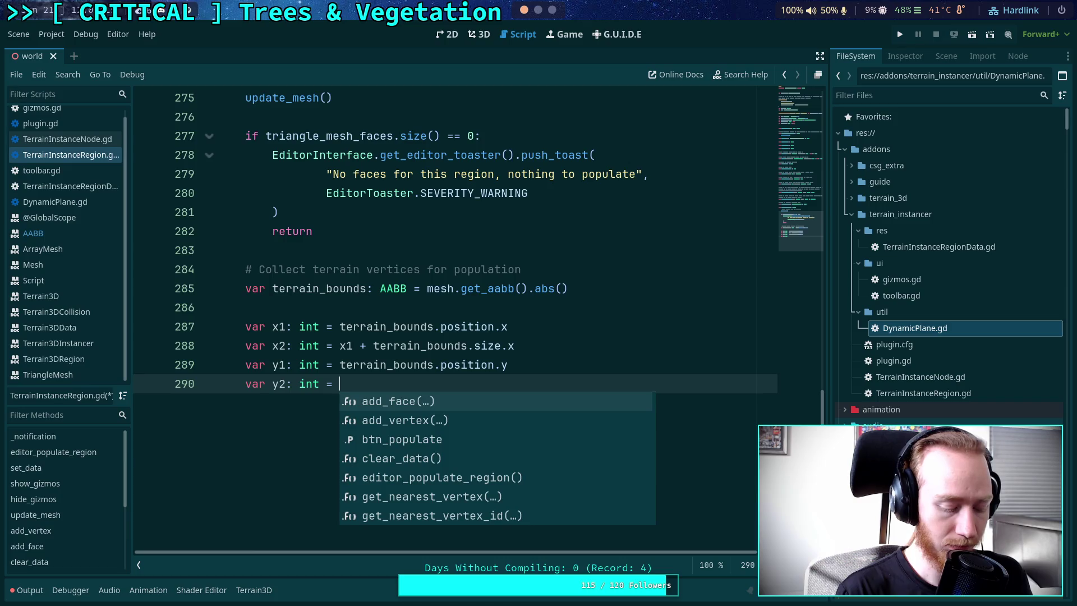
{"action": "type", "text": "y1 + terrain_bounds.size"}
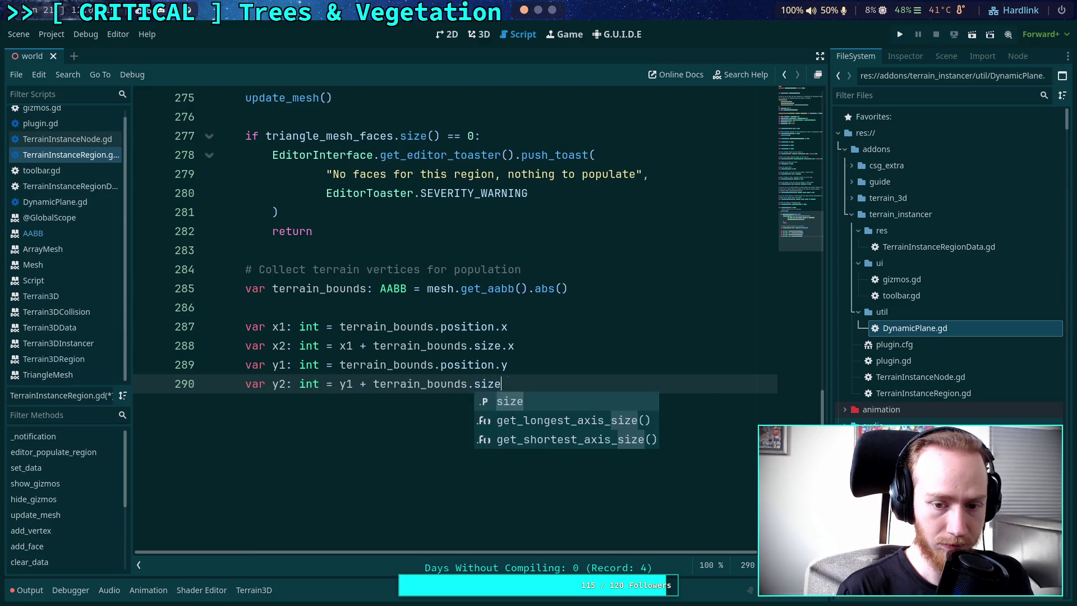
{"action": "type", "text": ".y"}
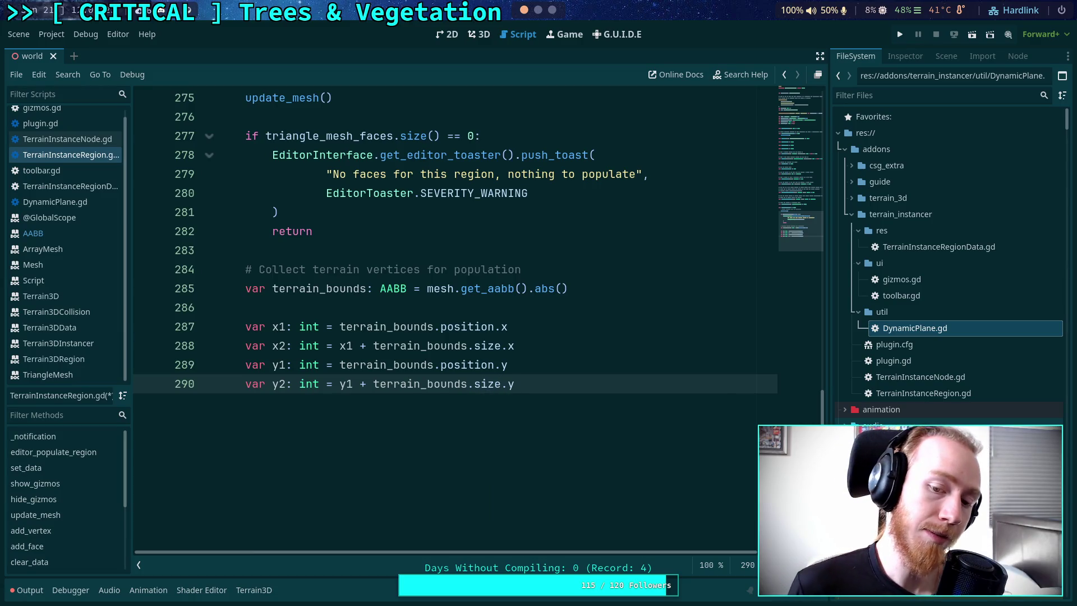
{"action": "left_click", "coordinate": [344, 325]}
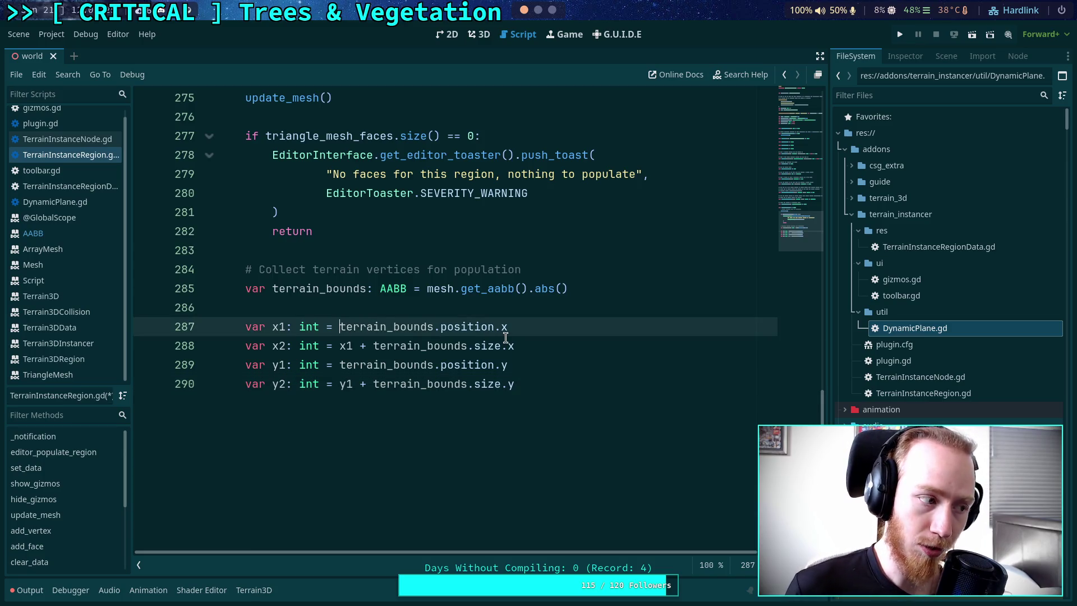
{"action": "mouse_move", "coordinate": [505, 327]}
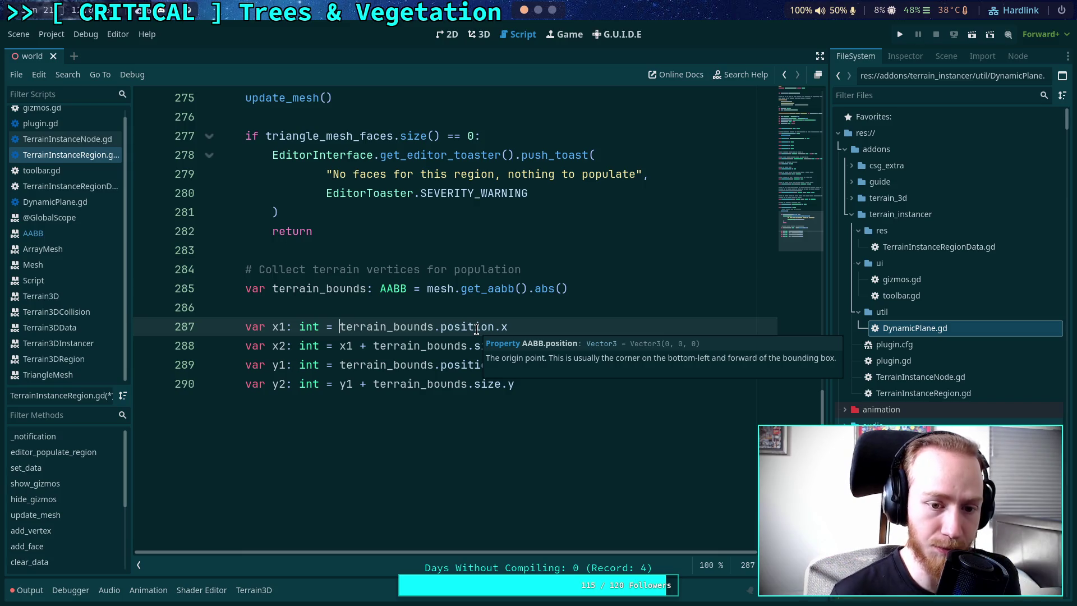
Wrap the x1 and x2 bound expressions on lines 287–288 in roundi().
{"action": "type", "text": "r"}
{"action": "type", "text": "oundi"}
{"action": "key", "text": "Return"}
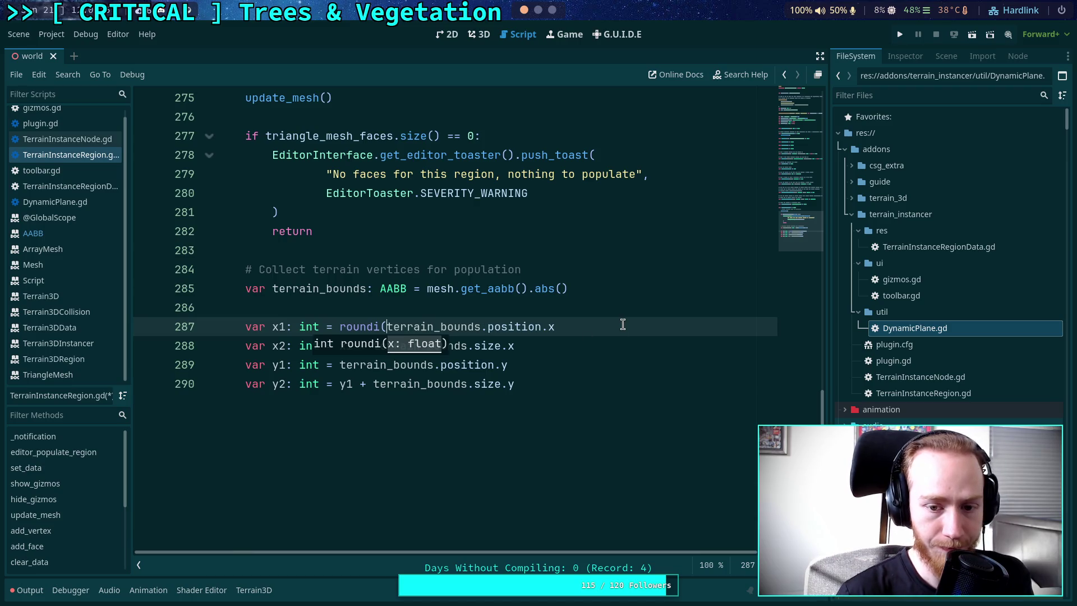
{"action": "left_click", "coordinate": [623, 324]}
{"action": "type", "text": ")"}
{"action": "left_click_drag", "start_coordinate": [338, 335], "coordinate": [387, 330]}
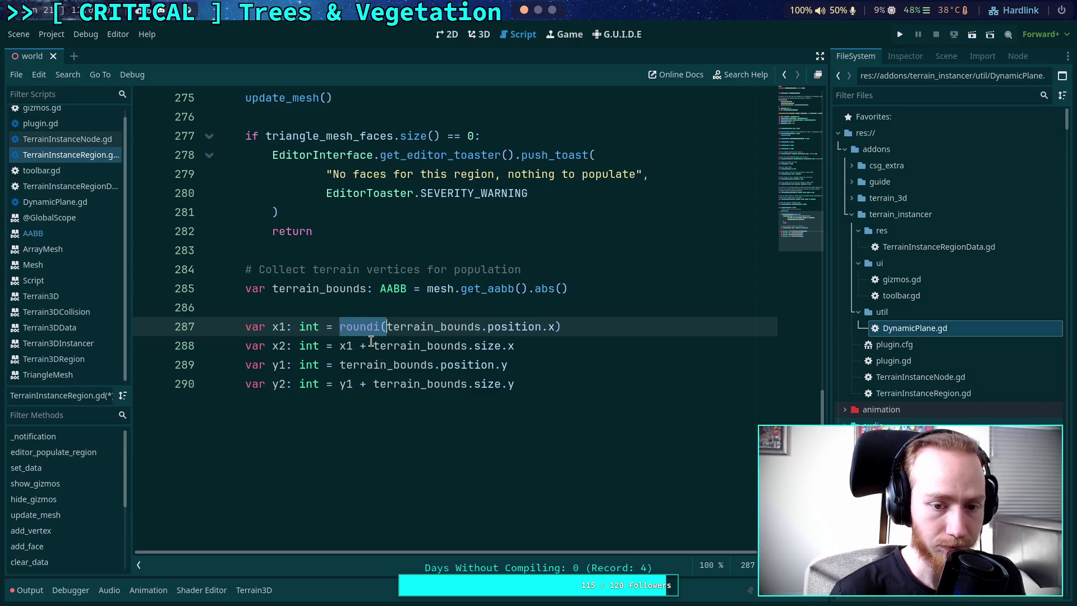
{"action": "key", "text": "ctrl+c"}
{"action": "left_click", "coordinate": [371, 344]}
{"action": "key", "text": "ctrl+v"}
{"action": "left_click", "coordinate": [622, 347]}
{"action": "type", "text": ")"}
Wrap the y1 and y2 bound expressions on lines 289–290 in roundi() too.
{"action": "left_click", "coordinate": [340, 365]}
{"action": "key", "text": "ctrl+v"}
{"action": "left_click", "coordinate": [588, 365]}
{"action": "type", "text": ")"}
{"action": "left_click", "coordinate": [372, 385]}
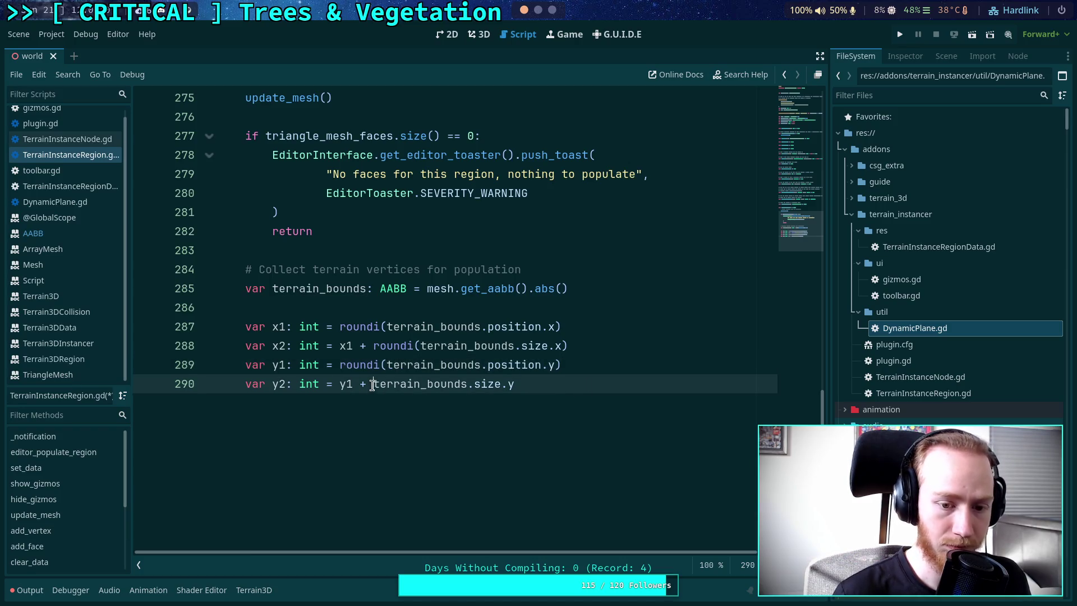
{"action": "key", "text": "ctrl+v"}
{"action": "left_click", "coordinate": [596, 383]}
{"action": "type", "text": ")"}
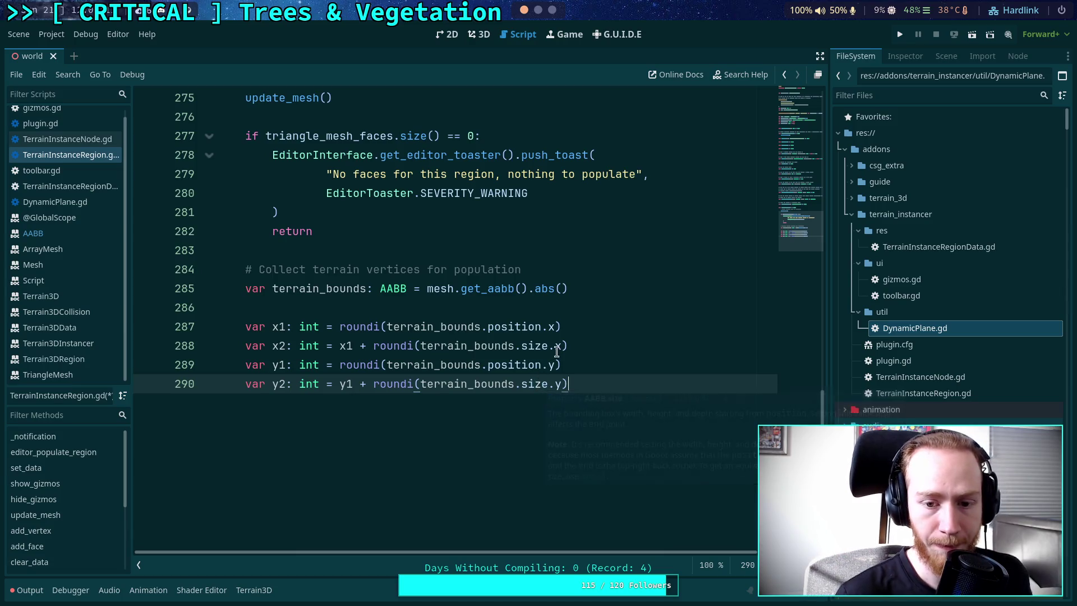
Make y1 and y2 use position.z and size.z instead of the .y components.
{"action": "double_click", "coordinate": [551, 365]}
{"action": "type", "text": "z"}
{"action": "double_click", "coordinate": [560, 383]}
{"action": "type", "text": "z"}
{"action": "left_click", "coordinate": [613, 381]}
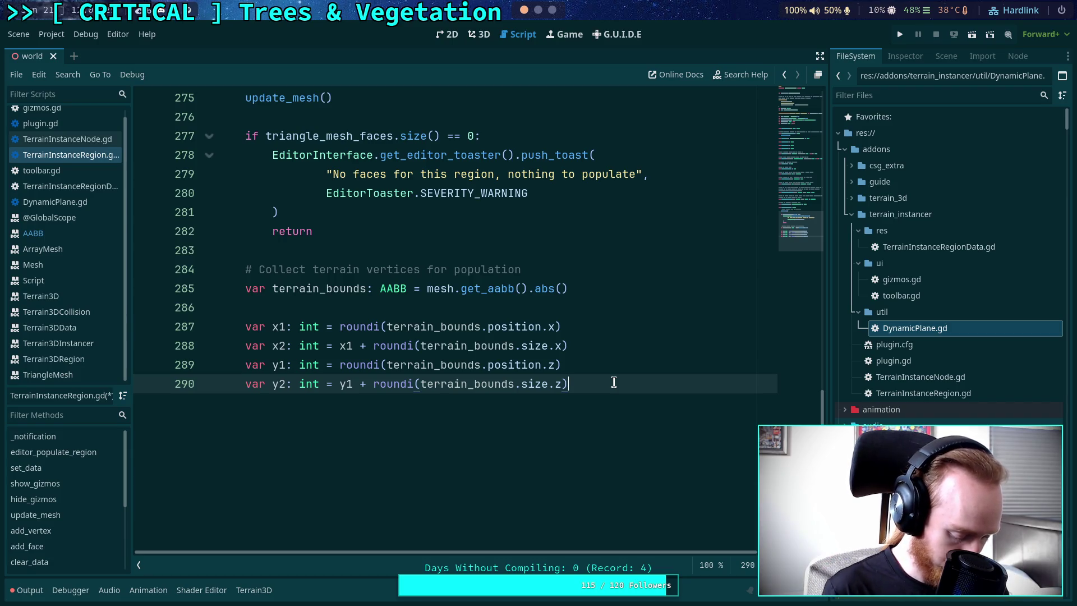
{"action": "key", "text": "Return"}
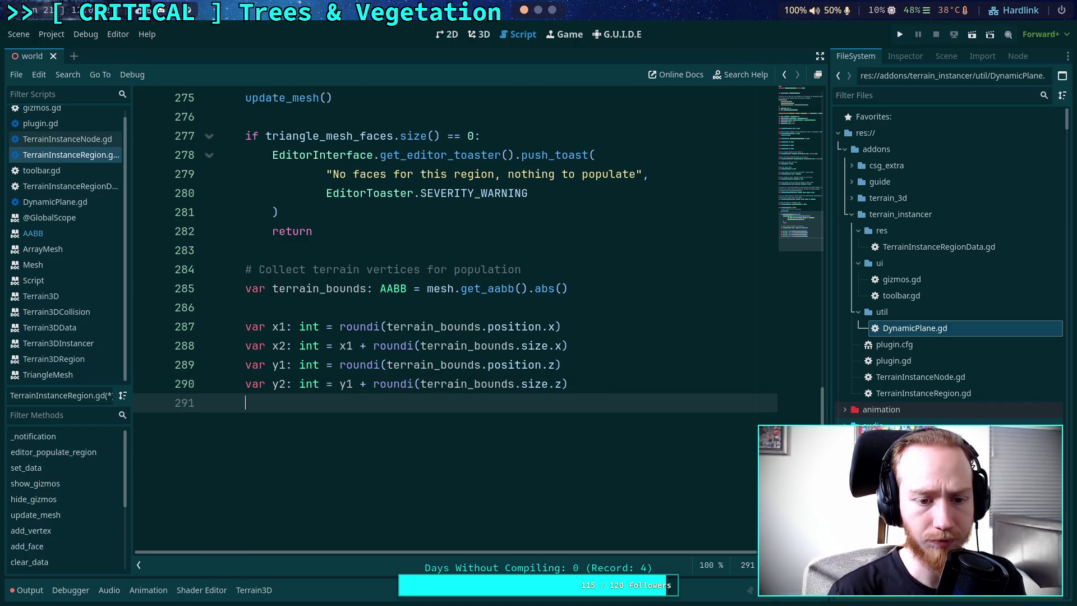
Declare 'var x: int = x1' instead of a range-based for loop.
{"action": "key", "text": "Return"}
{"action": "type", "text": "for"}
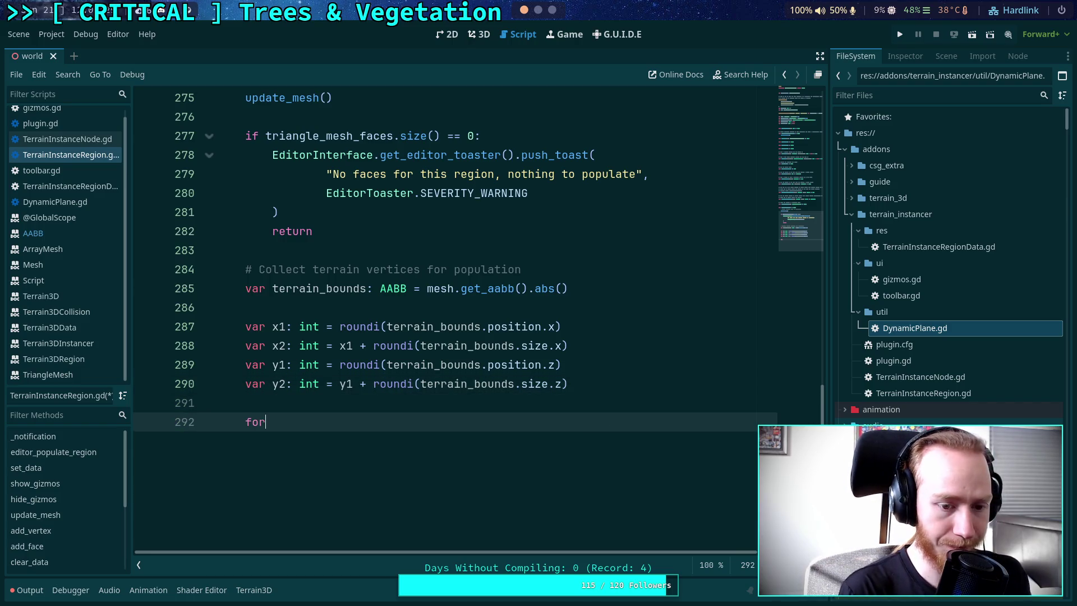
{"action": "type", "text": "x in rang"}
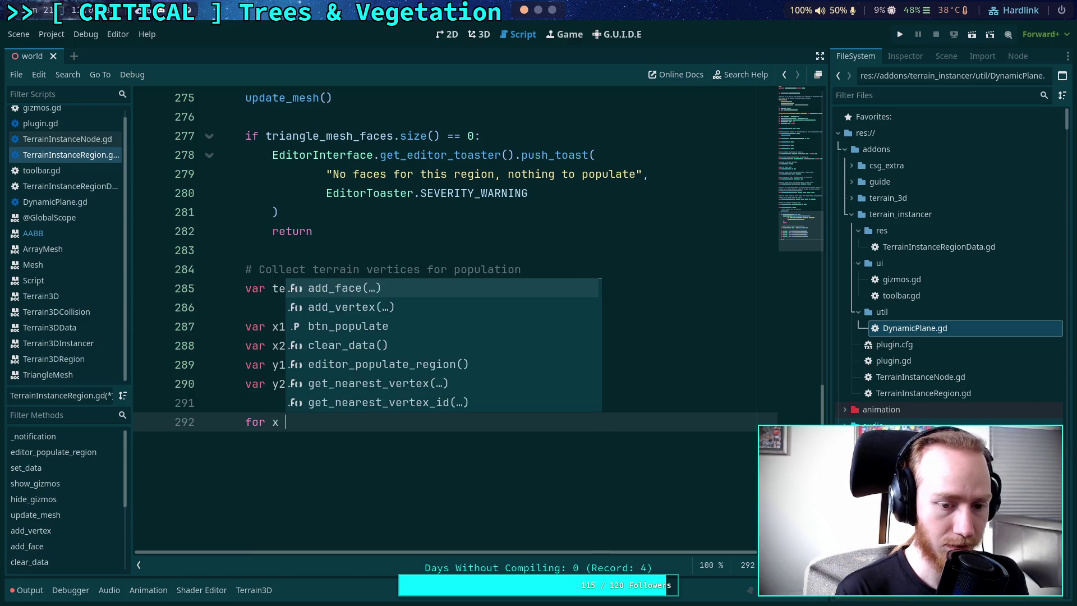
{"action": "key", "text": "Return"}
{"action": "key", "text": "BackSpace"}
{"action": "key", "text": "BackSpace"}
{"action": "key", "text": "BackSpace"}
{"action": "key", "text": "BackSpace"}
{"action": "key", "text": "BackSpace"}
{"action": "key", "text": "BackSpace"}
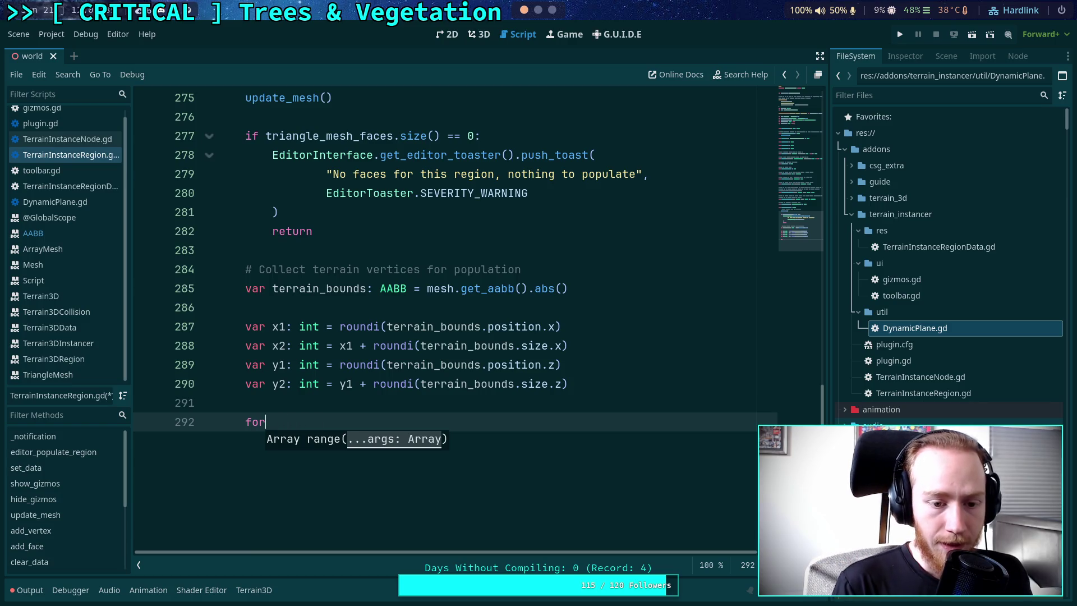
{"action": "type", "text": "var x: int ="}
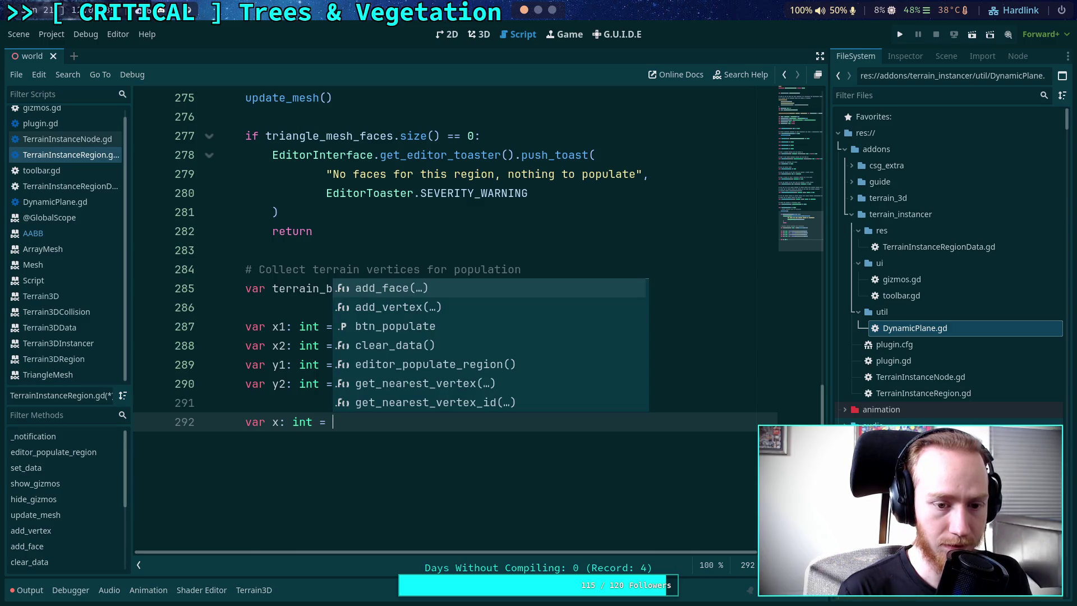
{"action": "type", "text": " x1"}
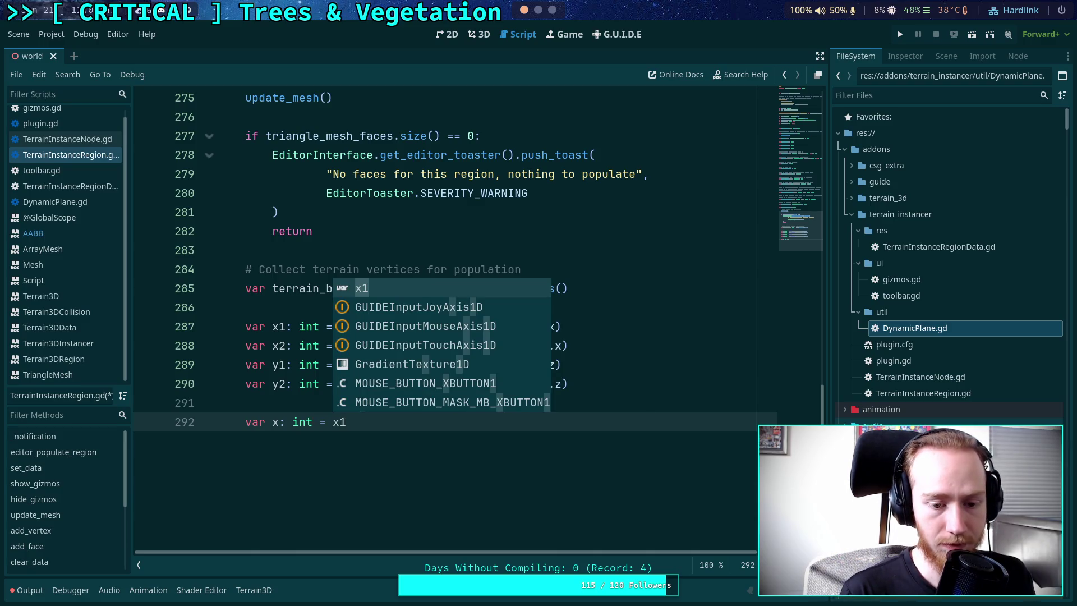
{"action": "key", "text": "Return"}
{"action": "key", "text": "Return"}
Add the loop headers 'while x < x2:' and 'while y <= y2:'.
{"action": "type", "text": "while "}
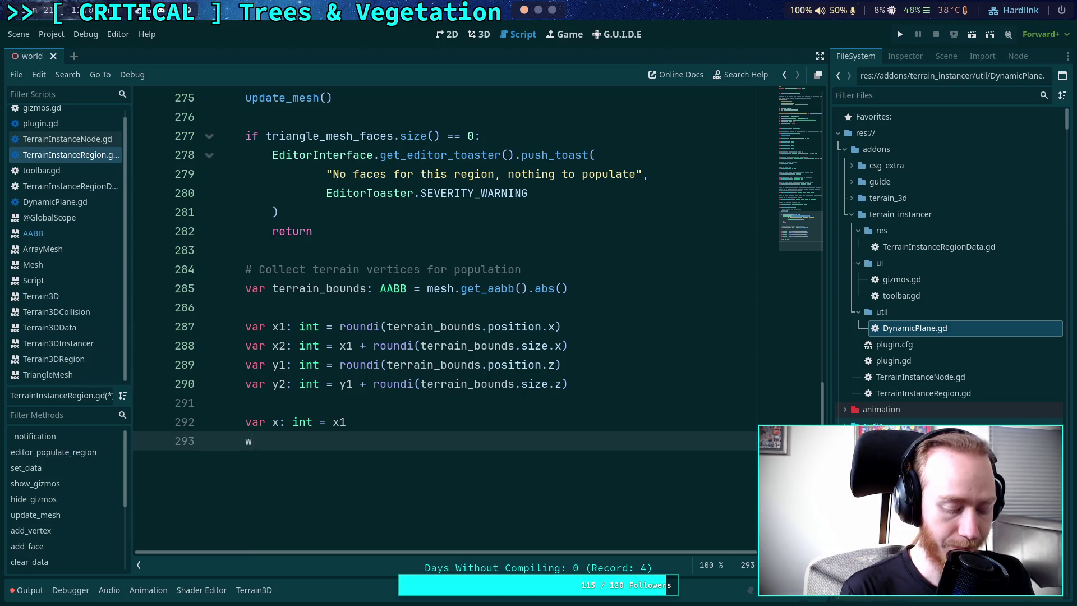
{"action": "type", "text": "x < "}
{"action": "type", "text": "x2:"}
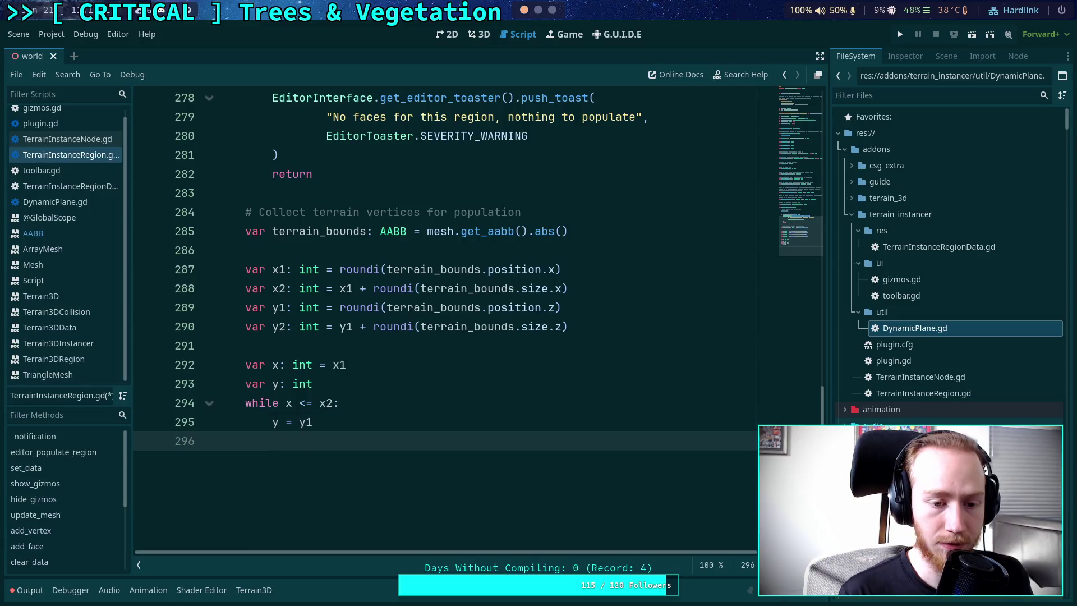
{"action": "type", "text": "while y "}
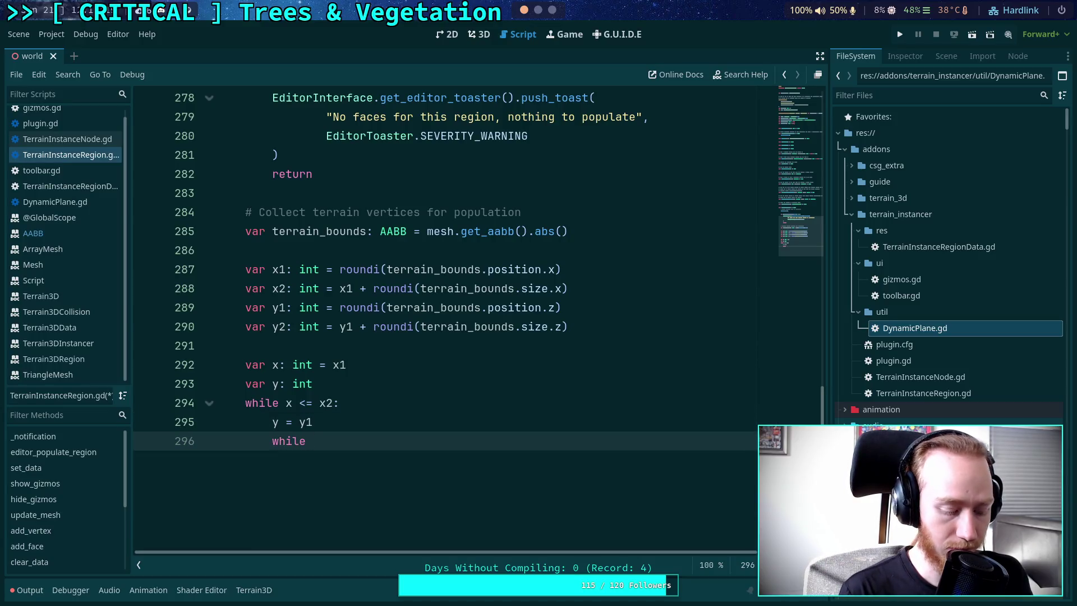
{"action": "type", "text": "<= y2"}
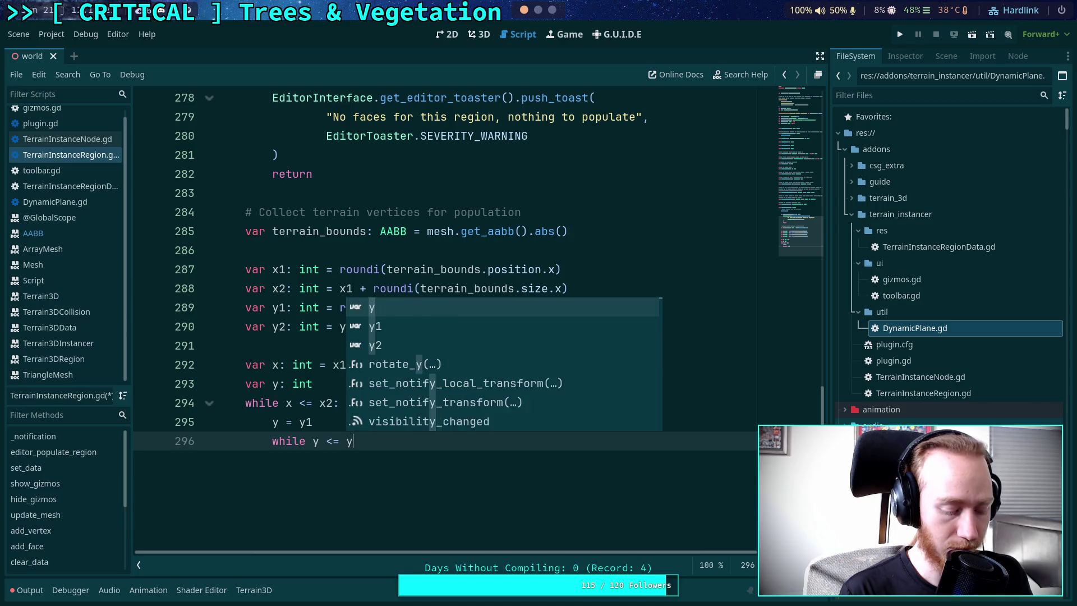
{"action": "type", "text": ":"}
{"action": "key", "text": "Return"}
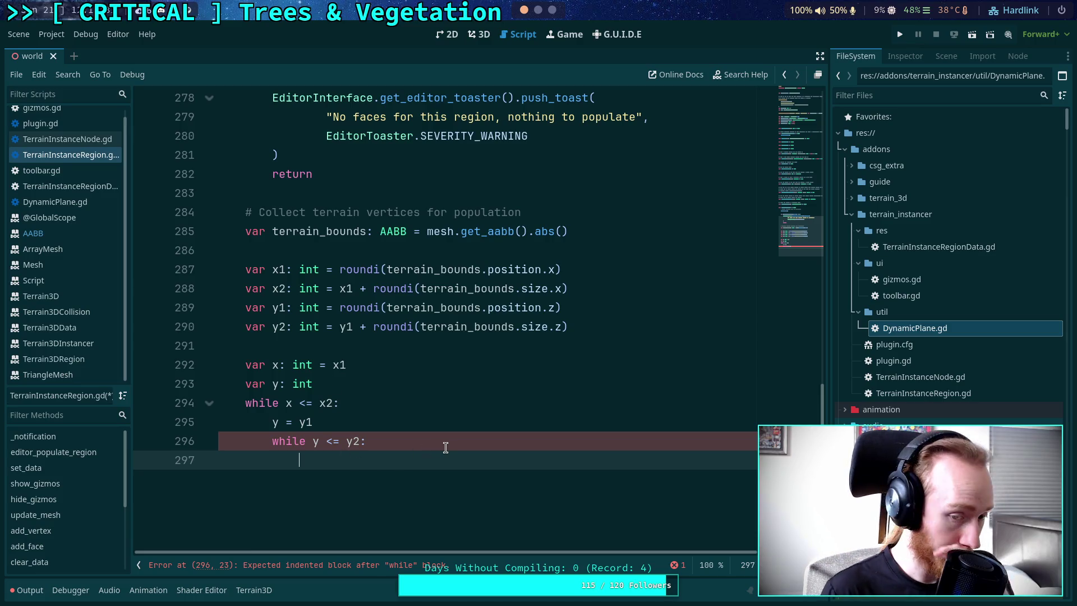
Replace the pass placeholder with 'y += 1' and add 'x += 1' in the outer loop.
{"action": "type", "text": "pass"}
{"action": "key", "text": "Return"}
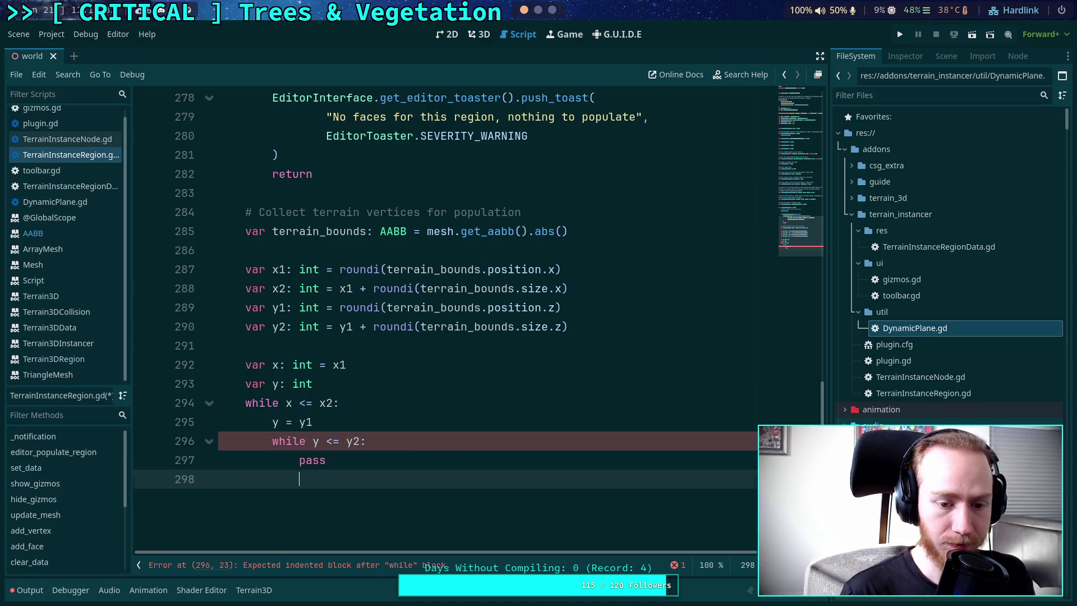
{"action": "key", "text": "Up"}
{"action": "key", "text": "Return"}
{"action": "key", "text": "shift+Right"}
{"action": "key", "text": "shift+Right"}
{"action": "key", "text": "shift+Right"}
{"action": "key", "text": "BackSpace"}
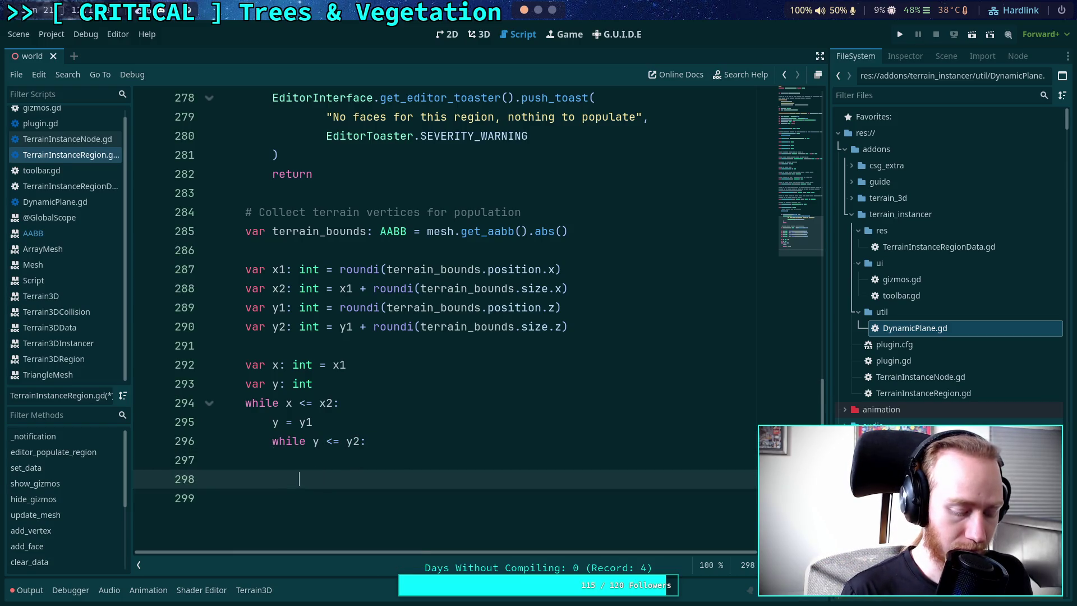
{"action": "type", "text": "= 1"}
{"action": "key", "text": "Return"}
{"action": "type", "text": "x += 1"}
Leave an indented empty body line in the inner loop, then select mesh on line 285.
{"action": "left_click", "coordinate": [351, 448]}
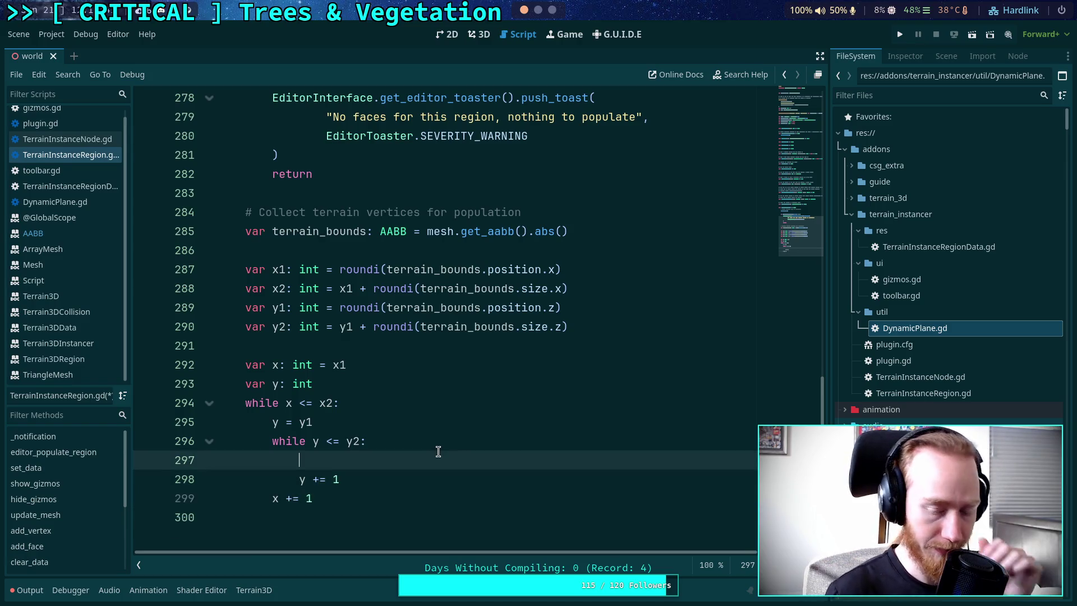
{"action": "key", "text": "Return"}
{"action": "scroll", "coordinate": [476, 423], "scroll_direction": "down", "scroll_amount": 1}
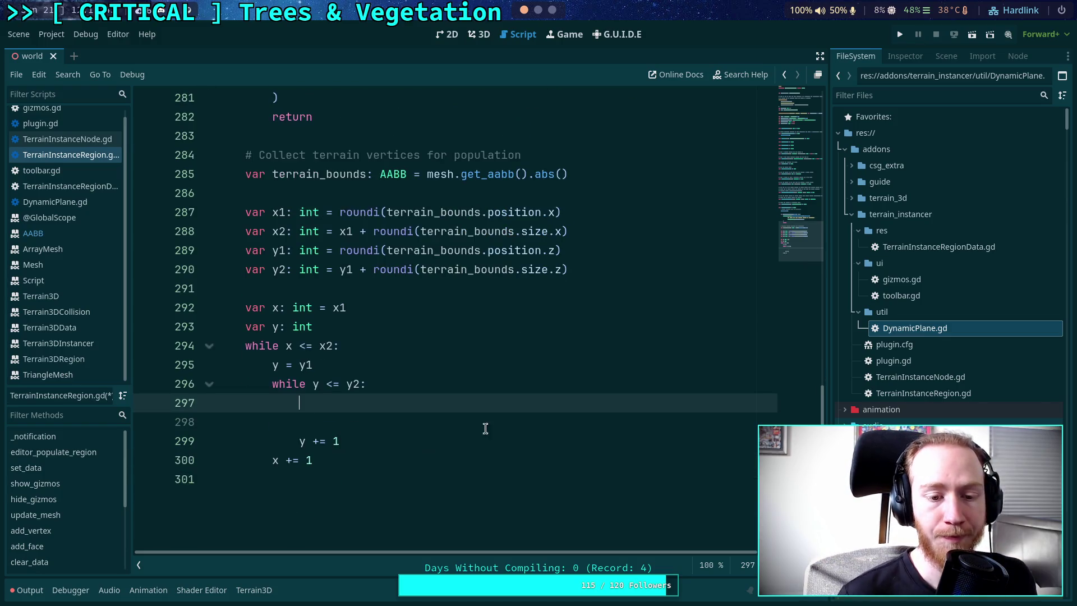
{"action": "scroll", "coordinate": [495, 433], "scroll_direction": "up", "scroll_amount": 1}
{"action": "key", "text": "Down"}
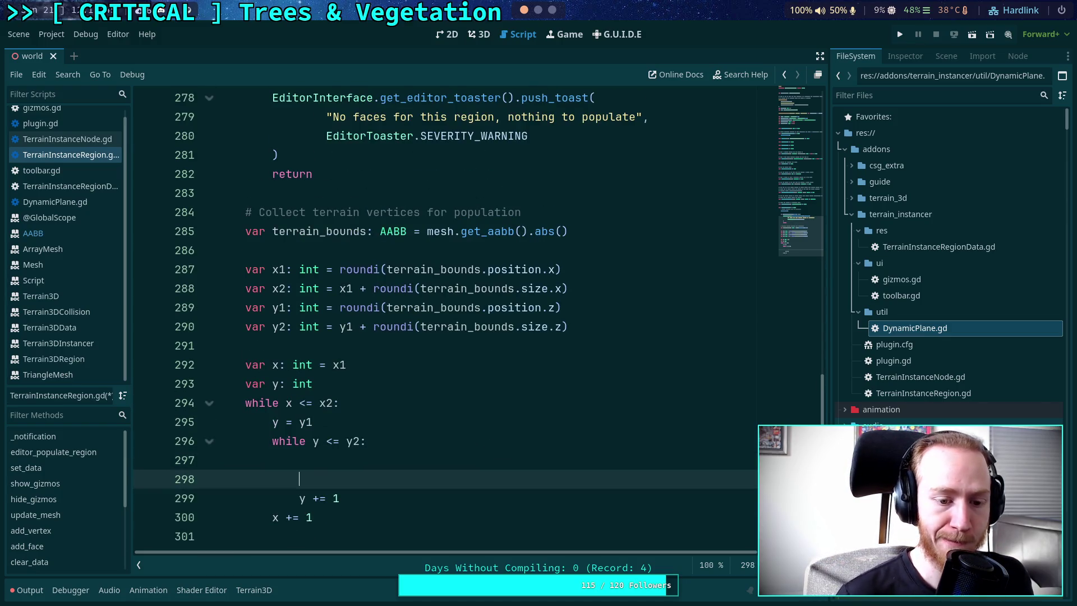
{"action": "key", "text": "BackSpace"}
{"action": "key", "text": "BackSpace"}
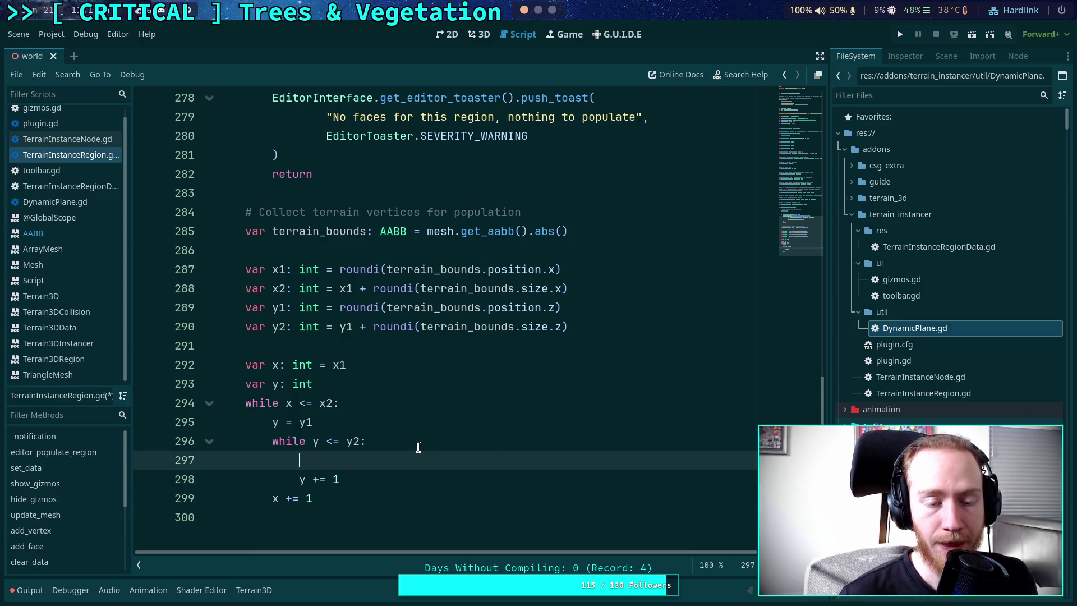
{"action": "key", "text": "Tab"}
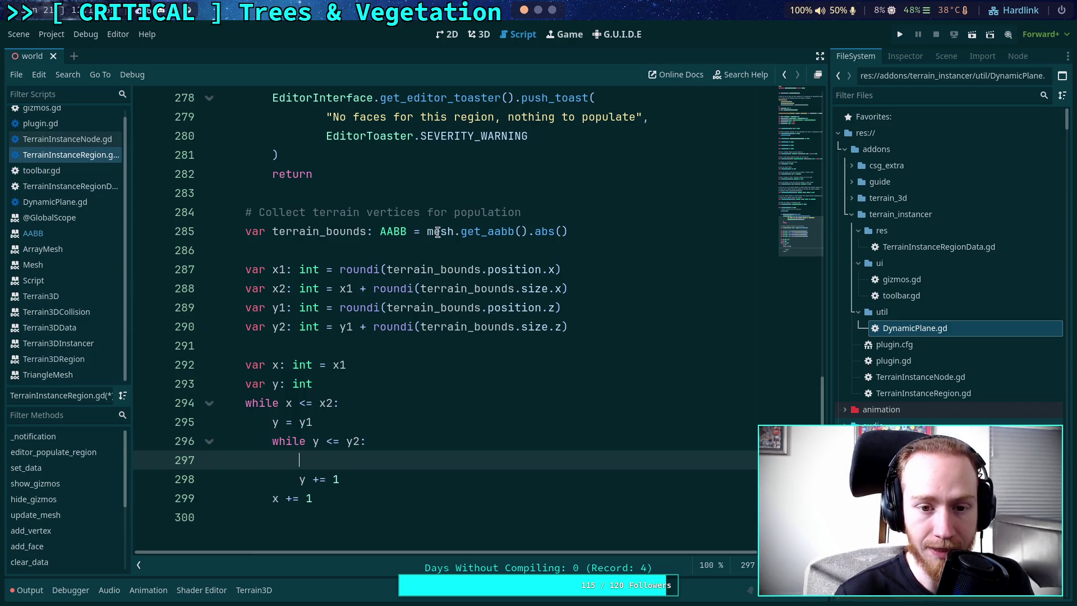
{"action": "double_click", "coordinate": [438, 231]}
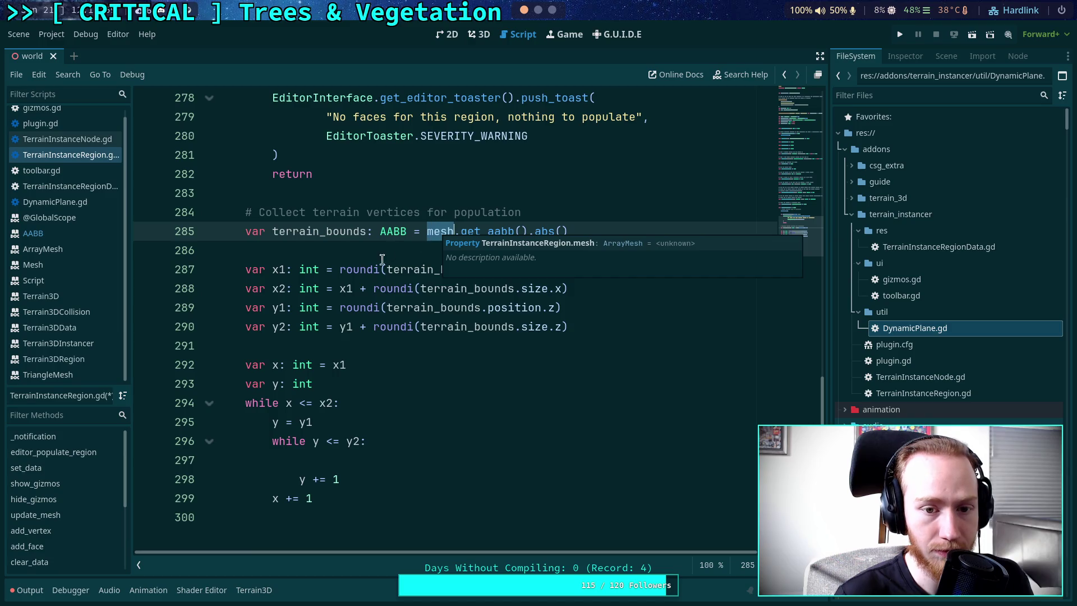
{"action": "scroll", "coordinate": [370, 331], "scroll_direction": "up", "scroll_amount": 1}
{"action": "scroll", "coordinate": [364, 347], "scroll_direction": "down", "scroll_amount": 1}
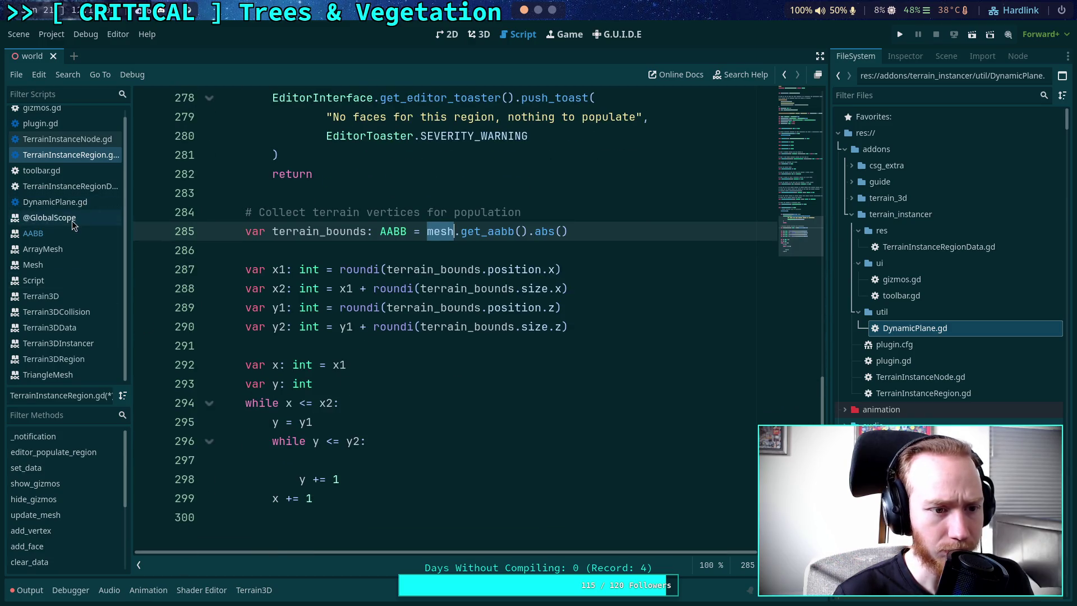
Browse the Mesh and ArrayMesh references, then open the TriangleMesh class reference.
{"action": "left_click", "coordinate": [66, 270]}
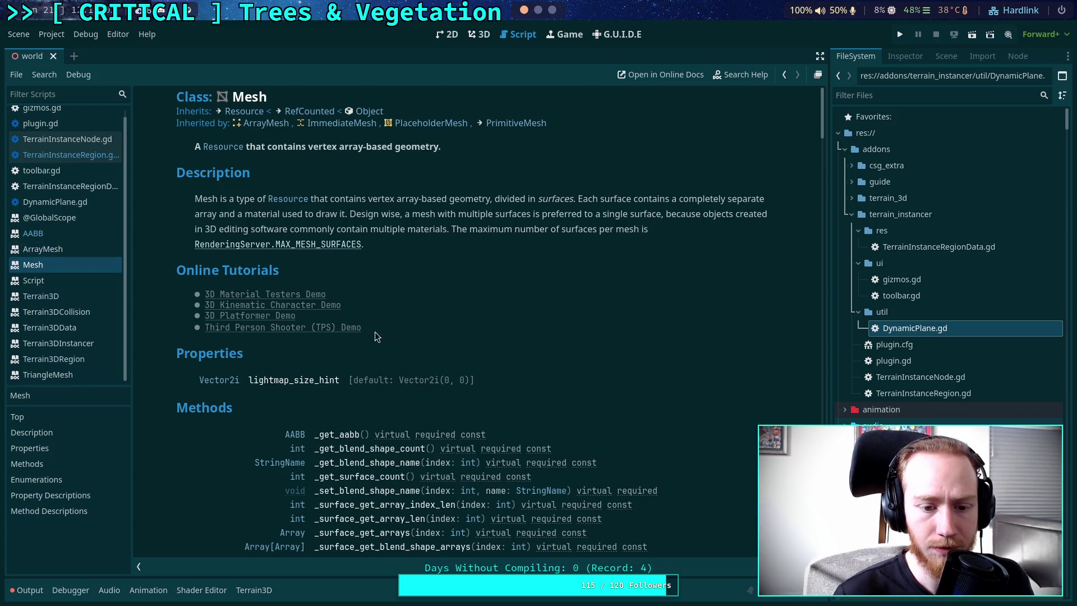
{"action": "scroll", "coordinate": [423, 364], "scroll_direction": "down", "scroll_amount": 5}
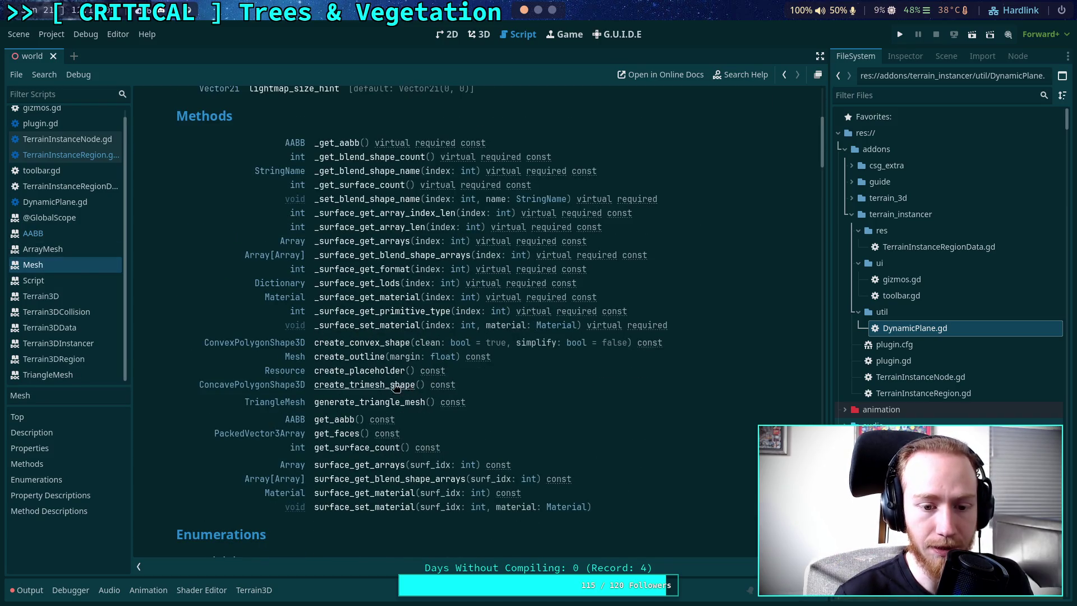
{"action": "left_click", "coordinate": [80, 252]}
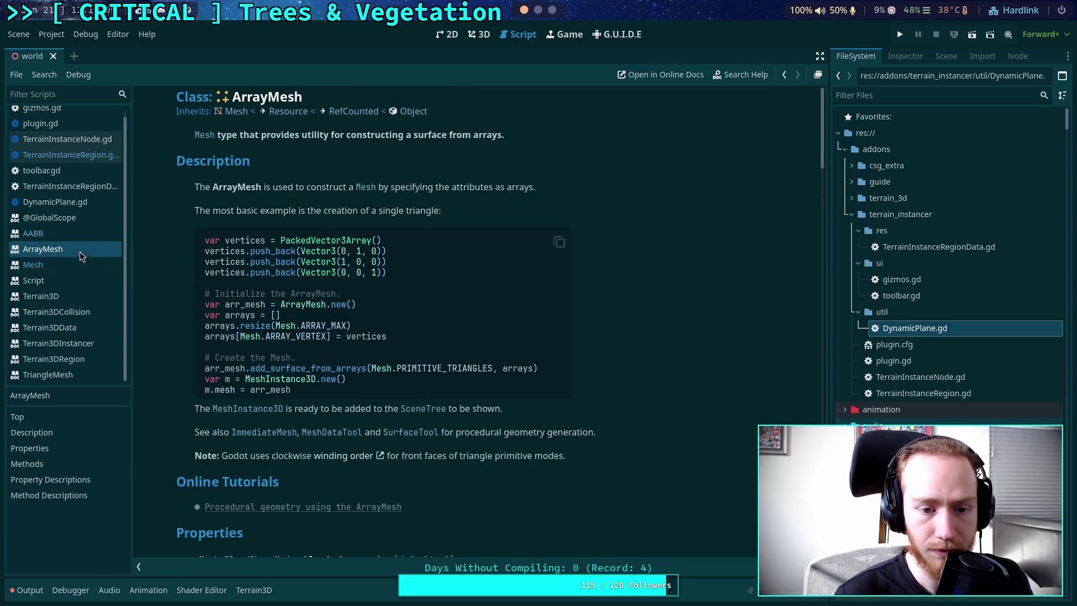
{"action": "scroll", "coordinate": [433, 348], "scroll_direction": "down", "scroll_amount": 5}
{"action": "scroll", "coordinate": [432, 348], "scroll_direction": "down", "scroll_amount": 2}
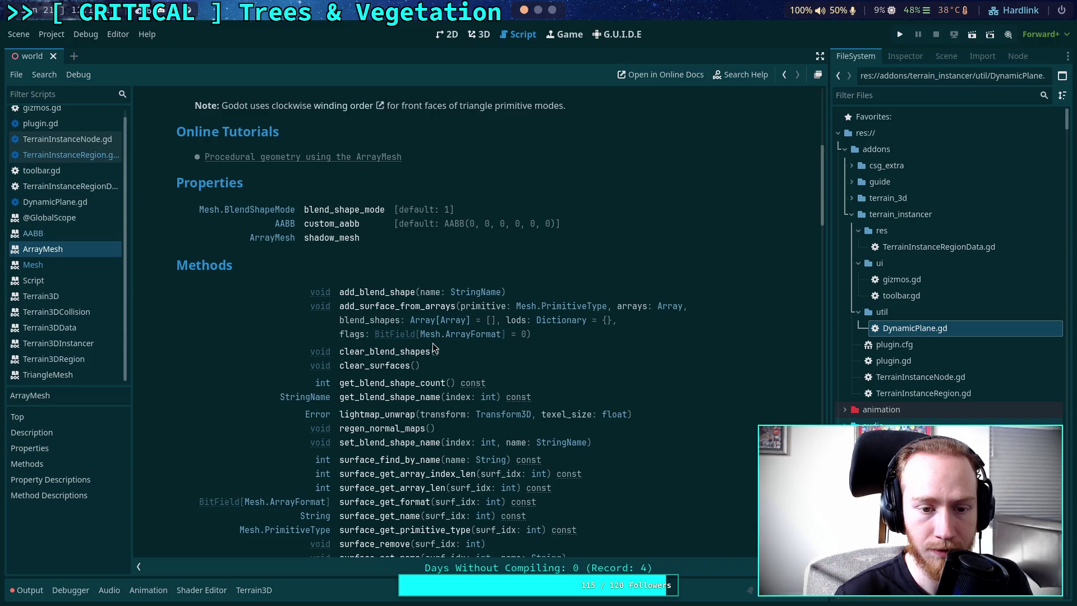
{"action": "scroll", "coordinate": [433, 348], "scroll_direction": "down", "scroll_amount": 4}
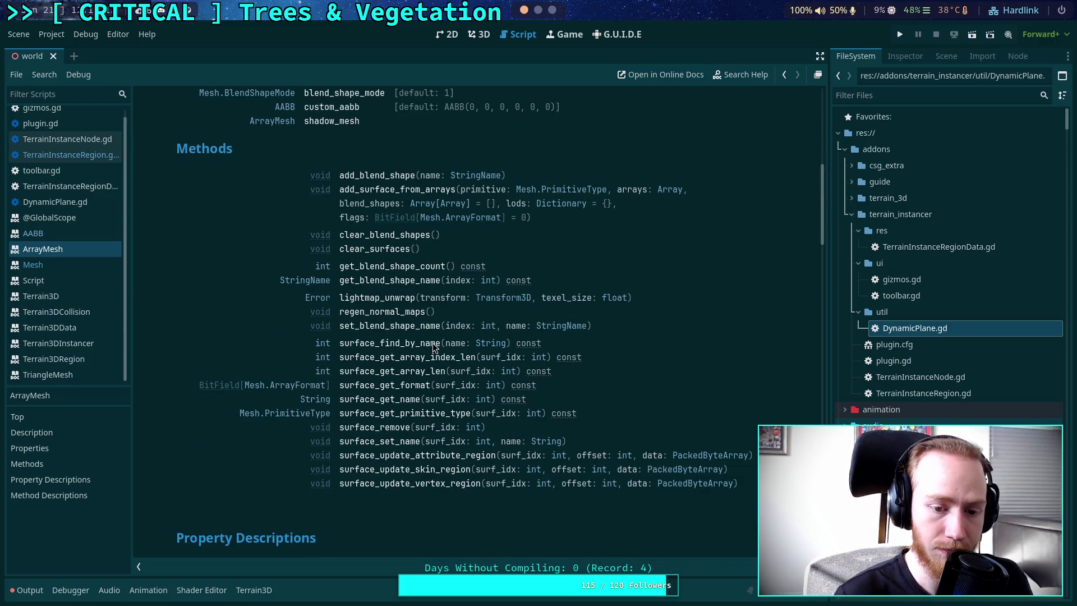
{"action": "left_click", "coordinate": [66, 271]}
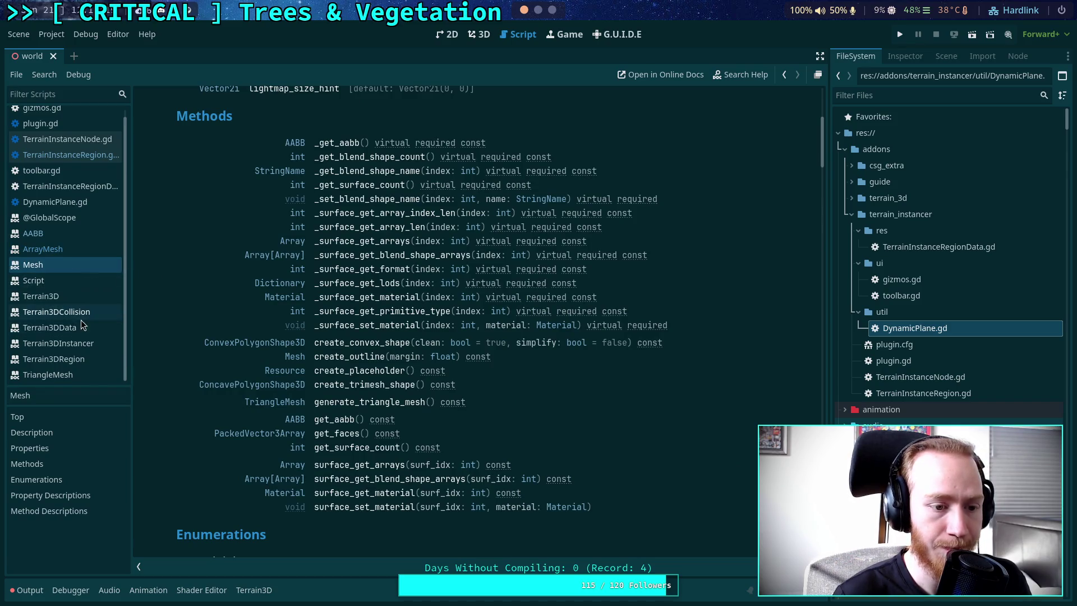
{"action": "left_click", "coordinate": [70, 375]}
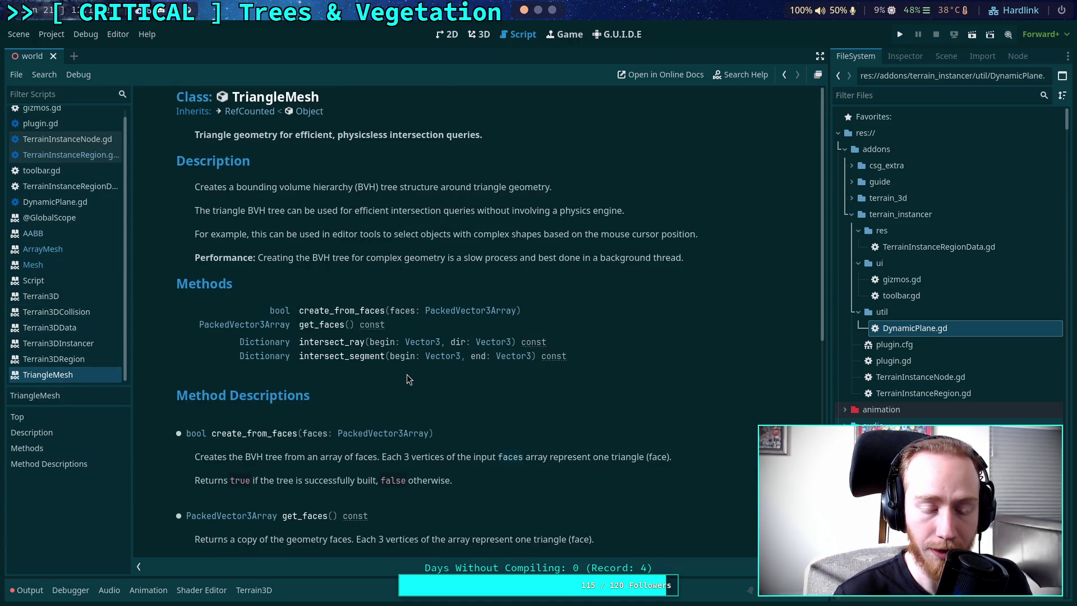
Read TriangleMesh's intersect_ray description, then switch to the Terrain3D Neovim workspace with super+2.
{"action": "scroll", "coordinate": [408, 379], "scroll_direction": "down", "scroll_amount": 2}
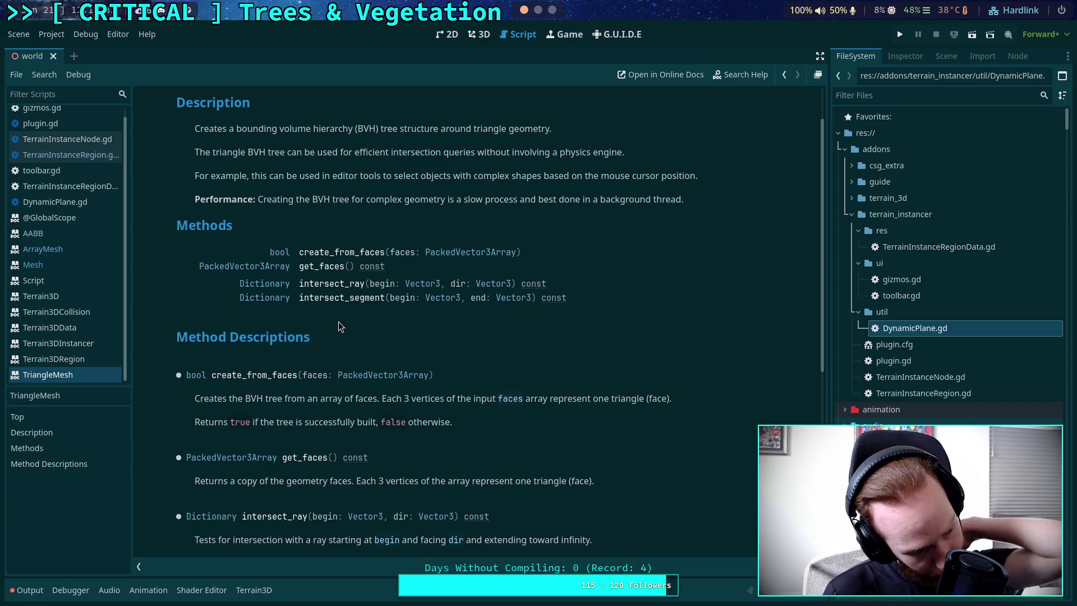
{"action": "scroll", "coordinate": [343, 328], "scroll_direction": "down", "scroll_amount": 3}
{"action": "scroll", "coordinate": [344, 328], "scroll_direction": "down", "scroll_amount": 2}
{"action": "scroll", "coordinate": [362, 338], "scroll_direction": "down", "scroll_amount": 2}
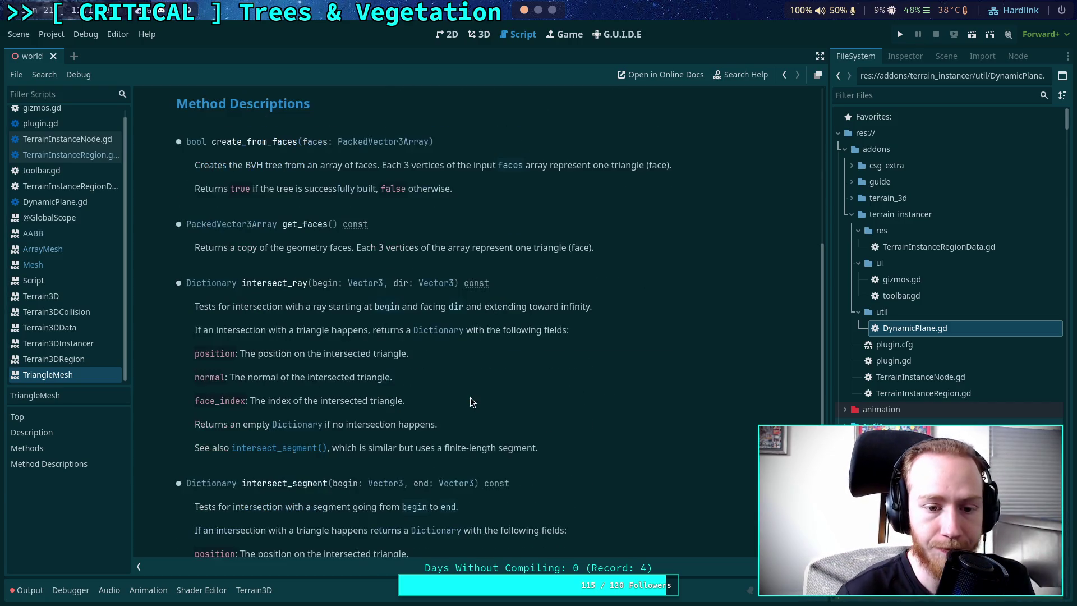
{"action": "scroll", "coordinate": [479, 391], "scroll_direction": "down", "scroll_amount": 2}
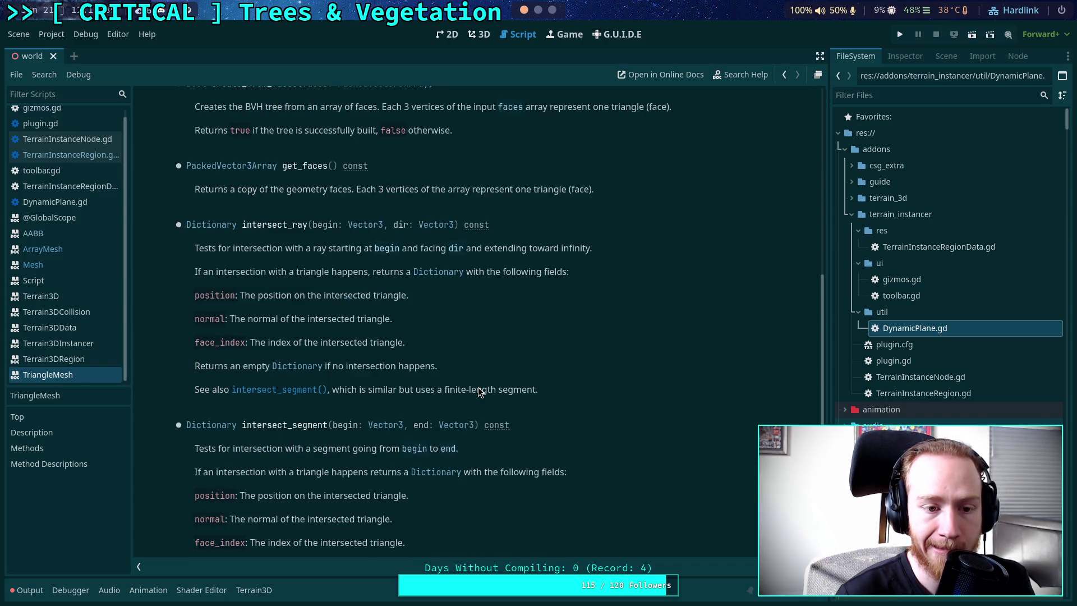
{"action": "key", "text": "super+2"}
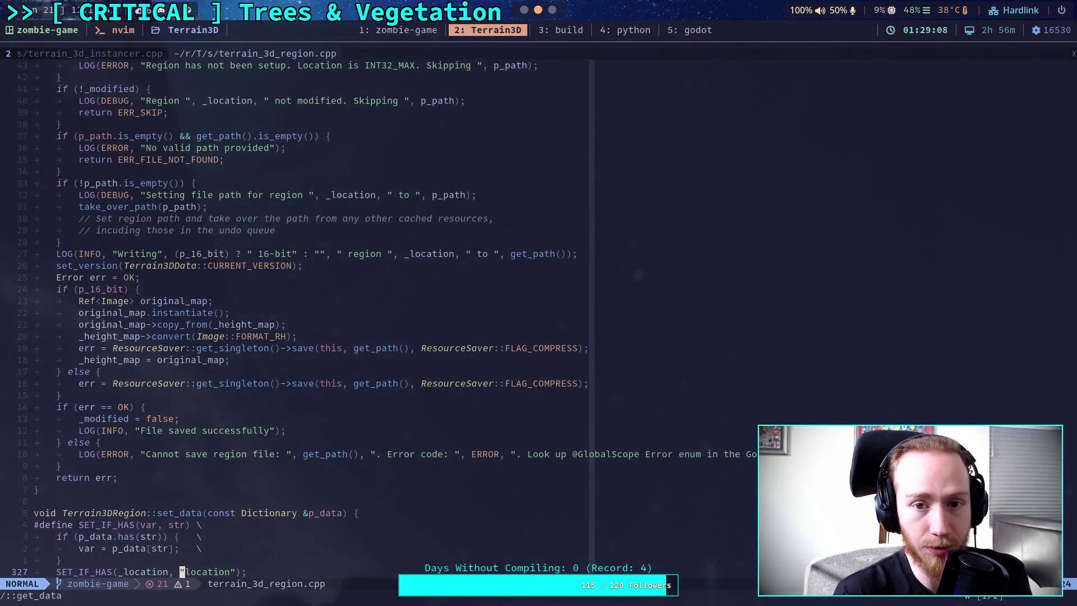
Live-grep the Godot source for 'intersect_ray' and open triangle_mesh.cpp at intersect_ray_scriptwrap.
{"action": "left_click", "coordinate": [695, 34]}
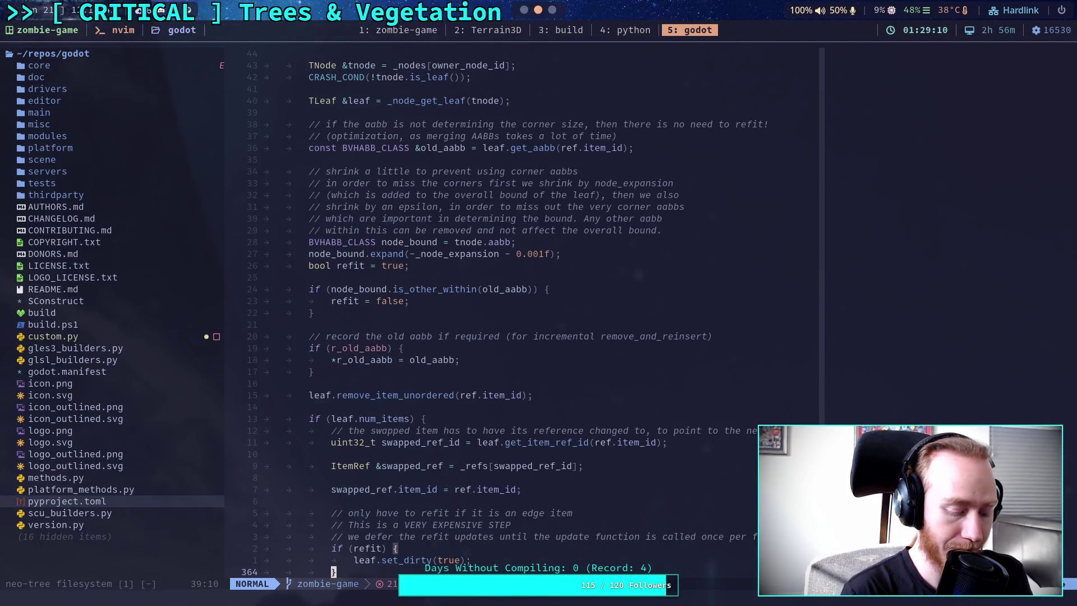
{"action": "key", "text": "space"}
{"action": "type", "text": "fgintersect_"}
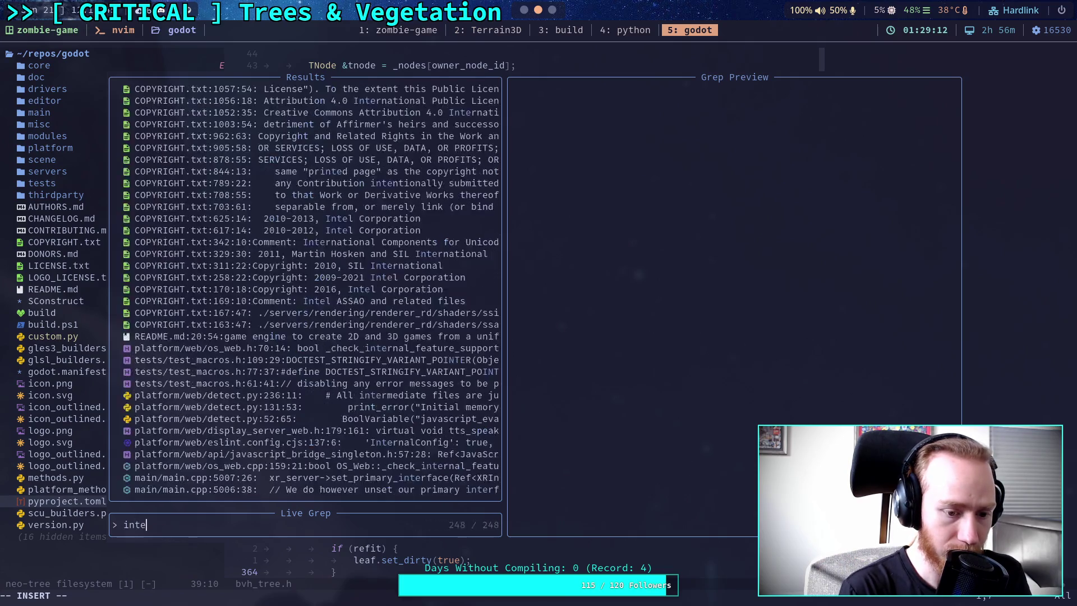
{"action": "type", "text": "ray"}
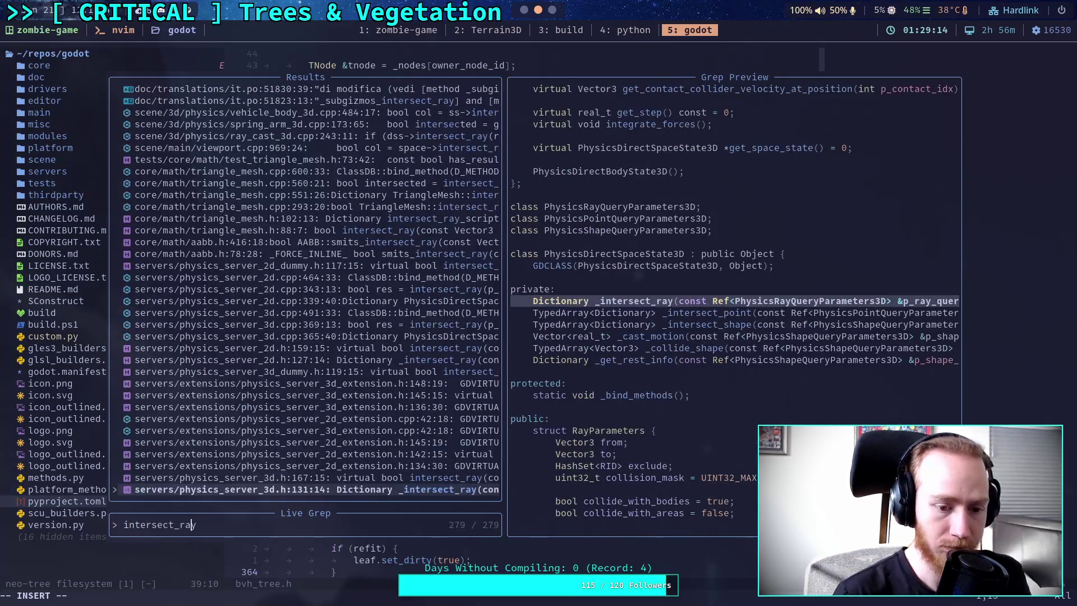
{"action": "type", "text": ":"}
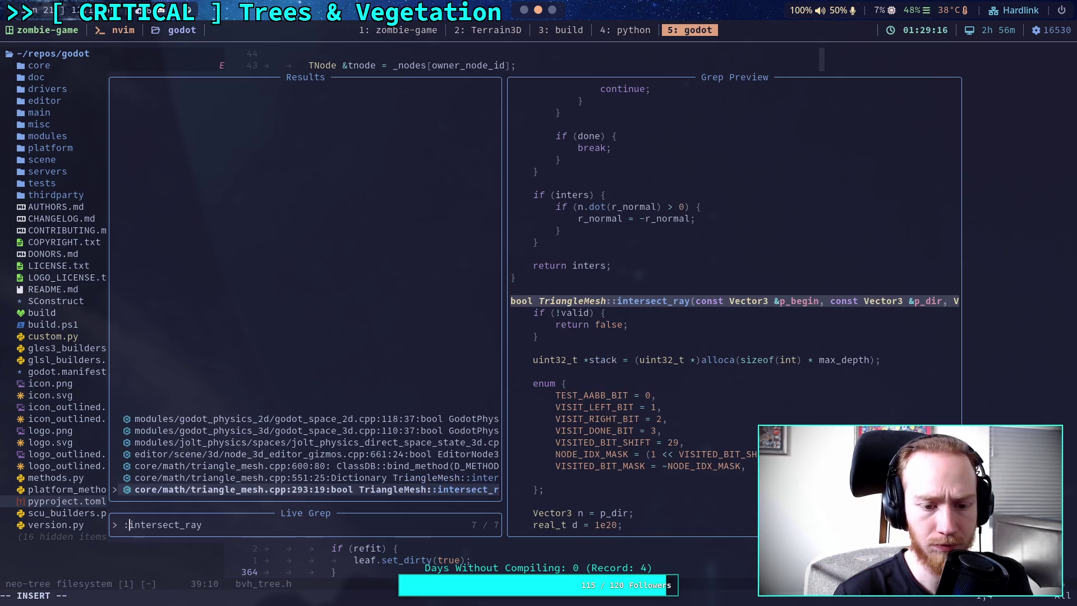
{"action": "key", "text": "Up"}
{"action": "key", "text": "Up"}
{"action": "key", "text": "Down"}
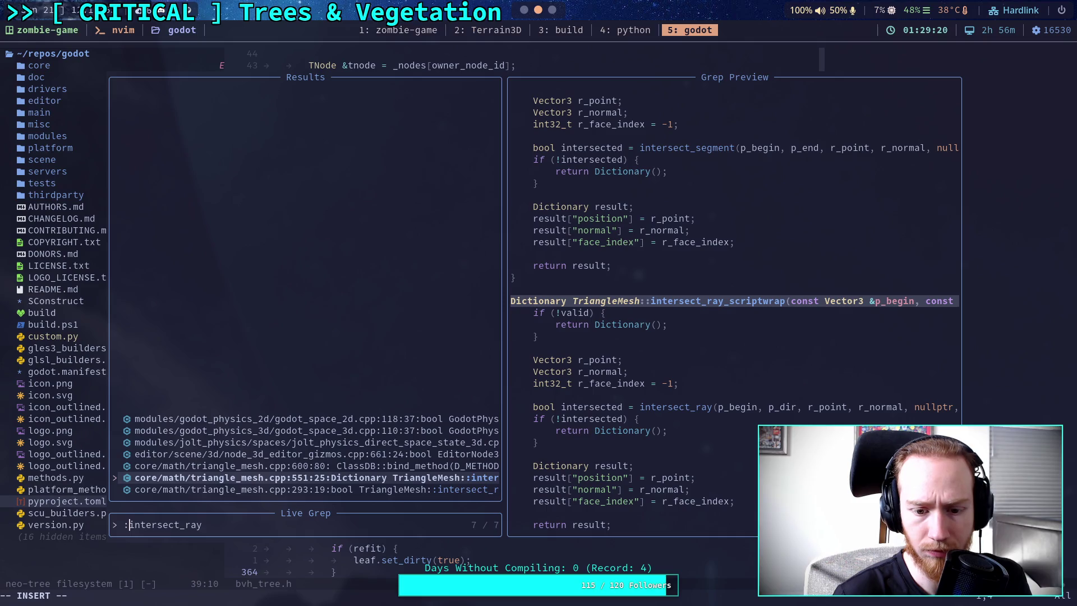
{"action": "key", "text": "Down"}
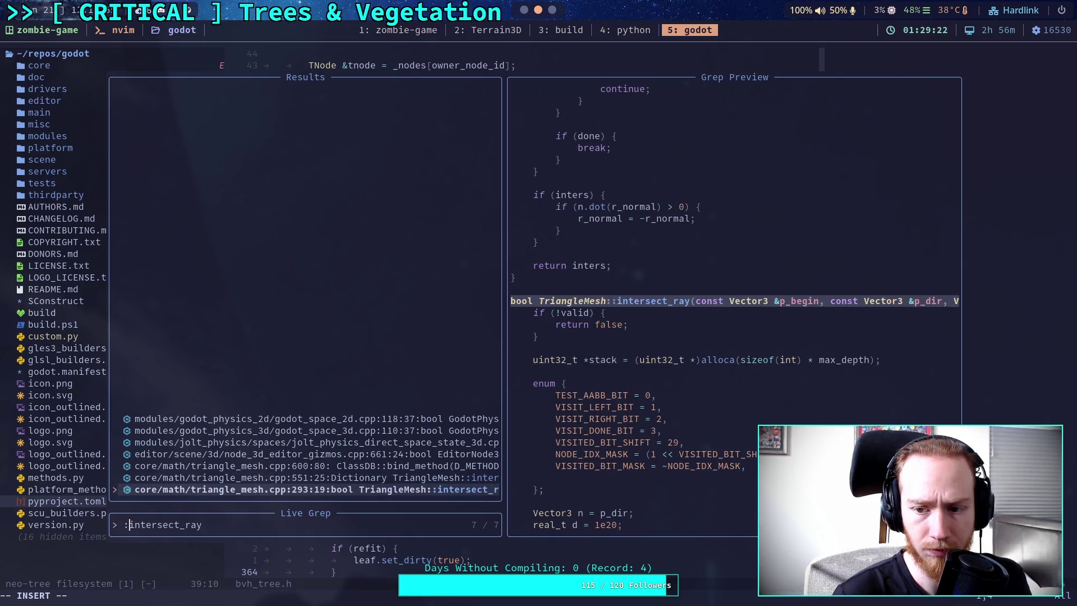
{"action": "key", "text": "Up"}
{"action": "key", "text": "Return"}
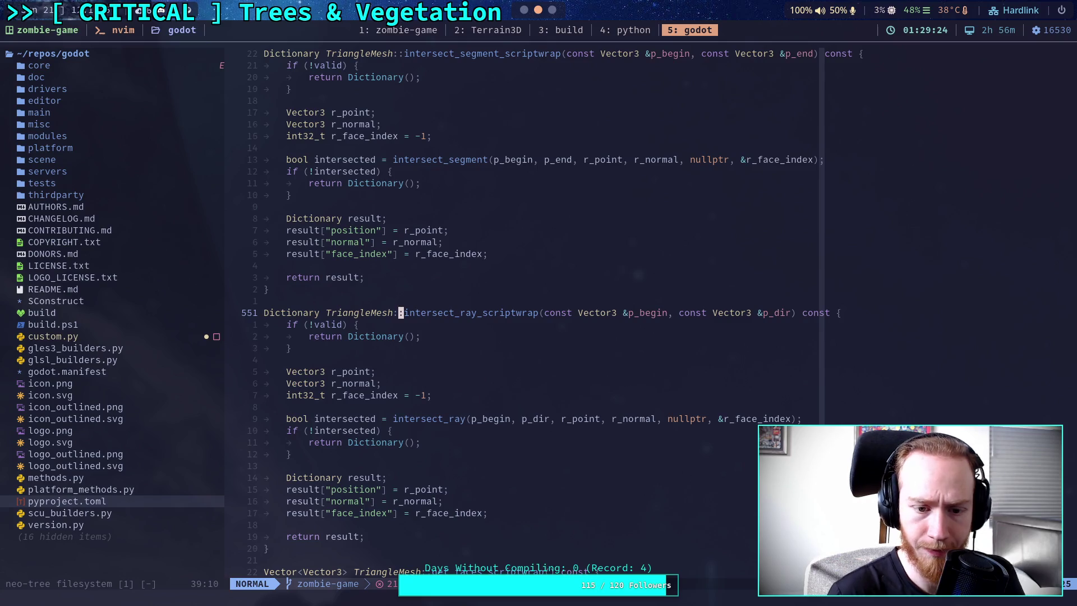
{"action": "key", "text": "j"}
{"action": "key", "text": "j"}
{"action": "key", "text": "j"}
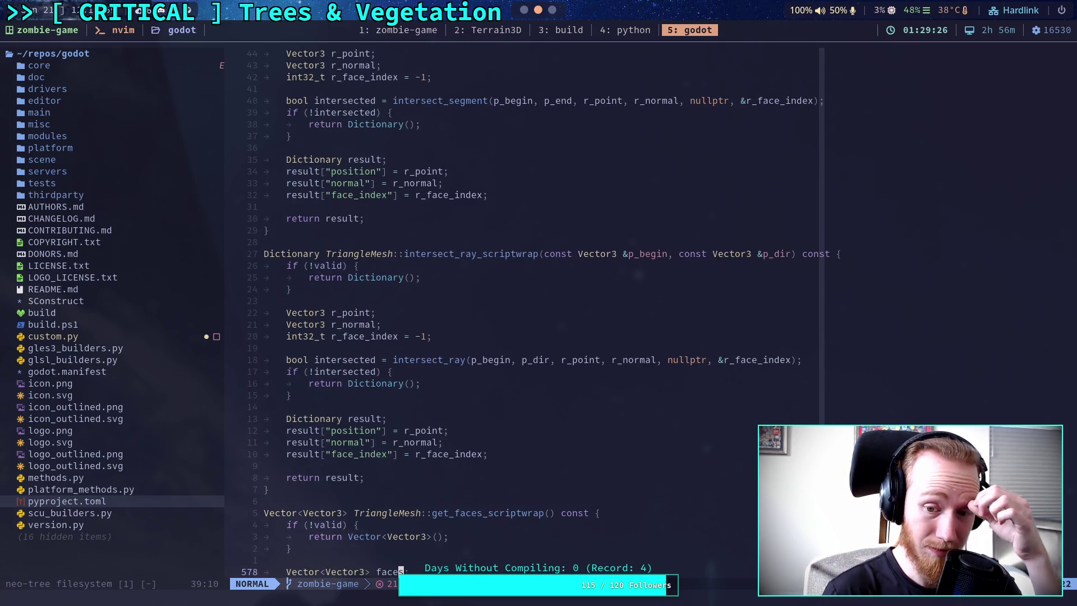
{"action": "key", "text": "j"}
{"action": "key", "text": "j"}
{"action": "key", "text": "j"}
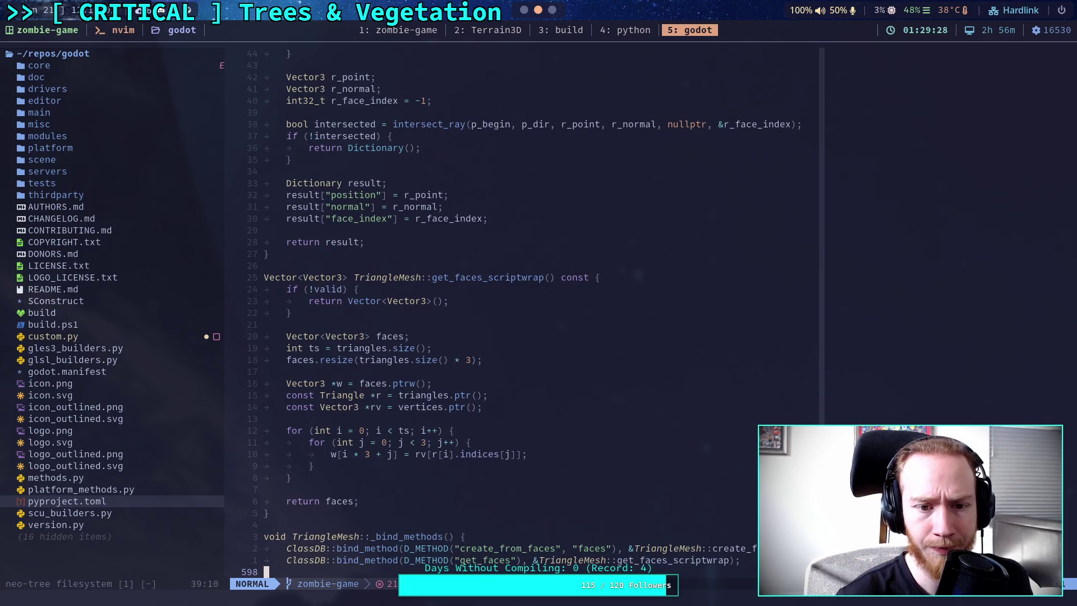
{"action": "key", "text": "j"}
{"action": "key", "text": "j"}
{"action": "key", "text": "j"}
{"action": "left_click", "coordinate": [401, 465]}
{"action": "key", "text": "ctrl+b"}
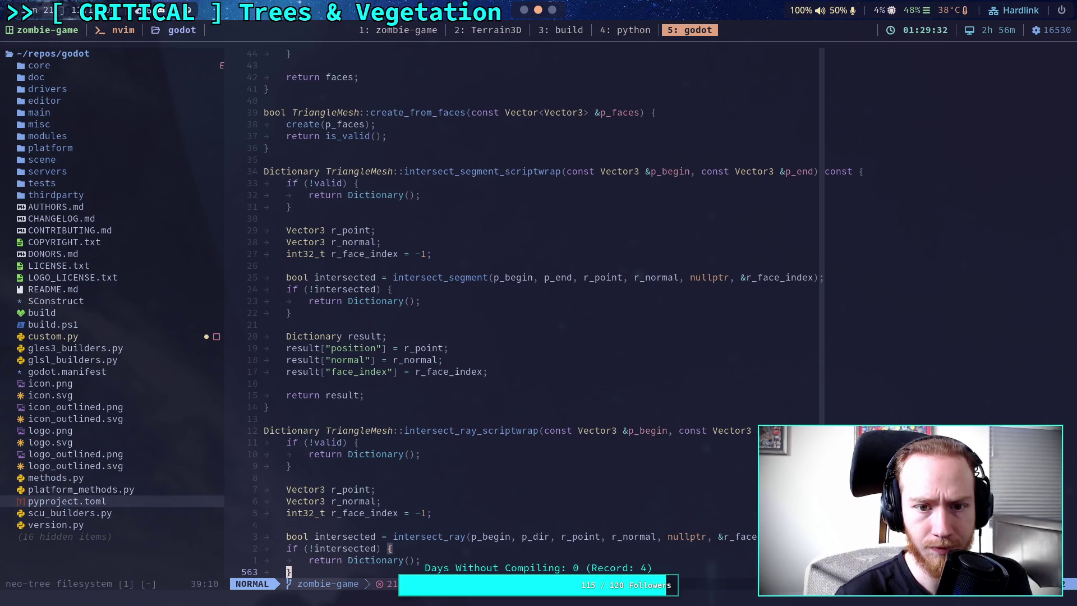
{"action": "key", "text": "ctrl+b"}
{"action": "key", "text": "ctrl+b"}
{"action": "key", "text": "ctrl+b"}
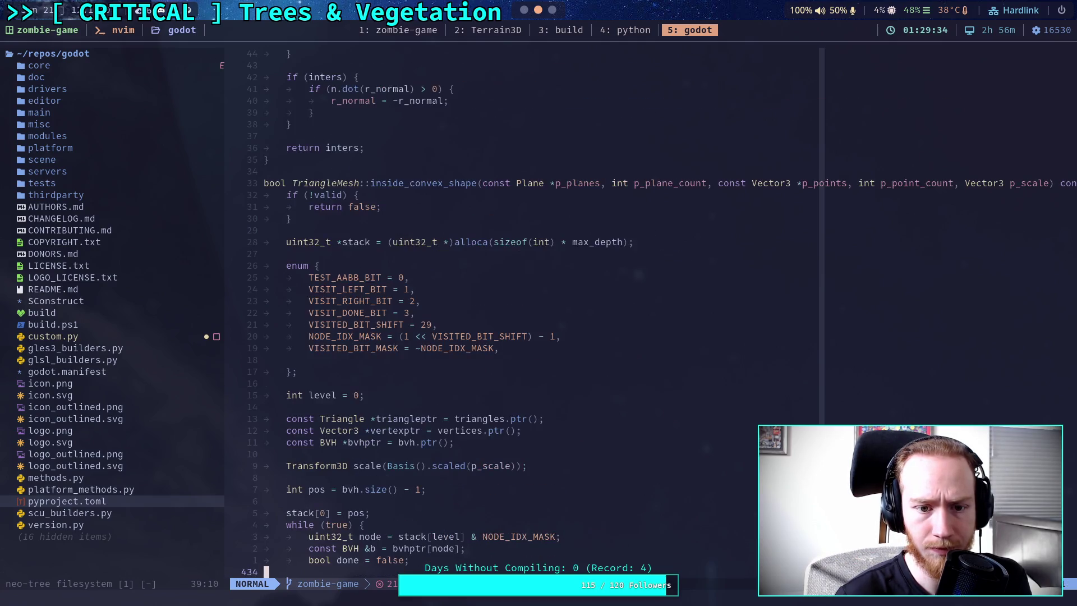
{"action": "key", "text": "ctrl+b"}
{"action": "key", "text": "ctrl+b"}
{"action": "key", "text": "ctrl+b"}
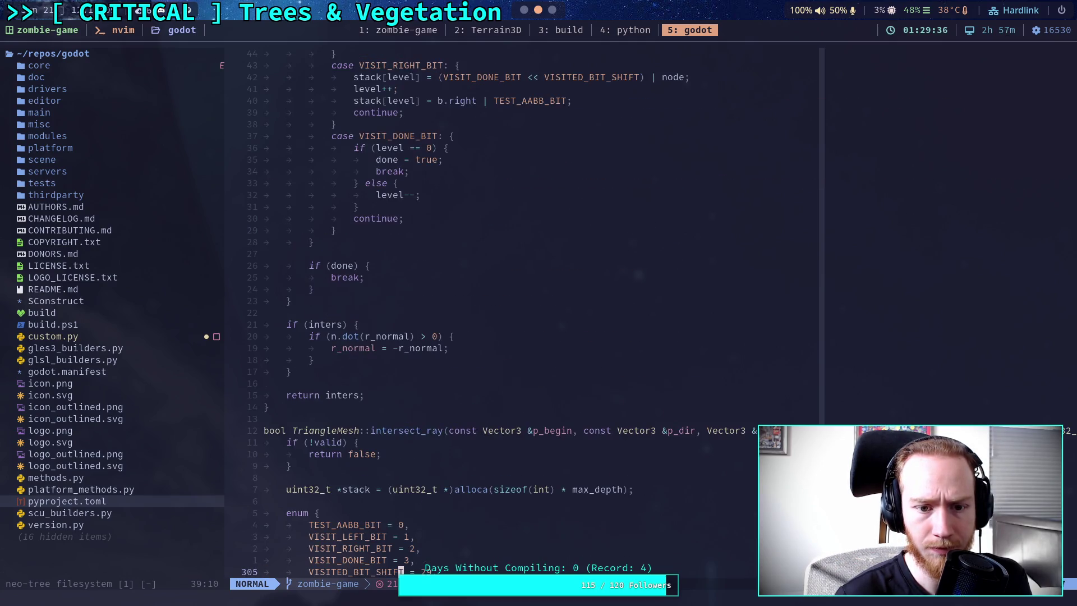
{"action": "key", "text": "j"}
{"action": "key", "text": "j"}
{"action": "key", "text": "j"}
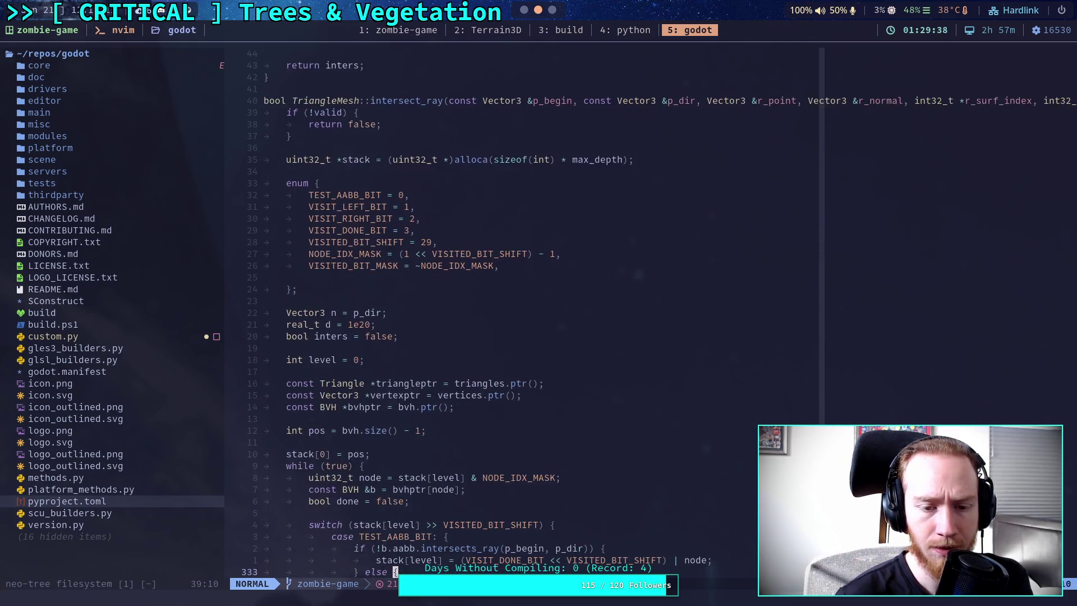
{"action": "key", "text": "j"}
{"action": "key", "text": "j"}
{"action": "key", "text": "j"}
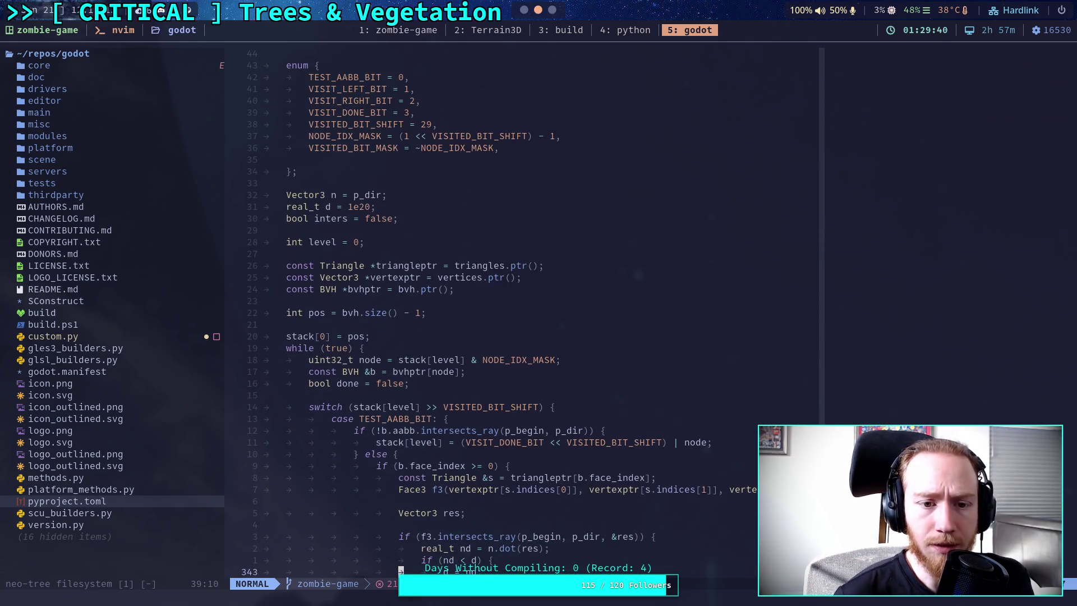
{"action": "key", "text": "j"}
{"action": "key", "text": "j"}
{"action": "key", "text": "j"}
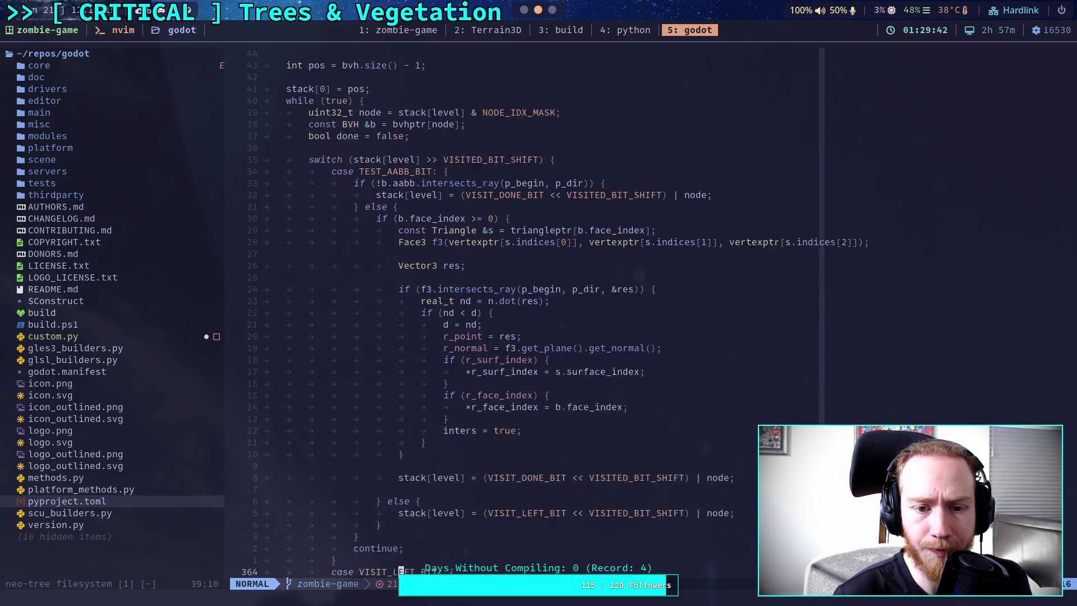
{"action": "key", "text": "k"}
{"action": "key", "text": "j"}
{"action": "key", "text": "j"}
{"action": "key", "text": "j"}
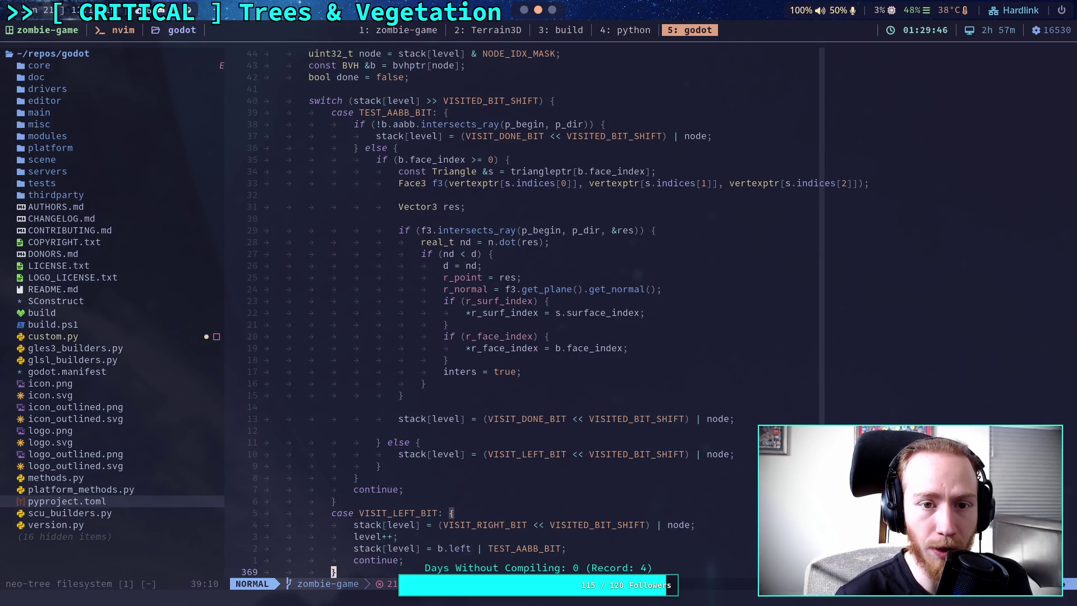
{"action": "key", "text": "j"}
{"action": "key", "text": "braceleft"}
{"action": "key", "text": "braceleft"}
{"action": "key", "text": "braceleft"}
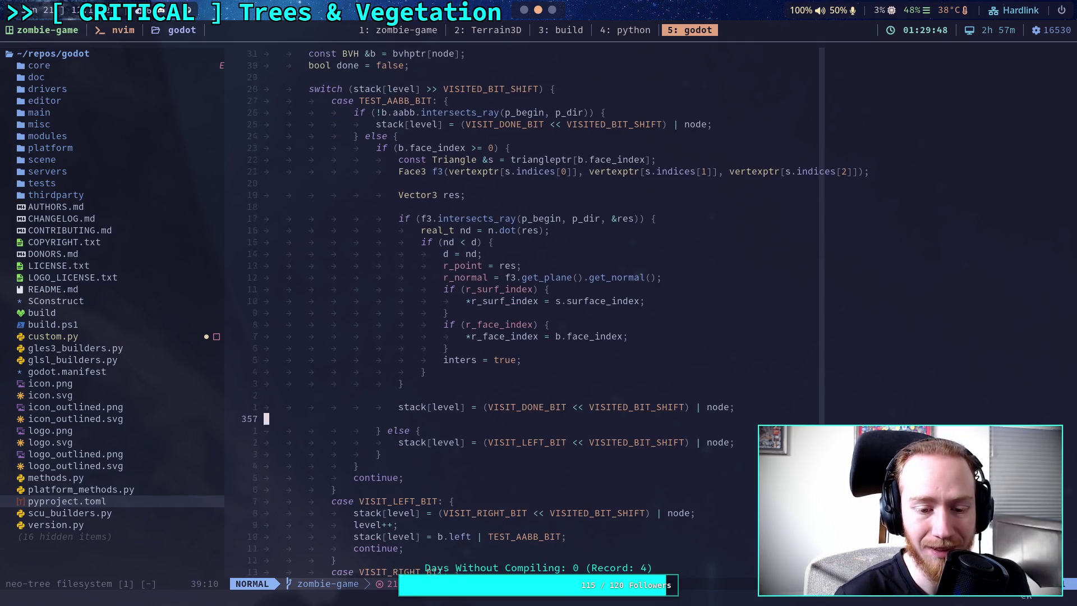
{"action": "key", "text": "k"}
{"action": "key", "text": "k"}
{"action": "key", "text": "k"}
{"action": "key", "text": "j"}
{"action": "key", "text": "j"}
{"action": "key", "text": "j"}
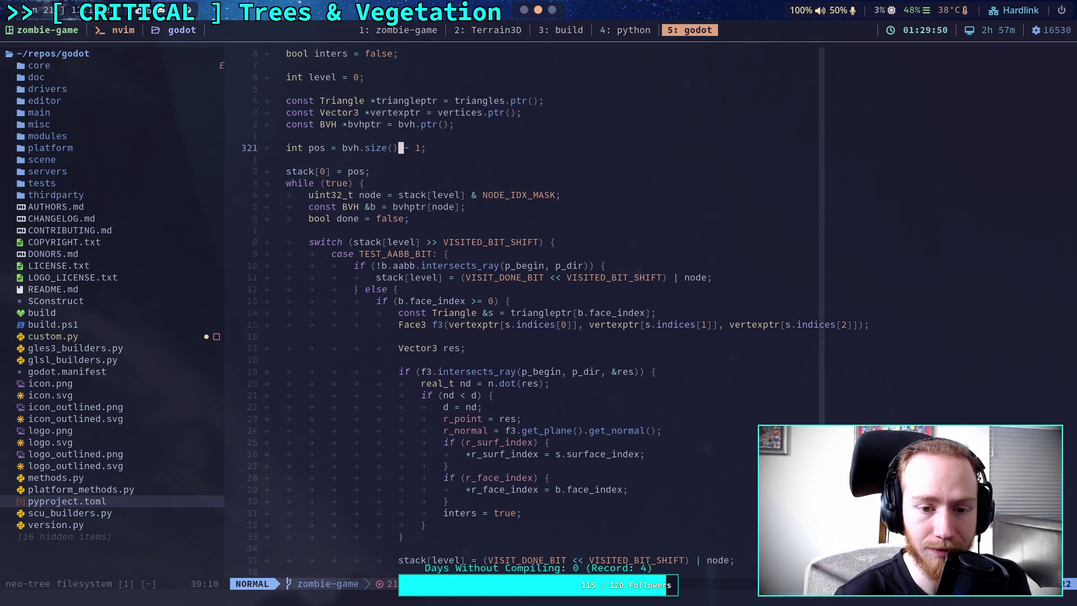
{"action": "key", "text": "j"}
{"action": "key", "text": "j"}
{"action": "key", "text": "j"}
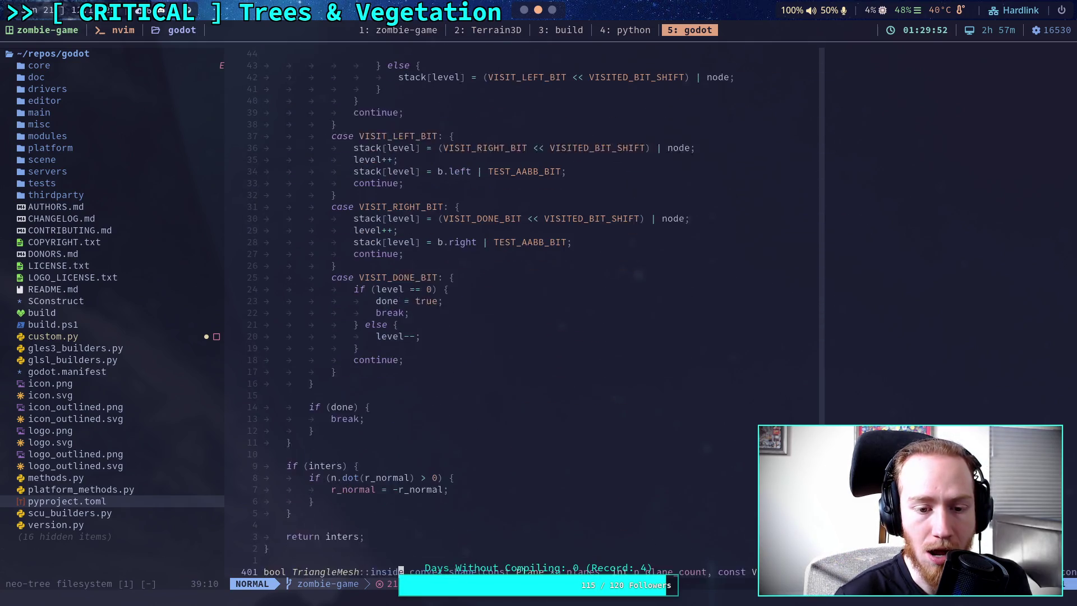
{"action": "key", "text": "j"}
{"action": "key", "text": "j"}
{"action": "key", "text": "j"}
{"action": "key", "text": "k"}
{"action": "key", "text": "k"}
{"action": "key", "text": "k"}
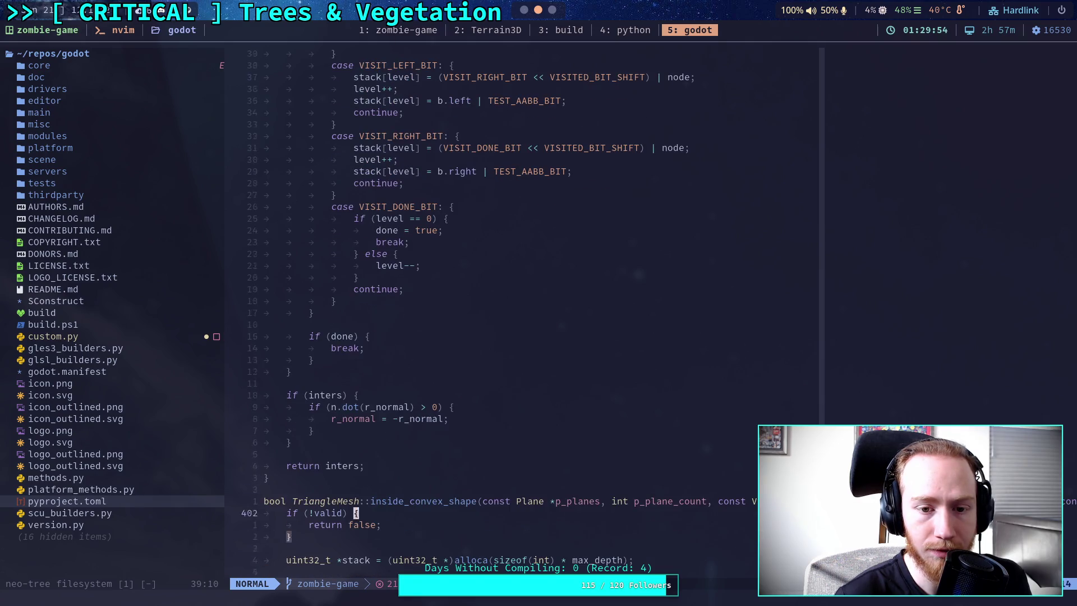
{"action": "key", "text": "k"}
{"action": "key", "text": "k"}
{"action": "key", "text": "k"}
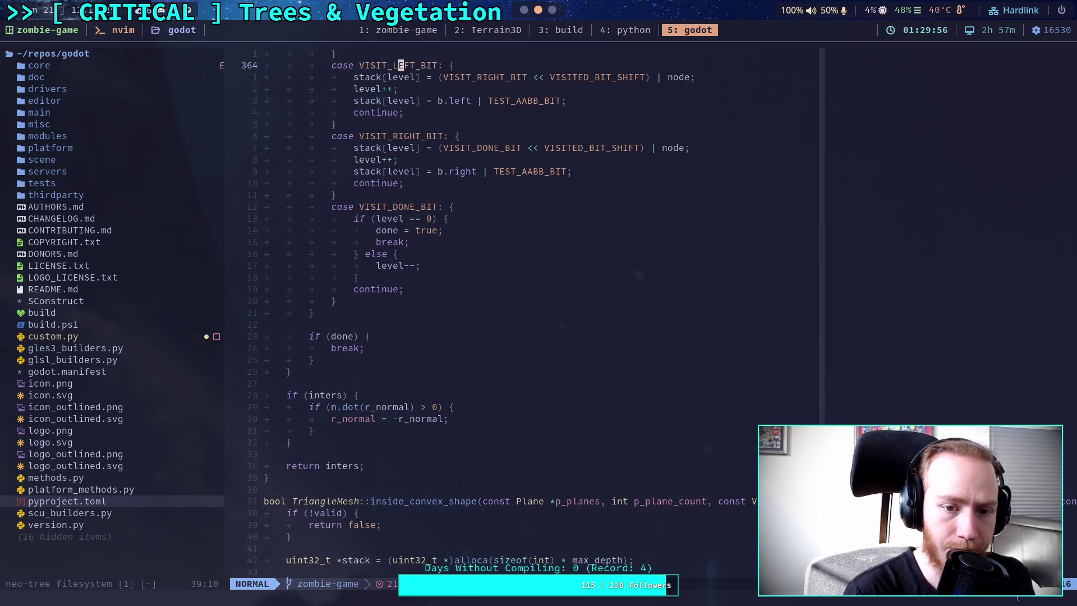
{"action": "key", "text": "0"}
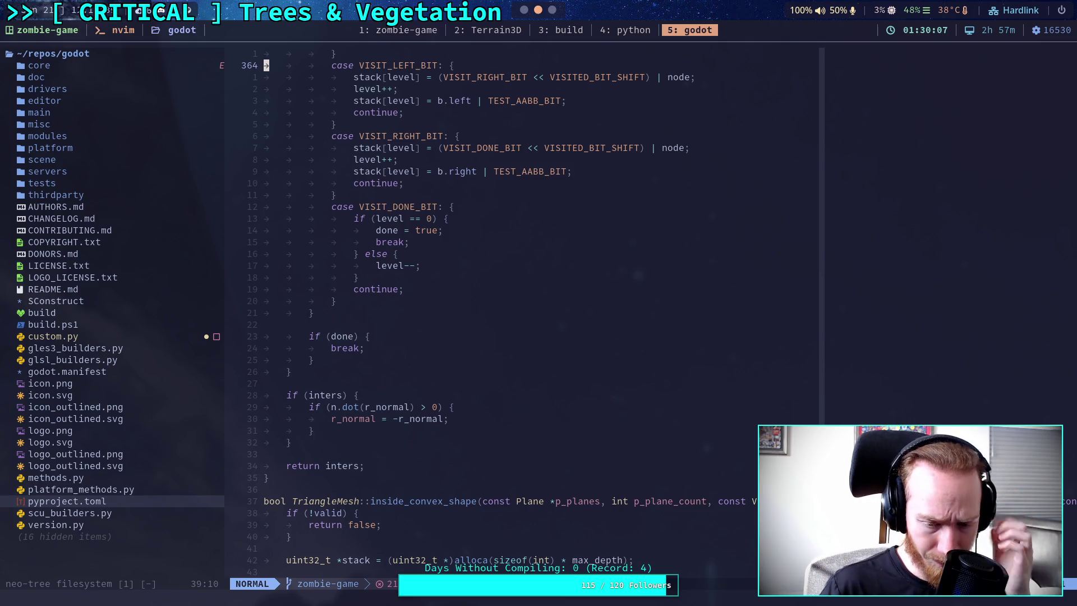
{"action": "key", "text": "k"}
{"action": "key", "text": "k"}
{"action": "key", "text": "k"}
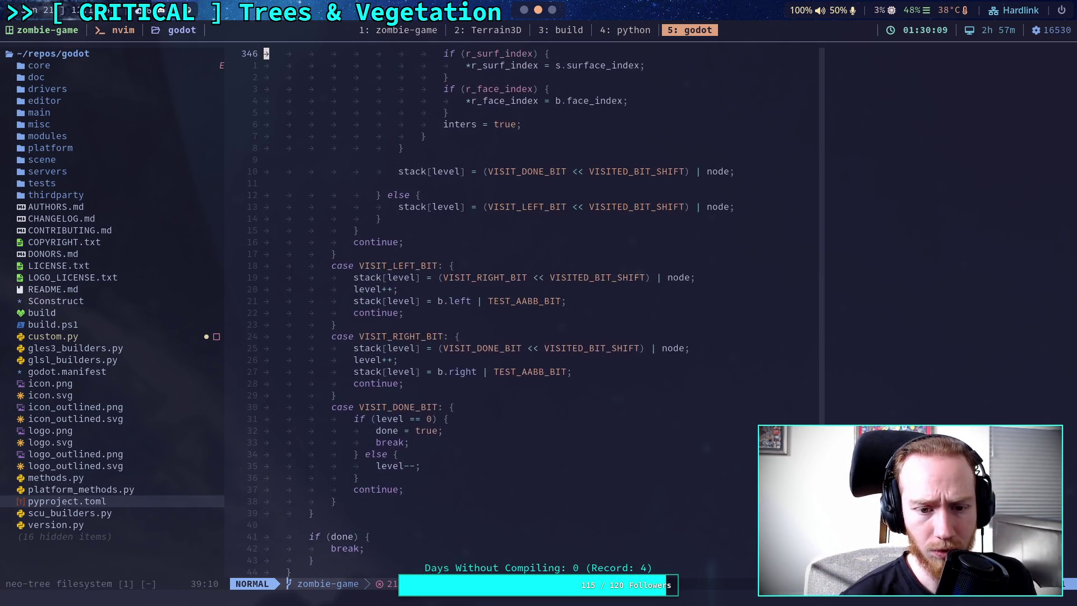
{"action": "key", "text": "k"}
{"action": "key", "text": "k"}
{"action": "key", "text": "k"}
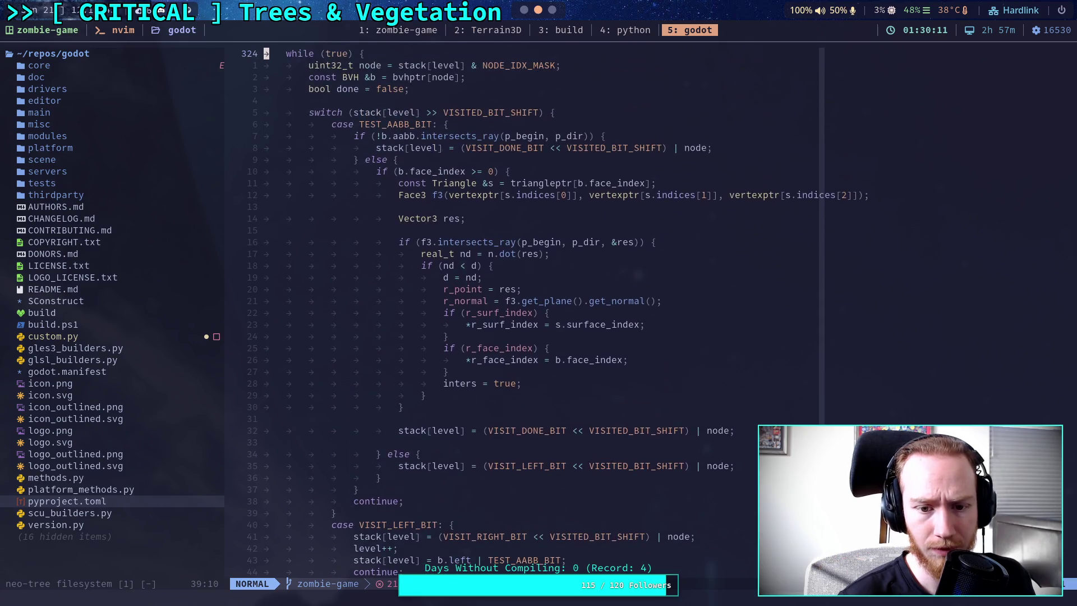
{"action": "key", "text": "k"}
{"action": "key", "text": "k"}
{"action": "key", "text": "k"}
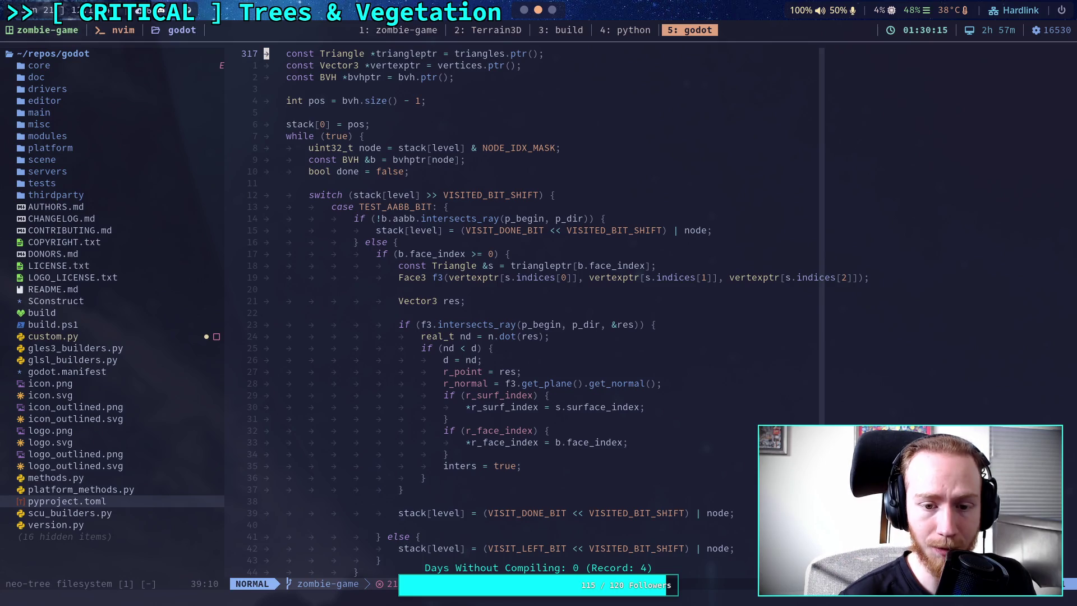
{"action": "key", "text": "j"}
{"action": "key", "text": "j"}
{"action": "key", "text": "j"}
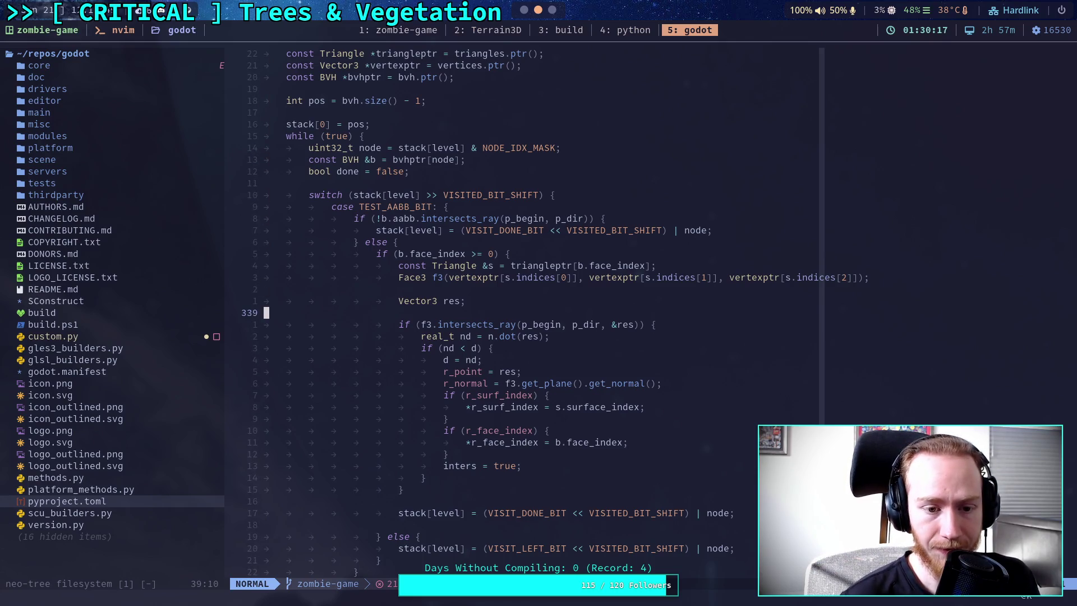
{"action": "key", "text": "f"}
{"action": "key", "text": "n"}
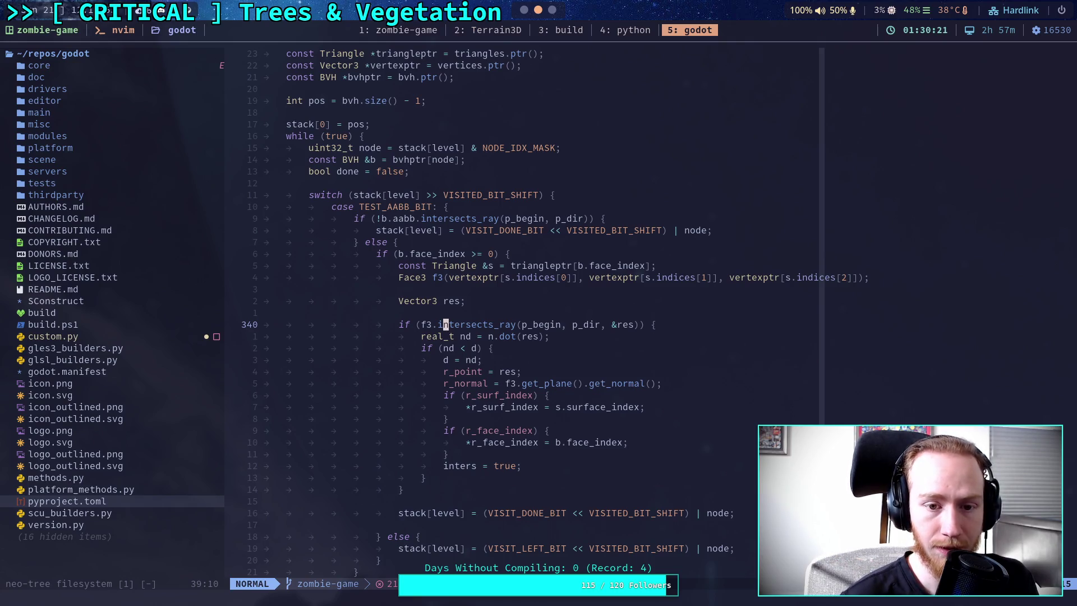
{"action": "key", "text": "k"}
{"action": "key", "text": "k"}
{"action": "key", "text": "k"}
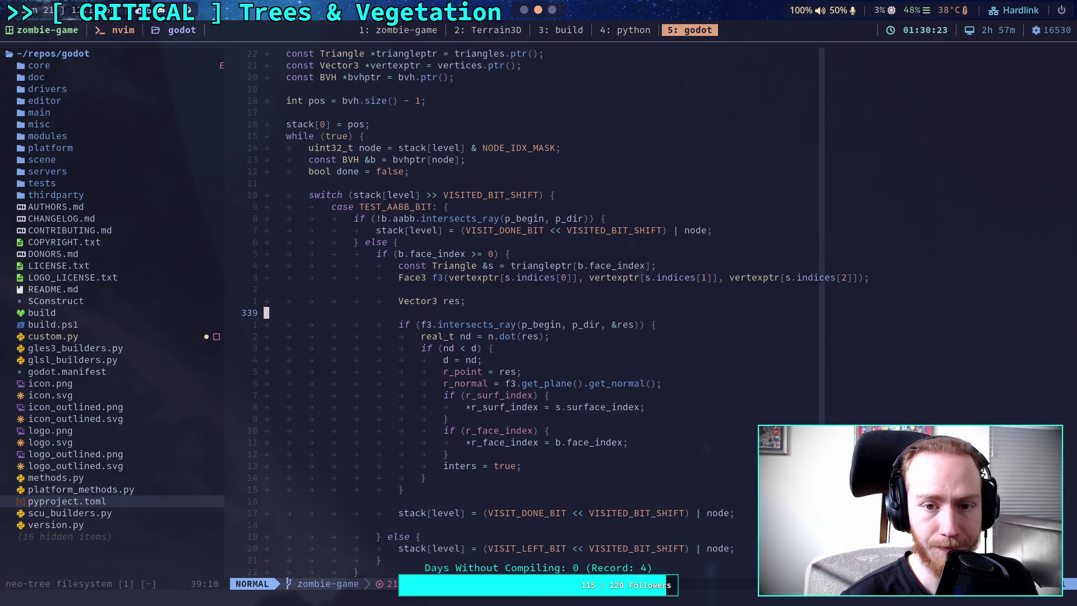
{"action": "key", "text": "k"}
{"action": "key", "text": "k"}
{"action": "key", "text": "k"}
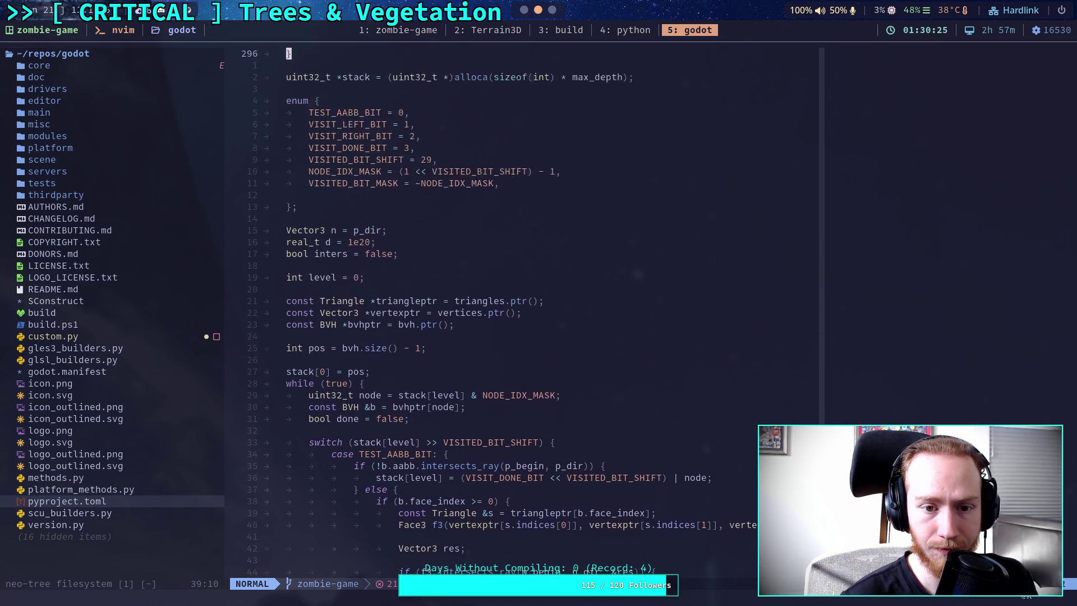
{"action": "key", "text": "j"}
{"action": "key", "text": "j"}
{"action": "key", "text": "j"}
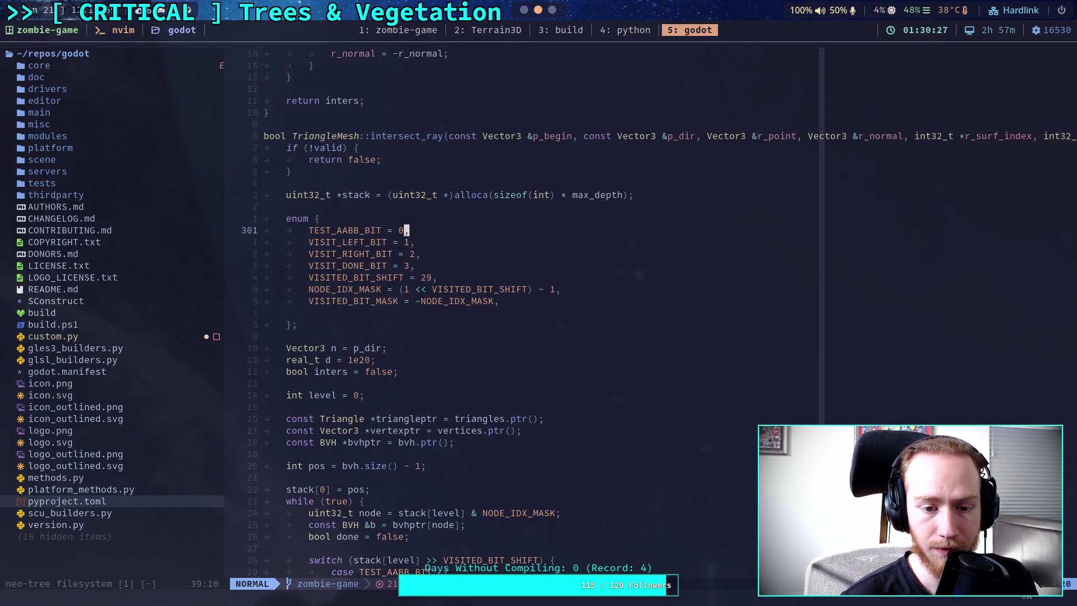
{"action": "key", "text": "j"}
{"action": "key", "text": "j"}
{"action": "key", "text": "j"}
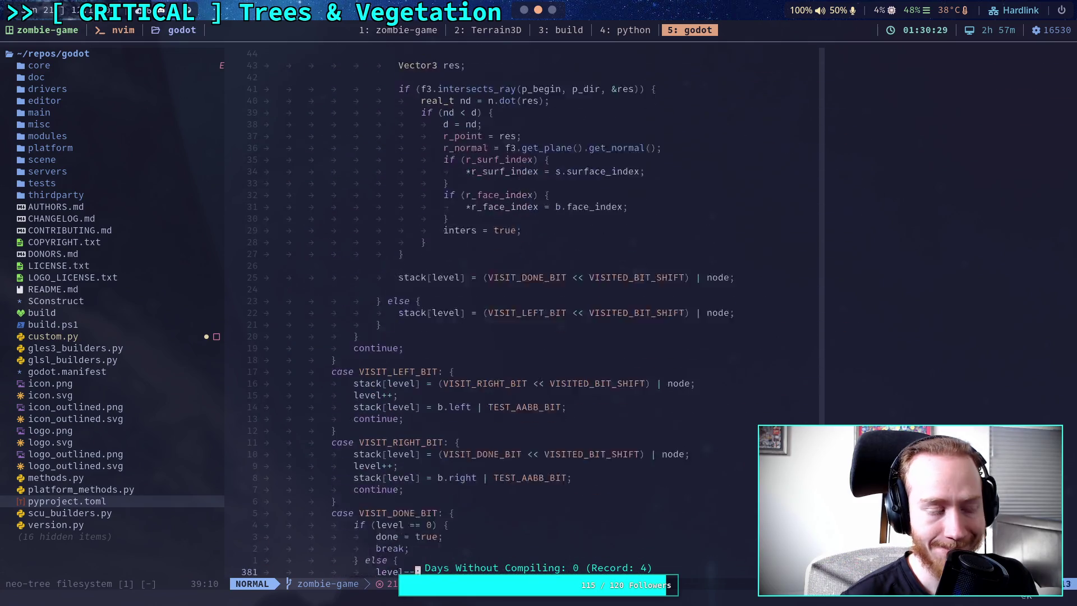
{"action": "key", "text": "j"}
{"action": "key", "text": "j"}
{"action": "key", "text": "j"}
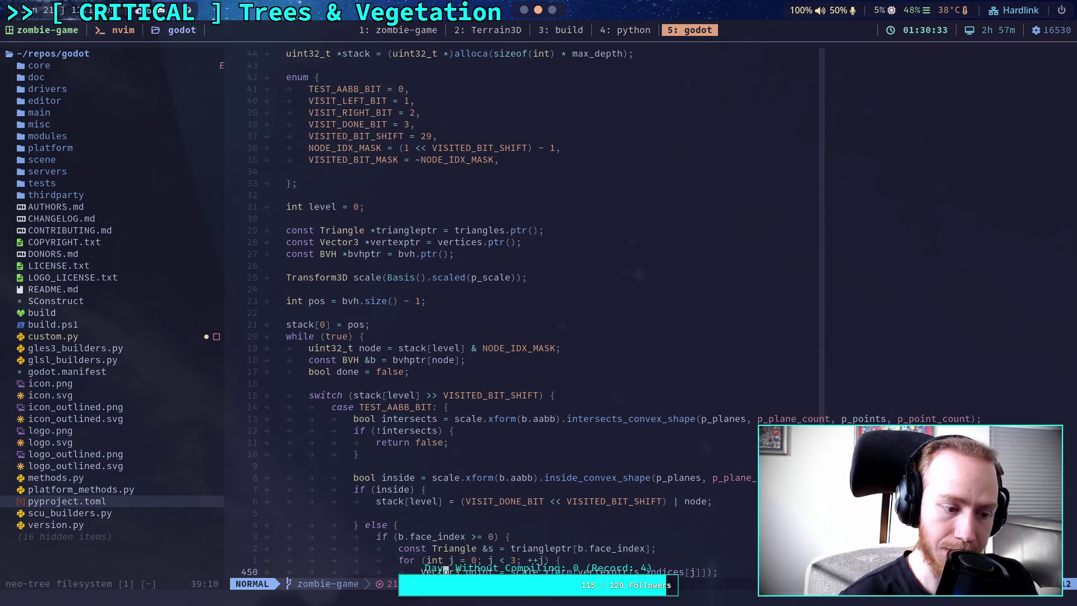
{"action": "key", "text": "j"}
{"action": "key", "text": "j"}
{"action": "key", "text": "j"}
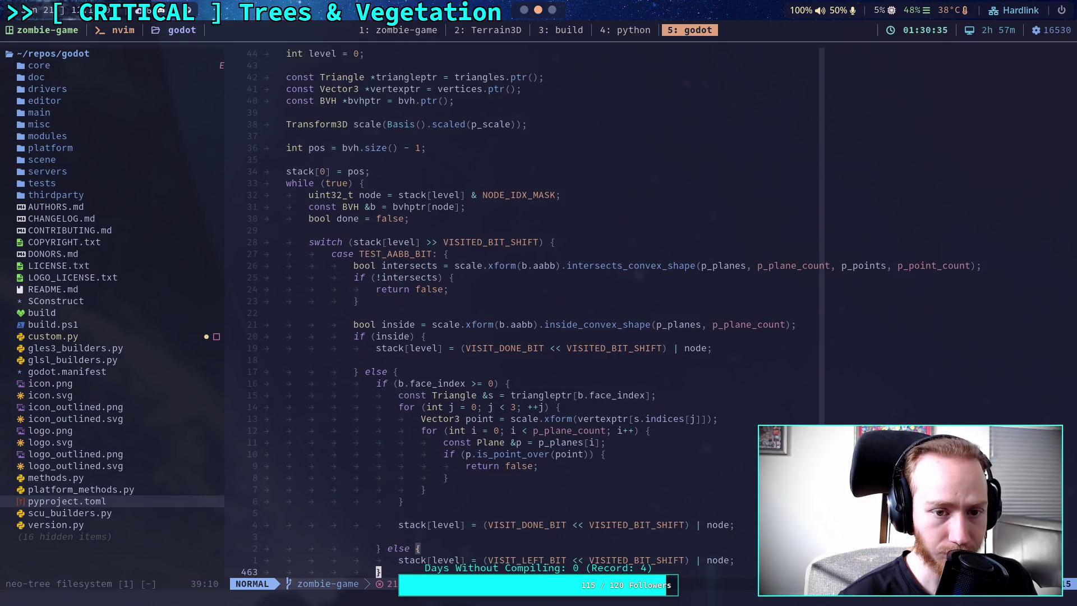
{"action": "key", "text": "j"}
{"action": "key", "text": "j"}
{"action": "key", "text": "j"}
{"action": "key", "text": "ctrl+b"}
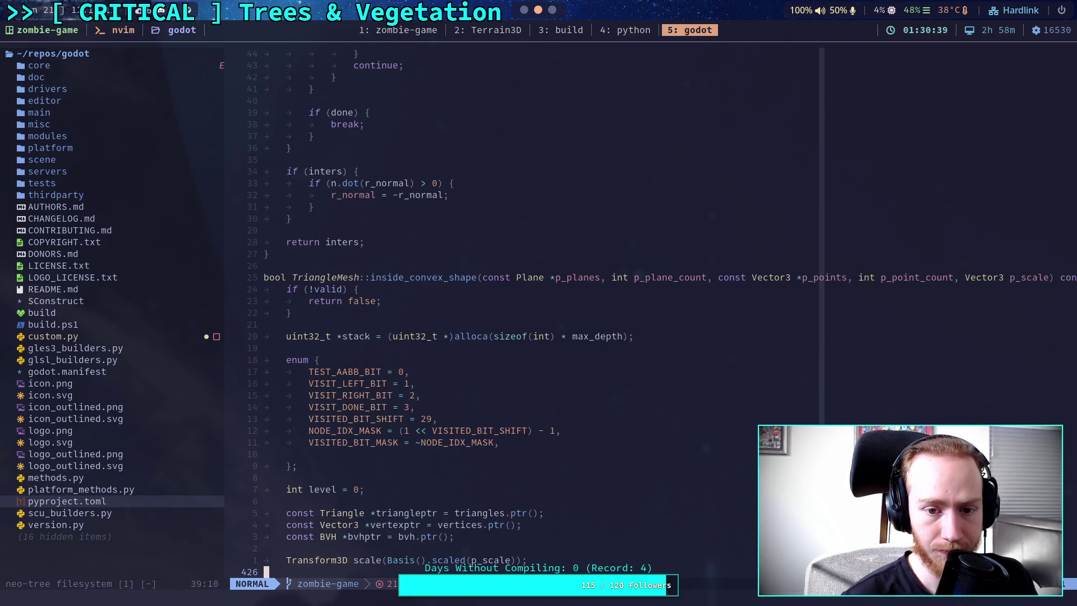
{"action": "key", "text": "ctrl+b"}
{"action": "key", "text": "ctrl+b"}
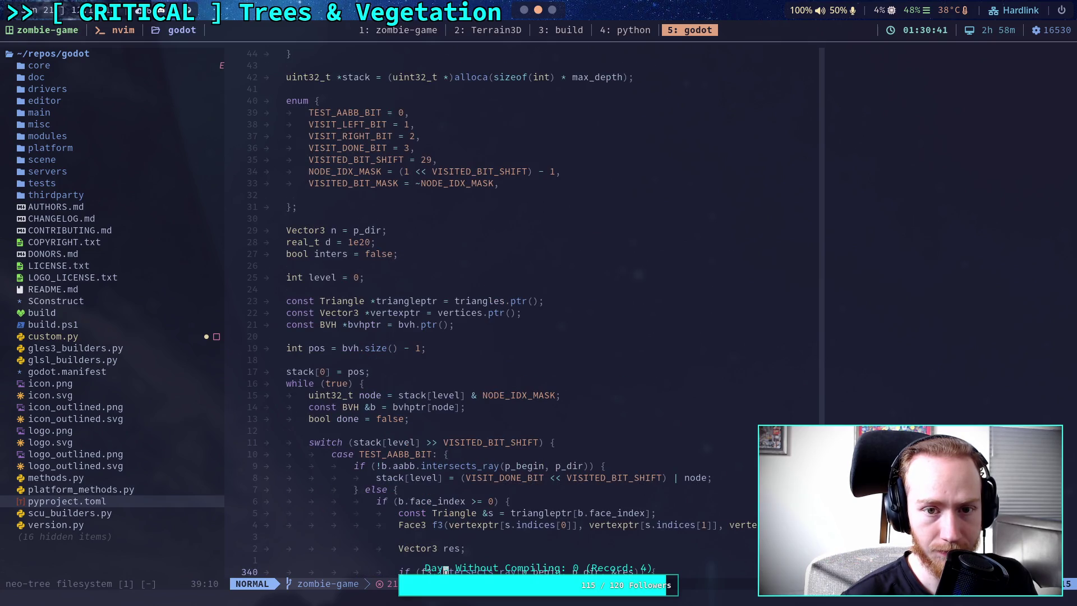
{"action": "key", "text": "ctrl+b"}
{"action": "scroll", "coordinate": [445, 570], "scroll_direction": "up", "scroll_amount": 20}
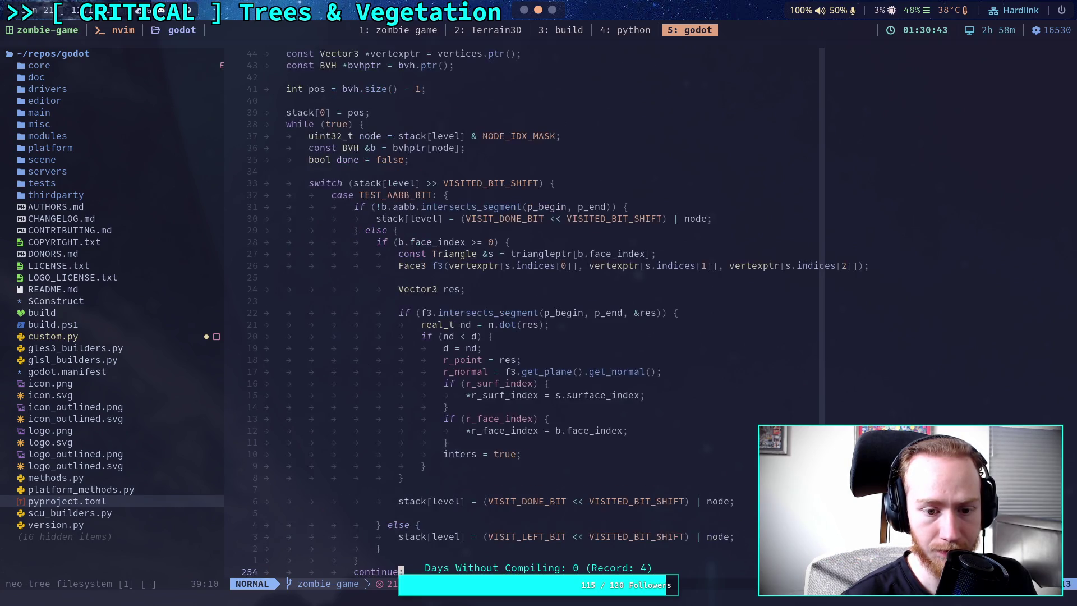
{"action": "scroll", "coordinate": [445, 569], "scroll_direction": "down", "scroll_amount": 20}
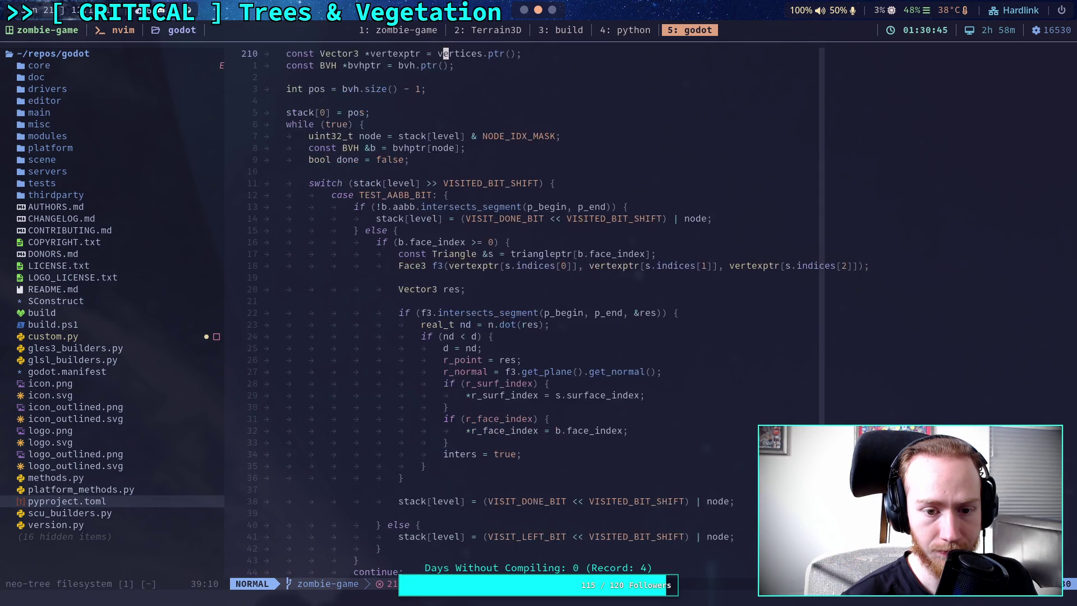
{"action": "scroll", "coordinate": [521, 314], "scroll_direction": "down", "scroll_amount": 14}
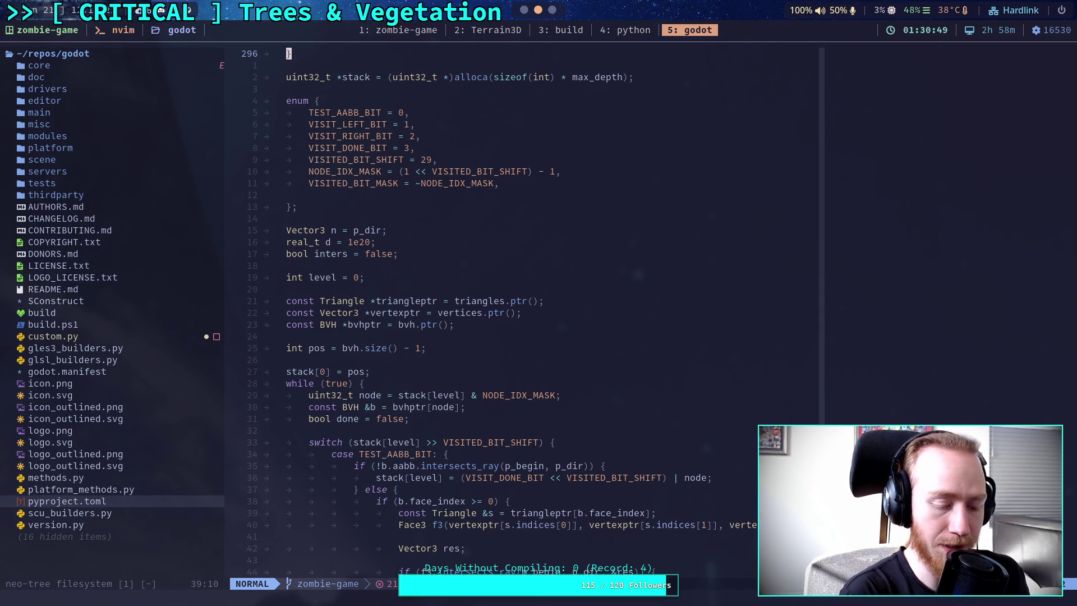
{"action": "key", "text": "alt+Tab"}
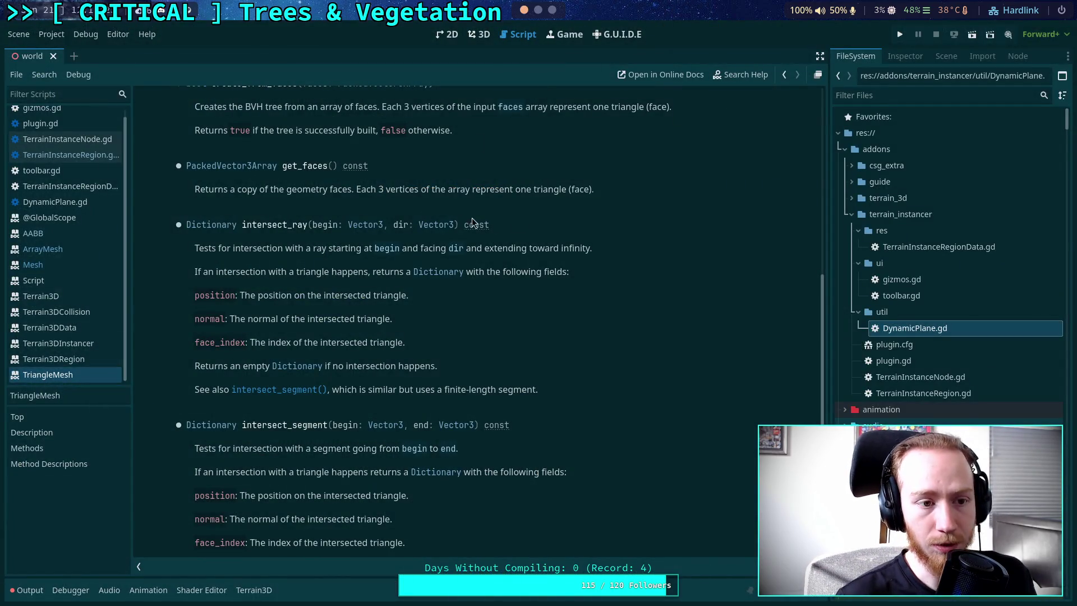
Reopen TerrainInstanceRegion.gd and return to the empty inner-loop body line.
{"action": "left_click", "coordinate": [75, 155]}
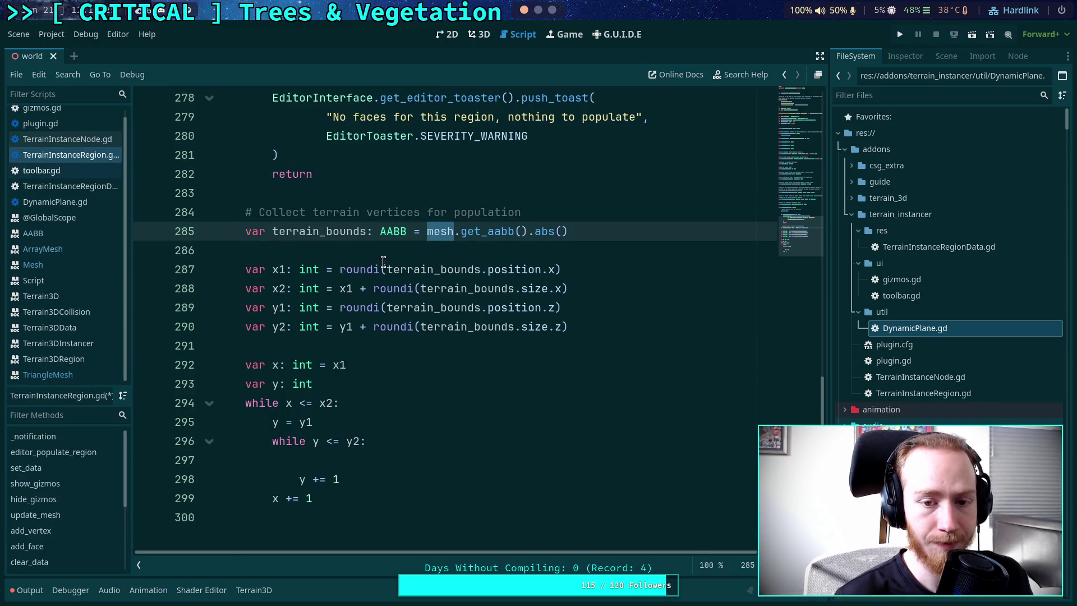
{"action": "scroll", "coordinate": [394, 392], "scroll_direction": "down", "scroll_amount": 1}
{"action": "left_click", "coordinate": [434, 403]}
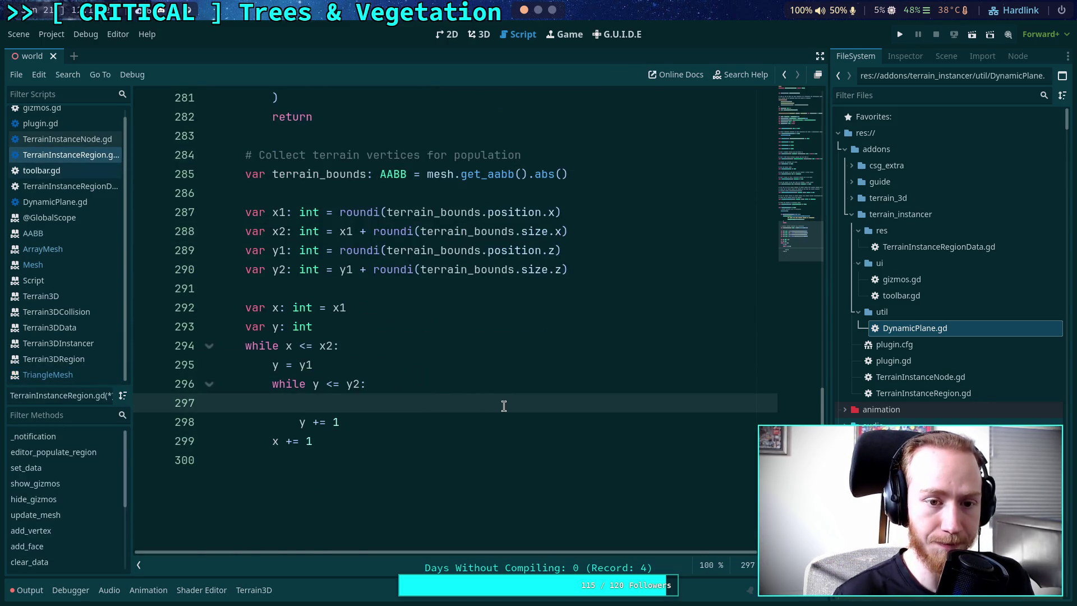
{"action": "scroll", "coordinate": [503, 406], "scroll_direction": "up", "scroll_amount": 5}
{"action": "scroll", "coordinate": [564, 379], "scroll_direction": "down", "scroll_amount": 2}
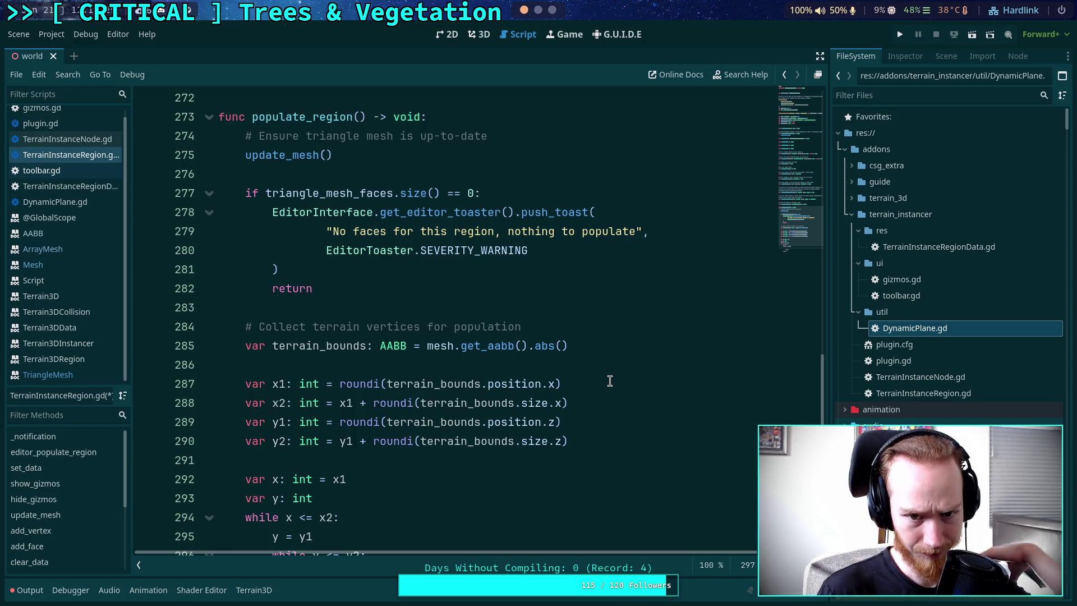
Rewrite the if condition on line 277 as 'triangle_mesh_faces.size() == 0:'.
{"action": "left_click_drag", "start_coordinate": [395, 194], "coordinate": [354, 193]}
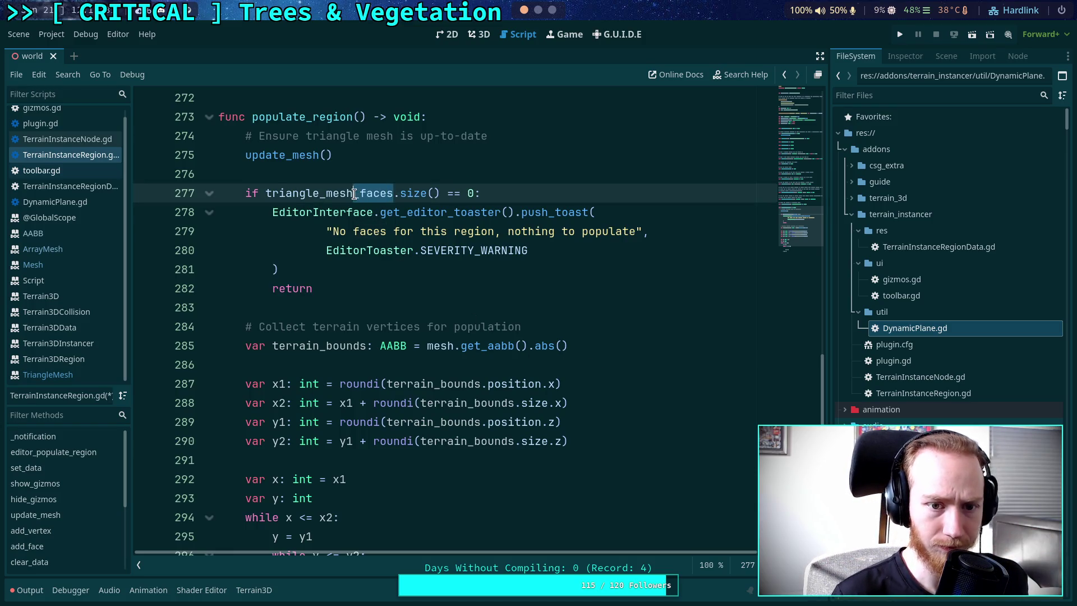
{"action": "left_click_drag", "start_coordinate": [491, 193], "coordinate": [266, 192]}
{"action": "type", "text": "tr"}
{"action": "key", "text": "Return"}
{"action": "scroll", "coordinate": [383, 379], "scroll_direction": "up", "scroll_amount": 6}
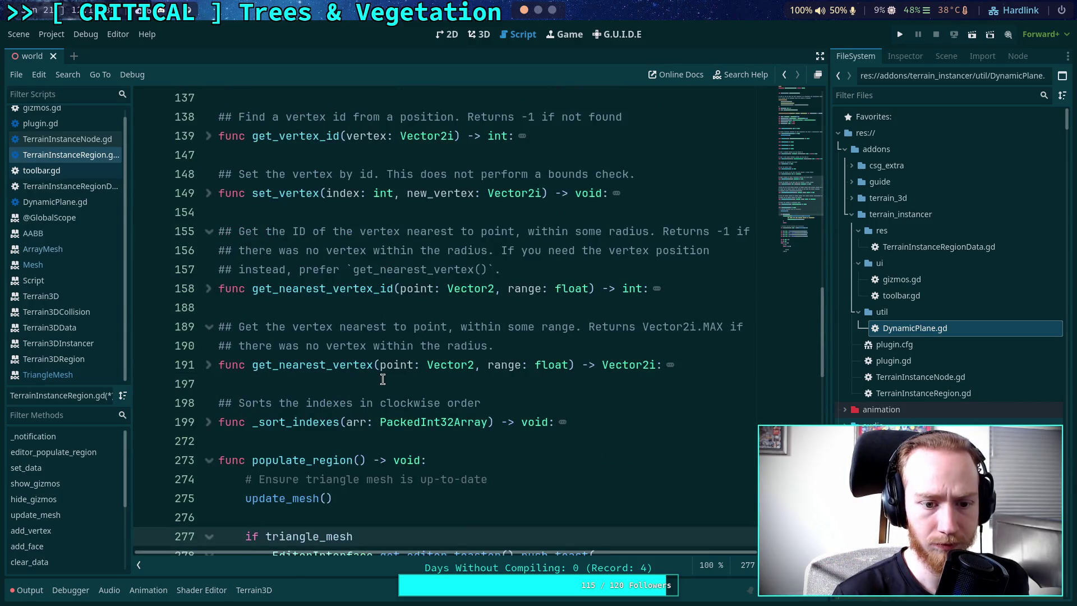
{"action": "scroll", "coordinate": [383, 380], "scroll_direction": "down", "scroll_amount": 5}
{"action": "type", "text": "_fa"}
{"action": "key", "text": "Return"}
{"action": "type", "text": ".si"}
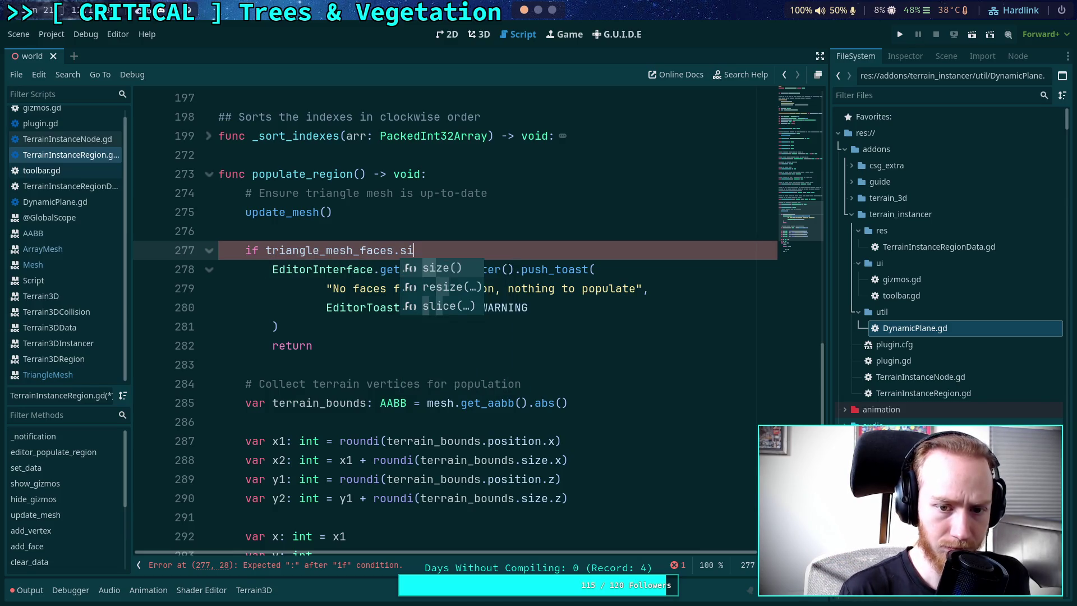
{"action": "key", "text": "Return"}
{"action": "type", "text": "== 0:"}
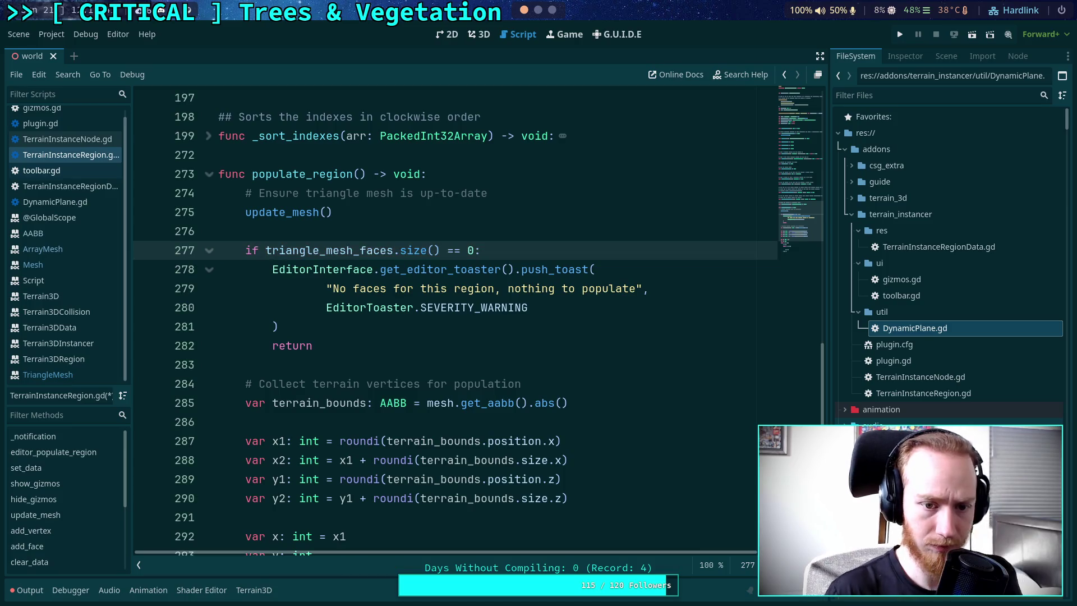
Prepend '(not triangle_mesh) or' to the line 277 guard condition.
{"action": "scroll", "coordinate": [473, 390], "scroll_direction": "down", "scroll_amount": 2}
{"action": "scroll", "coordinate": [487, 393], "scroll_direction": "down", "scroll_amount": 3}
{"action": "scroll", "coordinate": [465, 361], "scroll_direction": "up", "scroll_amount": 4}
{"action": "left_click", "coordinate": [260, 193]}
{"action": "type", "text": "not triangle"}
{"action": "key", "text": "Return"}
{"action": "type", "text": "or"}
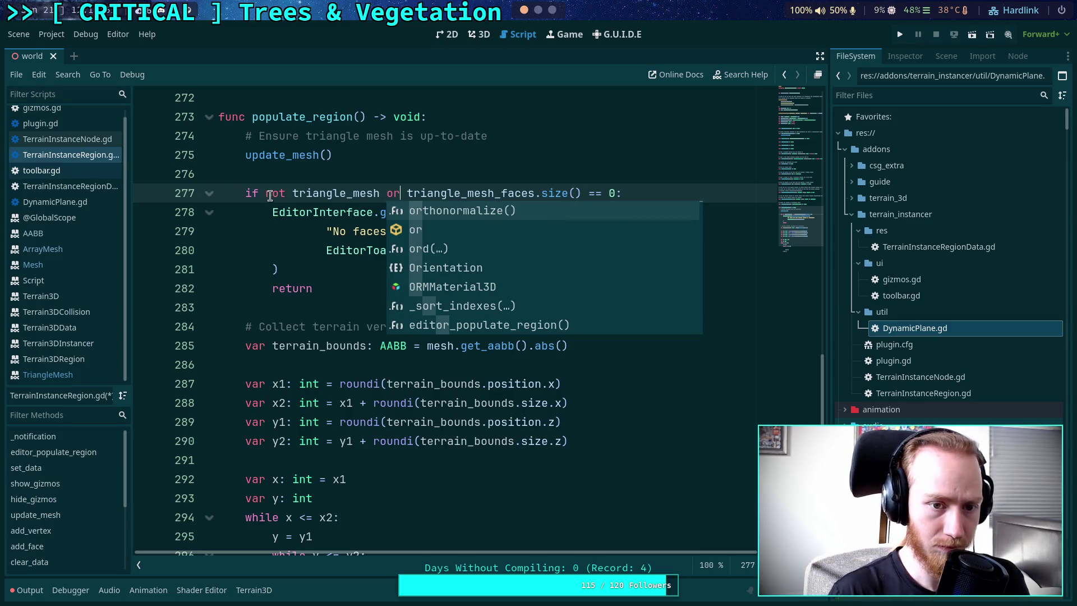
{"action": "left_click", "coordinate": [267, 193]}
{"action": "type", "text": "("}
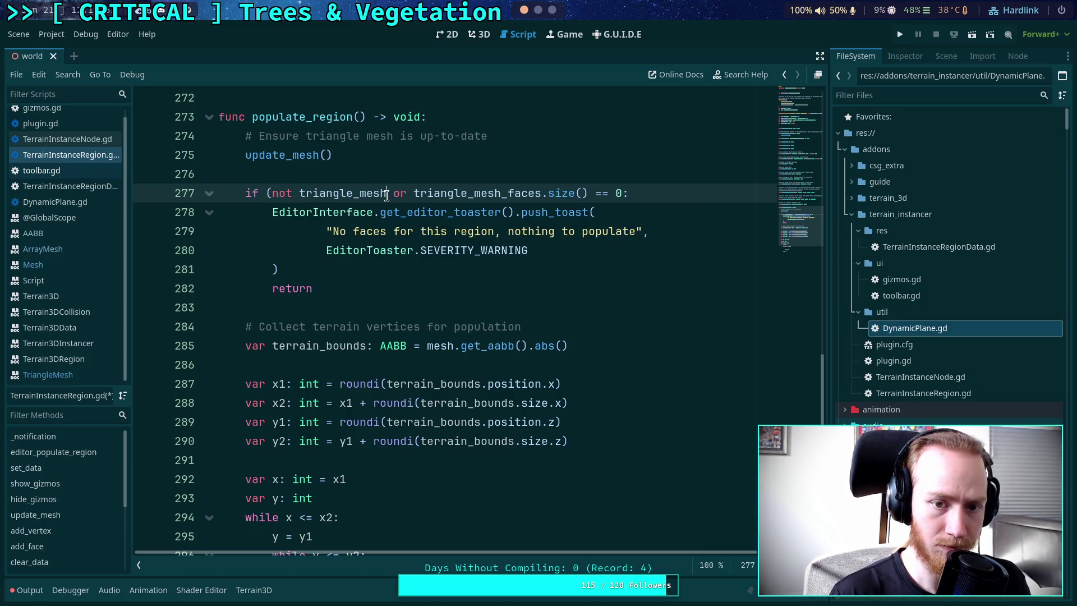
{"action": "left_click", "coordinate": [387, 193]}
{"action": "type", "text": ")"}
{"action": "left_click", "coordinate": [391, 307]}
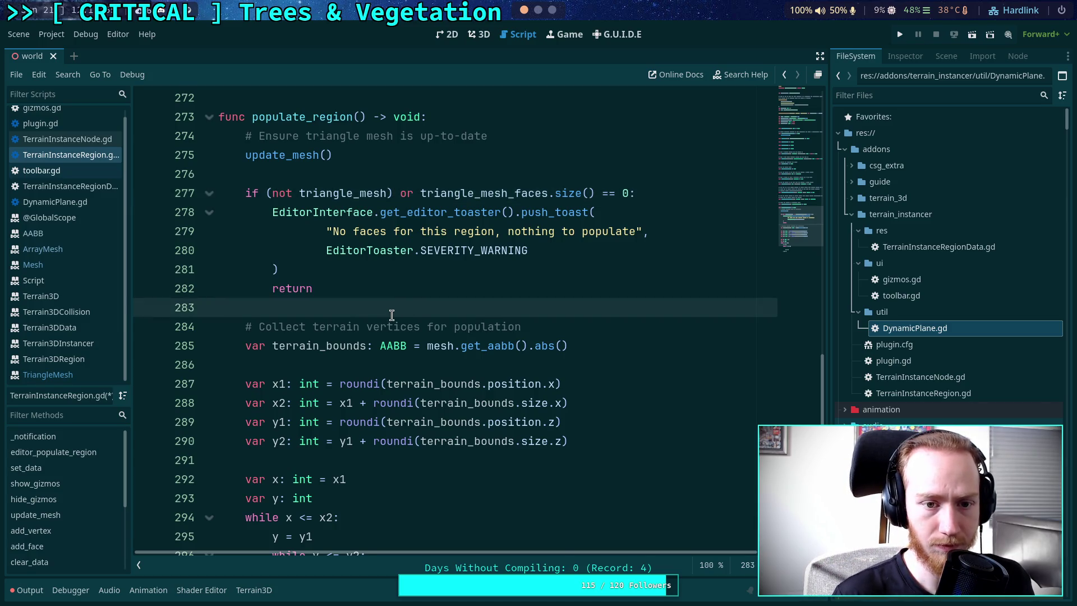
Fold all other functions and inspect how update_mesh uses triangle_mesh.
{"action": "key", "text": "ctrl+alt+f"}
{"action": "scroll", "coordinate": [223, 190], "scroll_direction": "up", "scroll_amount": 10}
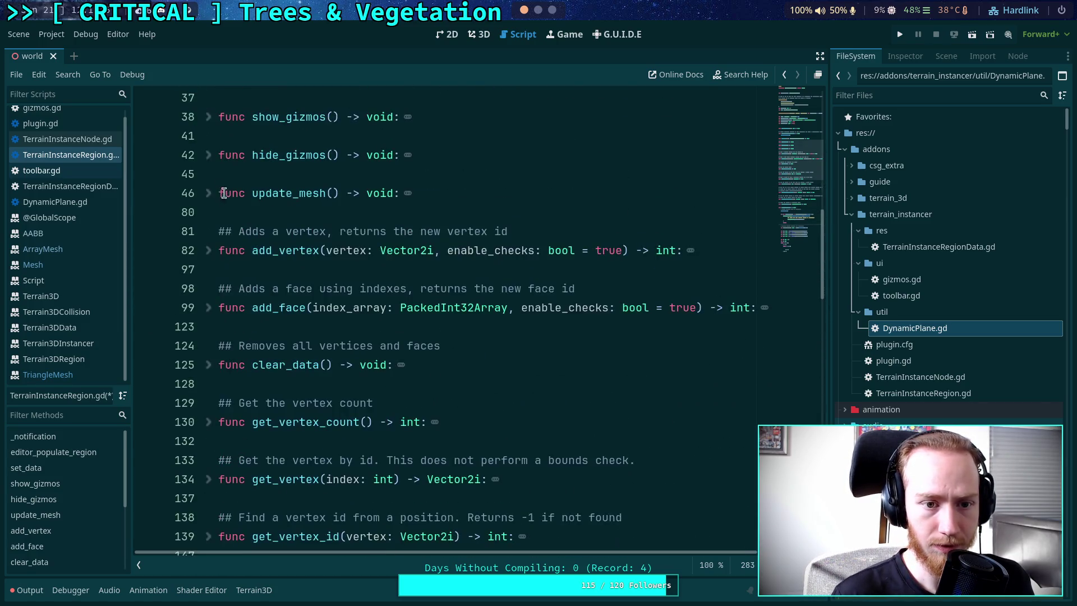
{"action": "left_click", "coordinate": [209, 193]}
{"action": "scroll", "coordinate": [358, 269], "scroll_direction": "down", "scroll_amount": 9}
{"action": "double_click", "coordinate": [318, 250]}
{"action": "scroll", "coordinate": [424, 317], "scroll_direction": "up", "scroll_amount": 3}
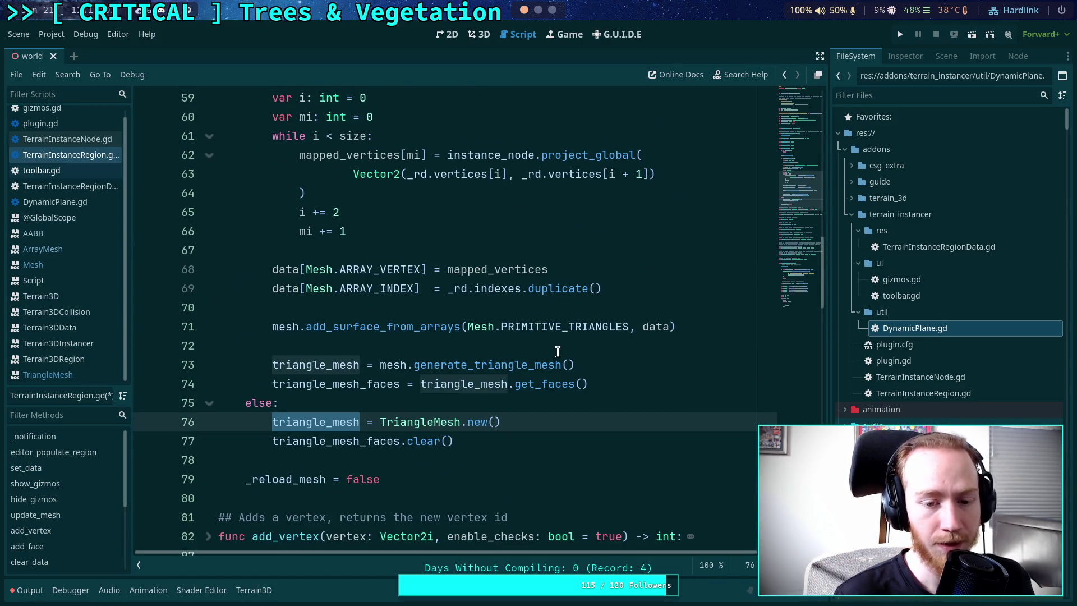
{"action": "scroll", "coordinate": [559, 354], "scroll_direction": "up", "scroll_amount": 1}
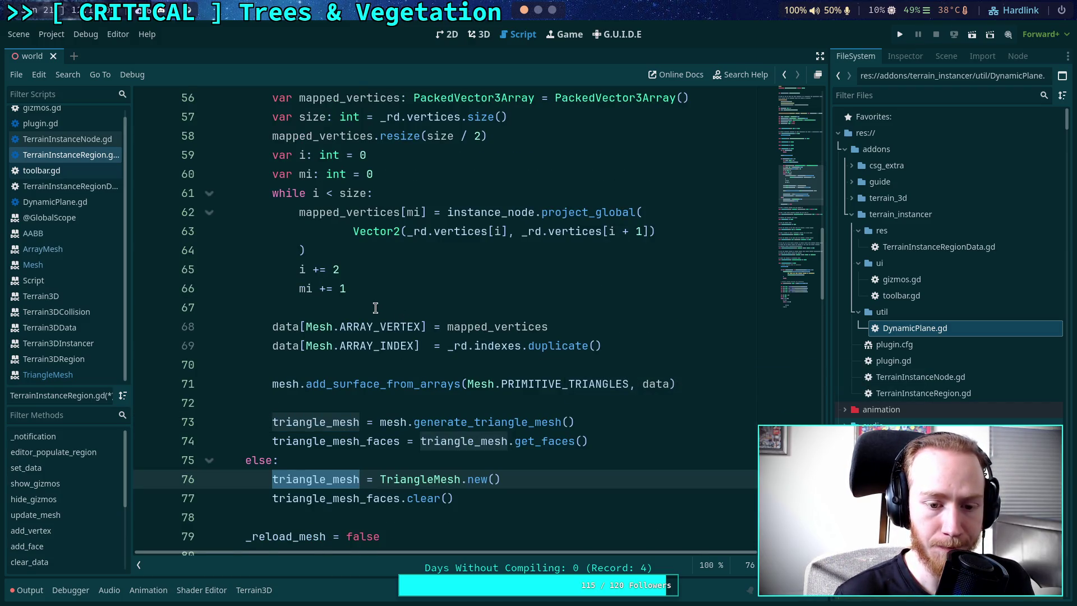
{"action": "scroll", "coordinate": [376, 307], "scroll_direction": "up", "scroll_amount": 5}
{"action": "left_click", "coordinate": [209, 136]}
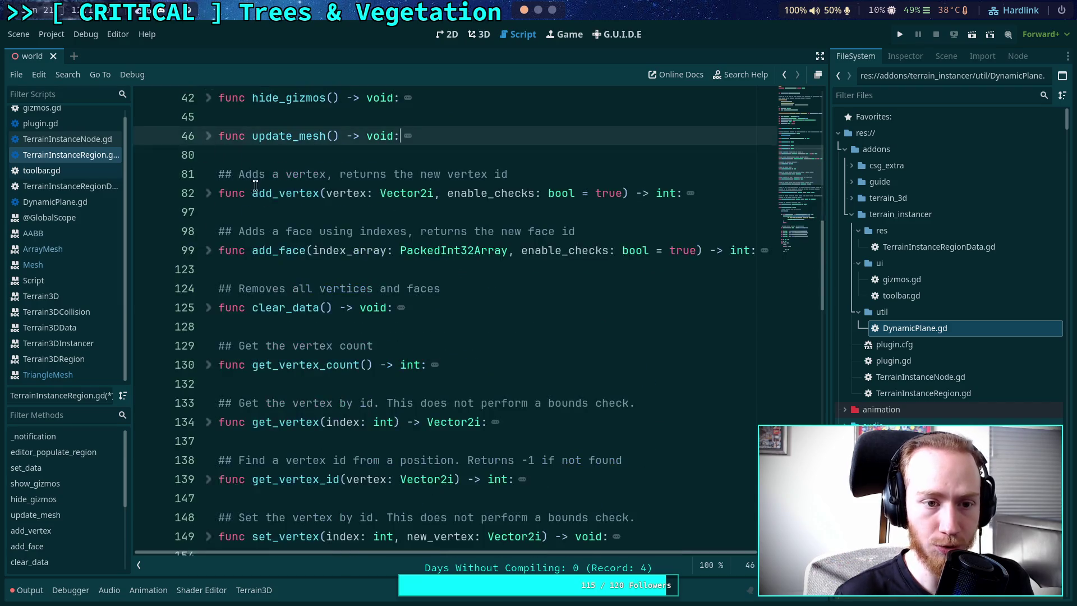
{"action": "scroll", "coordinate": [399, 310], "scroll_direction": "down", "scroll_amount": 6}
{"action": "scroll", "coordinate": [399, 310], "scroll_direction": "down", "scroll_amount": 5}
Delete '(not triangle_mesh) or', leaving only the triangle_mesh_faces.size() == 0 check.
{"action": "left_click_drag", "start_coordinate": [259, 250], "coordinate": [414, 250]}
{"action": "key", "text": "BackSpace"}
{"action": "scroll", "coordinate": [419, 347], "scroll_direction": "down", "scroll_amount": 2}
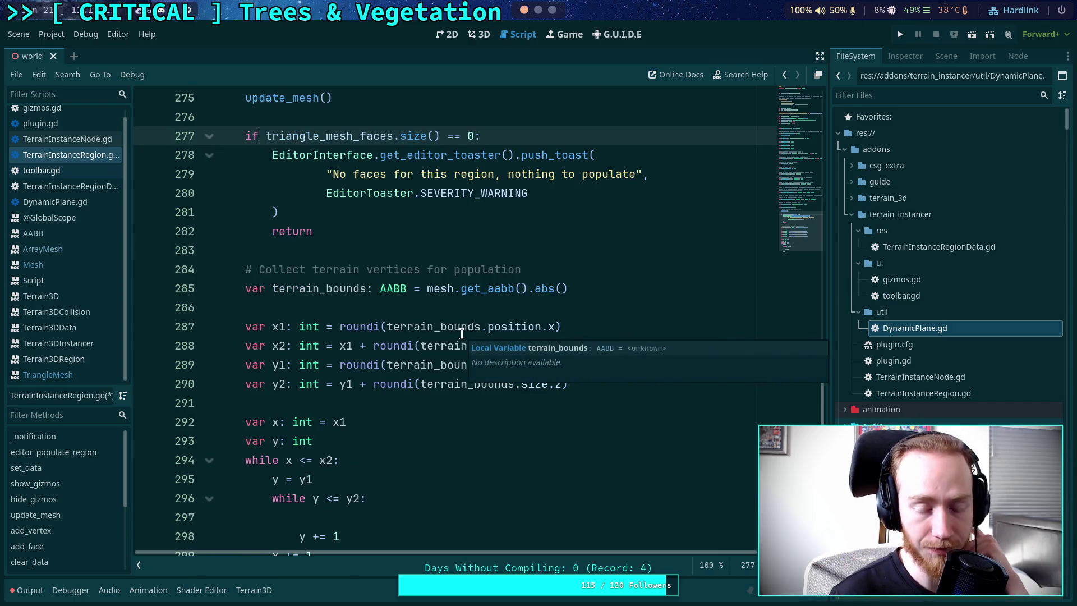
{"action": "scroll", "coordinate": [418, 351], "scroll_direction": "down", "scroll_amount": 3}
{"action": "left_click", "coordinate": [412, 352]}
{"action": "scroll", "coordinate": [505, 342], "scroll_direction": "up", "scroll_amount": 2}
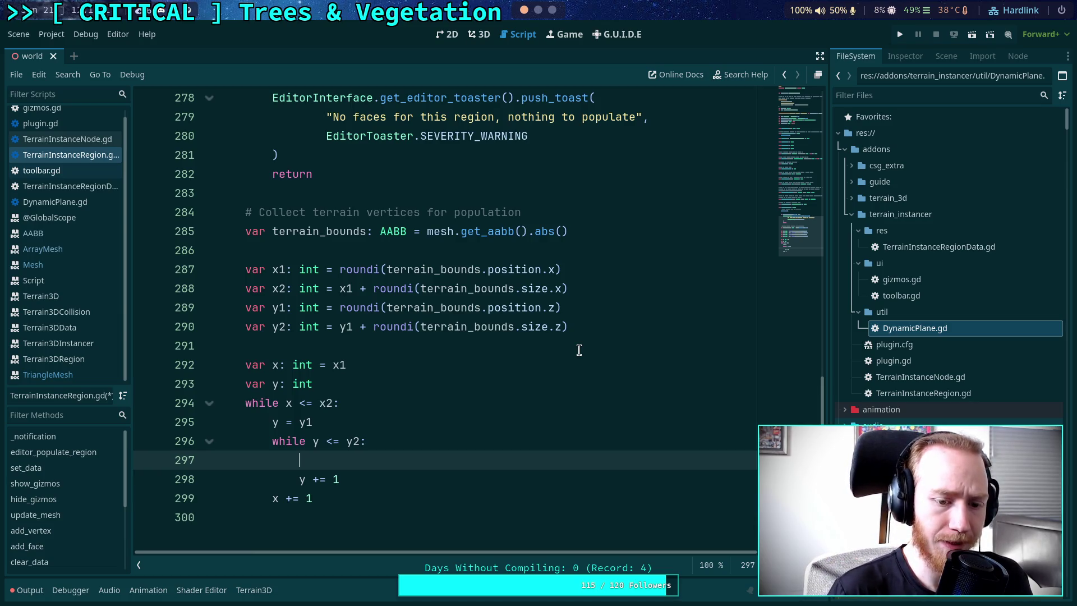
Start an if triangle_mesh.intersect_ray() check on line 297 inside the inner loop.
{"action": "type", "text": "if "}
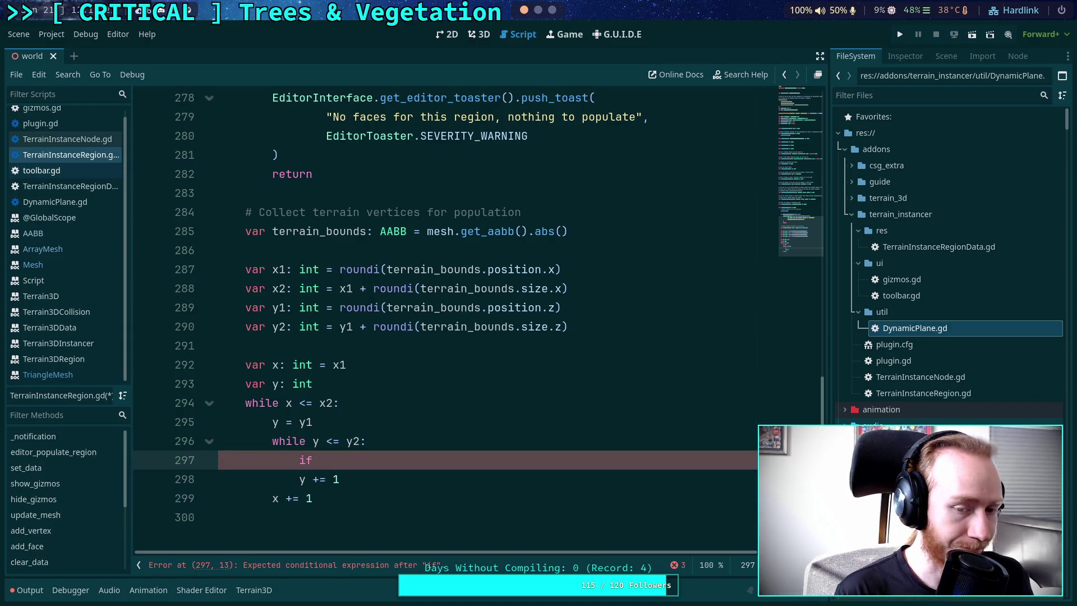
{"action": "type", "text": "triangle"}
{"action": "key", "text": "Return"}
{"action": "type", "text": "."}
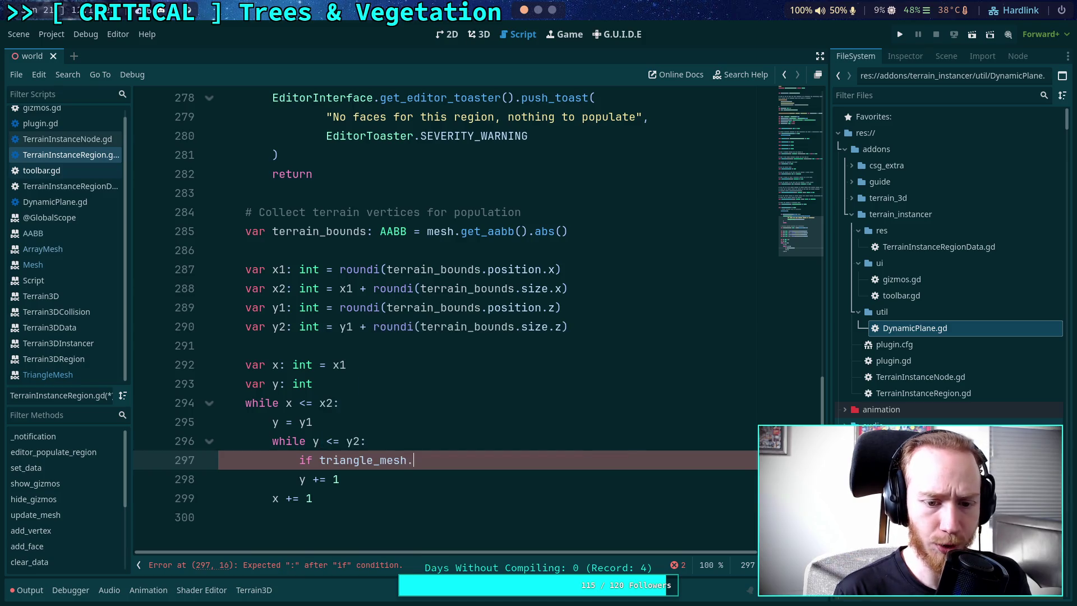
{"action": "type", "text": "int"}
{"action": "key", "text": "Return"}
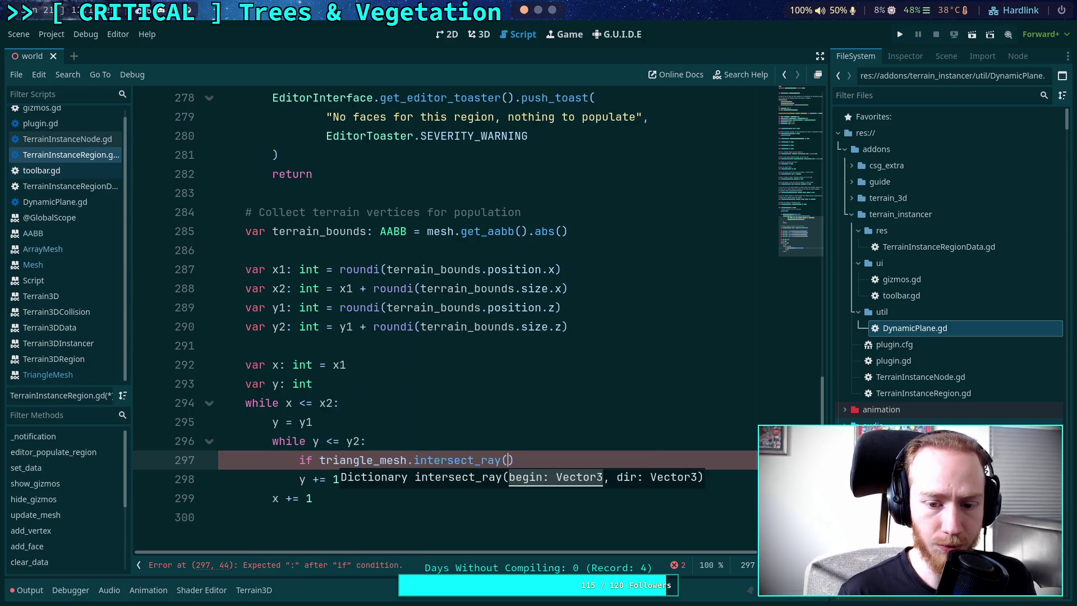
{"action": "type", "text": "Vector"}
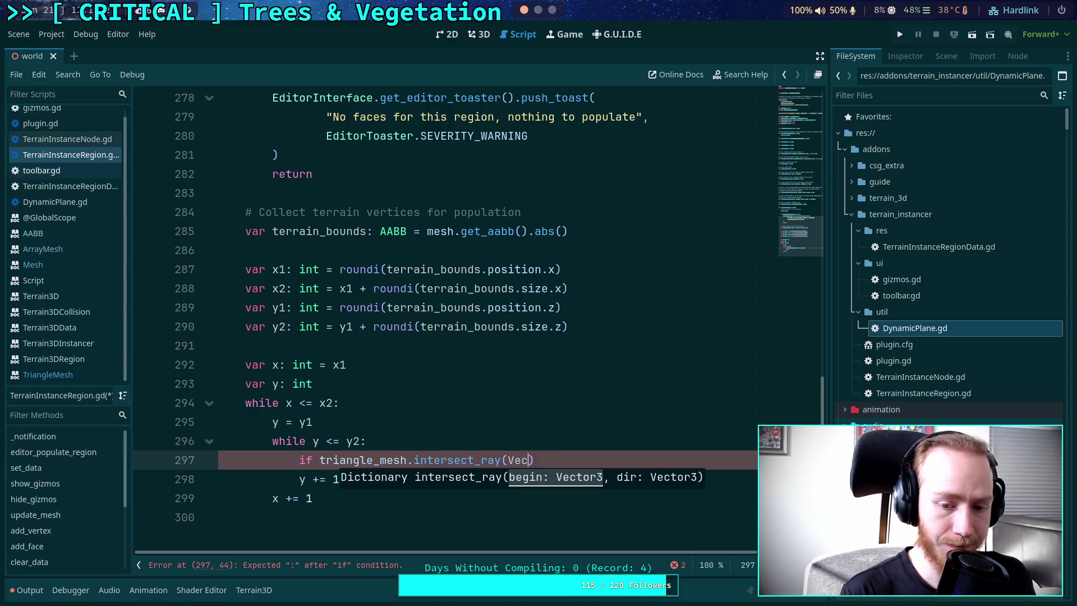
{"action": "key", "text": "BackSpace"}
{"action": "key", "text": "BackSpace"}
{"action": "key", "text": "BackSpace"}
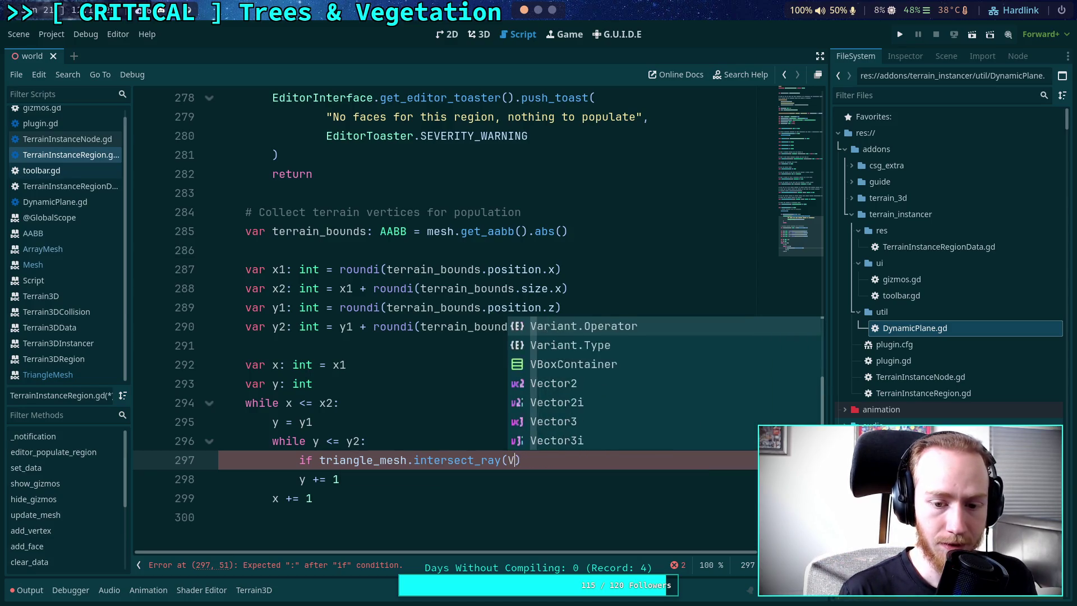
Declare var begin: Vector3 and var dir: Vector3 = Vector3.DOWN above the grid loops.
{"action": "left_click", "coordinate": [423, 347]}
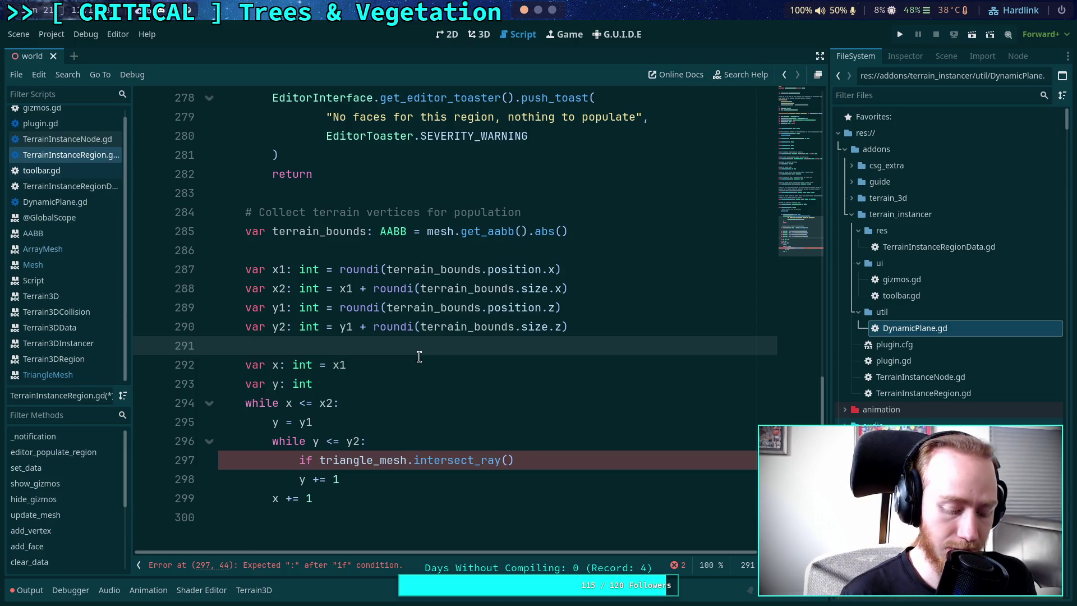
{"action": "key", "text": "Return"}
{"action": "type", "text": "var "}
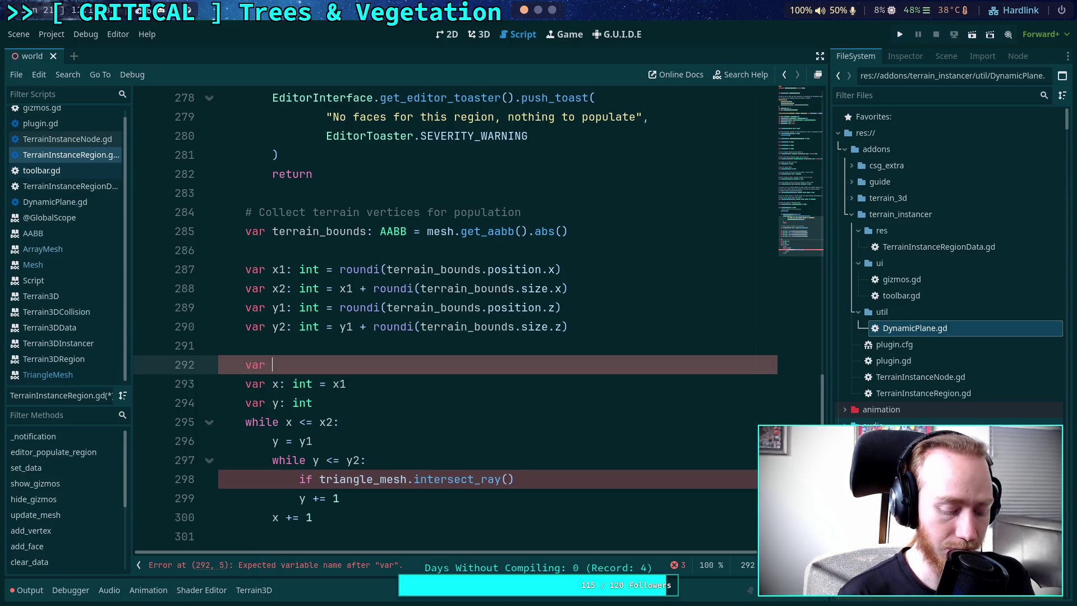
{"action": "type", "text": "begin:"}
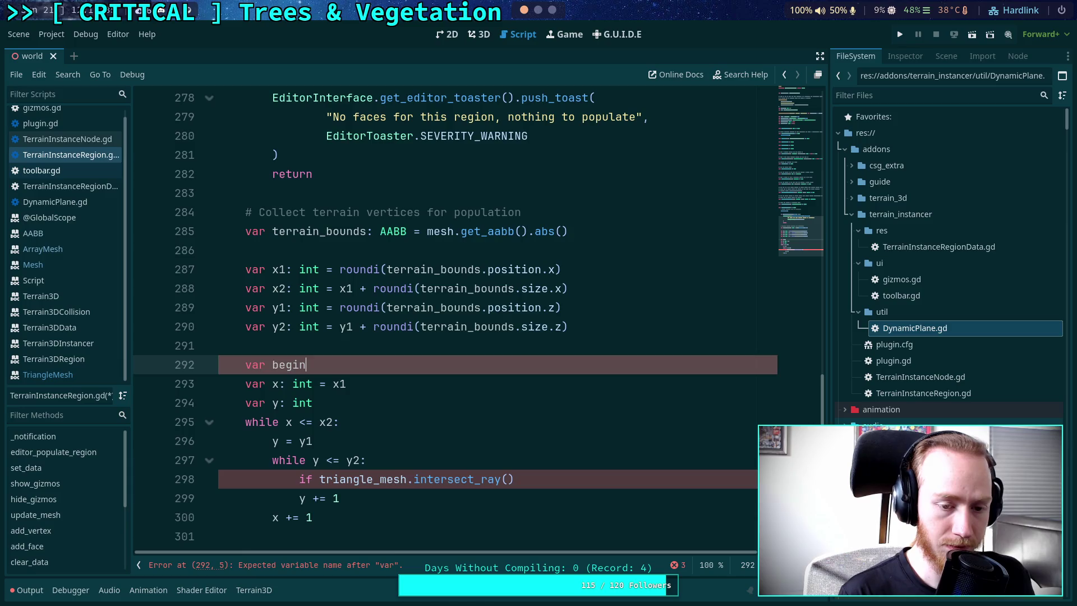
{"action": "type", "text": " Vector3"}
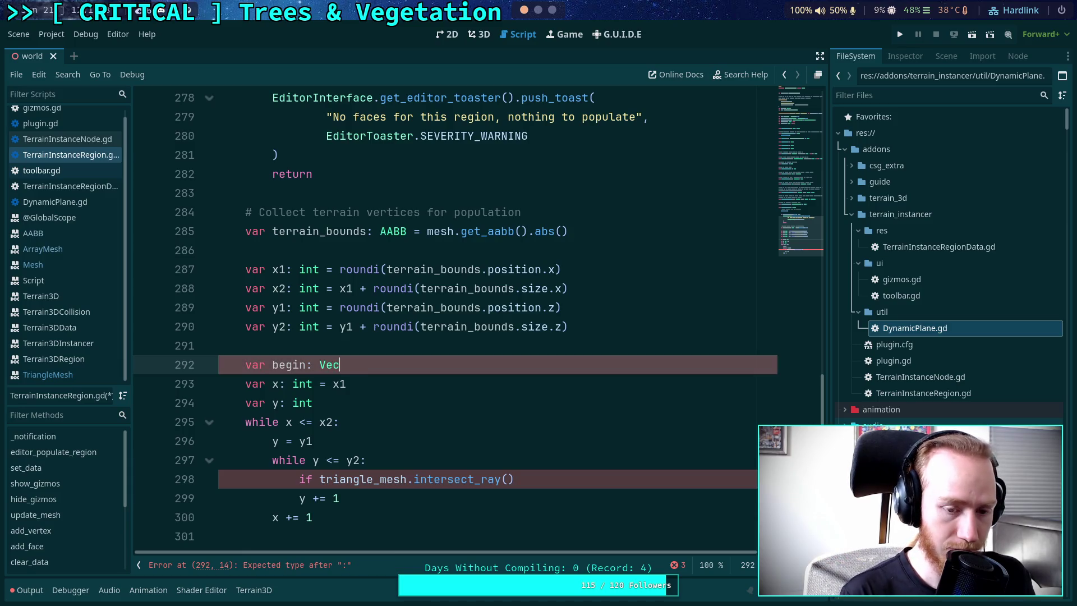
{"action": "key", "text": "Return"}
{"action": "key", "text": "Return"}
{"action": "key", "text": "Return"}
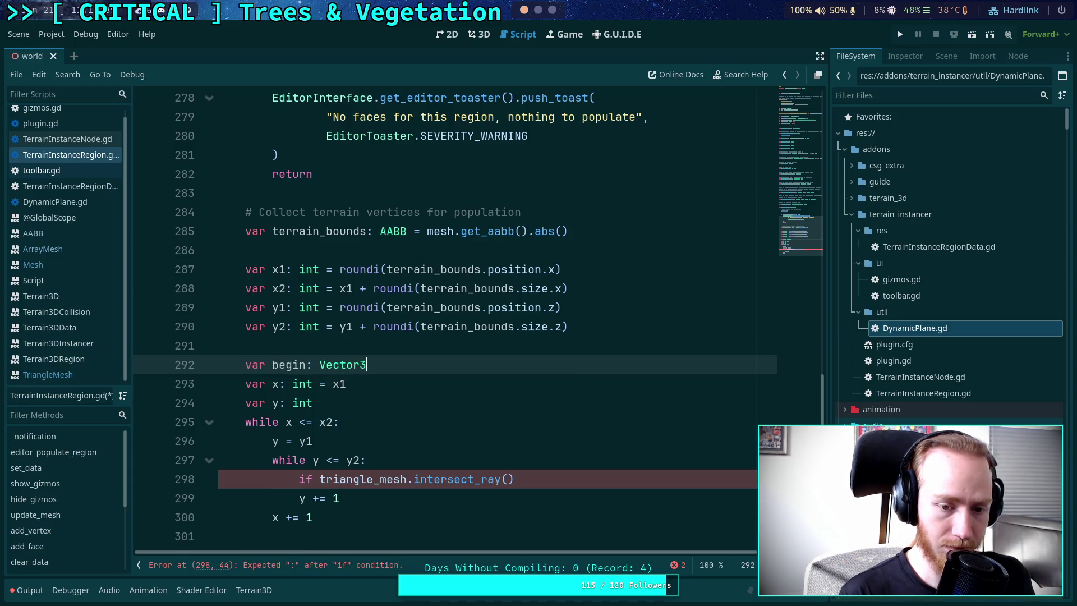
{"action": "key", "text": "Up"}
{"action": "type", "text": "var dir: "}
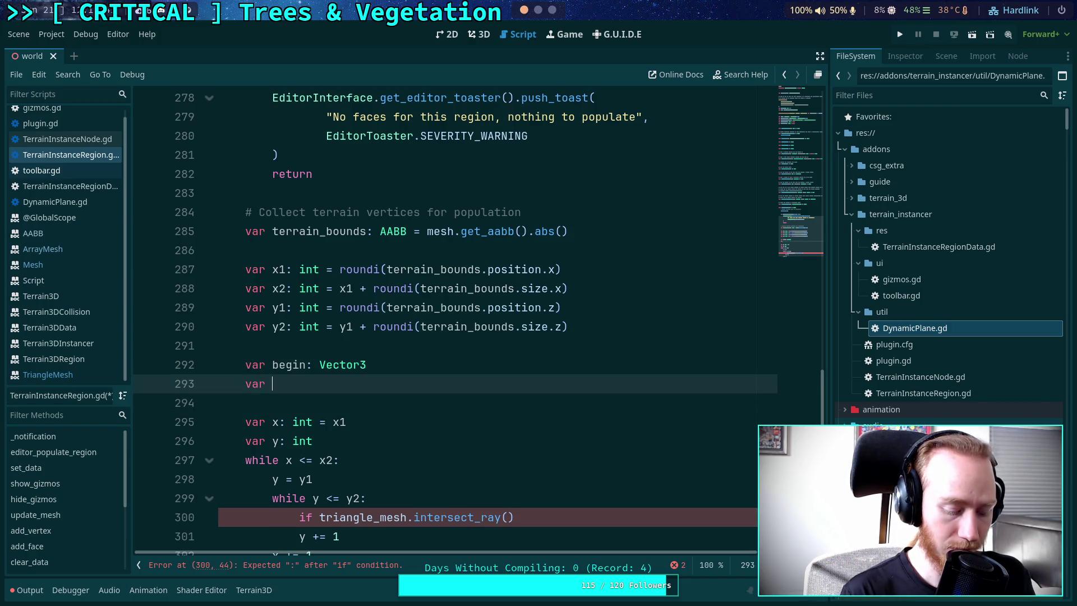
{"action": "type", "text": "Vector3 = "}
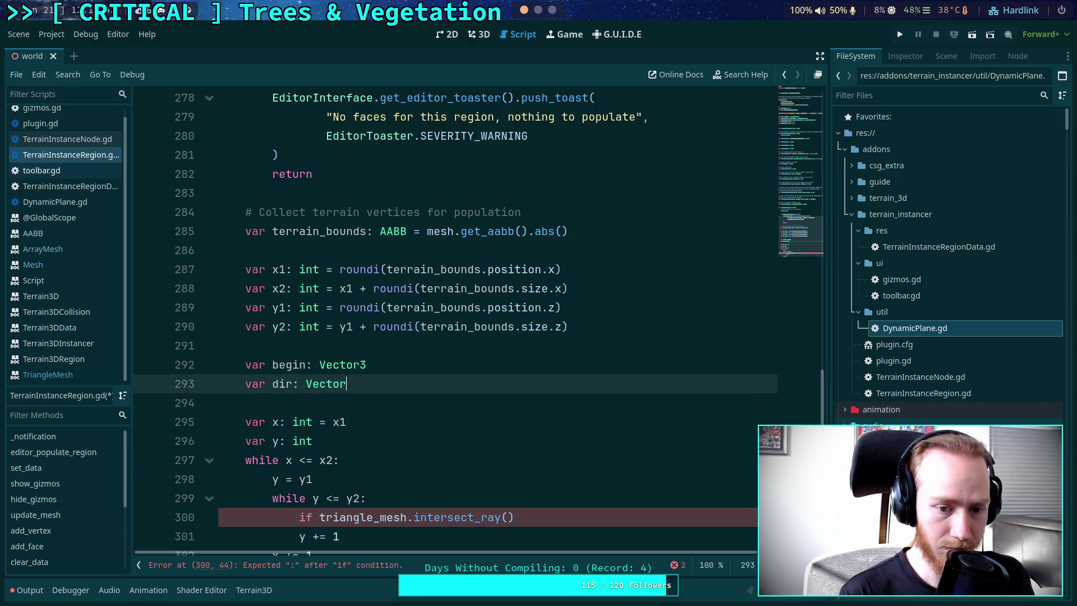
{"action": "type", "text": "Vector3."}
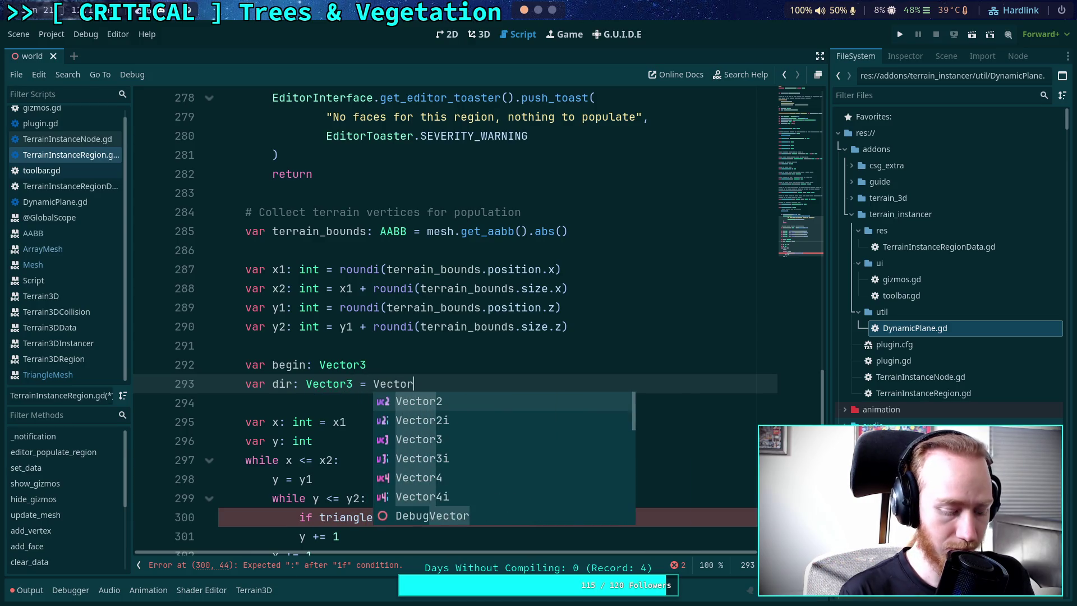
{"action": "type", "text": "DO"}
{"action": "key", "text": "Return"}
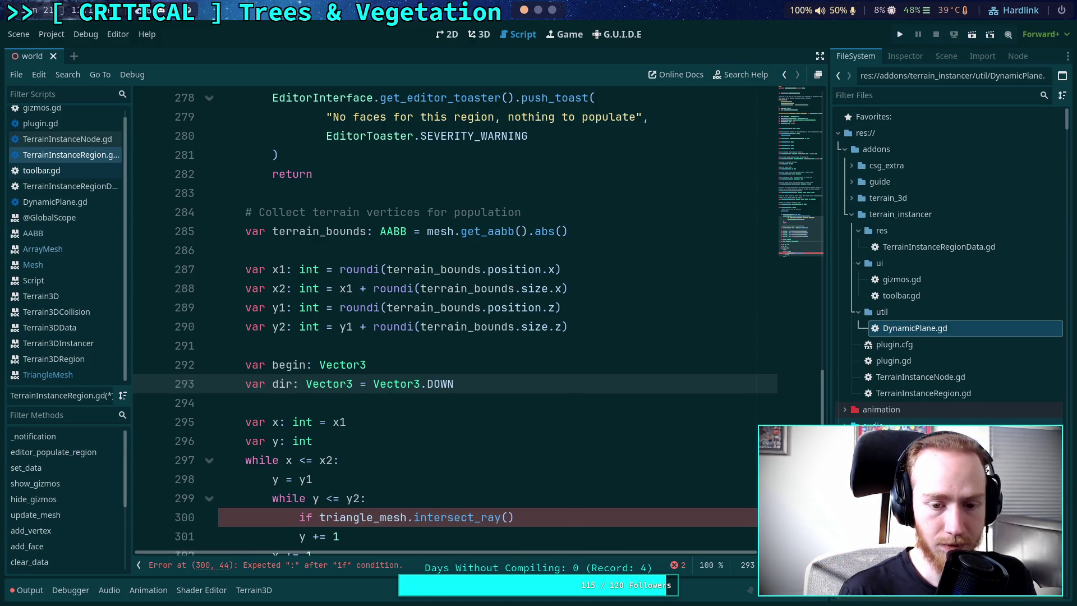
{"action": "scroll", "coordinate": [382, 357], "scroll_direction": "down", "scroll_amount": 2}
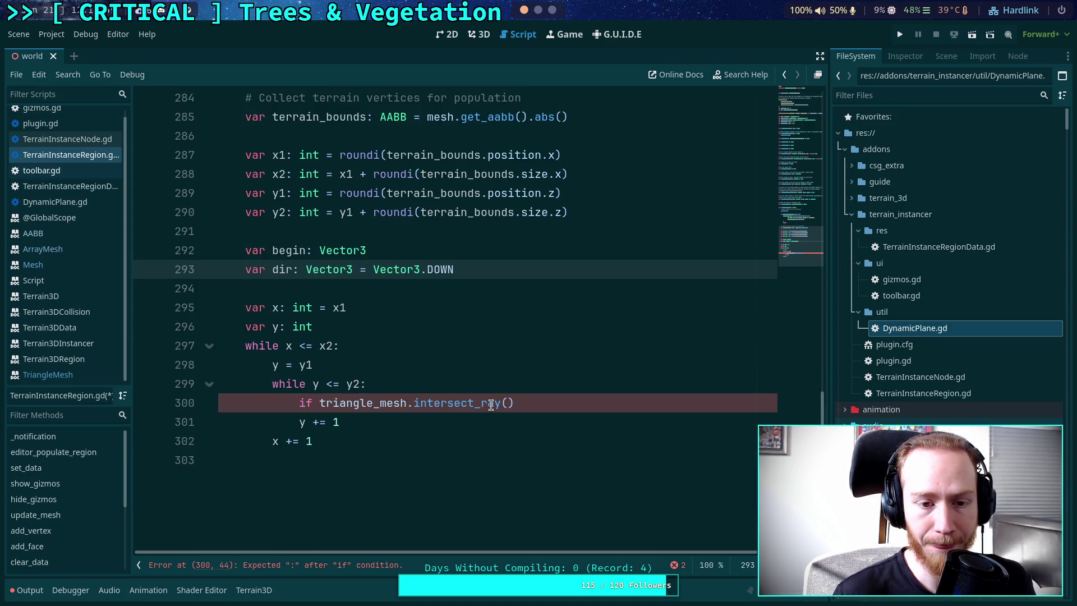
{"action": "mouse_move", "coordinate": [491, 405]}
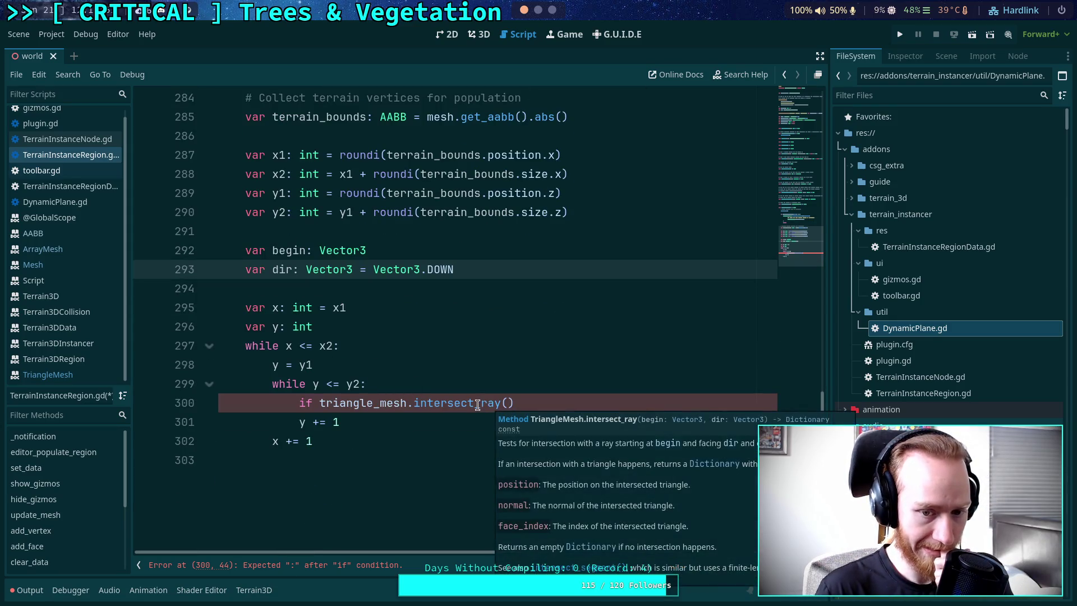
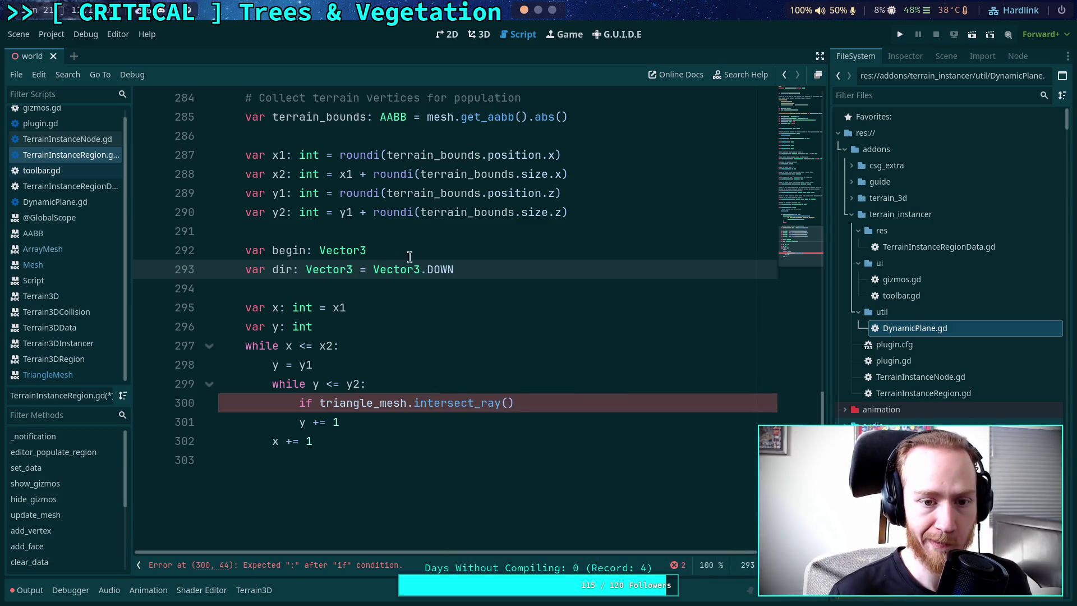
Start assigning begin on line 292 with '= Vector3(0,'.
{"action": "left_click", "coordinate": [405, 254]}
{"action": "type", "text": "= Vector3("}
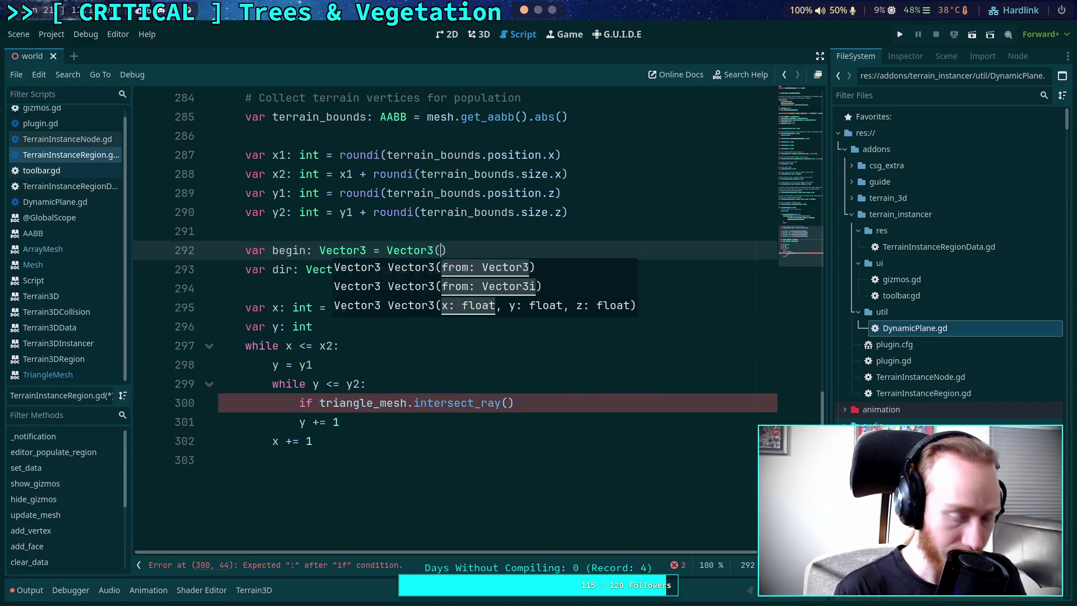
{"action": "type", "text": "0,"}
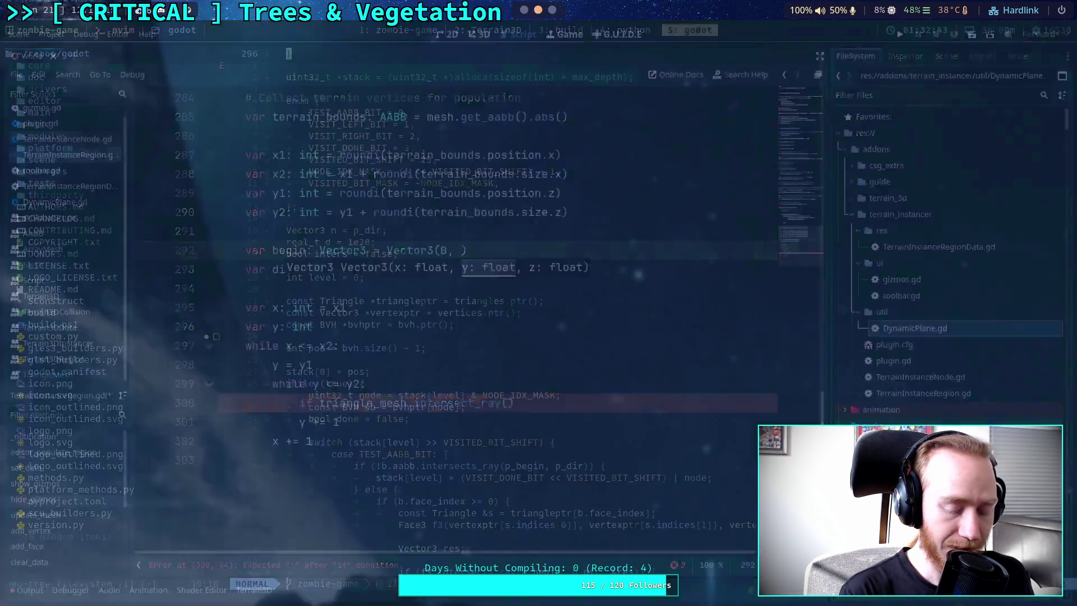
In the Godot source, scroll through triangle_mesh.cpp and select intersect_ray's output arguments.
{"action": "key", "text": "super+5"}
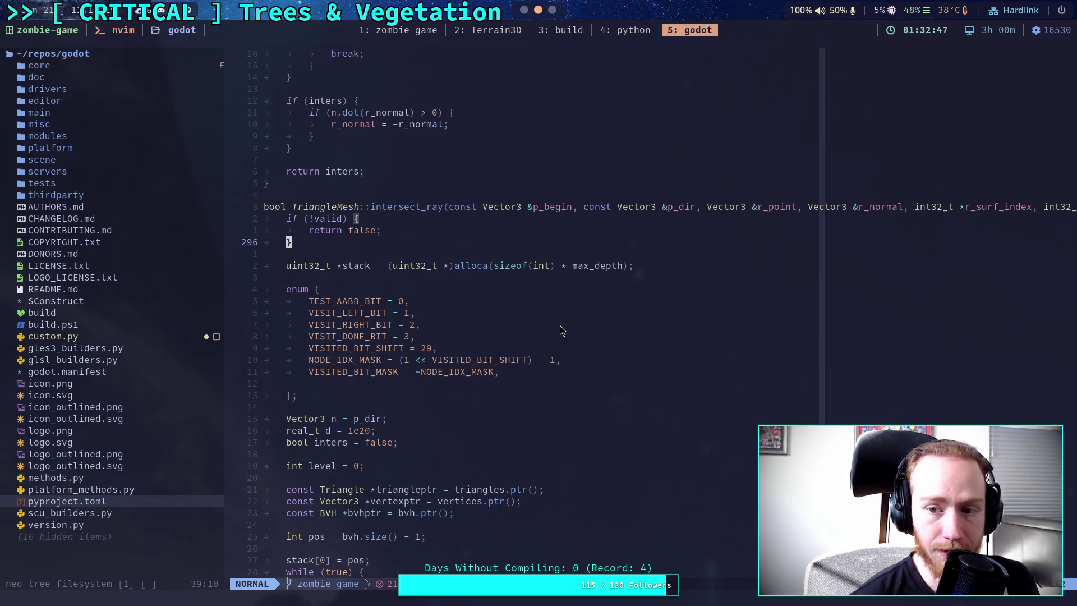
{"action": "scroll", "coordinate": [559, 329], "scroll_direction": "down", "scroll_amount": 20}
{"action": "scroll", "coordinate": [561, 329], "scroll_direction": "down", "scroll_amount": 20}
{"action": "scroll", "coordinate": [560, 326], "scroll_direction": "down", "scroll_amount": 16}
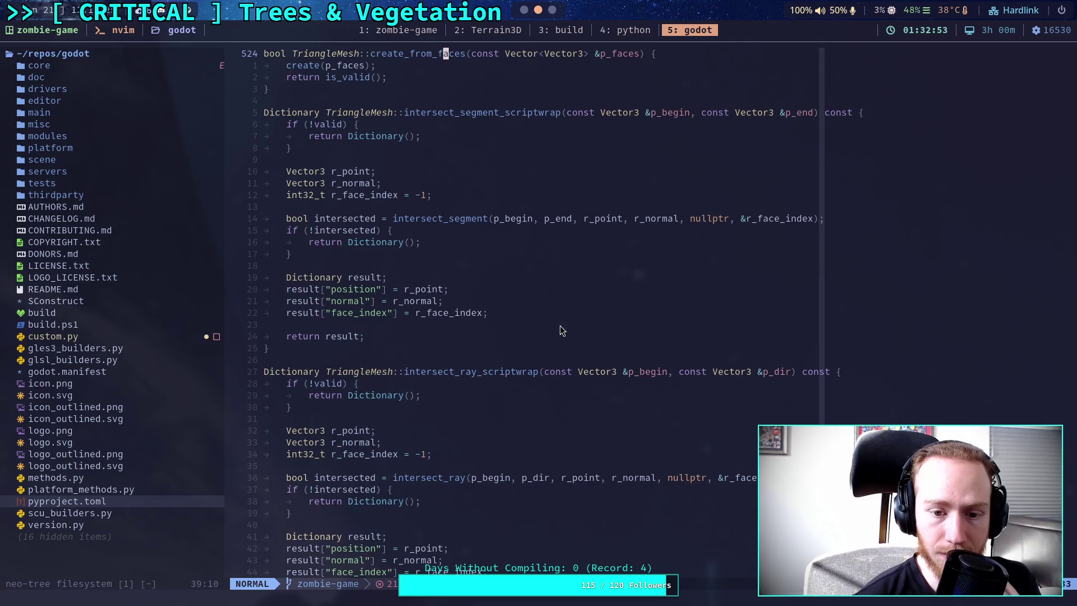
{"action": "scroll", "coordinate": [560, 325], "scroll_direction": "down", "scroll_amount": 5}
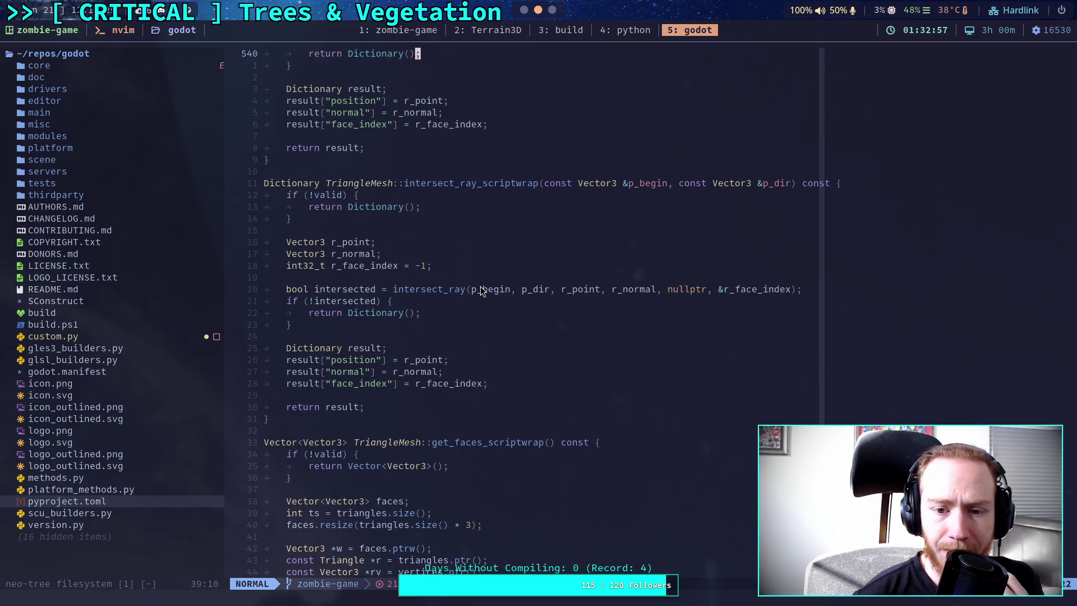
{"action": "left_click_drag", "start_coordinate": [569, 292], "coordinate": [785, 292]}
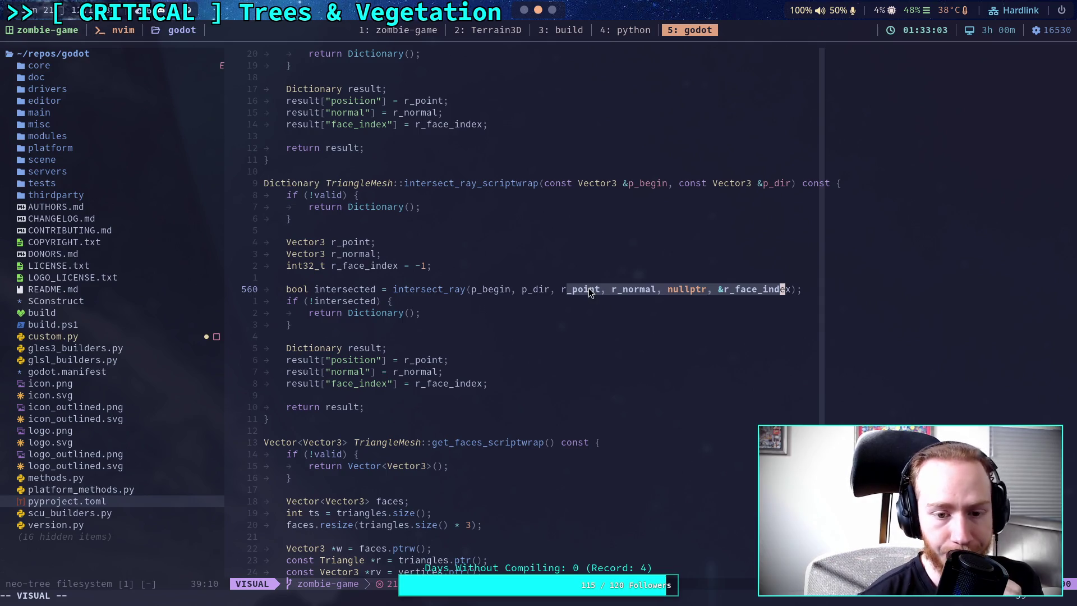
{"action": "scroll", "coordinate": [586, 287], "scroll_direction": "up", "scroll_amount": 20}
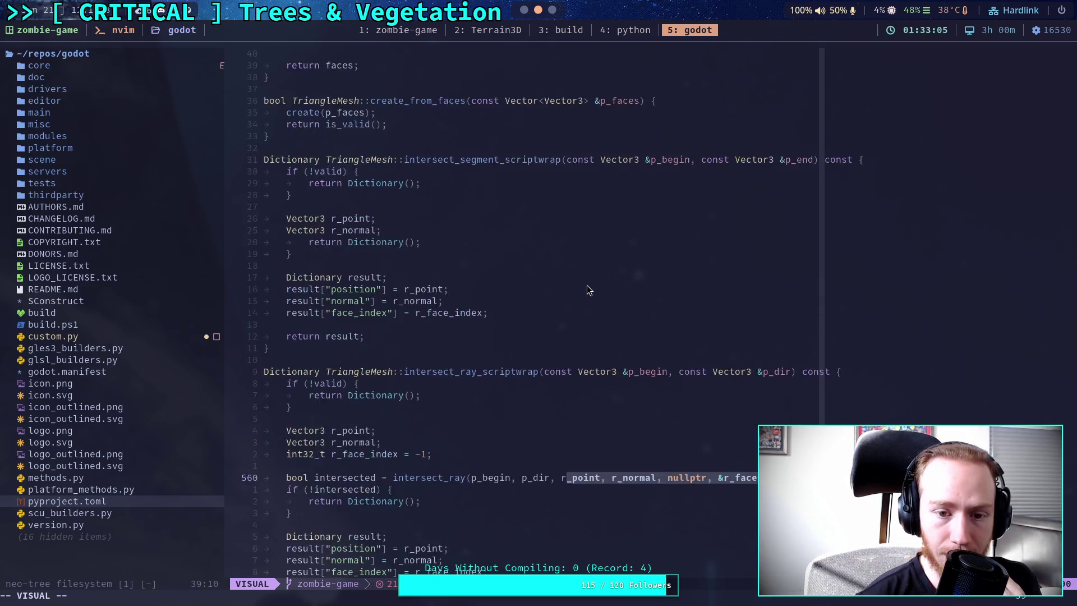
{"action": "scroll", "coordinate": [587, 287], "scroll_direction": "up", "scroll_amount": 20}
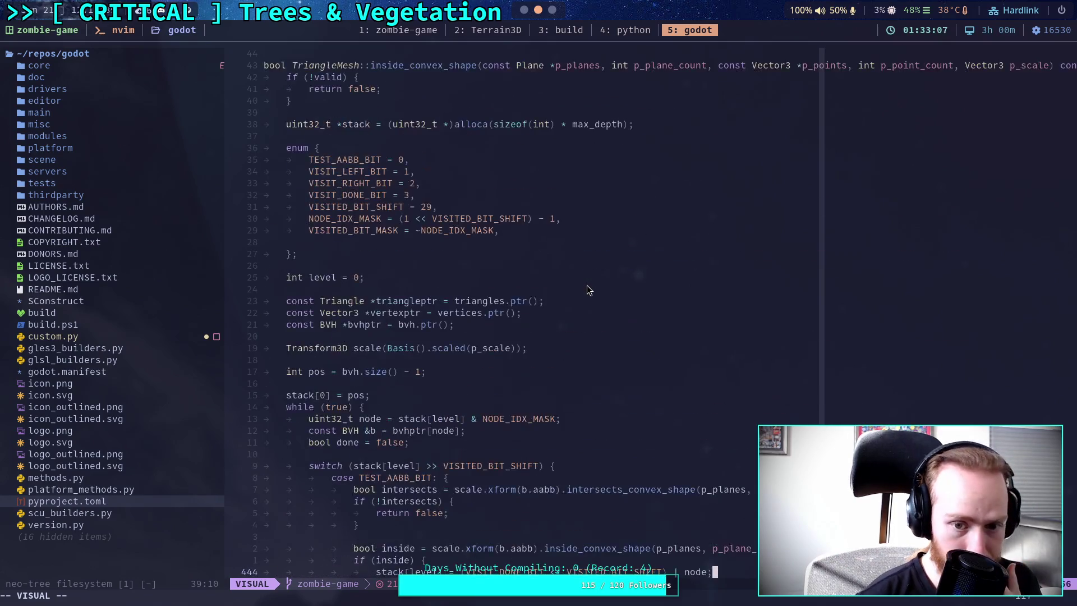
{"action": "scroll", "coordinate": [586, 287], "scroll_direction": "up", "scroll_amount": 20}
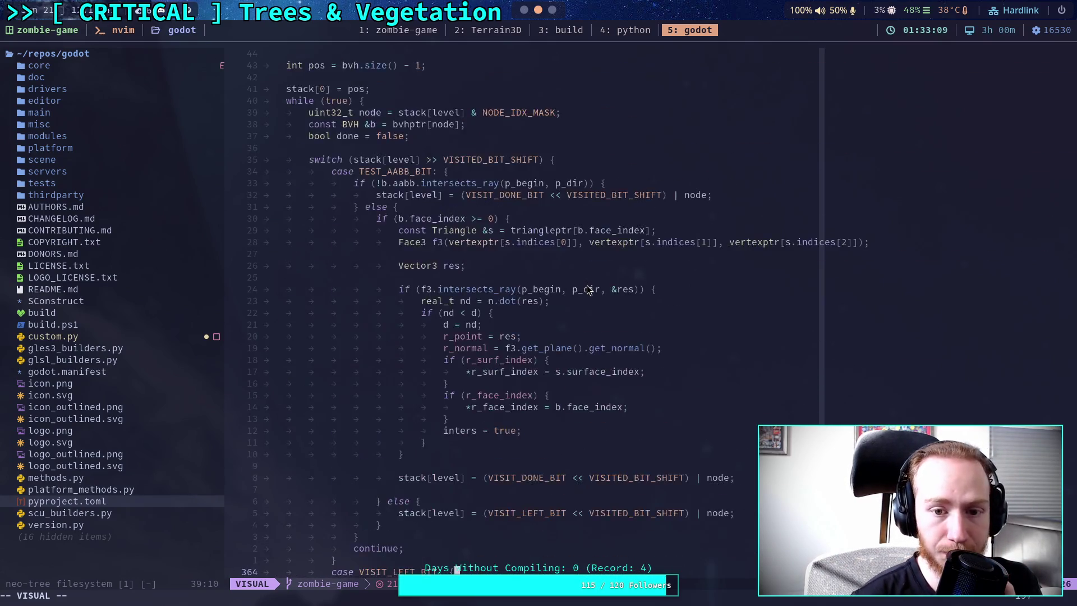
{"action": "scroll", "coordinate": [587, 290], "scroll_direction": "down", "scroll_amount": 5}
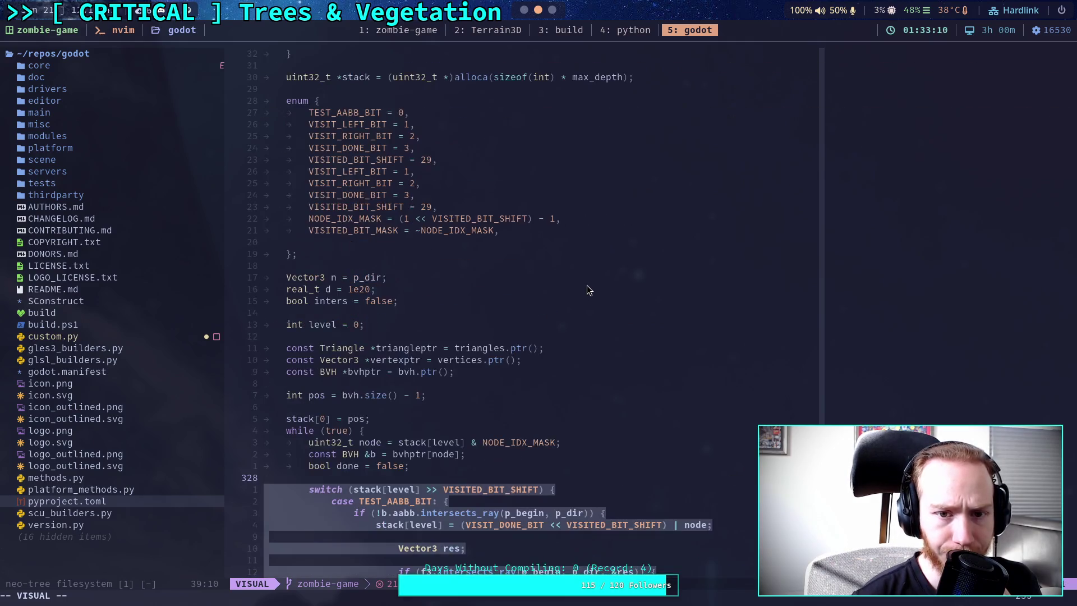
{"action": "scroll", "coordinate": [587, 290], "scroll_direction": "up", "scroll_amount": 3}
Place the caret on f3.intersects_ray at line 340 and start a live grep for 'intersects_ray::'.
{"action": "left_click", "coordinate": [586, 290]}
{"action": "scroll", "coordinate": [545, 306], "scroll_direction": "down", "scroll_amount": 3}
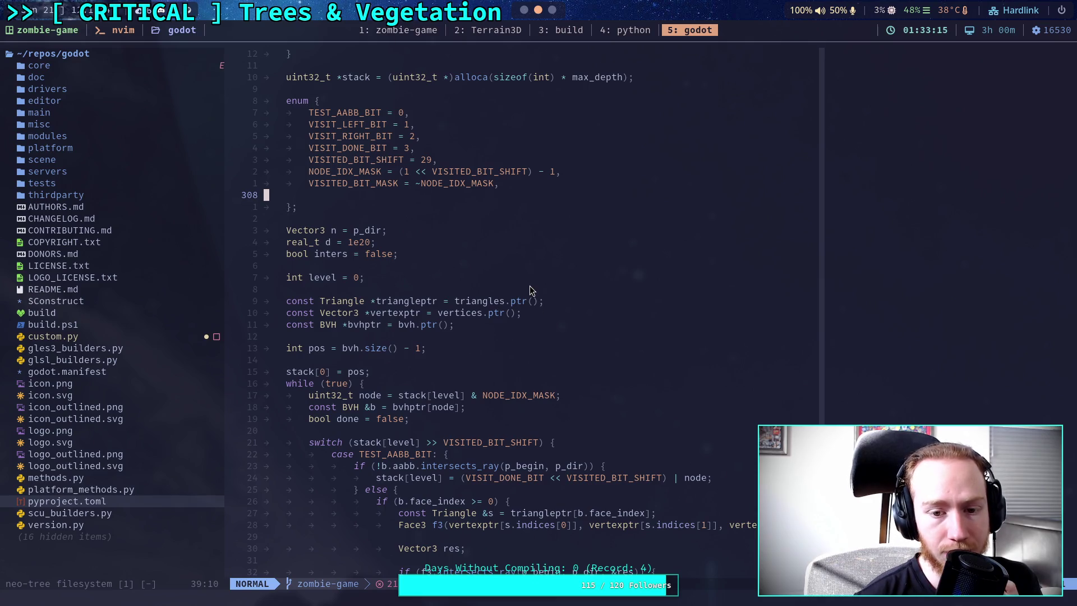
{"action": "scroll", "coordinate": [529, 285], "scroll_direction": "down", "scroll_amount": 7}
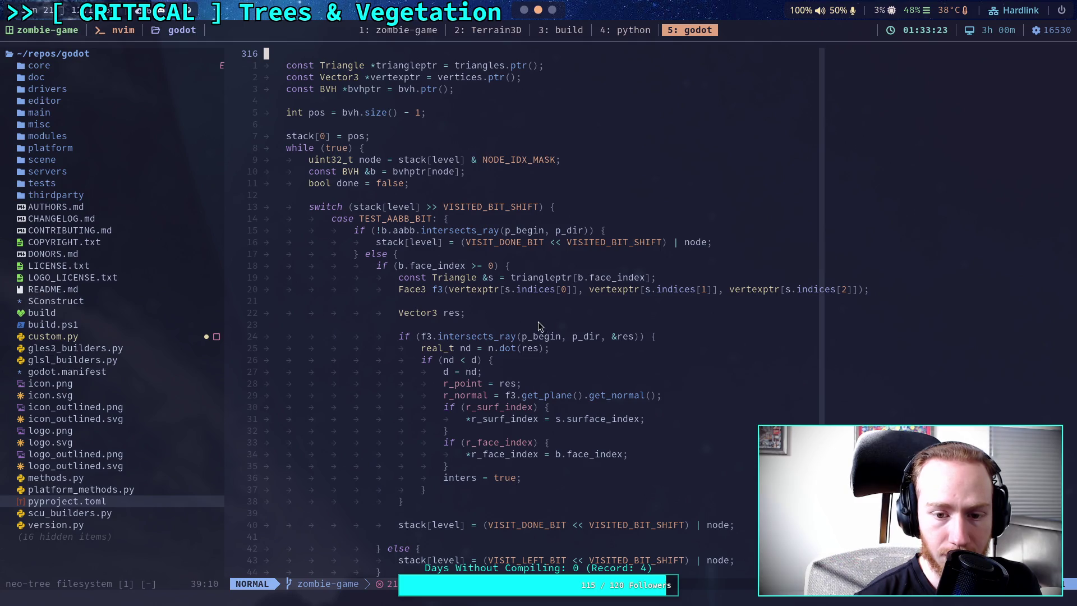
{"action": "left_click", "coordinate": [484, 337]}
{"action": "scroll", "coordinate": [574, 324], "scroll_direction": "down", "scroll_amount": 2}
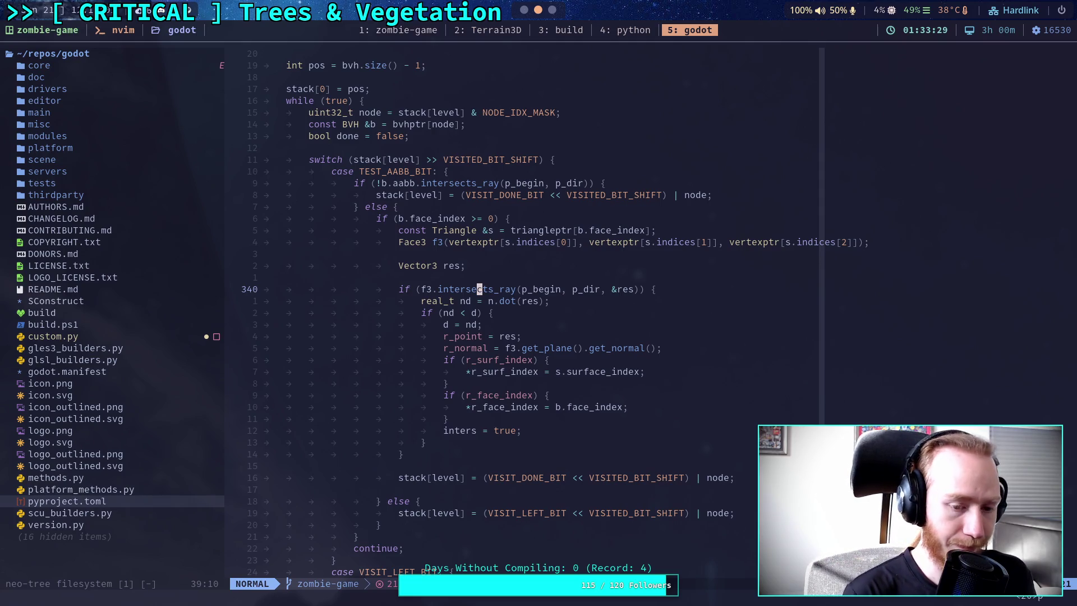
{"action": "key", "text": "space"}
{"action": "type", "text": "fgintersects"}
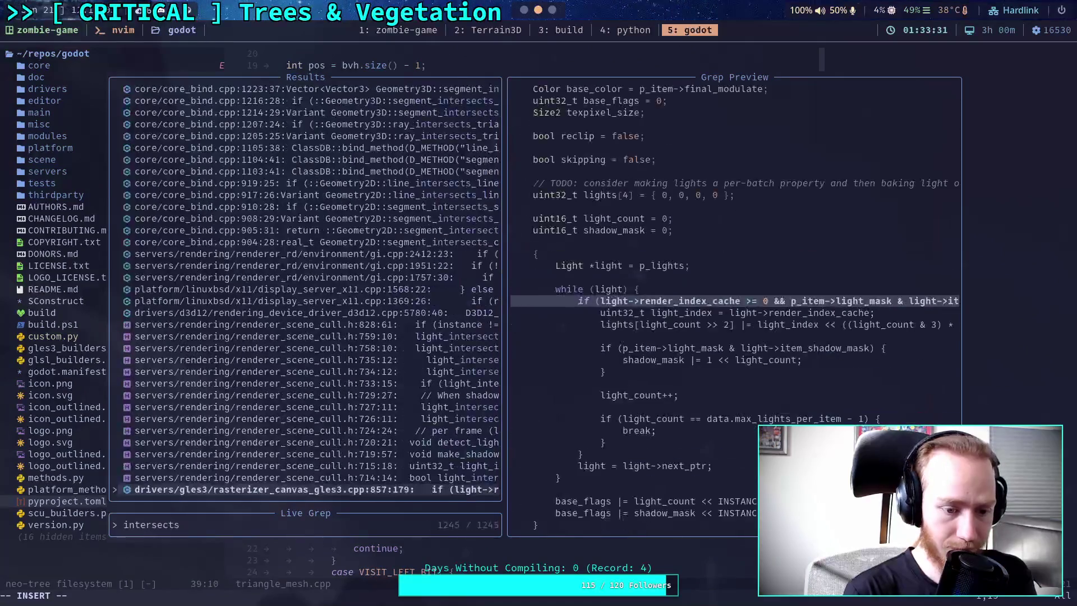
{"action": "type", "text": "_ray"}
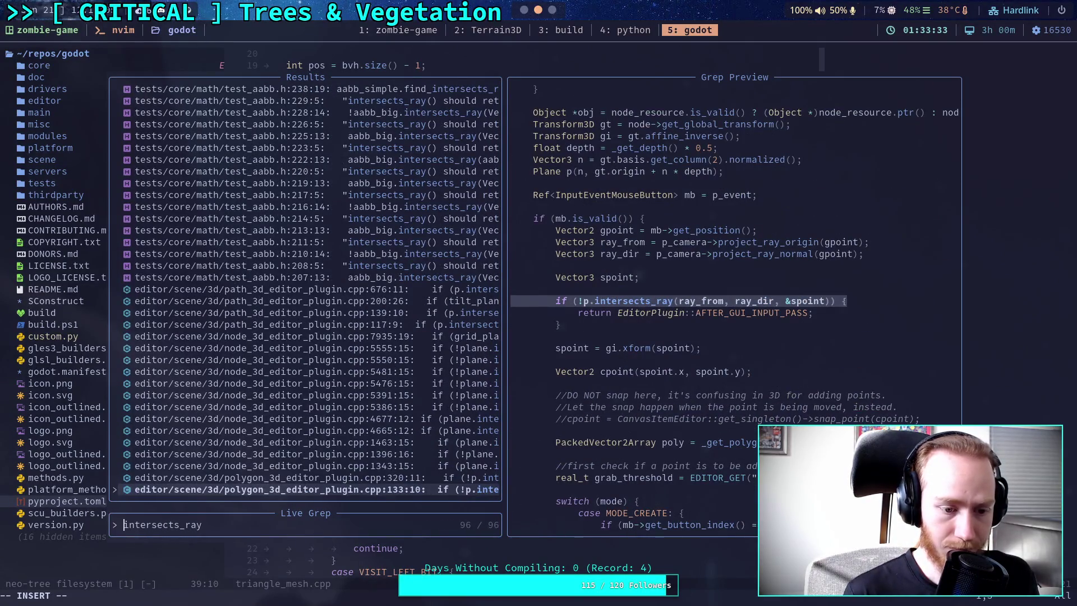
{"action": "type", "text": "::"}
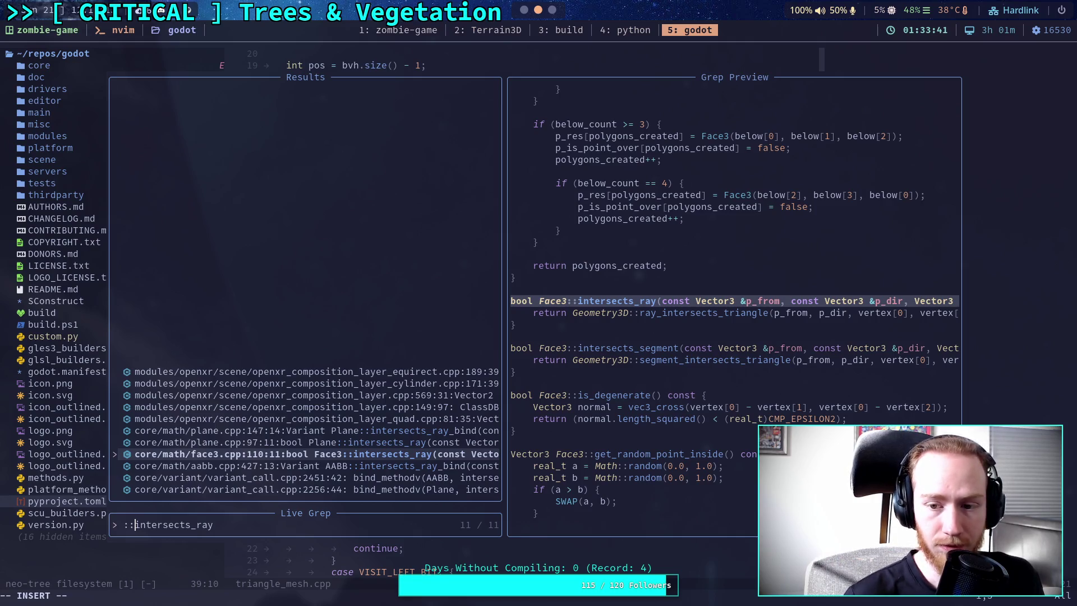
Change the search query to '::ray_intersects_tr' and browse the core_bind.cpp matches.
{"action": "key", "text": "Delete"}
{"action": "key", "text": "Delete"}
{"action": "key", "text": "Delete"}
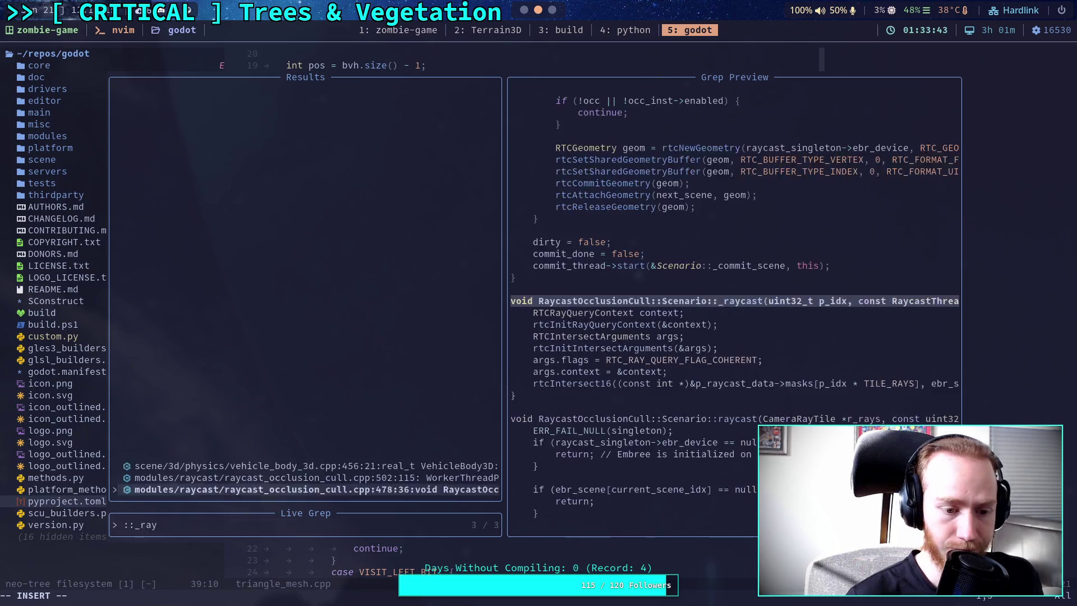
{"action": "type", "text": "ray_intersects"}
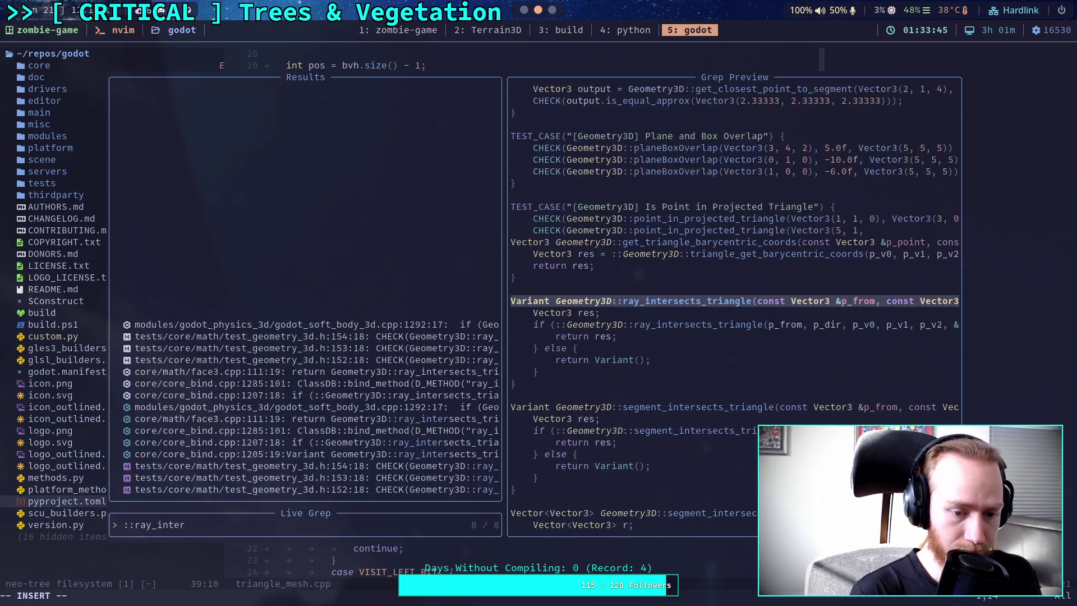
{"action": "type", "text": "_tr"}
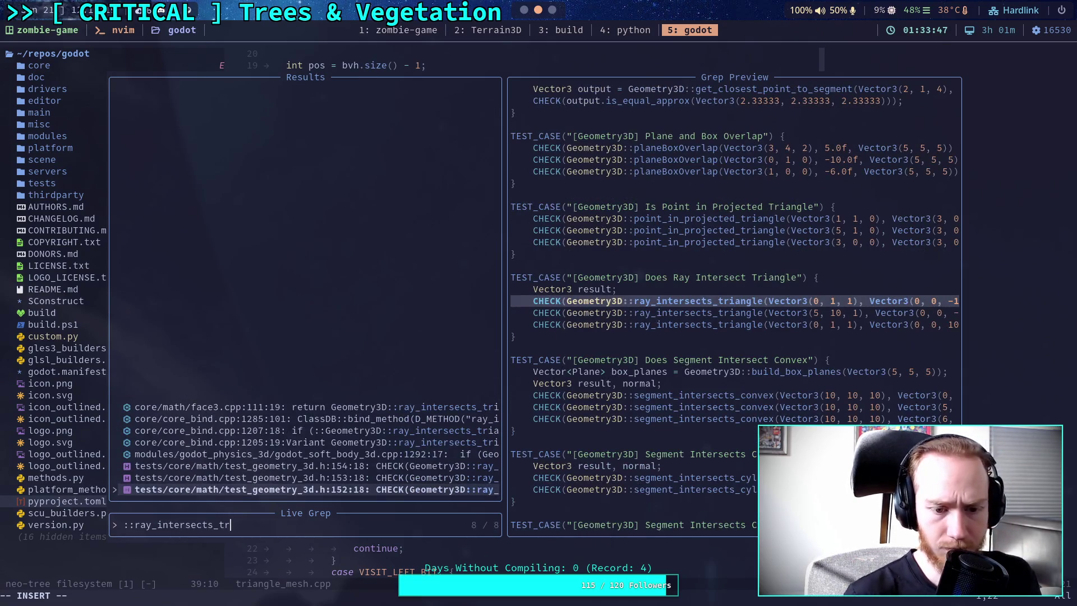
{"action": "key", "text": "Up"}
{"action": "key", "text": "Up"}
{"action": "key", "text": "Up"}
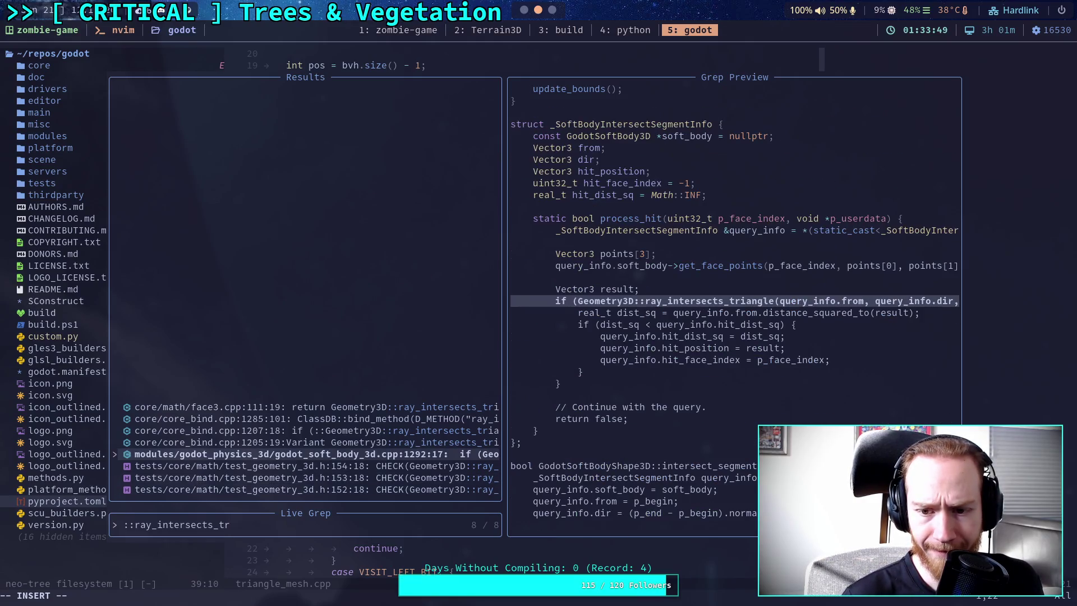
{"action": "key", "text": "Up"}
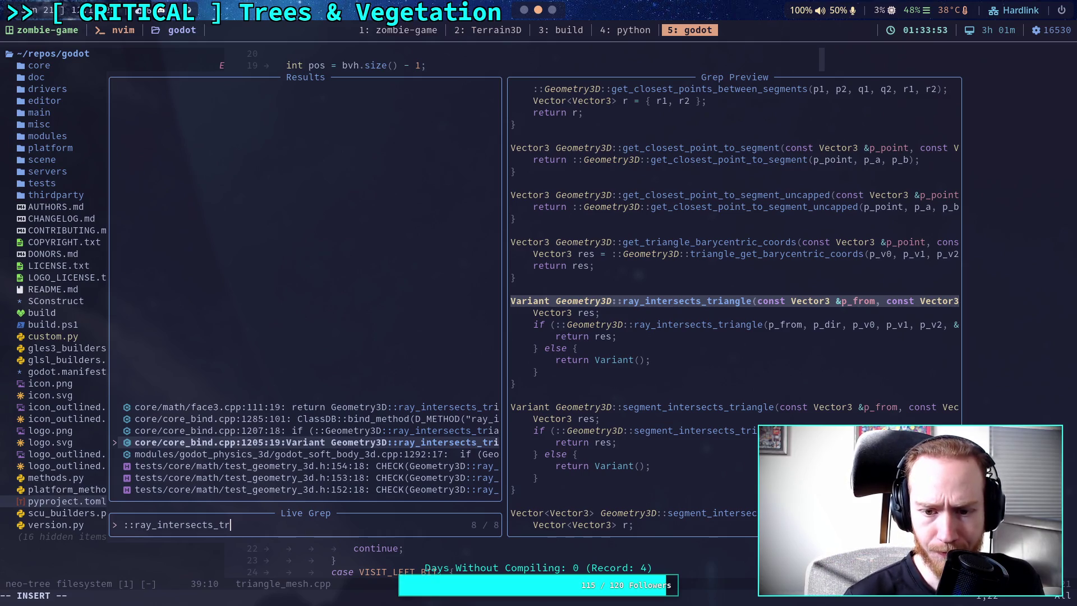
{"action": "key", "text": "Up"}
{"action": "key", "text": "Up"}
{"action": "key", "text": "Up"}
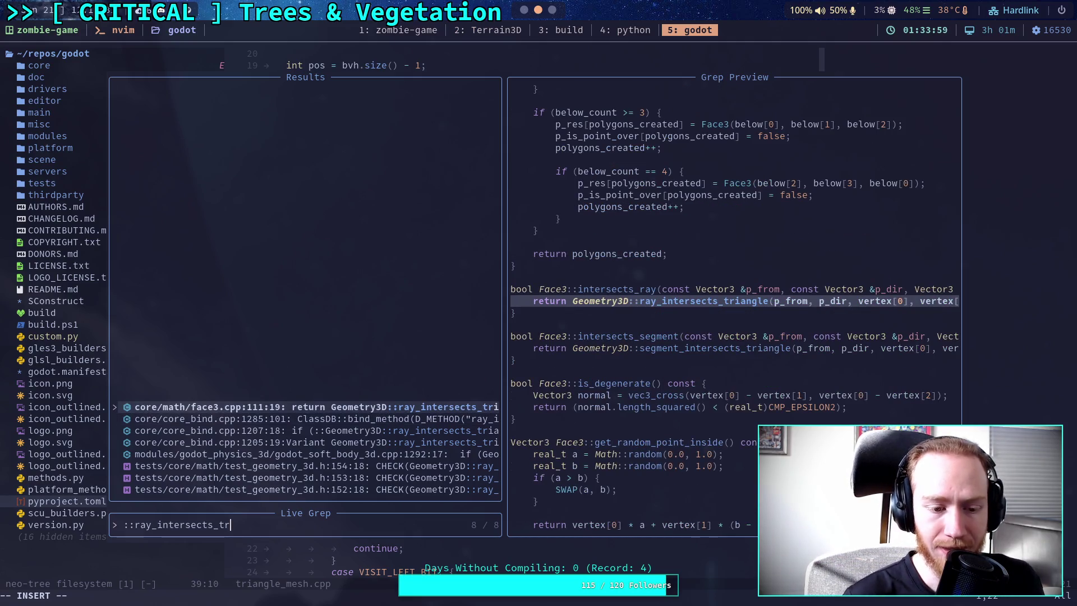
{"action": "left_click", "coordinate": [145, 524]}
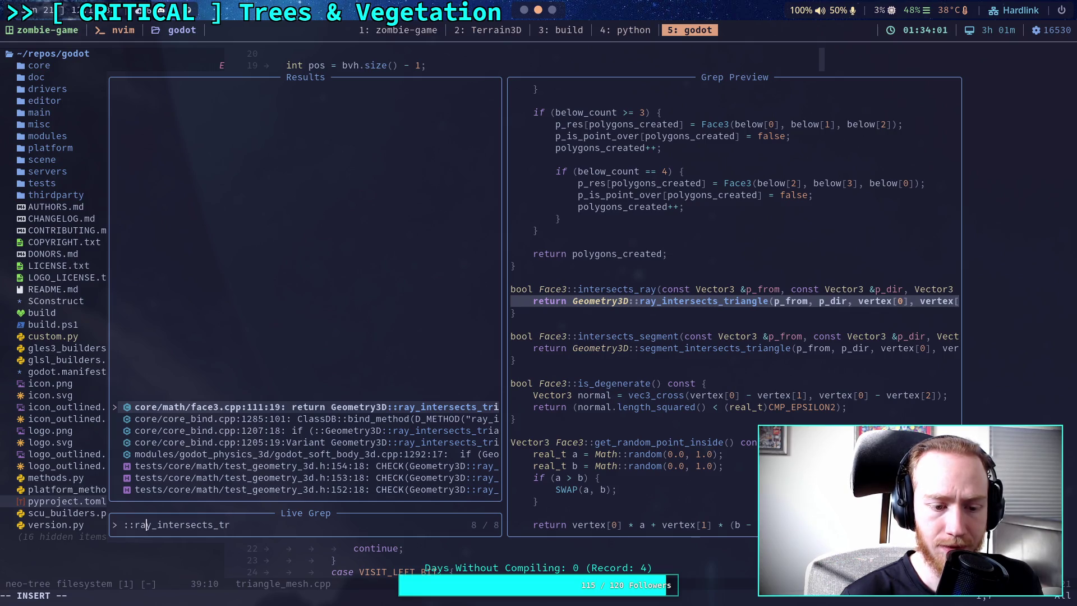
{"action": "key", "text": "BackSpace"}
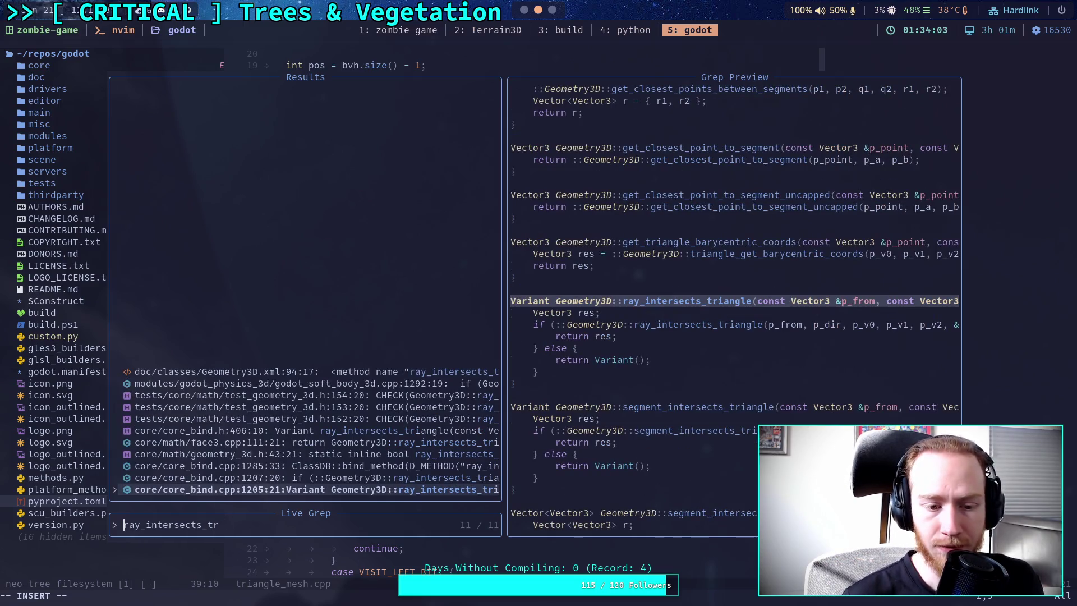
Open the geometry_3d.h:43 result at the ray_intersects_triangle definition.
{"action": "key", "text": "Up"}
{"action": "key", "text": "Up"}
{"action": "key", "text": "Up"}
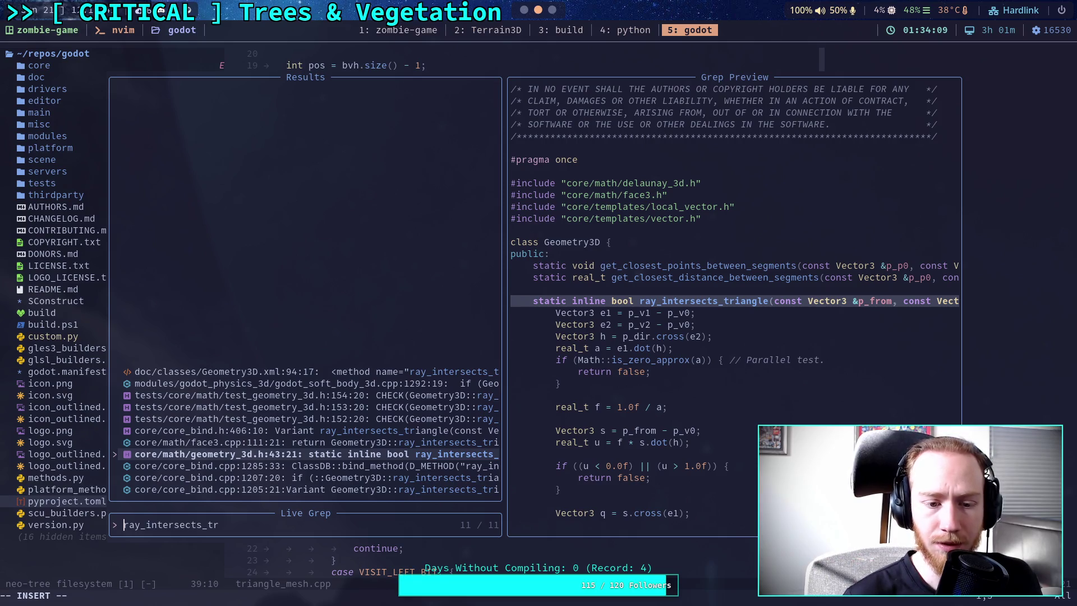
{"action": "key", "text": "Up"}
{"action": "key", "text": "Up"}
{"action": "key", "text": "Up"}
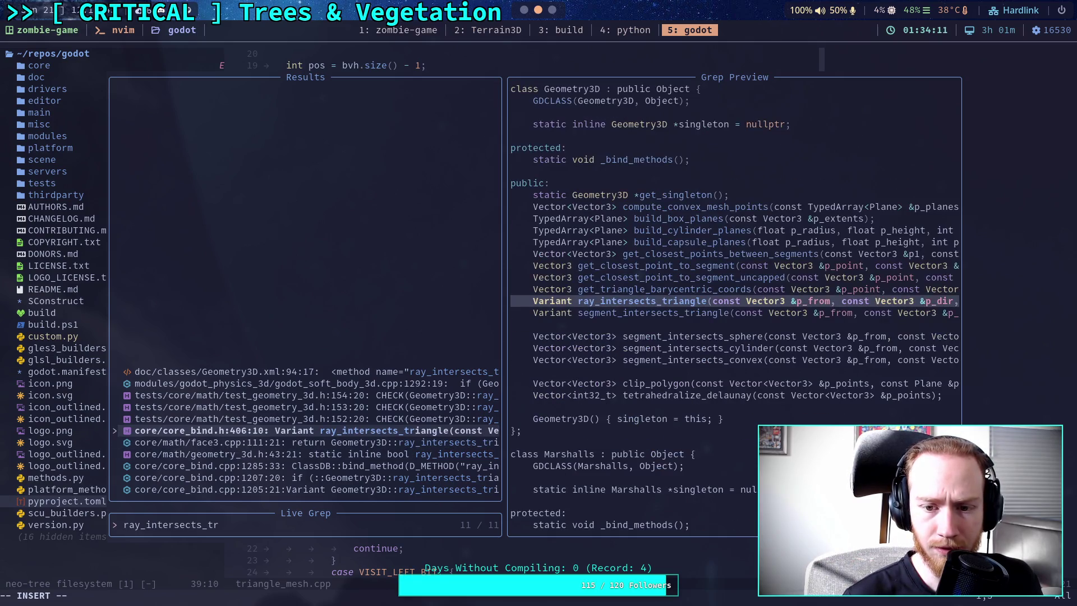
{"action": "key", "text": "Down"}
{"action": "key", "text": "Down"}
{"action": "key", "text": "Down"}
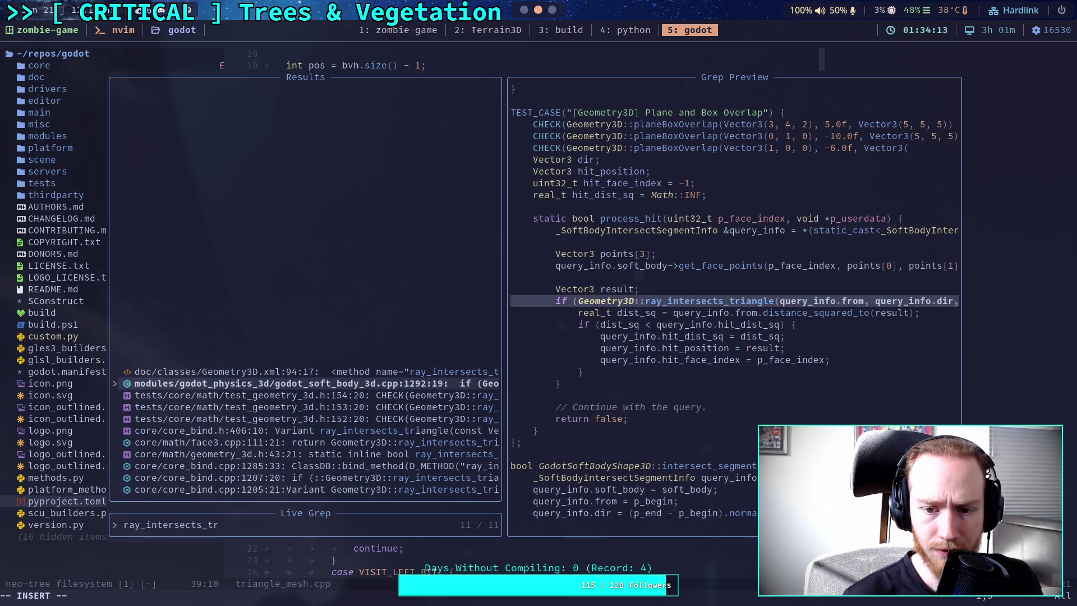
{"action": "key", "text": "Up"}
{"action": "key", "text": "Down"}
{"action": "key", "text": "Return"}
{"action": "scroll", "coordinate": [593, 423], "scroll_direction": "down", "scroll_amount": 8}
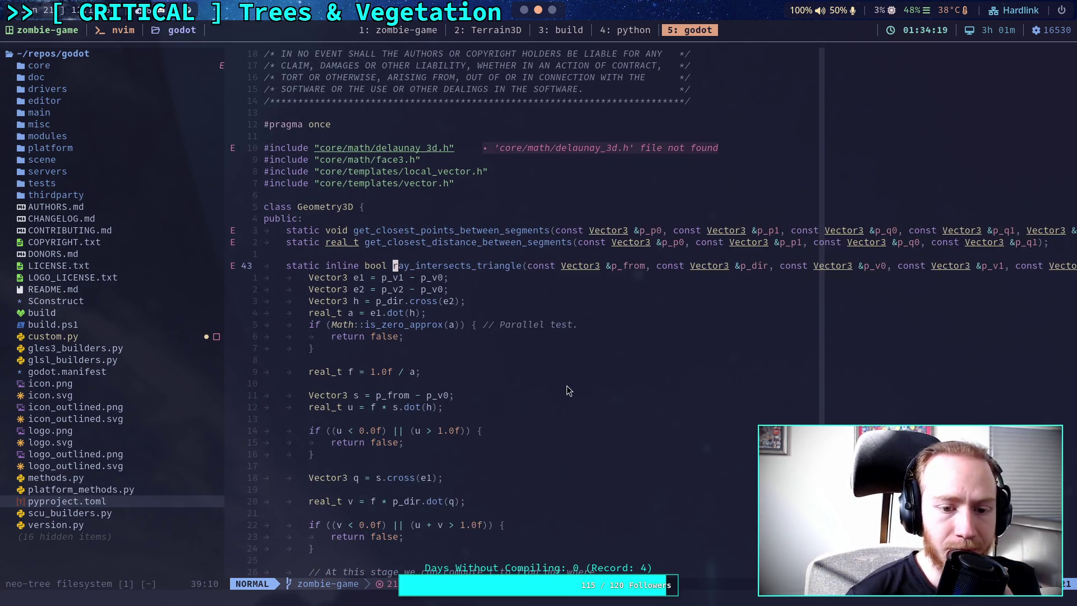
Scroll through ray_intersects_triangle, then briefly check the zombie-game terminal and Godot editor.
{"action": "scroll", "coordinate": [567, 384], "scroll_direction": "down", "scroll_amount": 3}
{"action": "scroll", "coordinate": [564, 376], "scroll_direction": "down", "scroll_amount": 3}
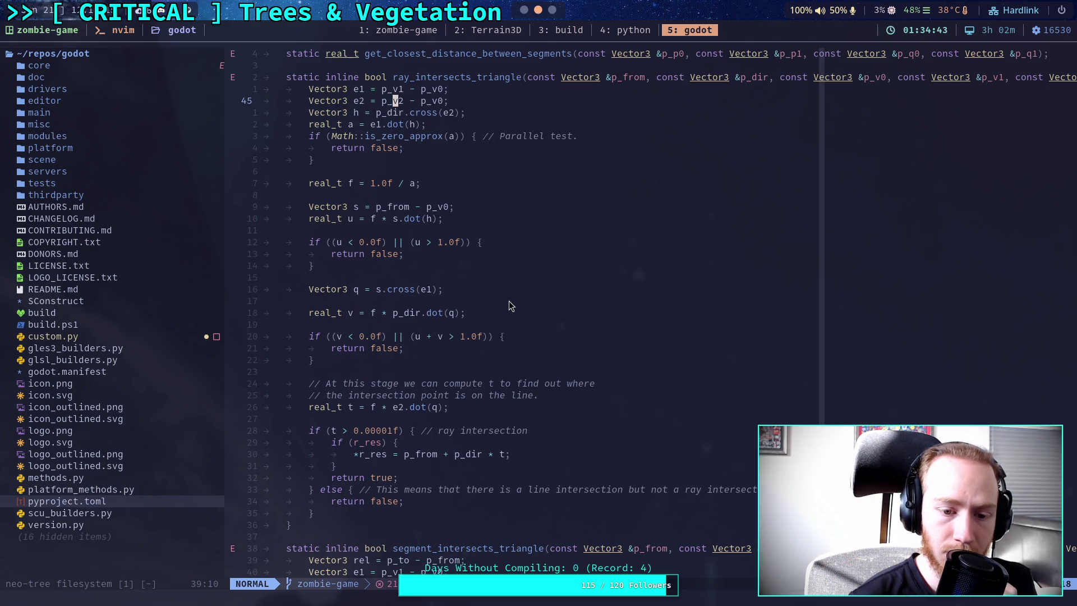
{"action": "left_click", "coordinate": [408, 35]}
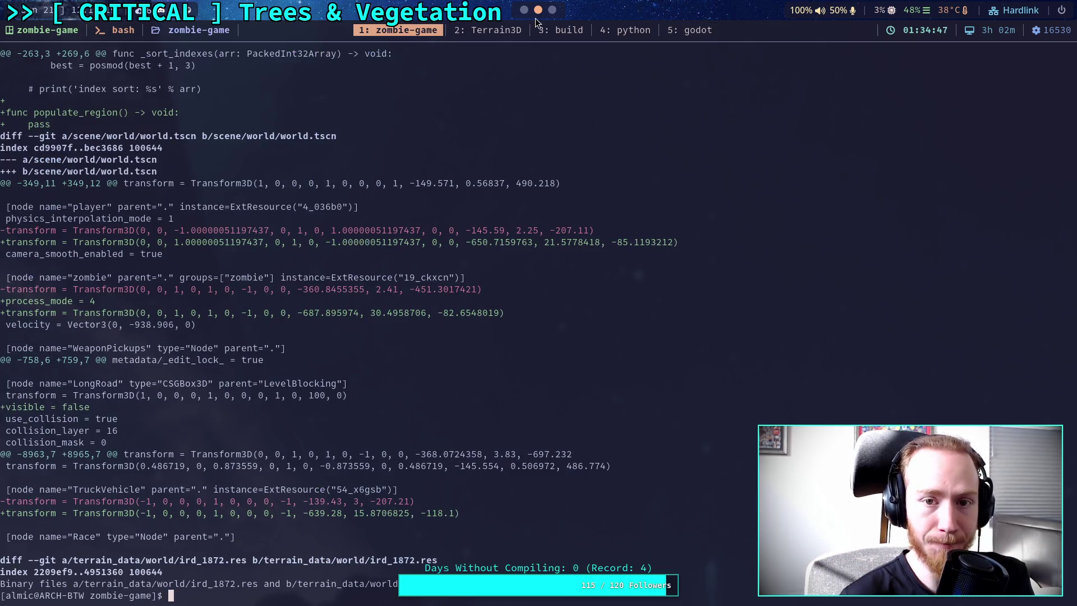
{"action": "left_click", "coordinate": [523, 10]}
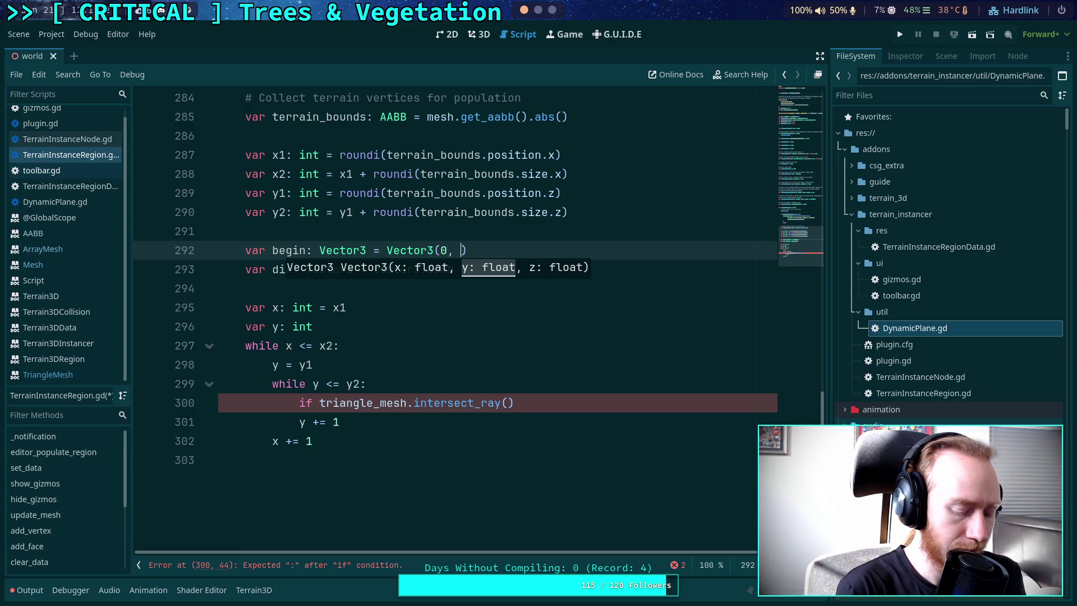
Back in the engine source, search for p_dir in the cross-product code, then return to Godot.
{"action": "key", "text": "alt+Tab"}
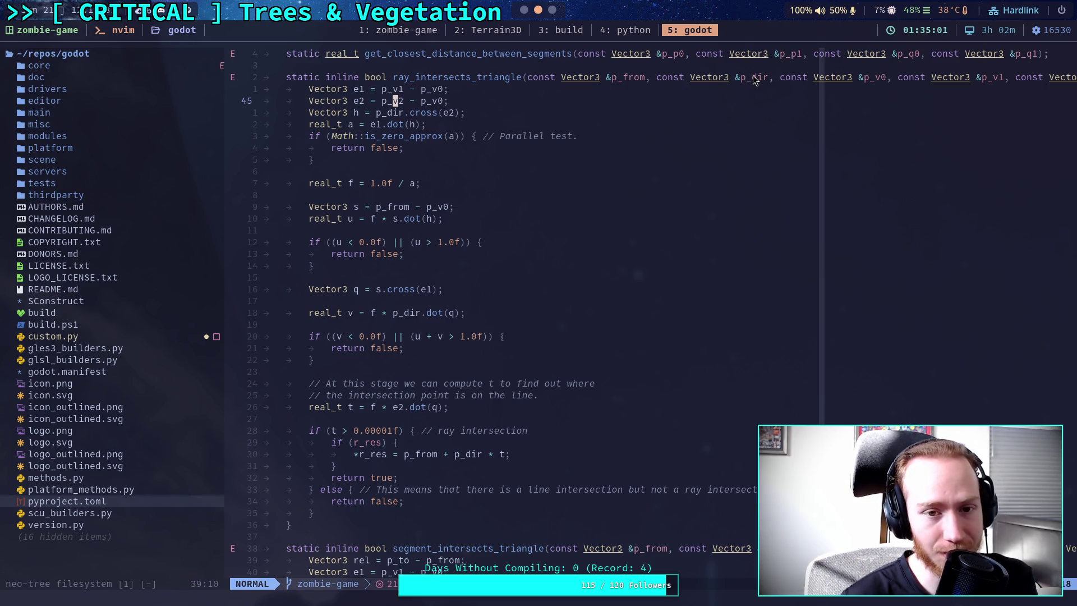
{"action": "left_click", "coordinate": [555, 103]}
{"action": "key", "text": "j"}
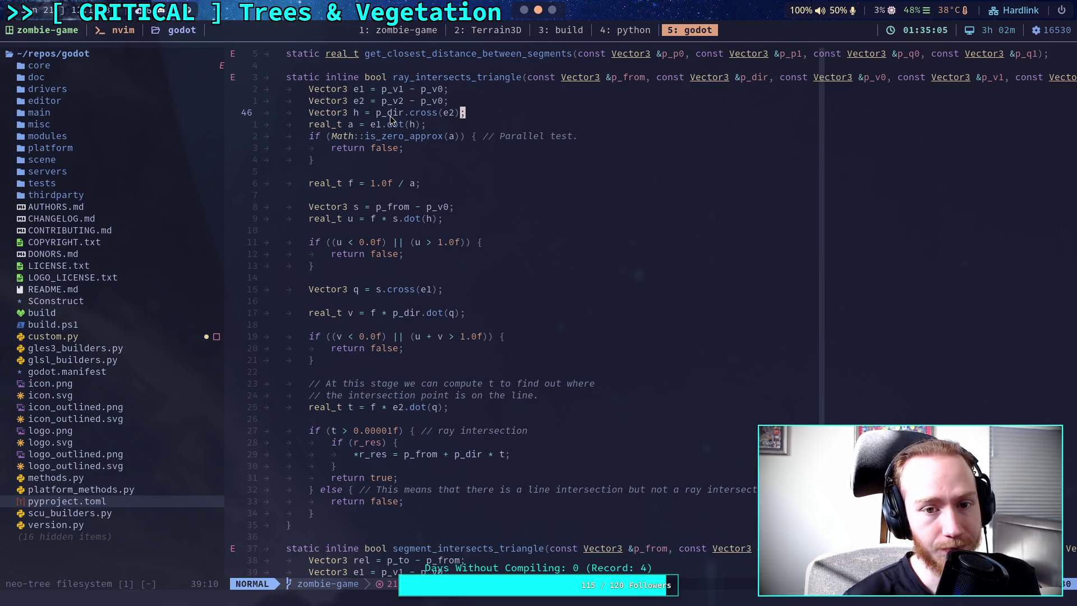
{"action": "left_click", "coordinate": [390, 114]}
{"action": "type", "text": "/p_dir"}
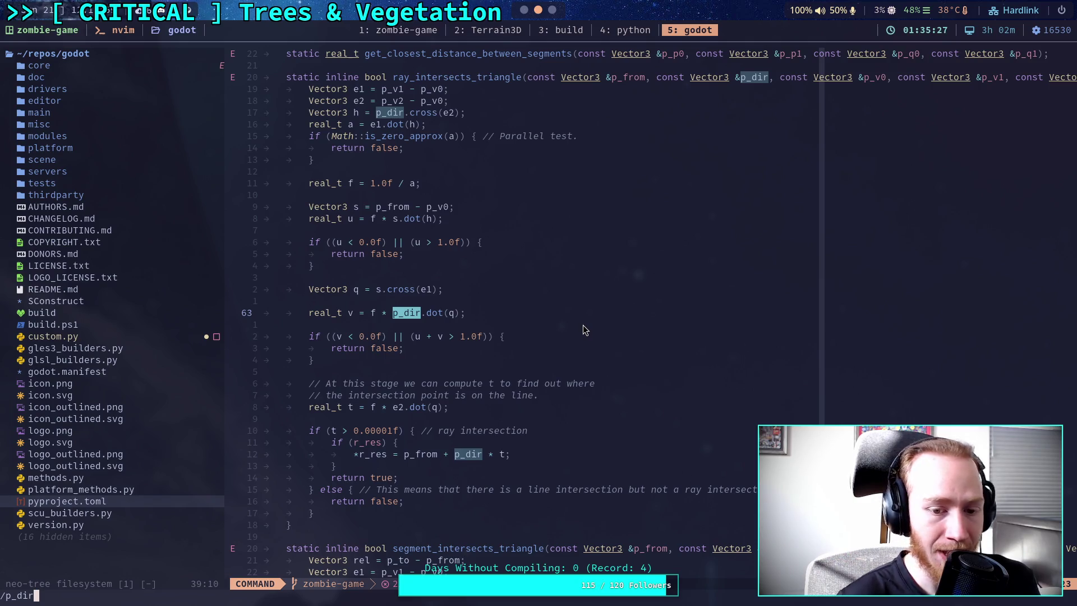
{"action": "key", "text": "super+1"}
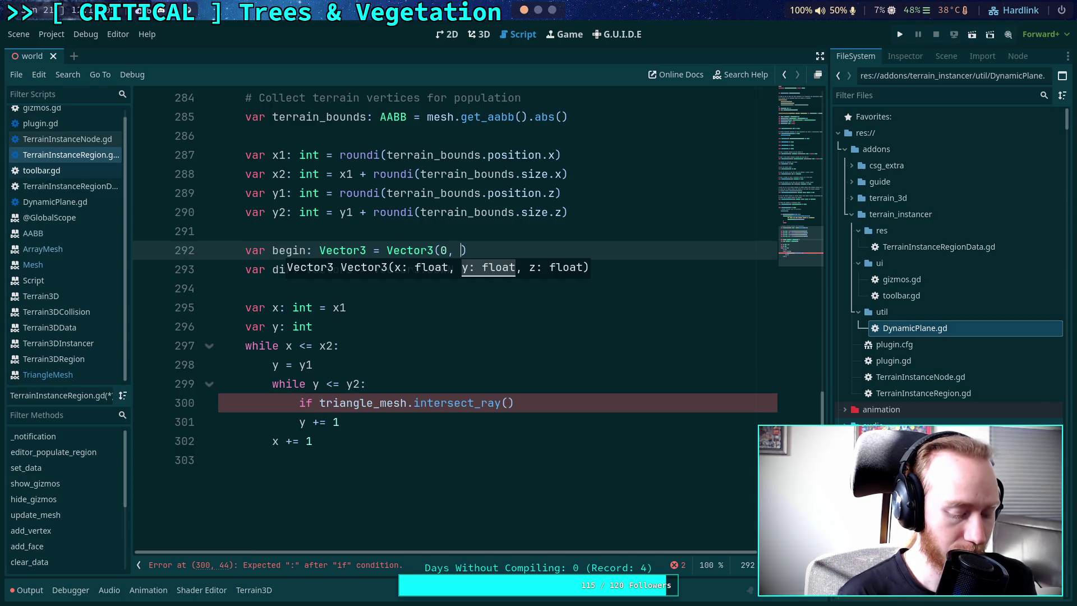
Complete begin as Vector3(0, 1e6, 0) and check the DOWN direction constant.
{"action": "type", "text": "1e"}
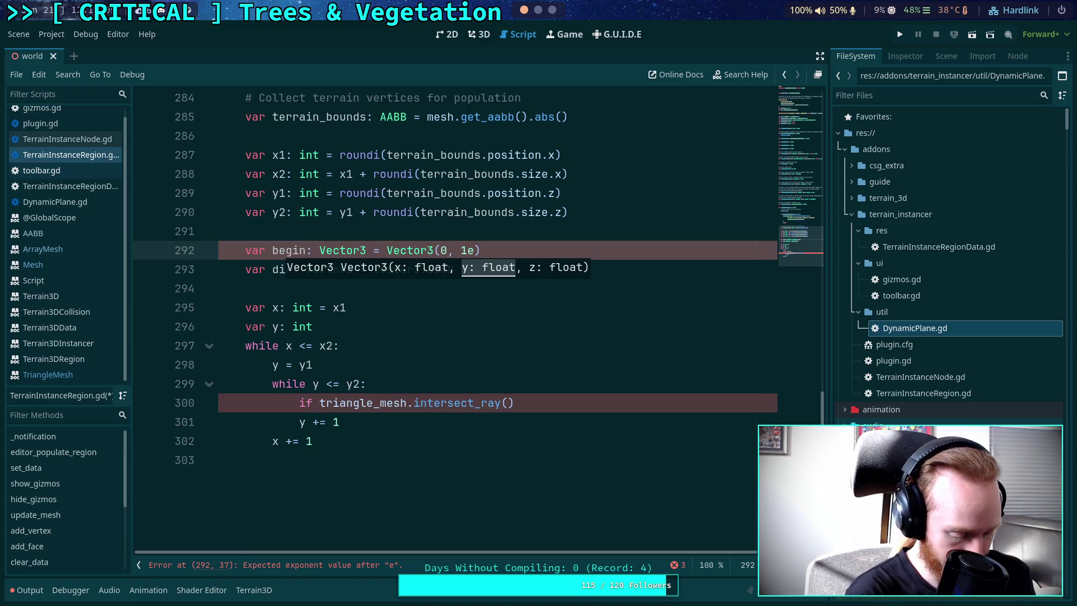
{"action": "type", "text": "6, 0"}
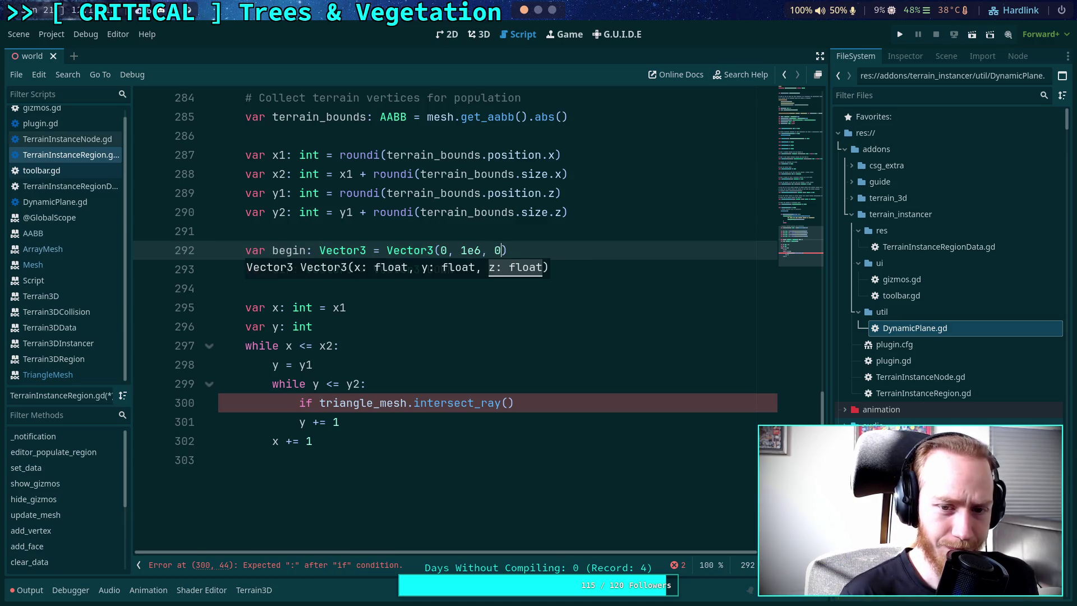
{"action": "left_click", "coordinate": [598, 358]}
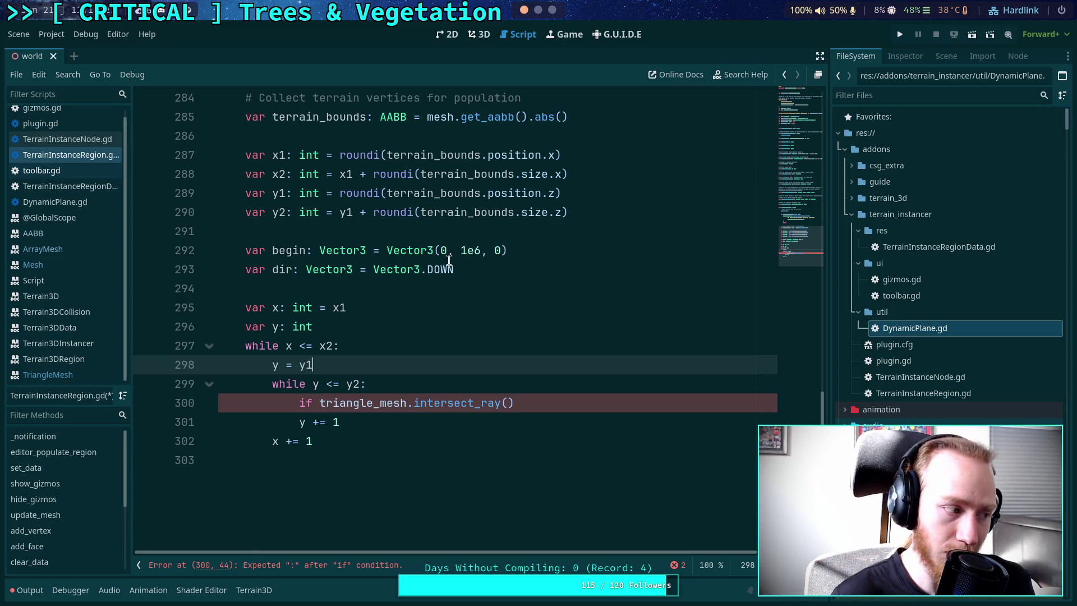
{"action": "left_click", "coordinate": [431, 271]}
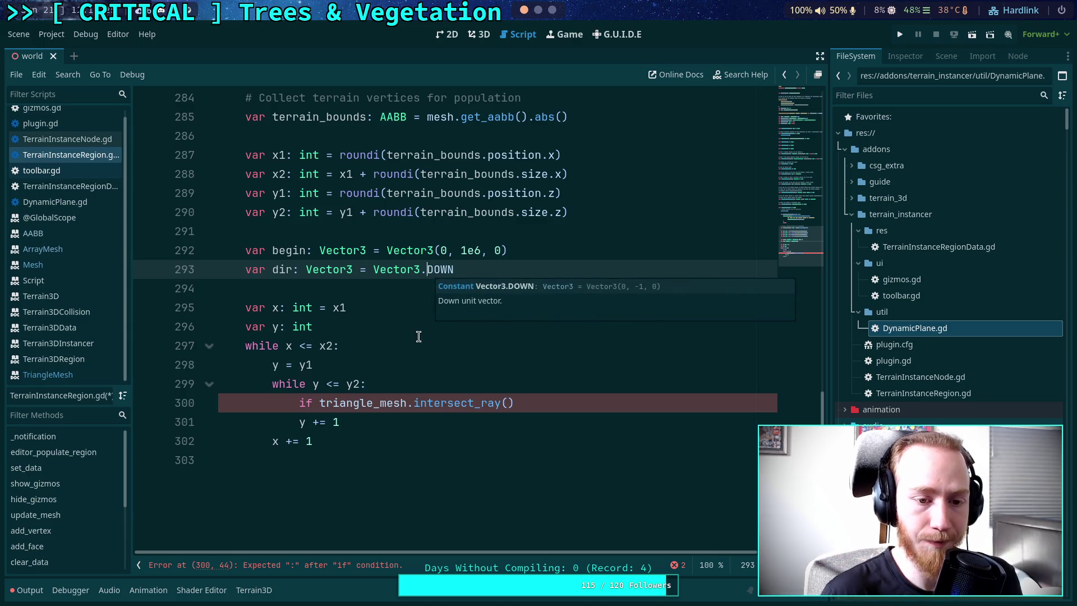
{"action": "left_click", "coordinate": [419, 337]}
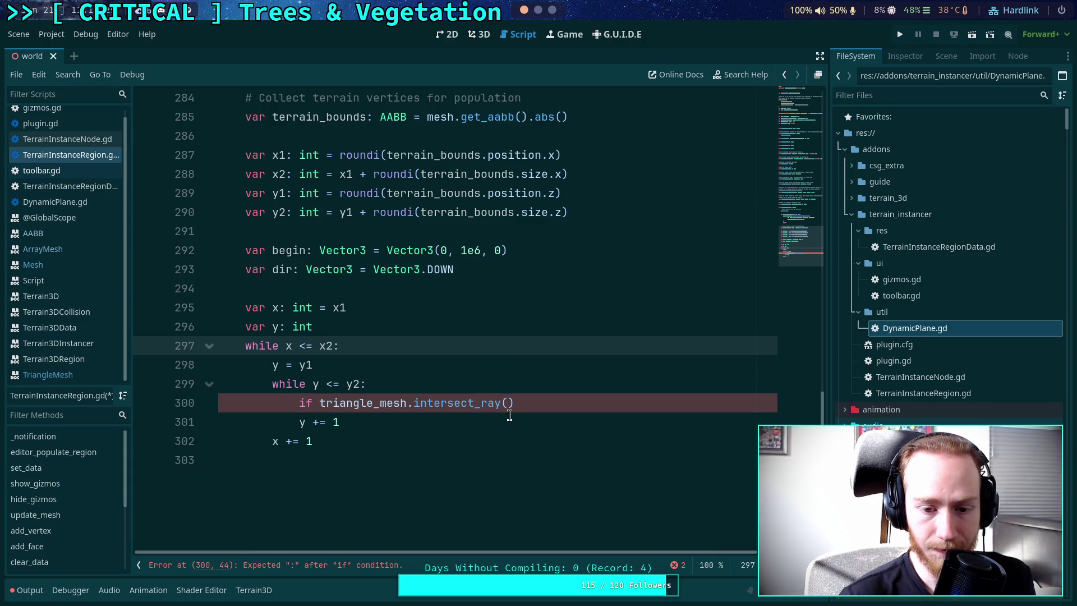
{"action": "left_click", "coordinate": [511, 405]}
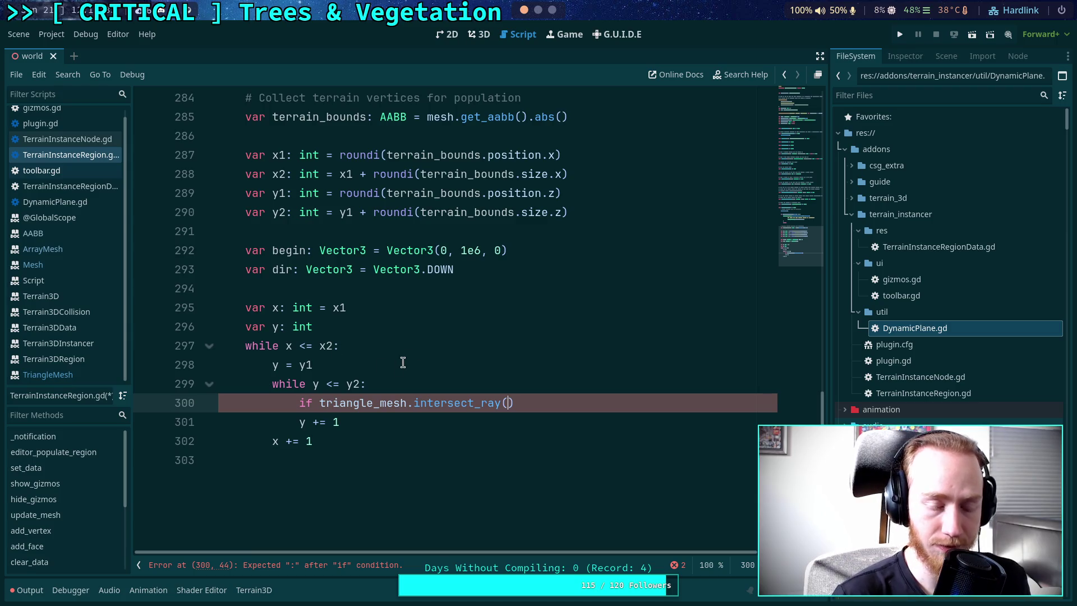
{"action": "left_click", "coordinate": [413, 351]}
Set begin.x = x in the outer loop and begin.z = y in the inner loop.
{"action": "key", "text": "Return"}
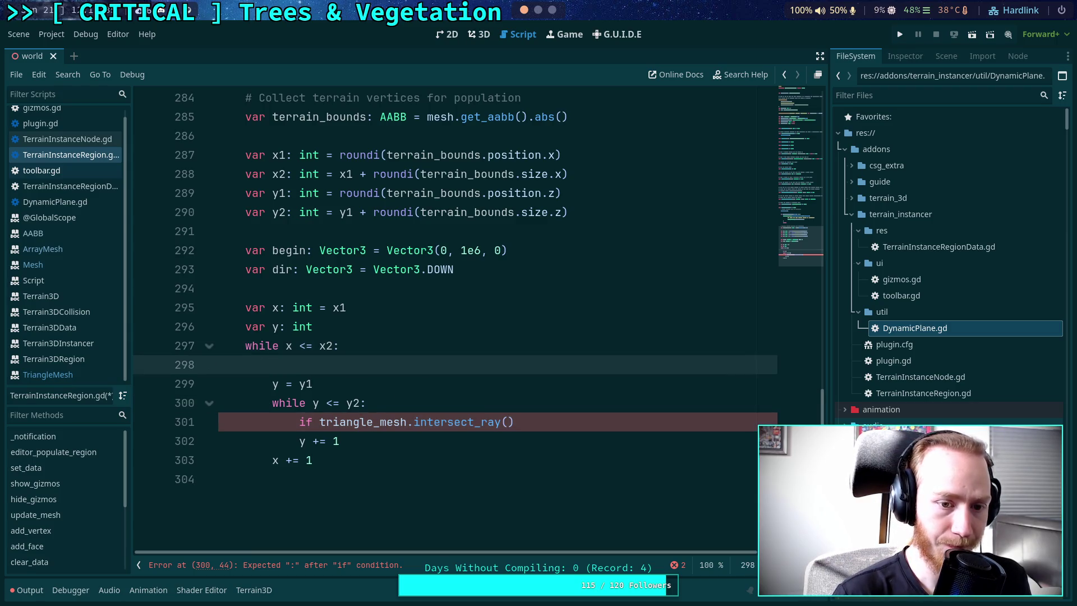
{"action": "type", "text": "begin.x = x"}
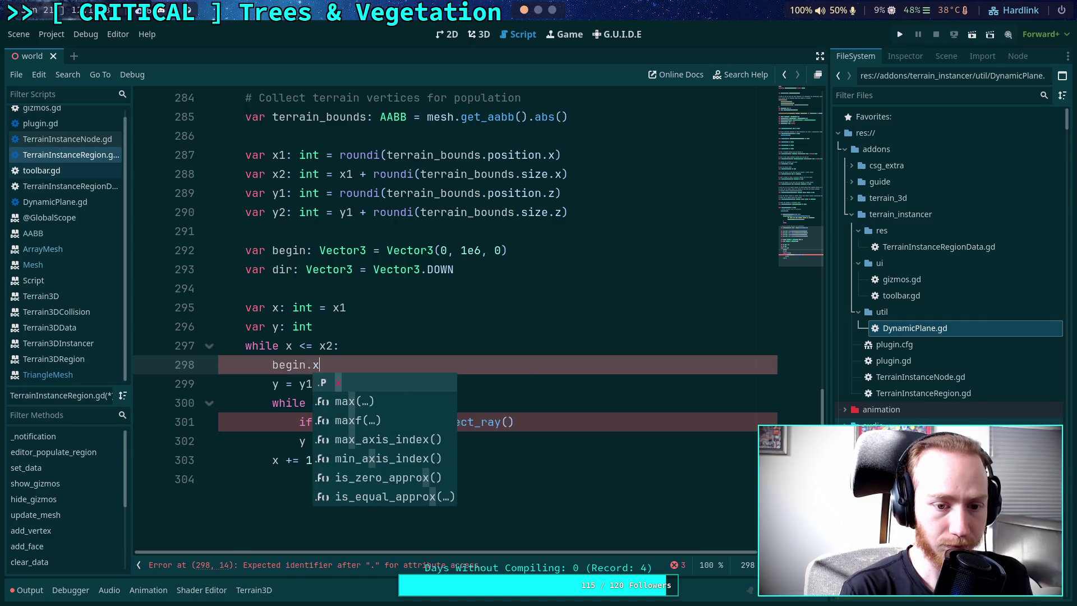
{"action": "left_click", "coordinate": [308, 333]}
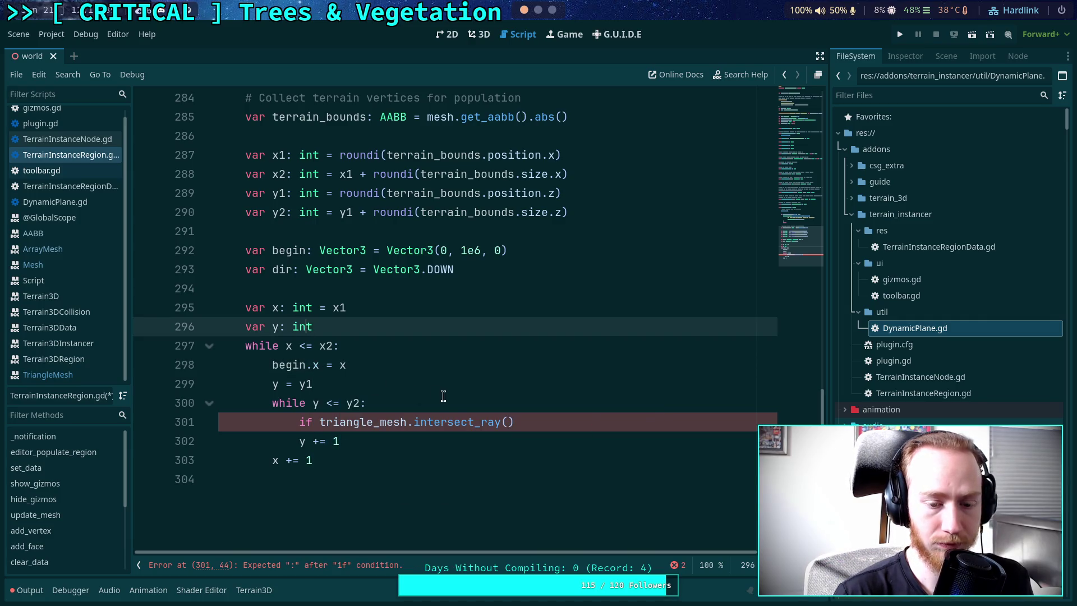
{"action": "left_click", "coordinate": [443, 402]}
{"action": "key", "text": "Return"}
{"action": "type", "text": "begin.z = "}
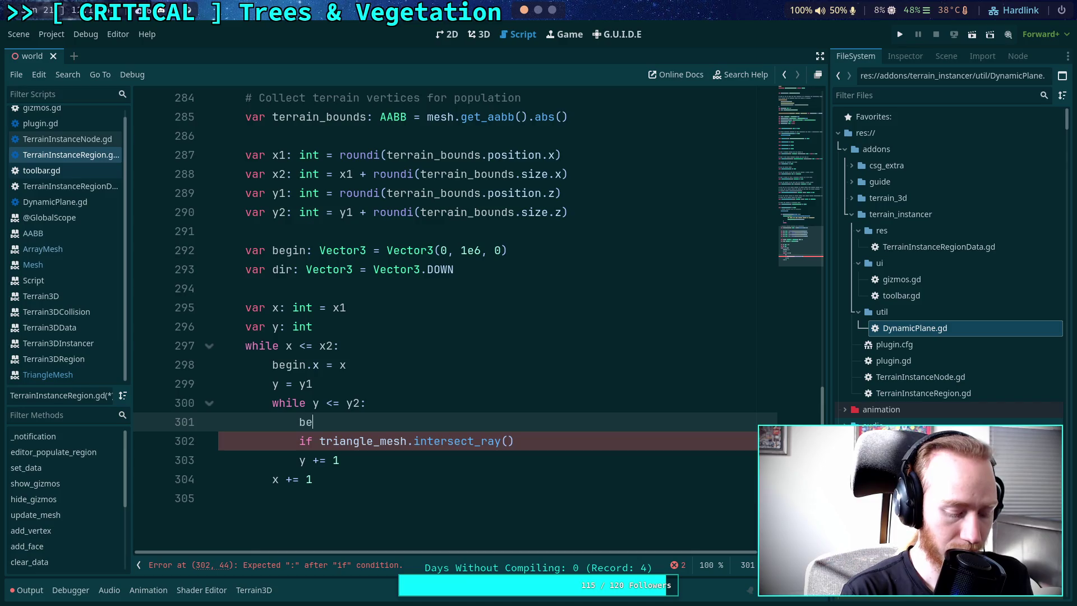
{"action": "type", "text": "y"}
Pass begin and dir to the intersect_ray call inside an if test.
{"action": "left_click", "coordinate": [548, 445]}
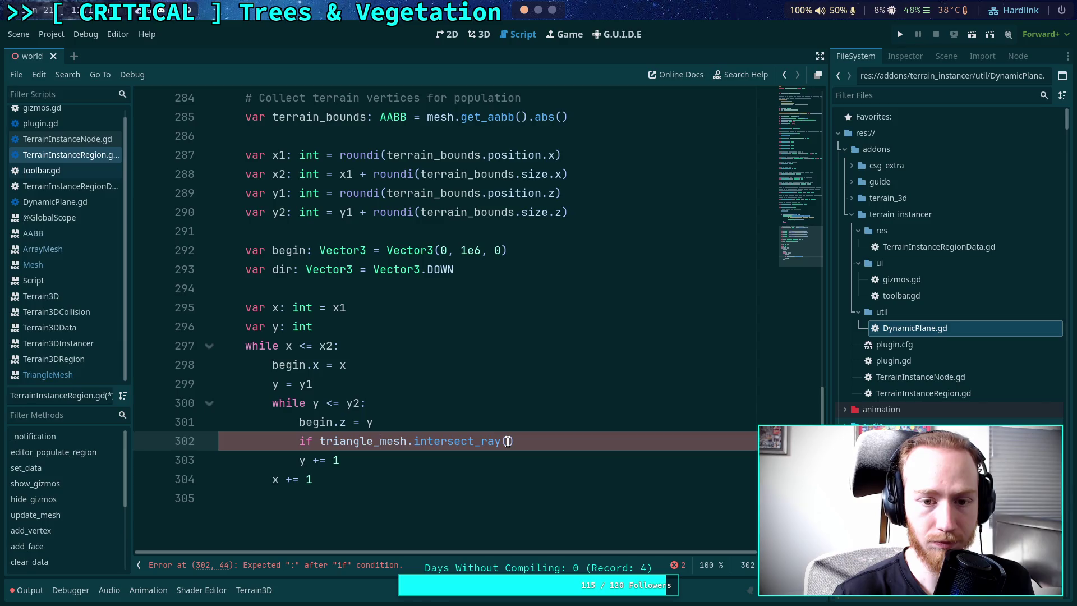
{"action": "scroll", "coordinate": [533, 471], "scroll_direction": "down", "scroll_amount": 1}
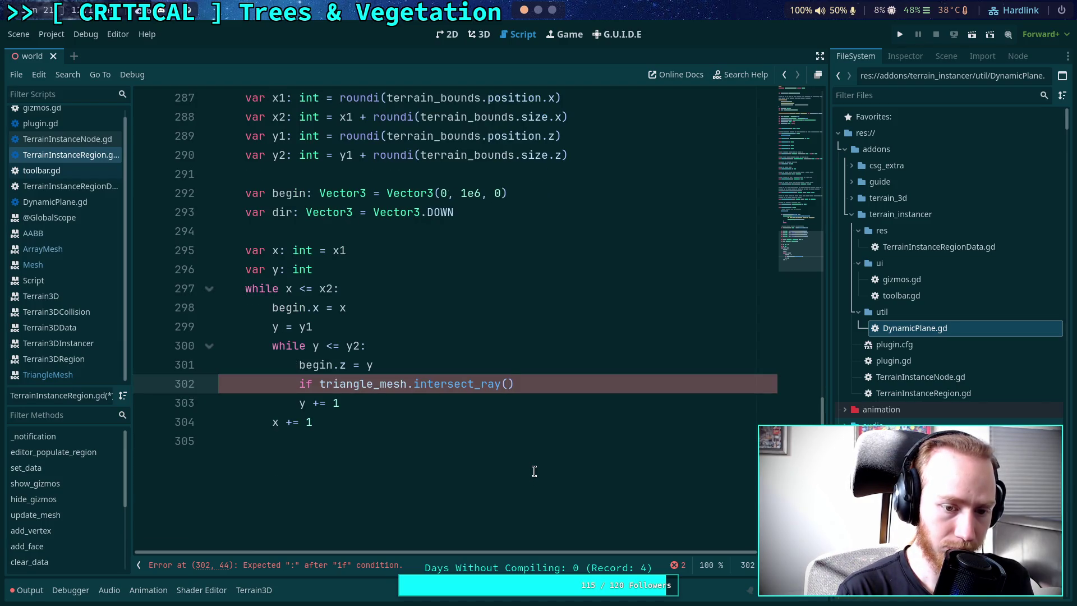
{"action": "type", "text": "begin, dir"}
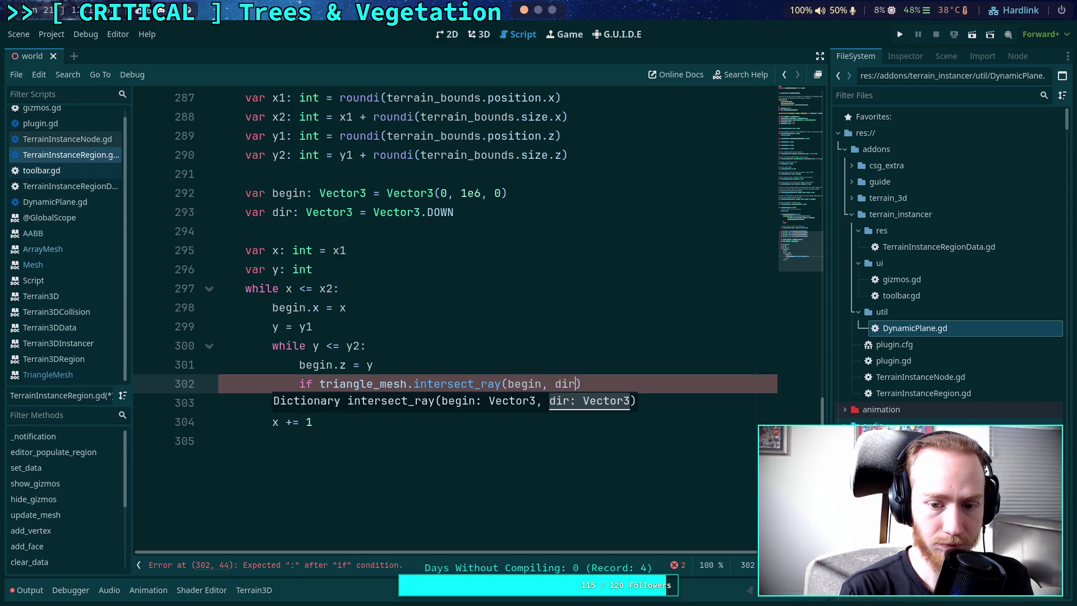
{"action": "type", "text": "):"}
{"action": "key", "text": "Return"}
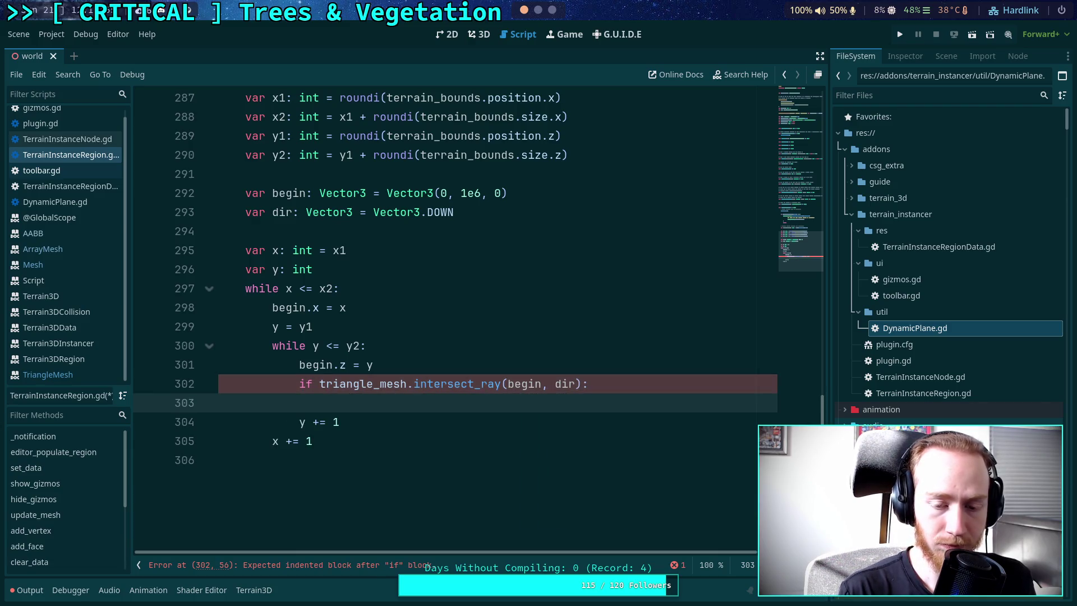
{"action": "mouse_move", "coordinate": [448, 386]}
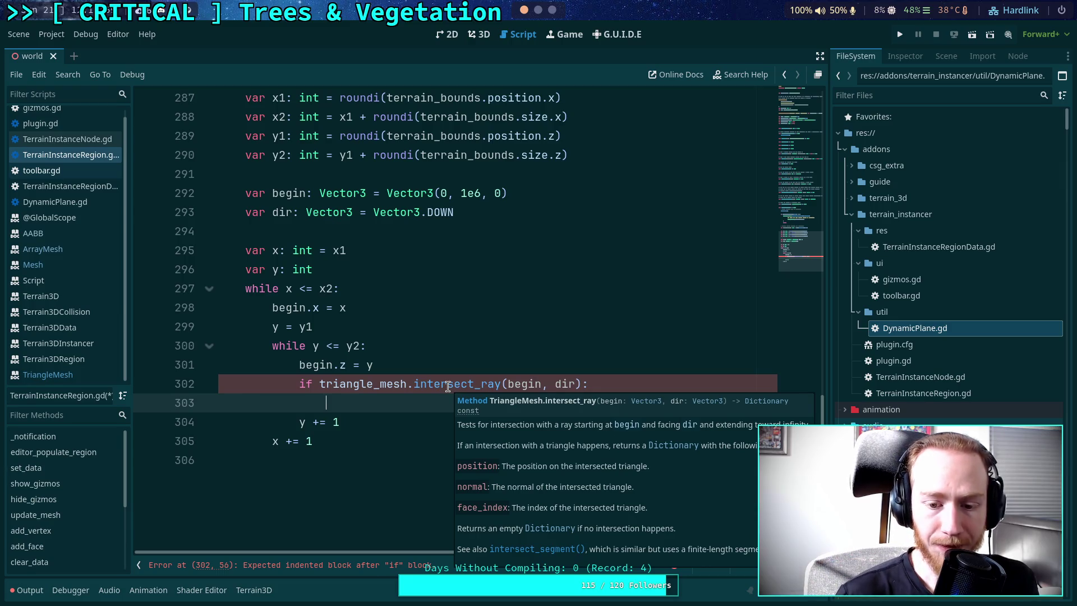
{"action": "scroll", "coordinate": [493, 426], "scroll_direction": "up", "scroll_amount": 1}
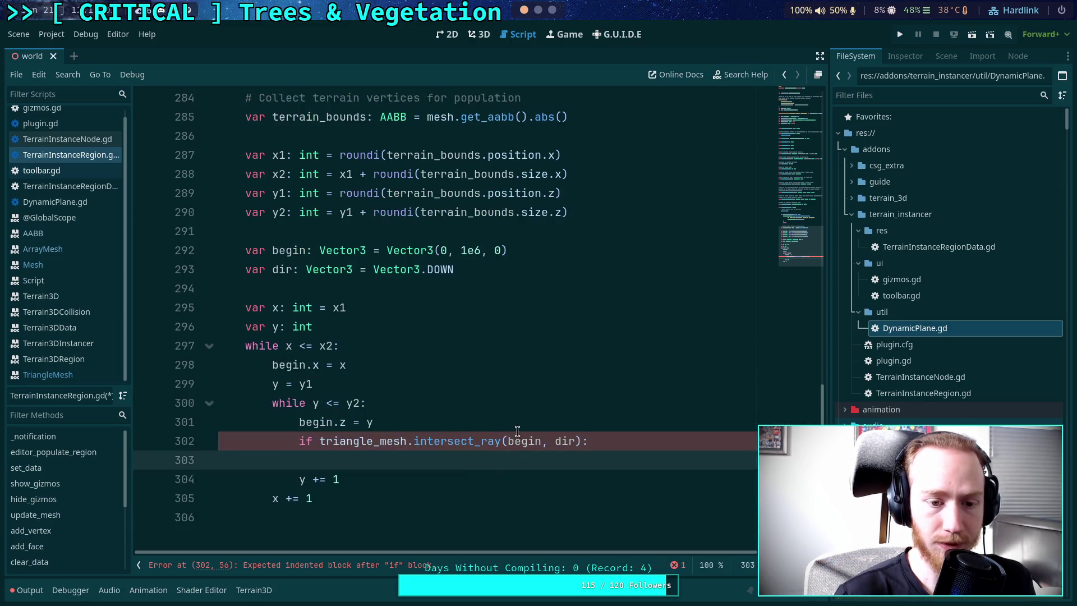
{"action": "scroll", "coordinate": [522, 421], "scroll_direction": "down", "scroll_amount": 1}
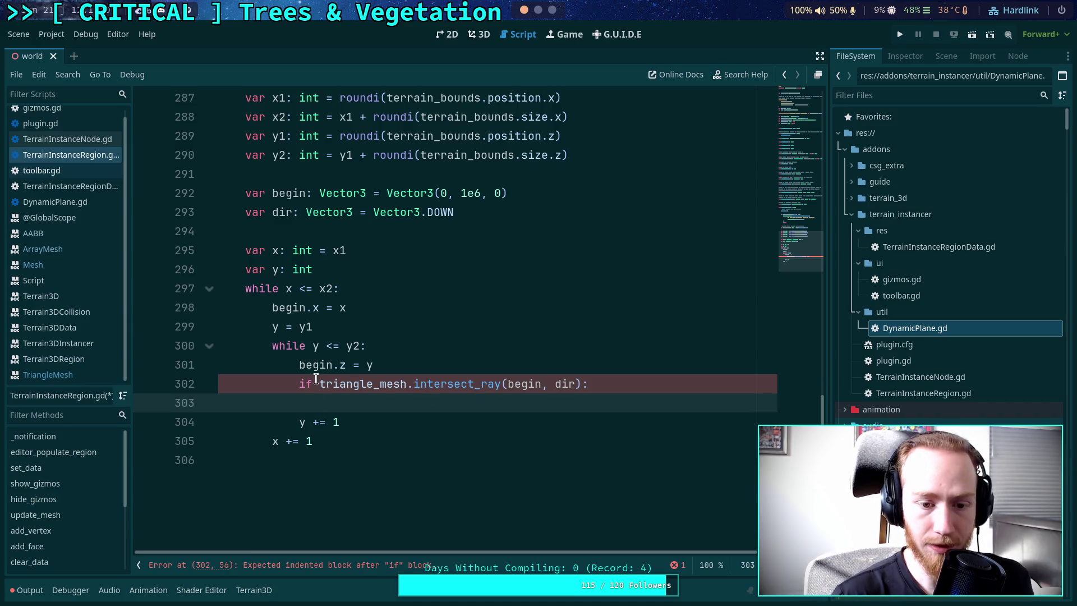
Negate the test with 'not' so a miss runs 'y += 1' and 'continue'.
{"action": "left_click", "coordinate": [319, 384]}
{"action": "type", "text": "not"}
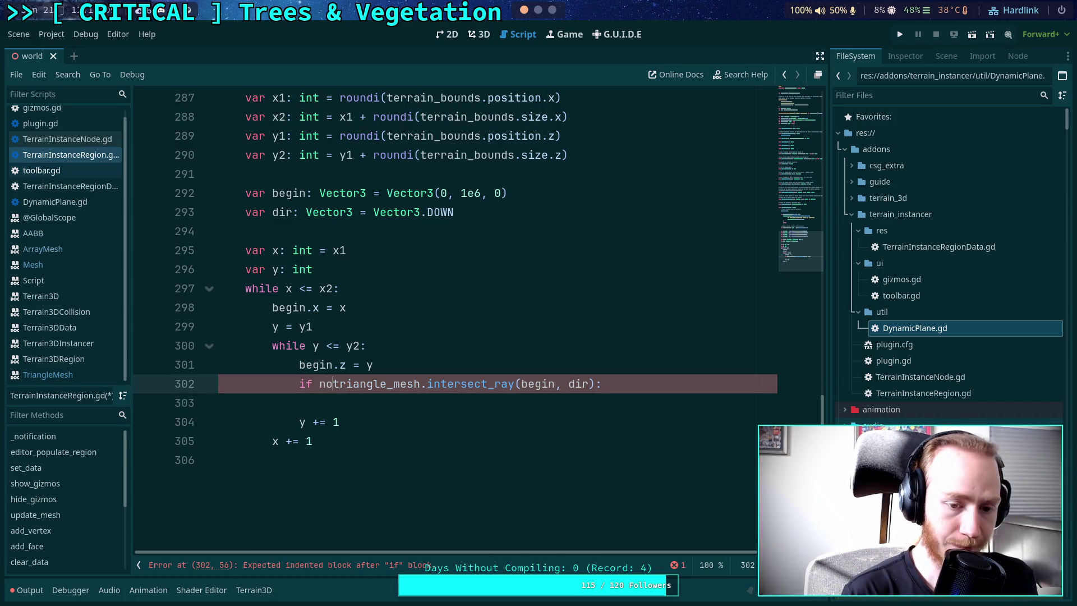
{"action": "left_click", "coordinate": [589, 399]}
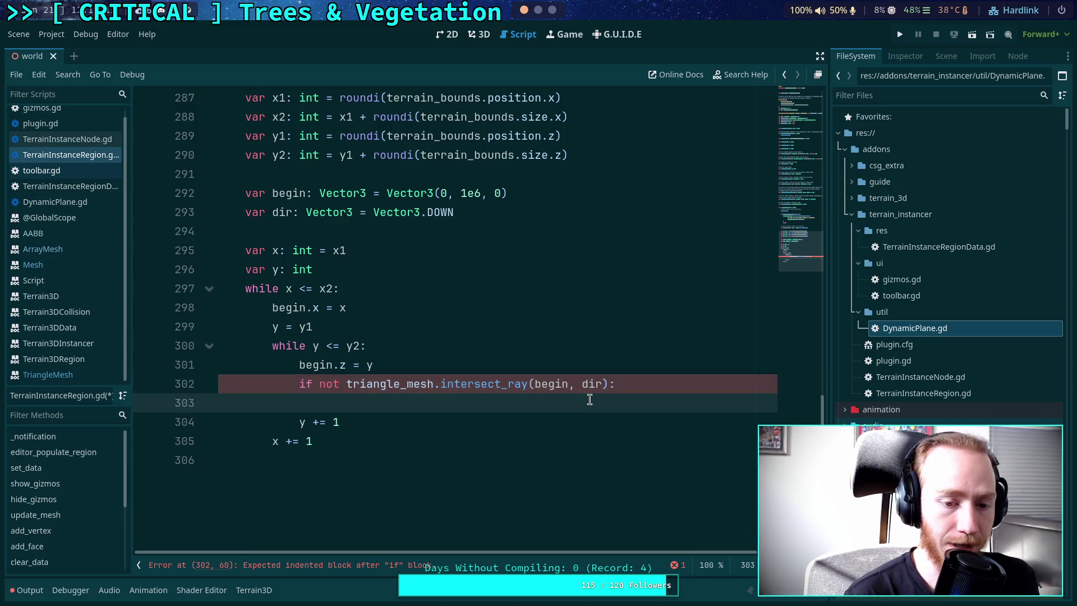
{"action": "type", "text": "y += 1"}
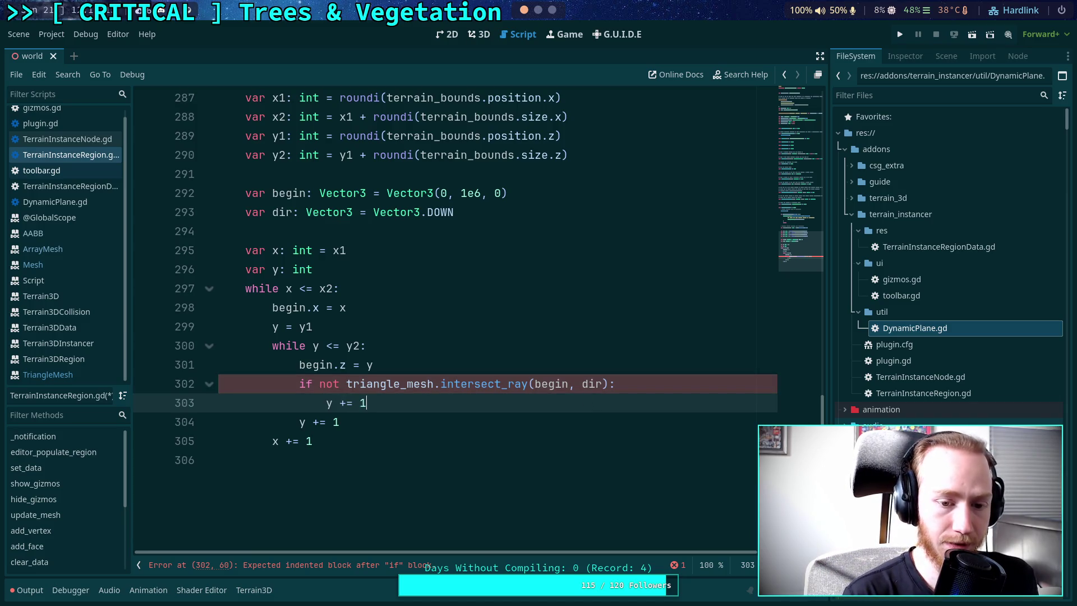
{"action": "key", "text": "Return"}
{"action": "type", "text": "cent"}
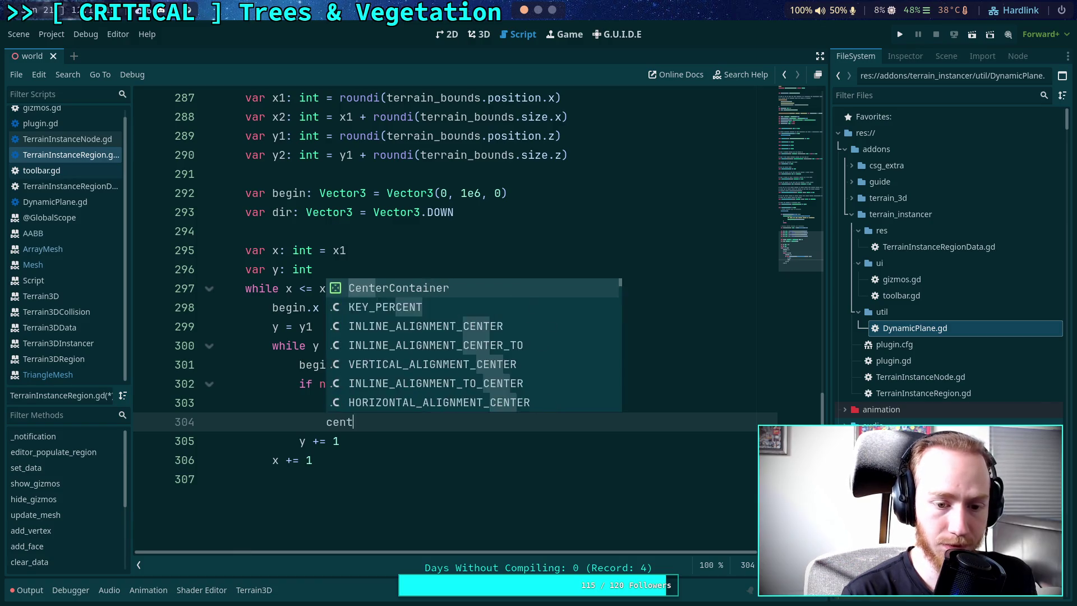
{"action": "type", "text": "inue"}
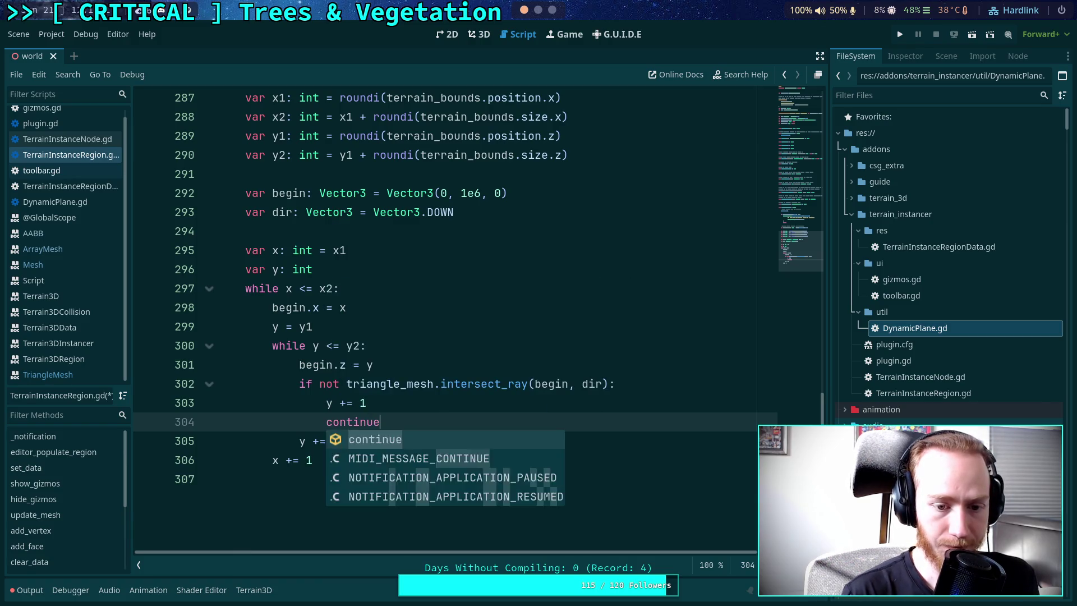
{"action": "key", "text": "Return"}
Try adding a comment line above the intersection check, then remove it.
{"action": "scroll", "coordinate": [560, 397], "scroll_direction": "down", "scroll_amount": 1}
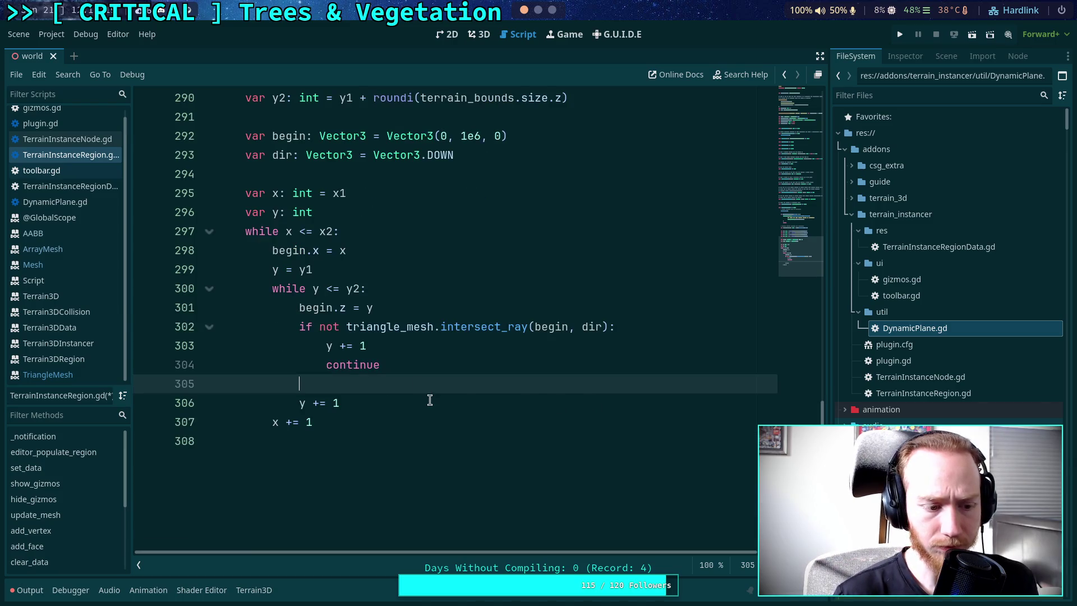
{"action": "key", "text": "Up"}
{"action": "key", "text": "Up"}
{"action": "key", "text": "Up"}
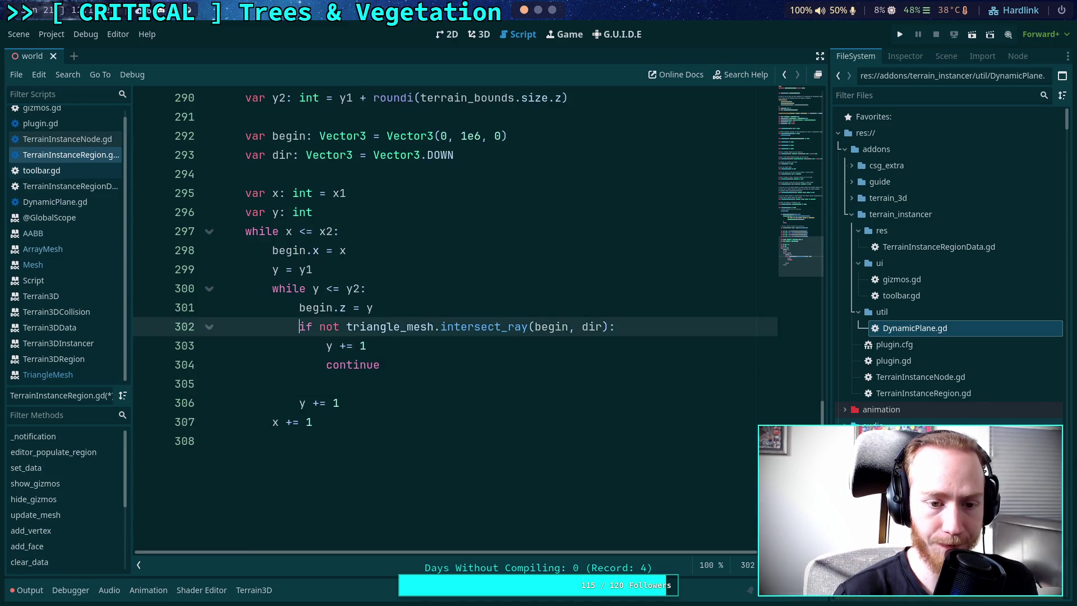
{"action": "key", "text": "ctrl+shift+Return"}
{"action": "type", "text": "#"}
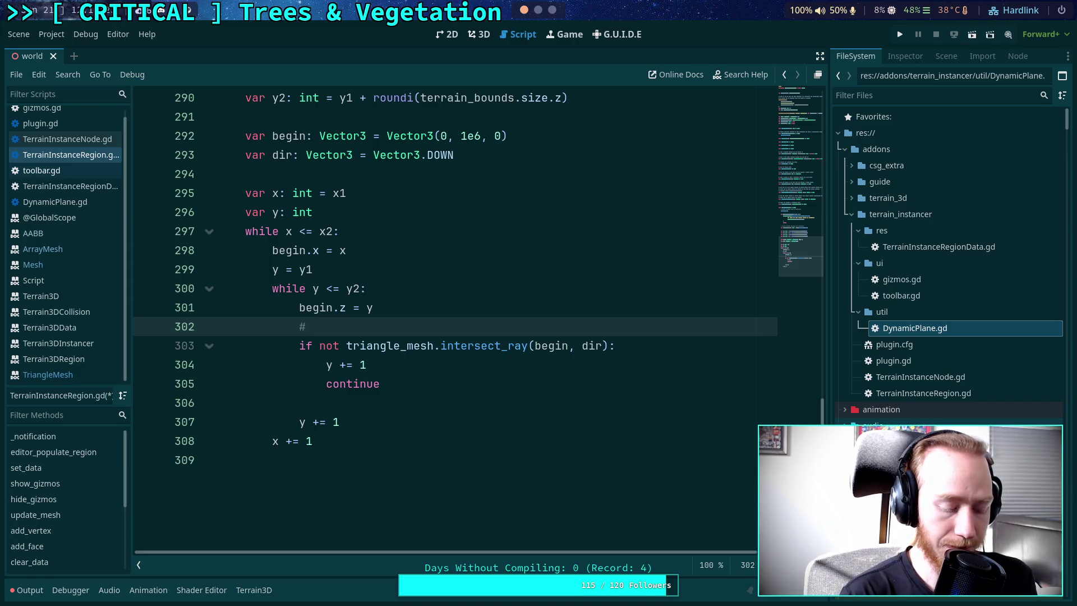
{"action": "key", "text": "BackSpace"}
{"action": "key", "text": "BackSpace"}
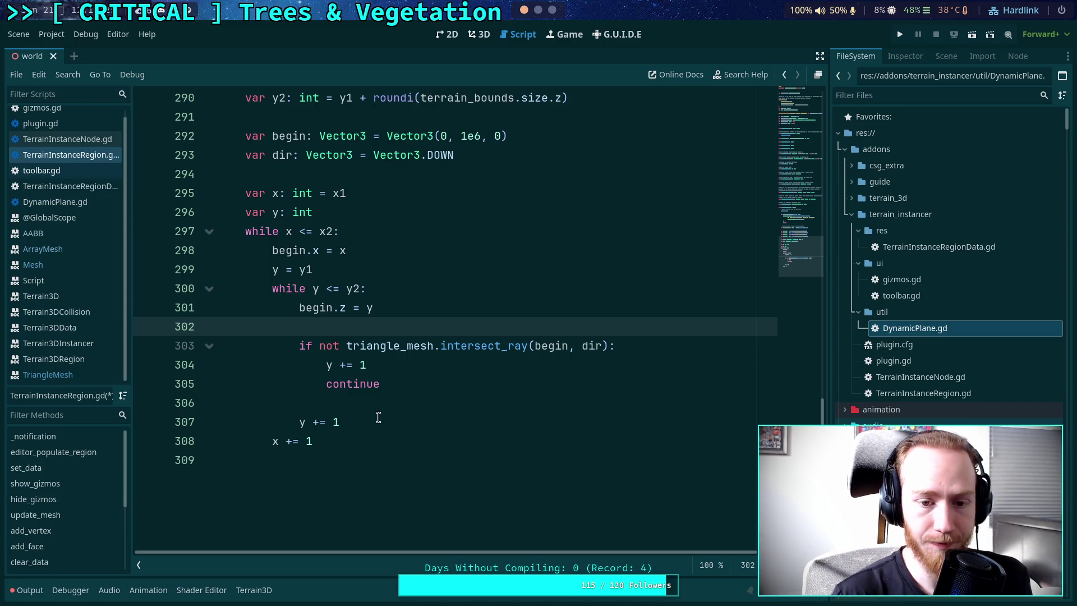
Add a '# Terrain test' comment with a blank line after the continue block, then open TerrainInstanceNode.gd.
{"action": "left_click", "coordinate": [413, 409]}
{"action": "key", "text": "Return"}
{"action": "key", "text": "Return"}
{"action": "key", "text": "Up"}
{"action": "type", "text": "# Terrain test"}
{"action": "key", "text": "Return"}
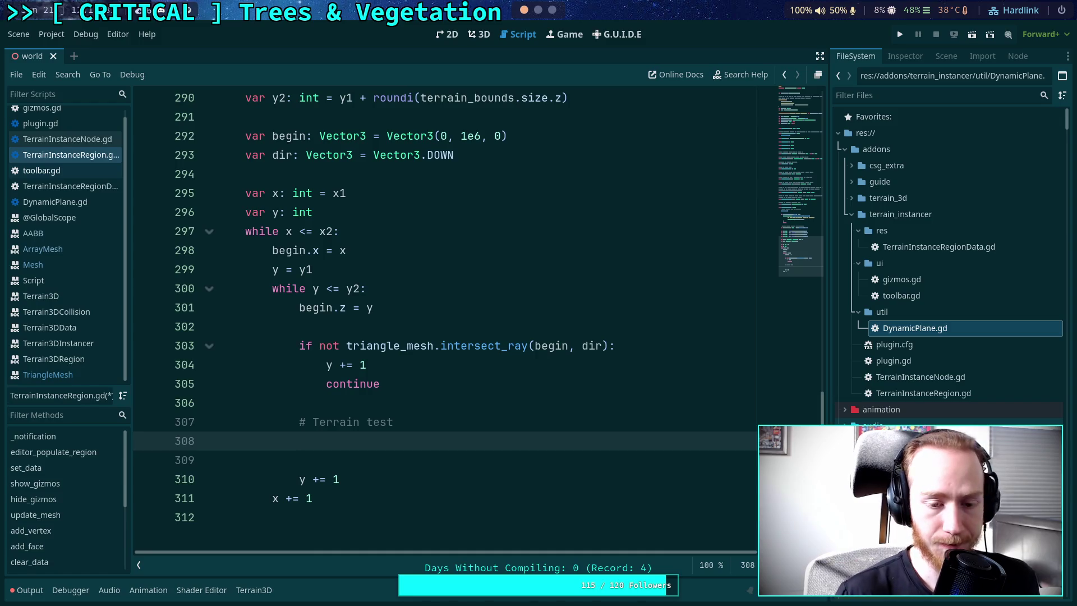
{"action": "scroll", "coordinate": [367, 387], "scroll_direction": "down", "scroll_amount": 1}
{"action": "left_click", "coordinate": [444, 373]}
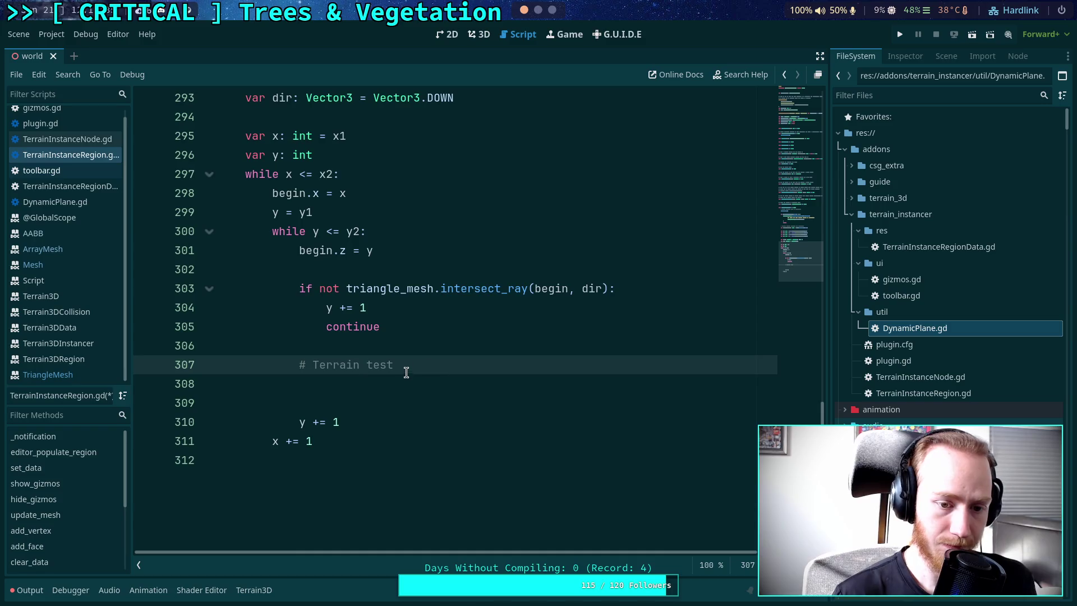
{"action": "left_click", "coordinate": [422, 381]}
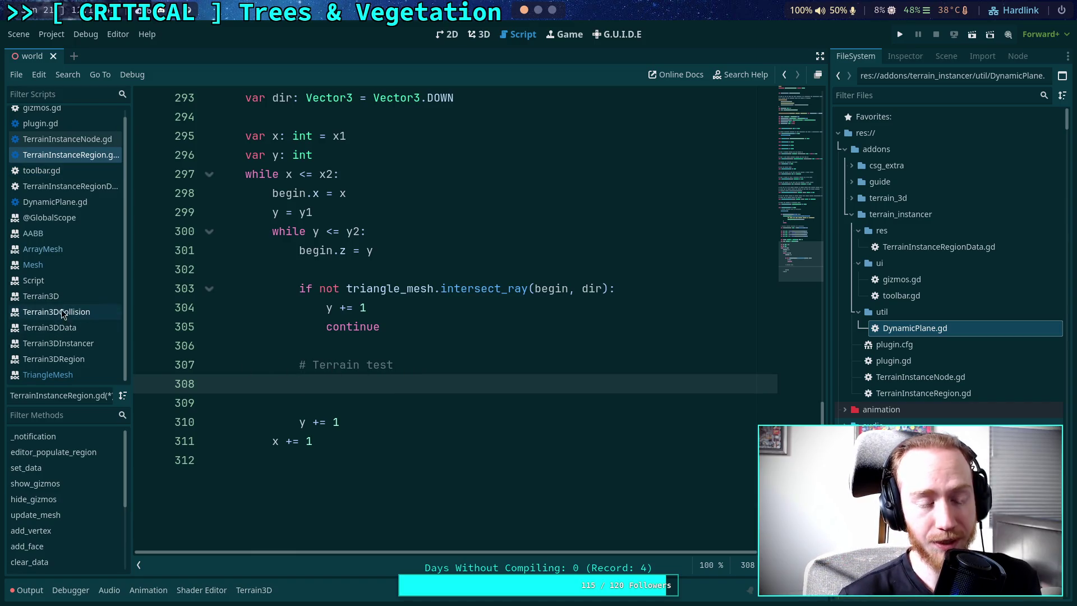
{"action": "left_click", "coordinate": [84, 139]}
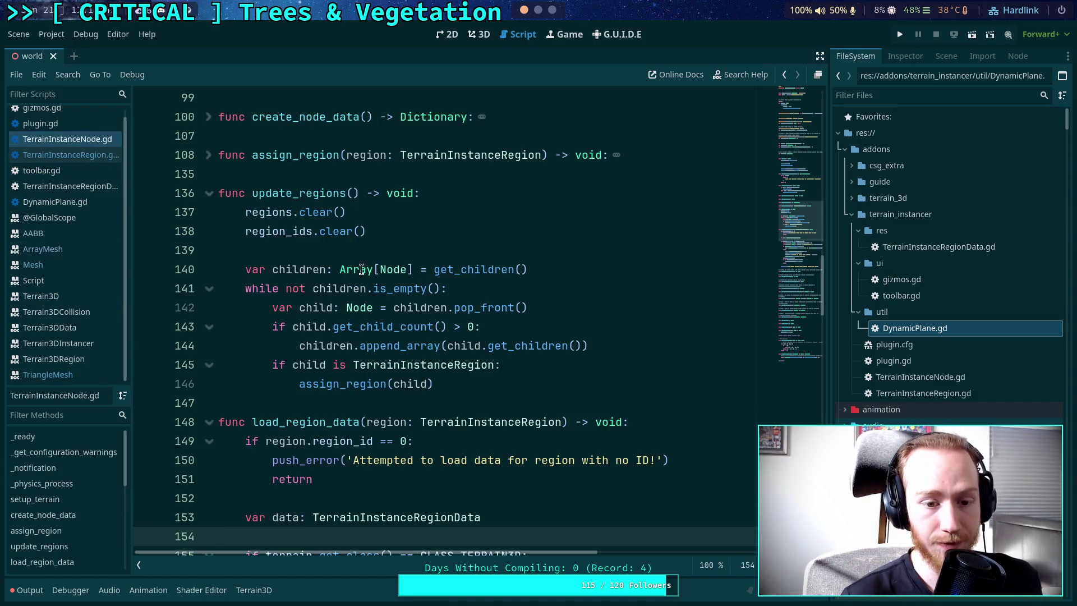
Unfold snap_terrain, project_global and project_terrain in TerrainInstanceNode.gd to read them.
{"action": "scroll", "coordinate": [416, 273], "scroll_direction": "down", "scroll_amount": 15}
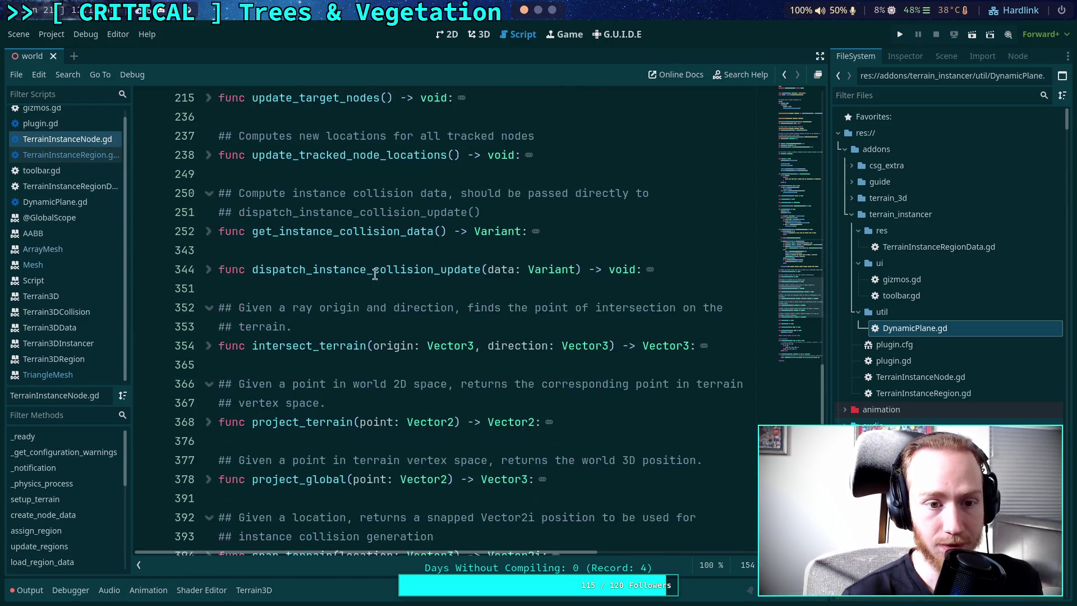
{"action": "scroll", "coordinate": [346, 271], "scroll_direction": "down", "scroll_amount": 1}
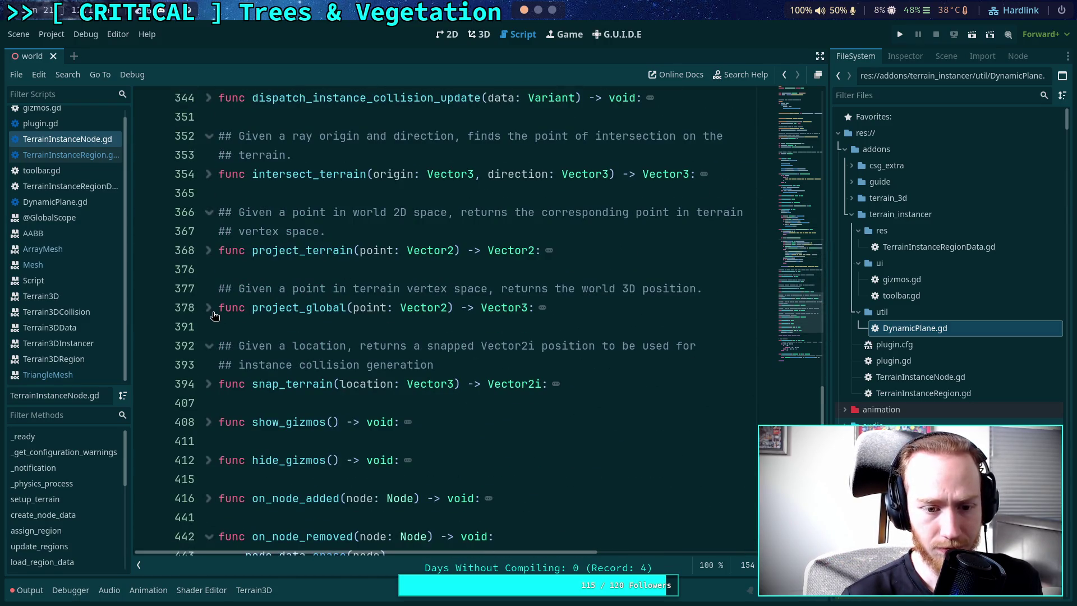
{"action": "left_click", "coordinate": [209, 379]}
{"action": "scroll", "coordinate": [209, 387], "scroll_direction": "down", "scroll_amount": 3}
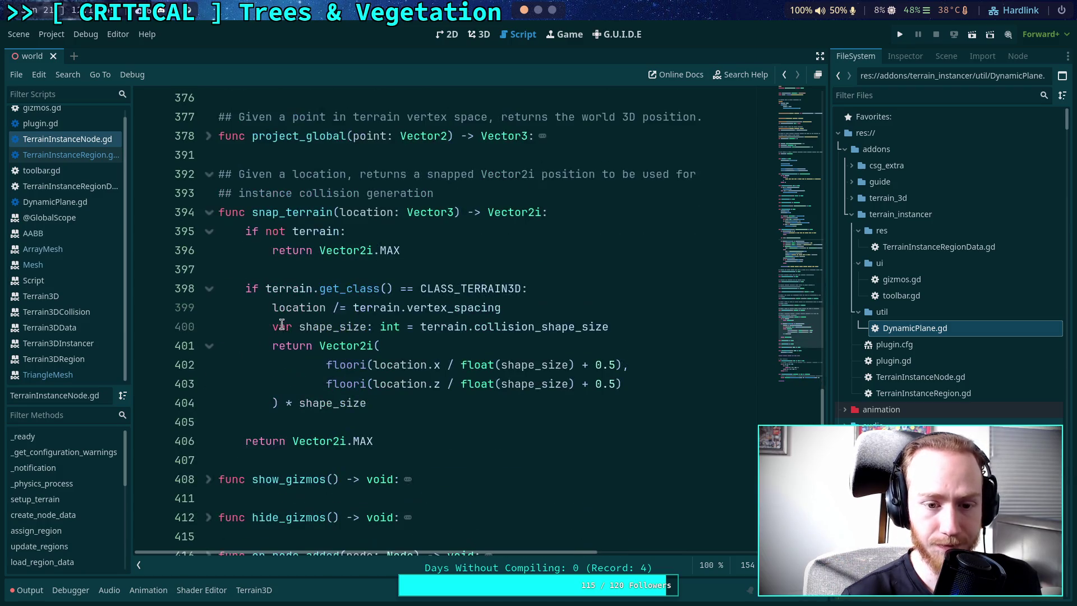
{"action": "scroll", "coordinate": [249, 295], "scroll_direction": "up", "scroll_amount": 2}
{"action": "left_click", "coordinate": [208, 327]}
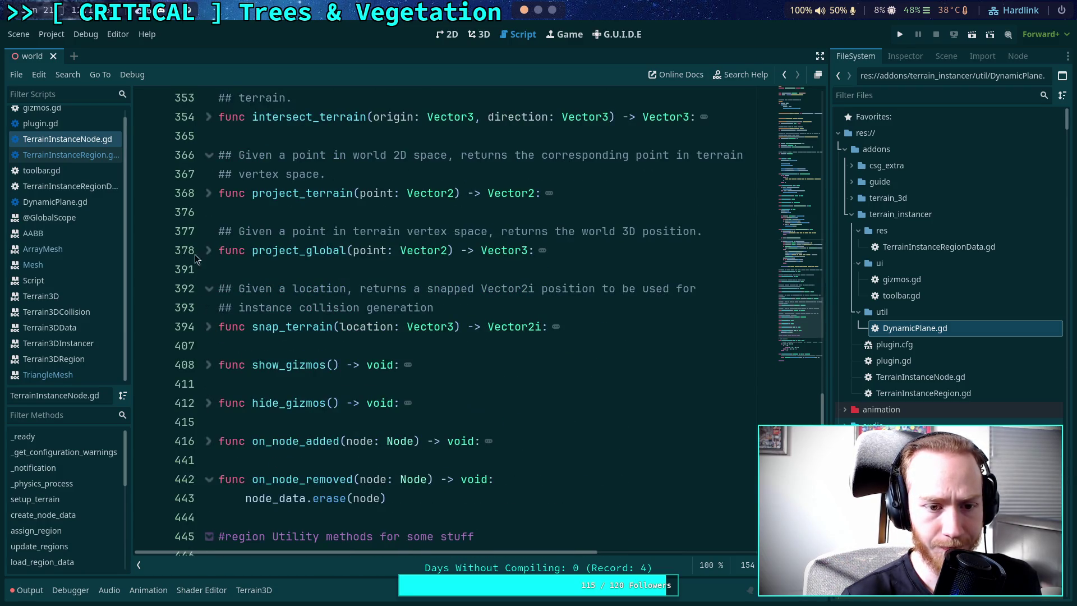
{"action": "left_click", "coordinate": [209, 250]}
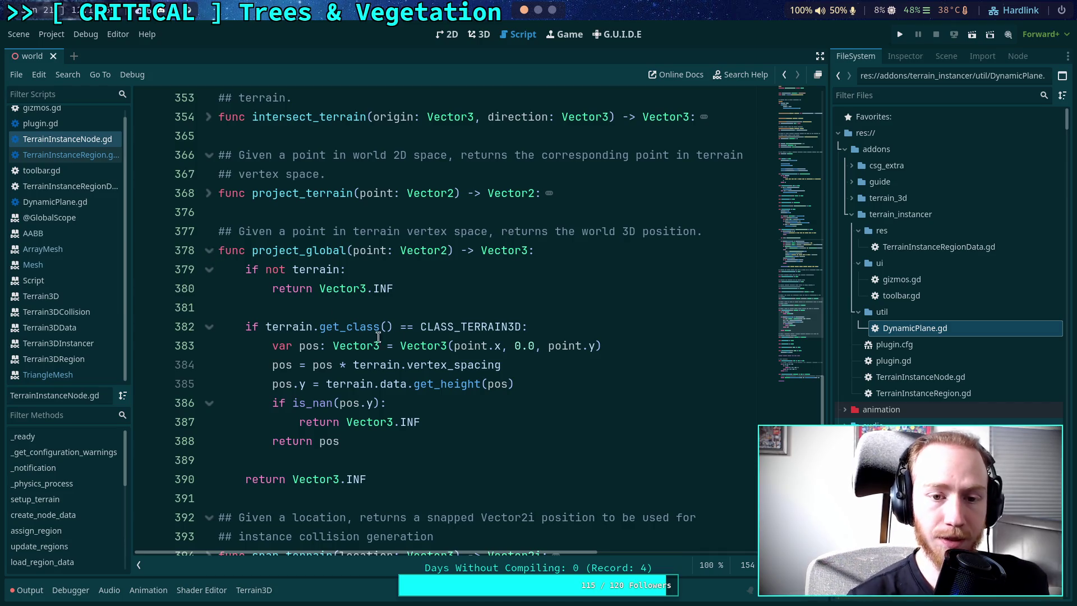
{"action": "mouse_move", "coordinate": [406, 340]}
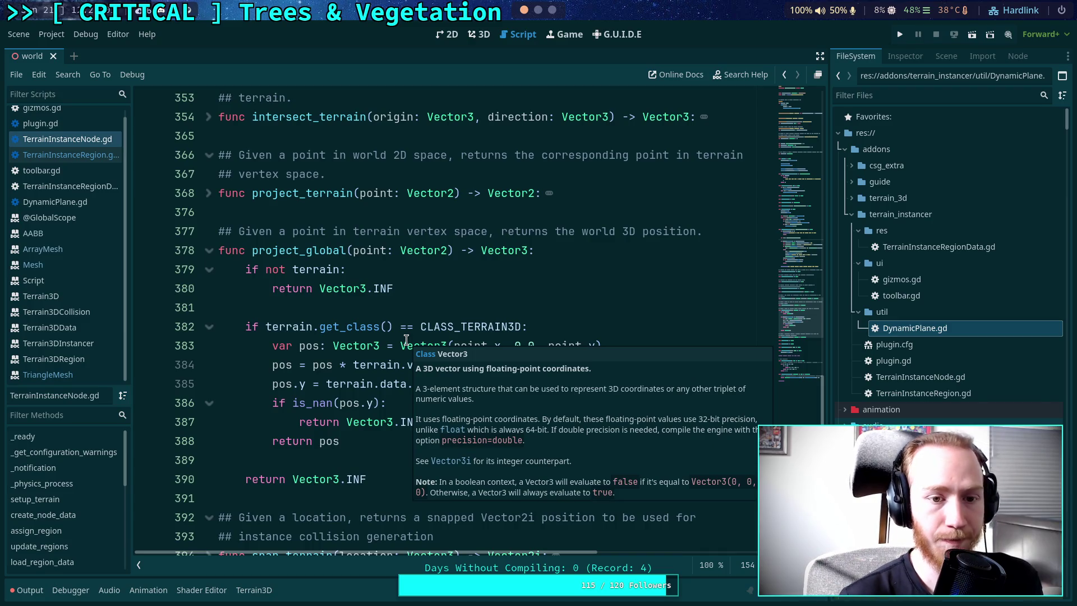
{"action": "left_click", "coordinate": [208, 192]}
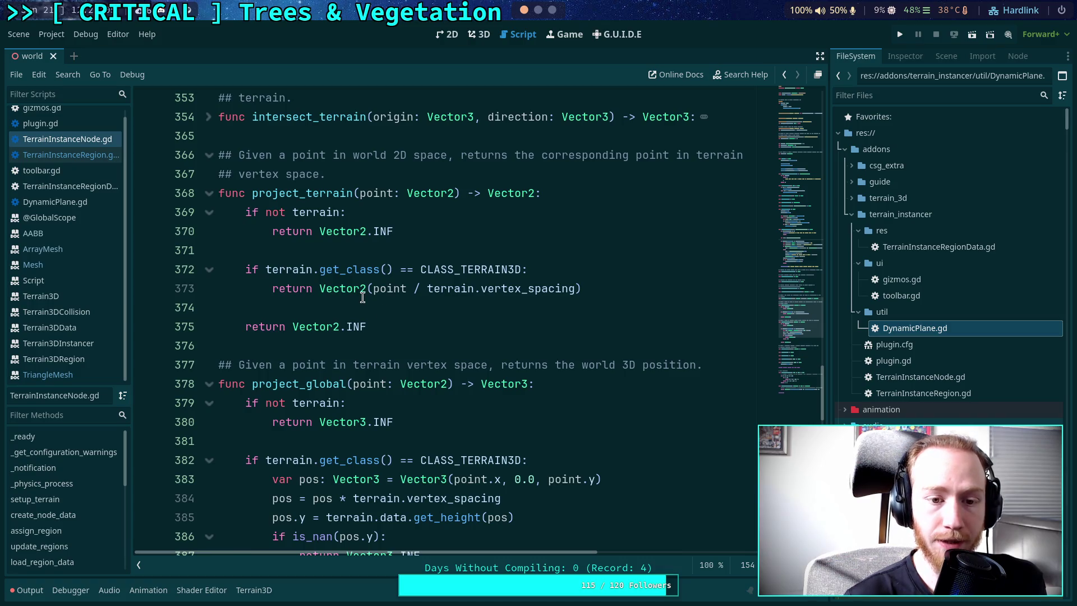
{"action": "left_click", "coordinate": [212, 195]}
Expand intersect_terrain and mark its get_intersection call on line 359, then fold it.
{"action": "scroll", "coordinate": [206, 177], "scroll_direction": "up", "scroll_amount": 1}
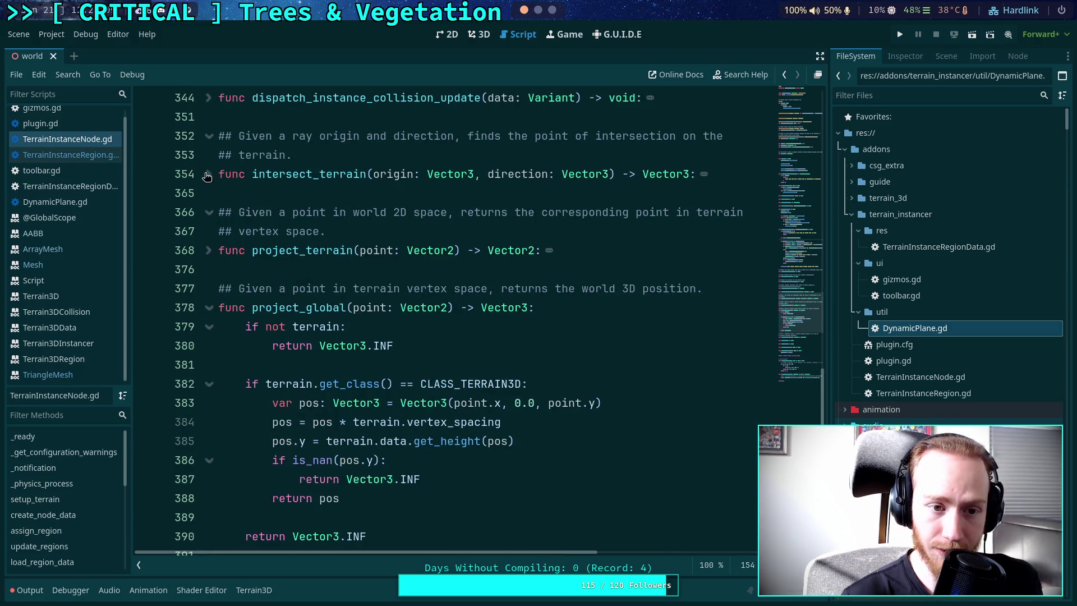
{"action": "left_click", "coordinate": [208, 174]}
{"action": "left_click", "coordinate": [401, 232]}
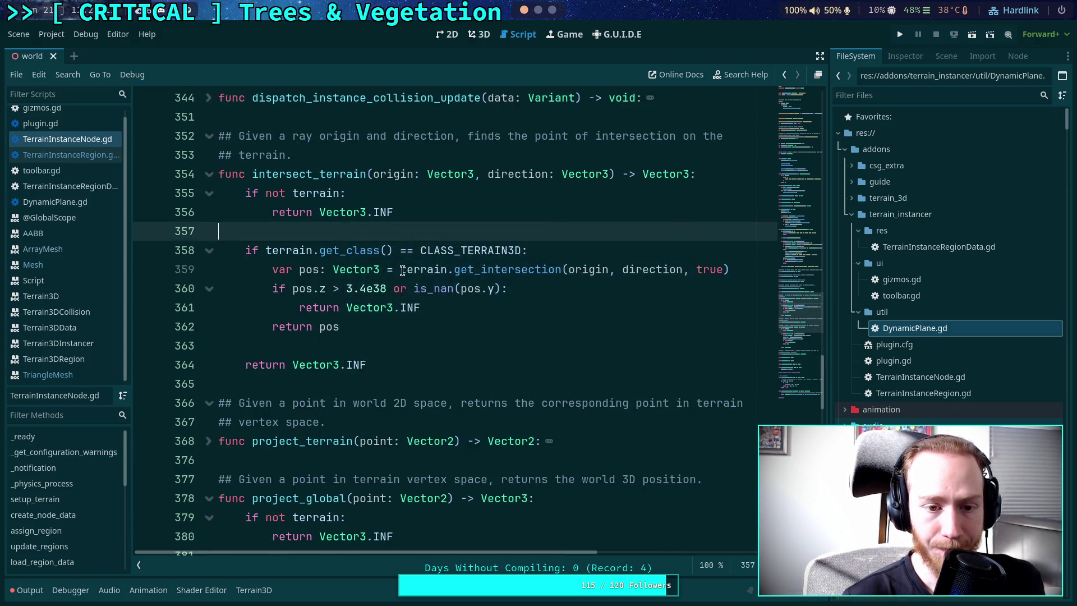
{"action": "left_click_drag", "start_coordinate": [401, 270], "coordinate": [604, 270]}
{"action": "left_click", "coordinate": [382, 257]}
{"action": "left_click", "coordinate": [209, 175]}
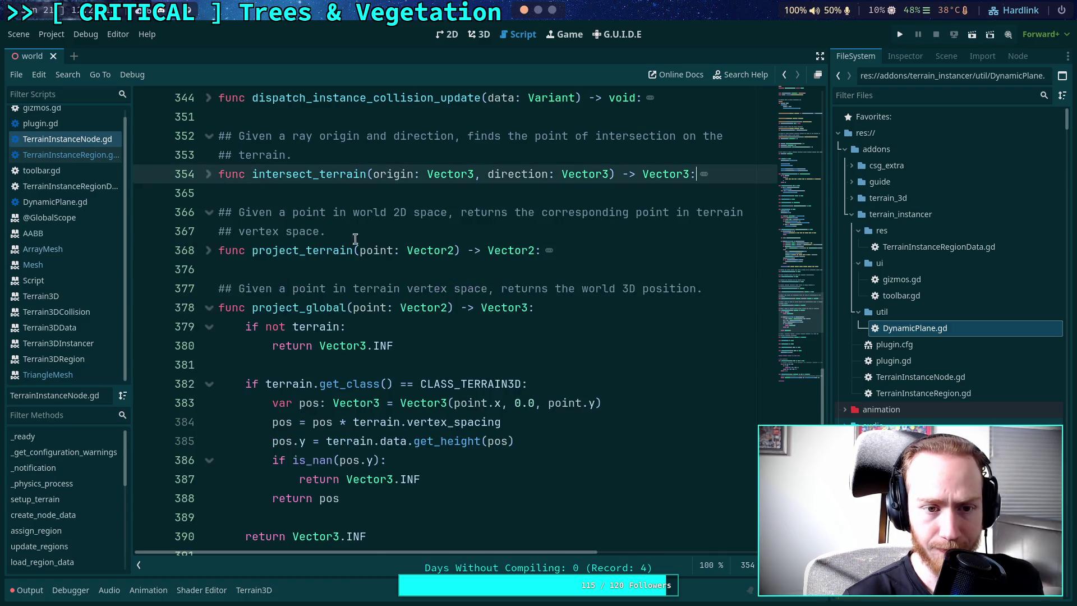
In project_global, select the get_height line and the is_nan check with its return.
{"action": "scroll", "coordinate": [346, 229], "scroll_direction": "down", "scroll_amount": 1}
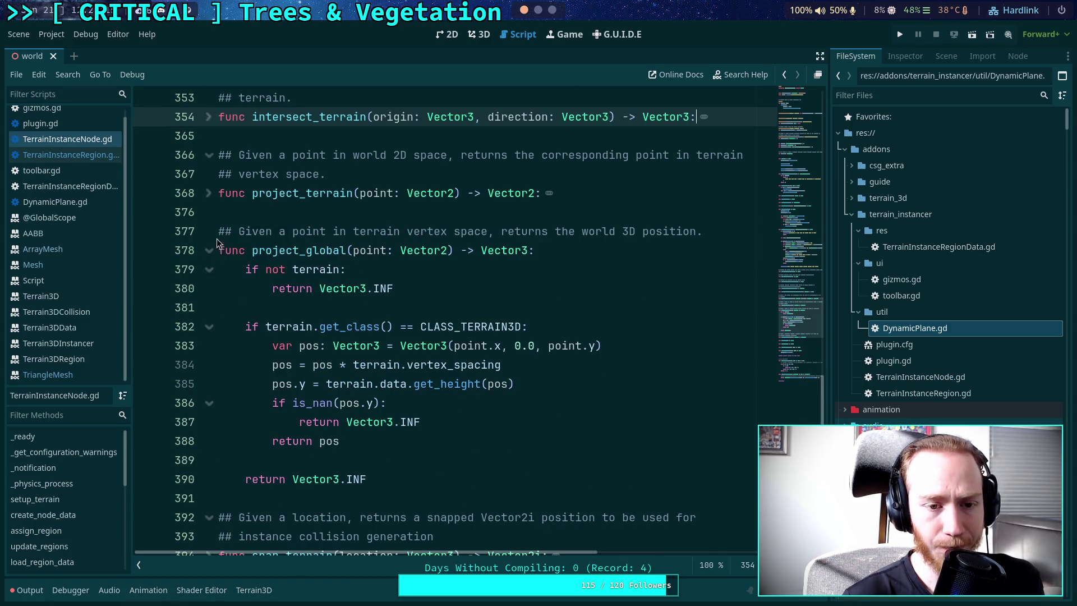
{"action": "left_click", "coordinate": [209, 194]}
{"action": "scroll", "coordinate": [287, 214], "scroll_direction": "down", "scroll_amount": 2}
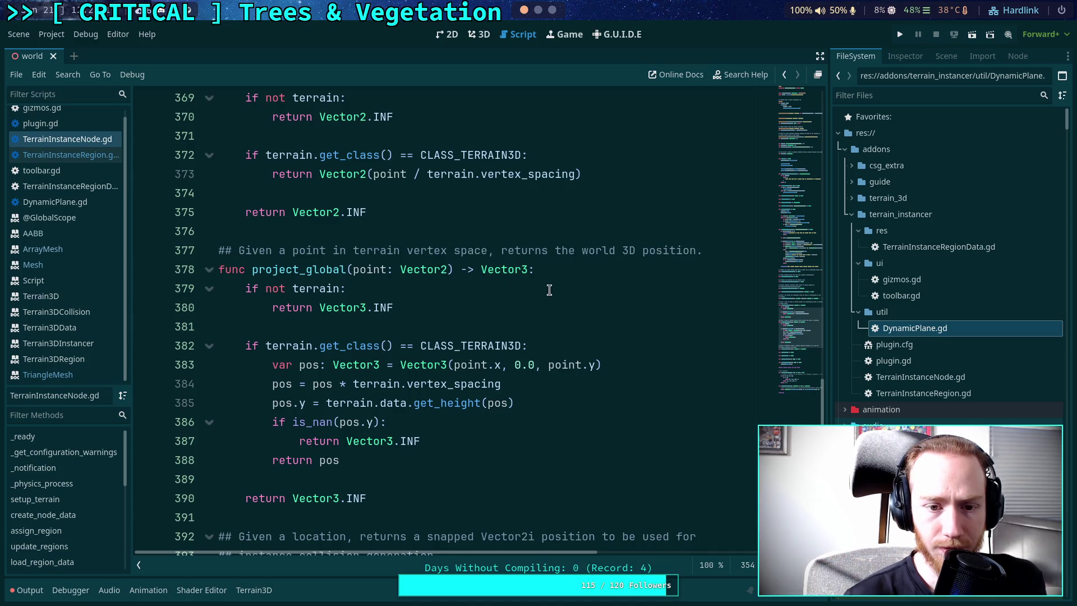
{"action": "scroll", "coordinate": [542, 287], "scroll_direction": "down", "scroll_amount": 1}
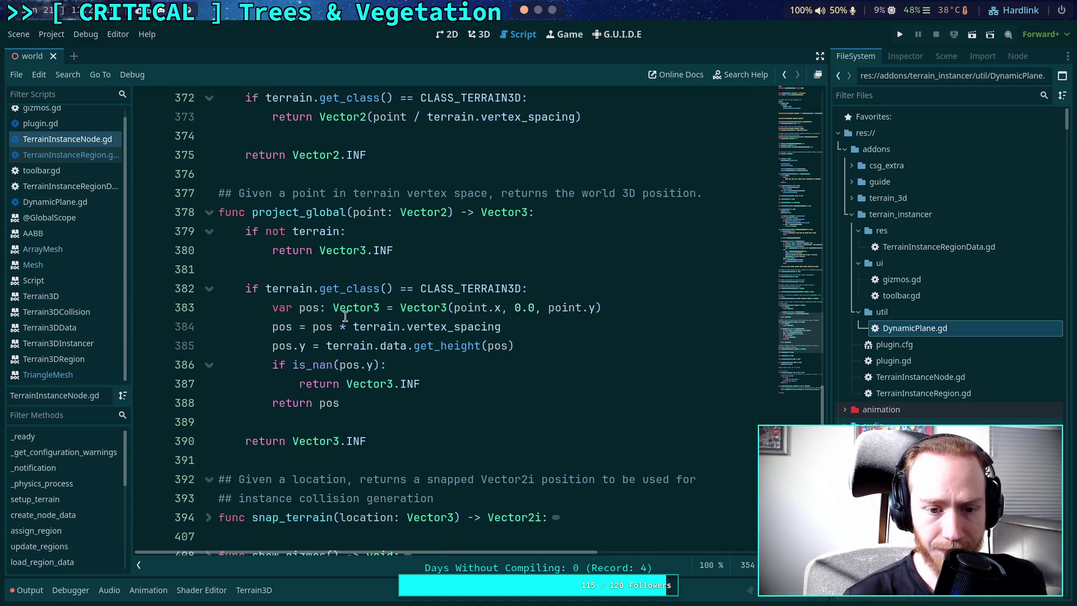
{"action": "left_click_drag", "start_coordinate": [272, 345], "coordinate": [505, 357]}
{"action": "left_click_drag", "start_coordinate": [419, 385], "coordinate": [272, 364]}
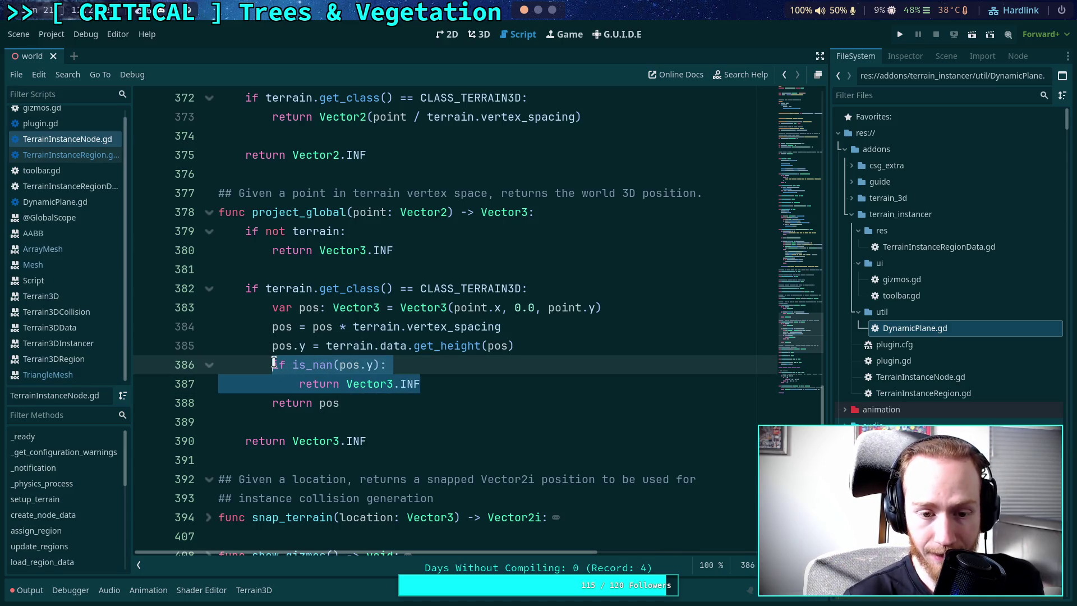
{"action": "left_click", "coordinate": [432, 386]}
{"action": "key", "text": "shift+Up"}
{"action": "key", "text": "shift+Home"}
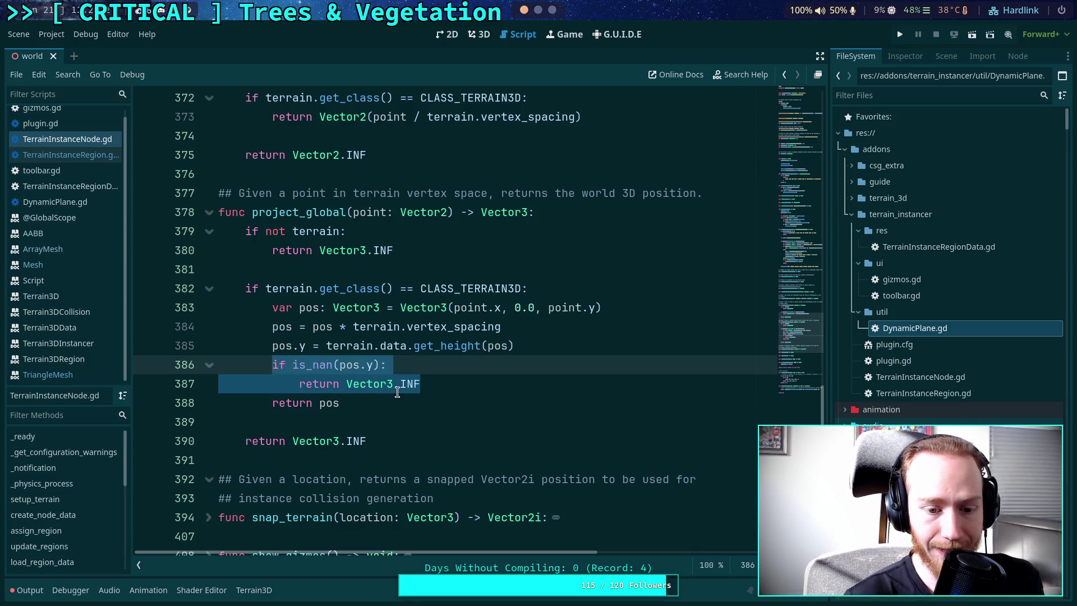
{"action": "left_click", "coordinate": [379, 403]}
{"action": "left_click", "coordinate": [366, 421]}
Scroll through project_global and place the caret inside its get_height call.
{"action": "scroll", "coordinate": [368, 408], "scroll_direction": "down", "scroll_amount": 2}
{"action": "scroll", "coordinate": [368, 408], "scroll_direction": "down", "scroll_amount": 1}
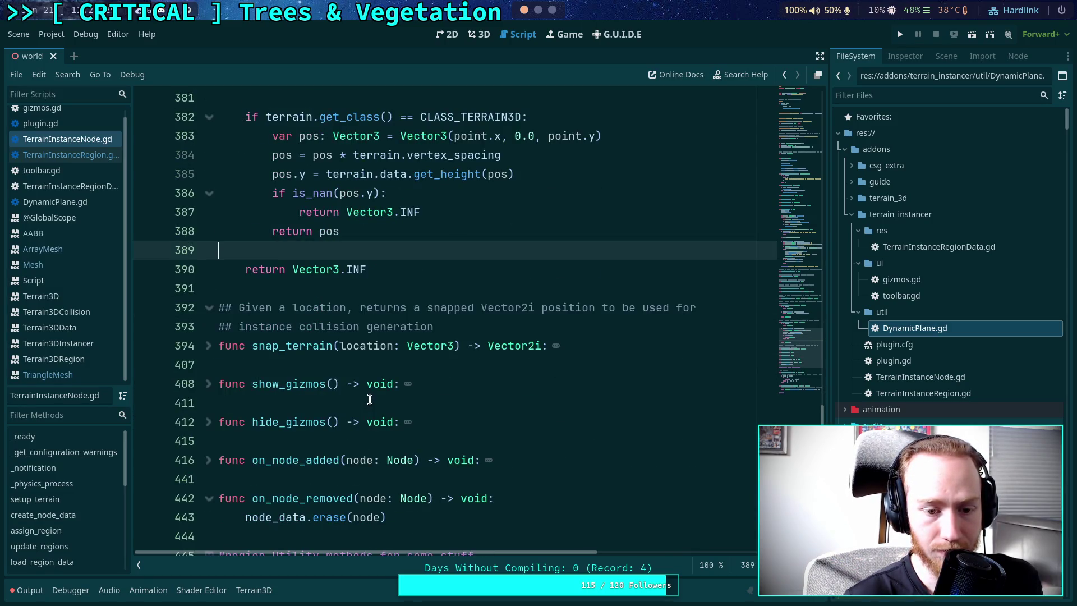
{"action": "scroll", "coordinate": [369, 399], "scroll_direction": "down", "scroll_amount": 1}
{"action": "scroll", "coordinate": [368, 392], "scroll_direction": "up", "scroll_amount": 5}
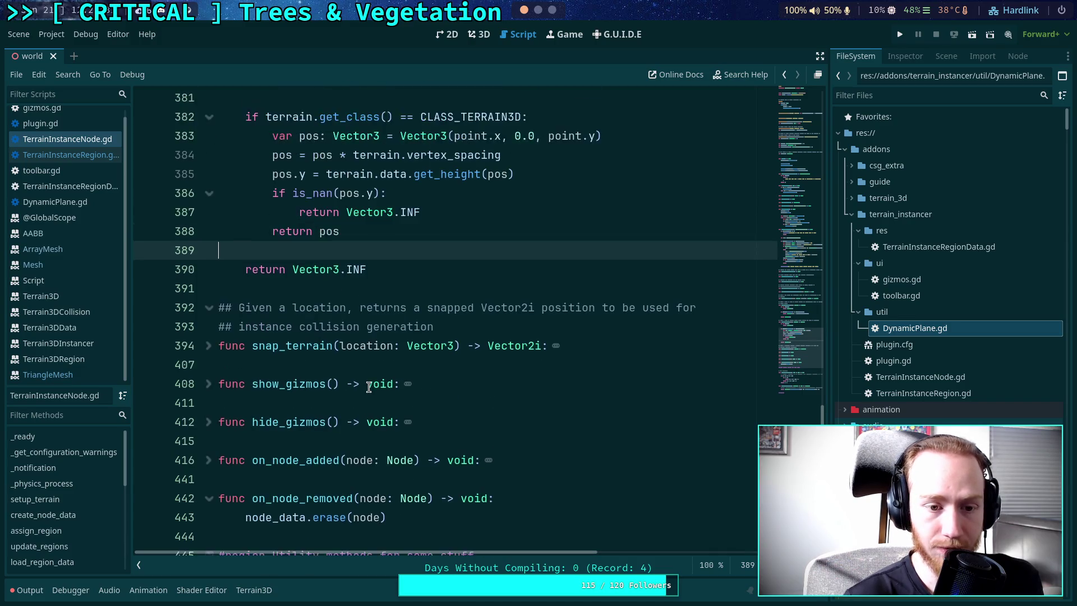
{"action": "scroll", "coordinate": [368, 387], "scroll_direction": "down", "scroll_amount": 1}
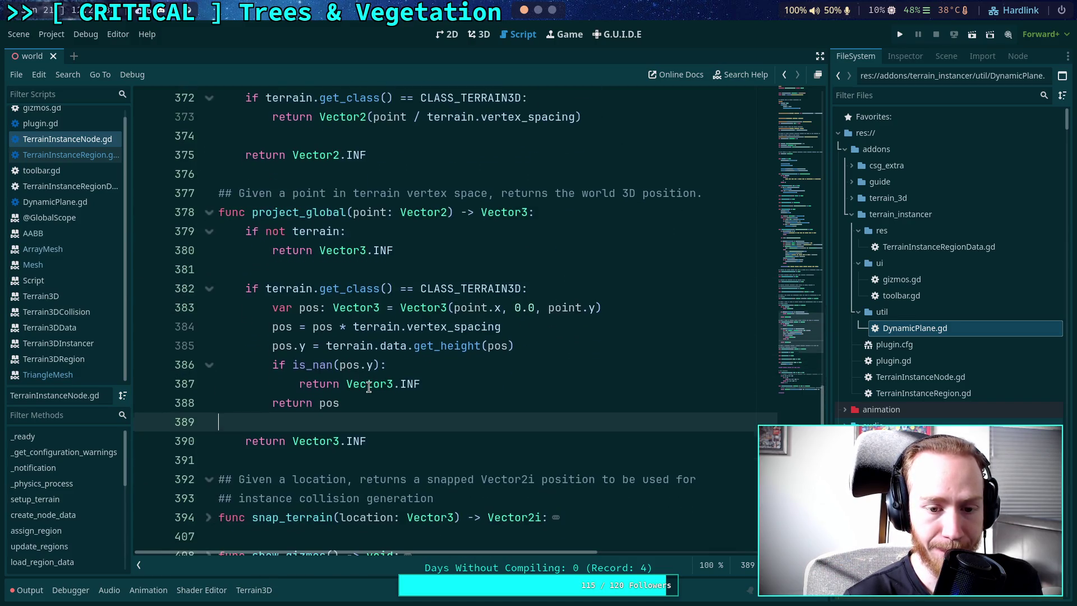
{"action": "left_click", "coordinate": [443, 347]}
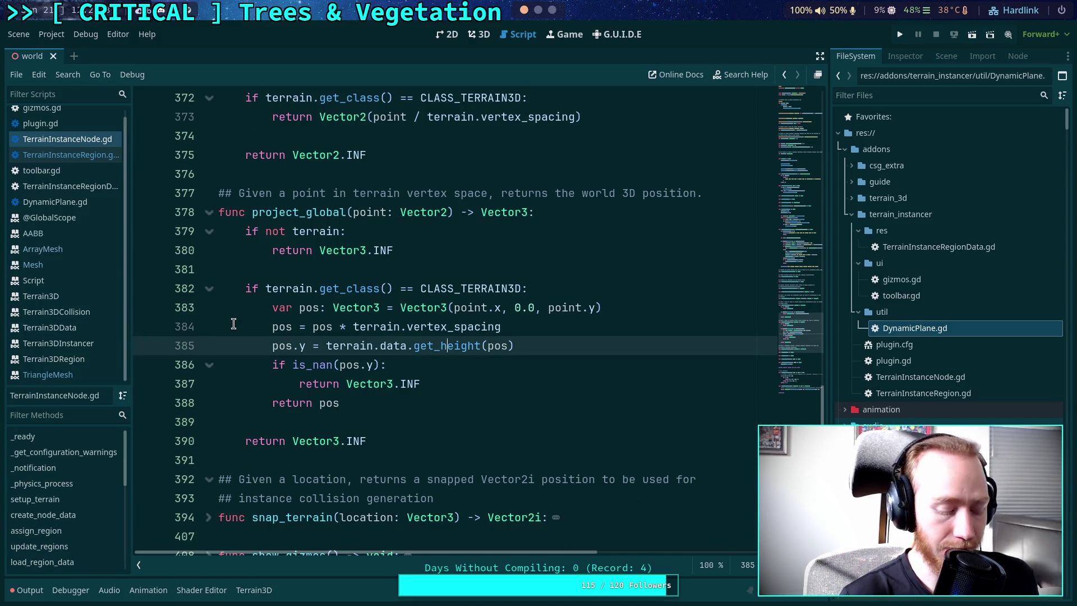
{"action": "key", "text": "alt+Tab"}
Open terrain_3d_data.cpp from the file tree and search '::get_heig' to read Terrain3DData::get_height.
{"action": "left_click", "coordinate": [488, 31]}
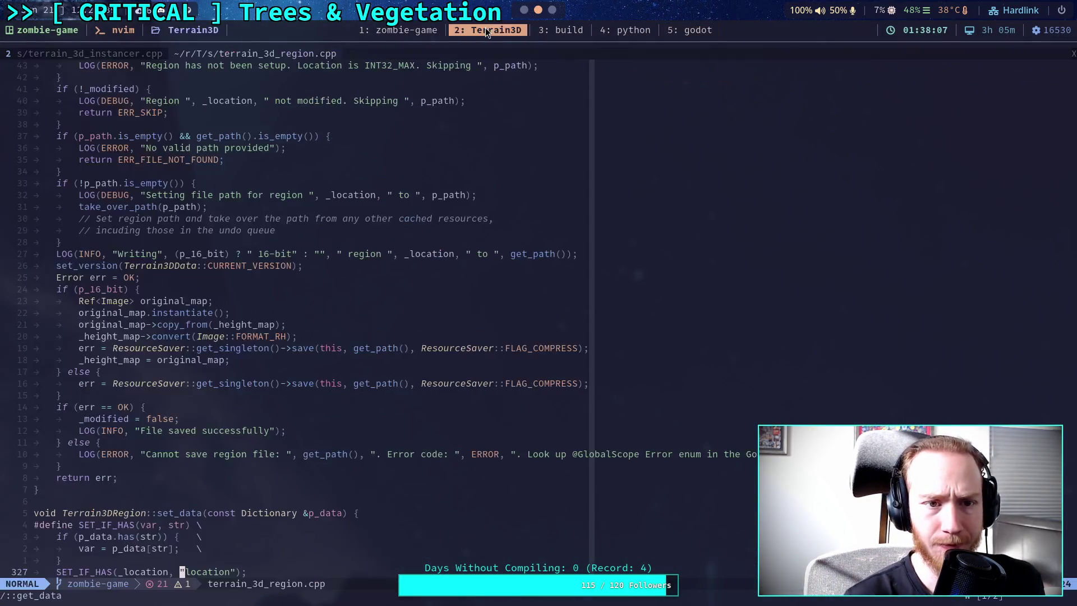
{"action": "left_click", "coordinate": [131, 52]}
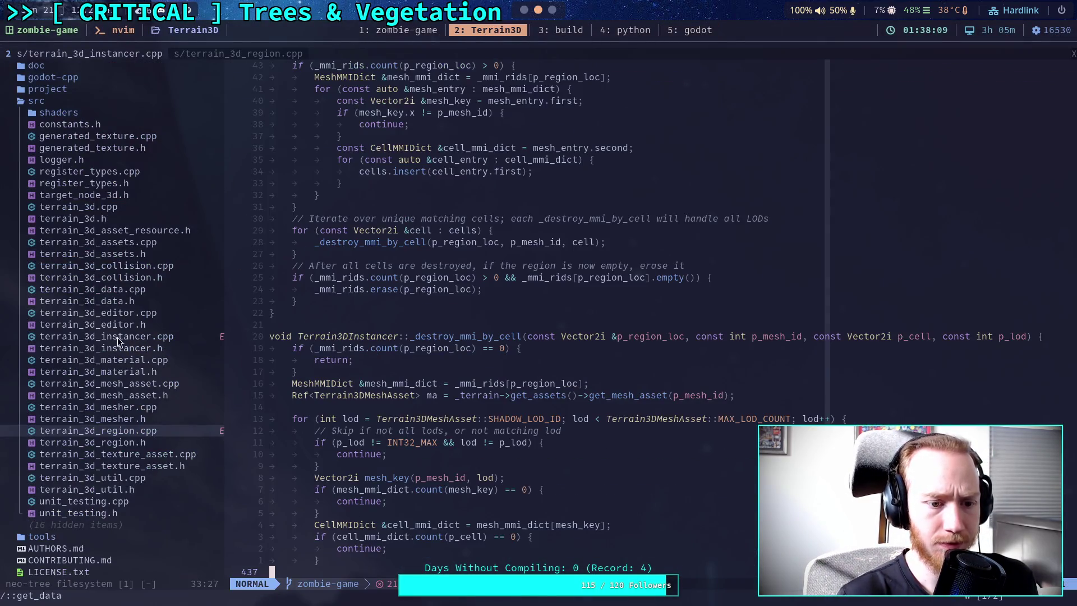
{"action": "left_click", "coordinate": [142, 300]}
{"action": "double_click", "coordinate": [151, 291]}
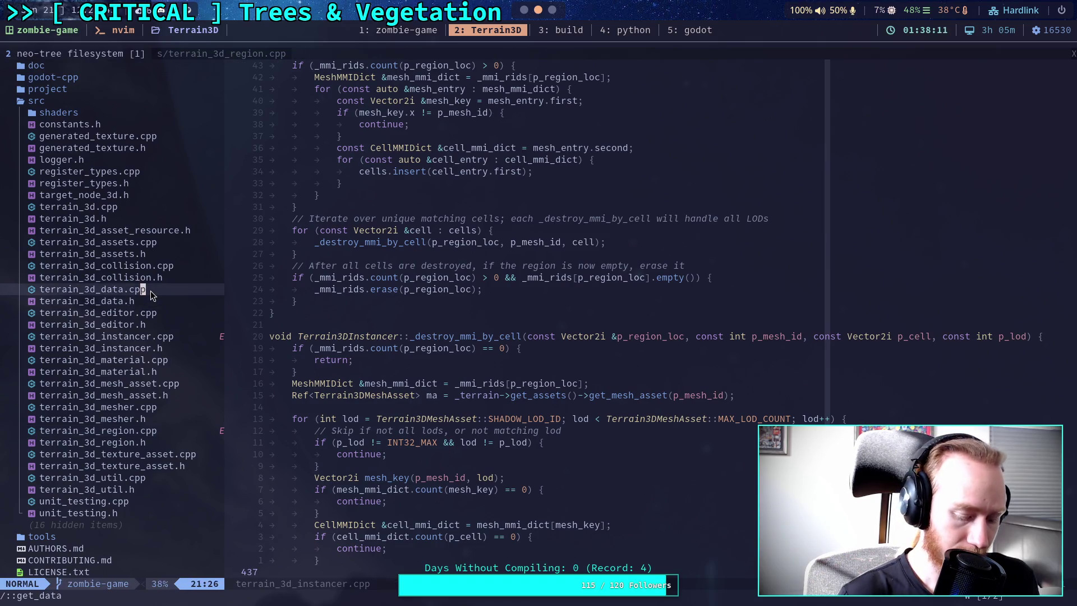
{"action": "key", "text": "l"}
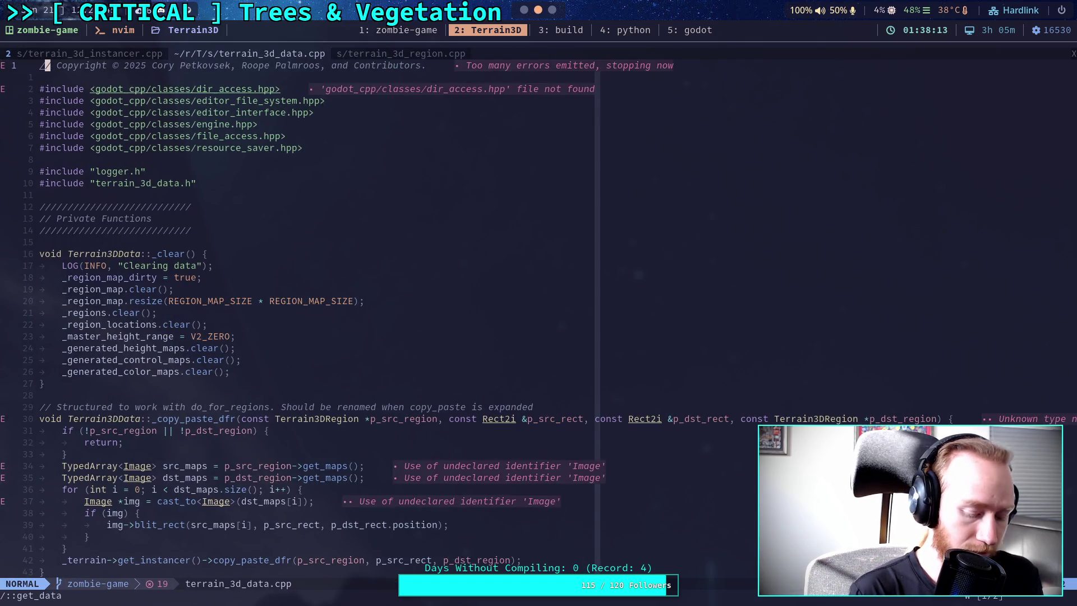
{"action": "key", "text": "slash"}
{"action": "type", "text": "::get_"}
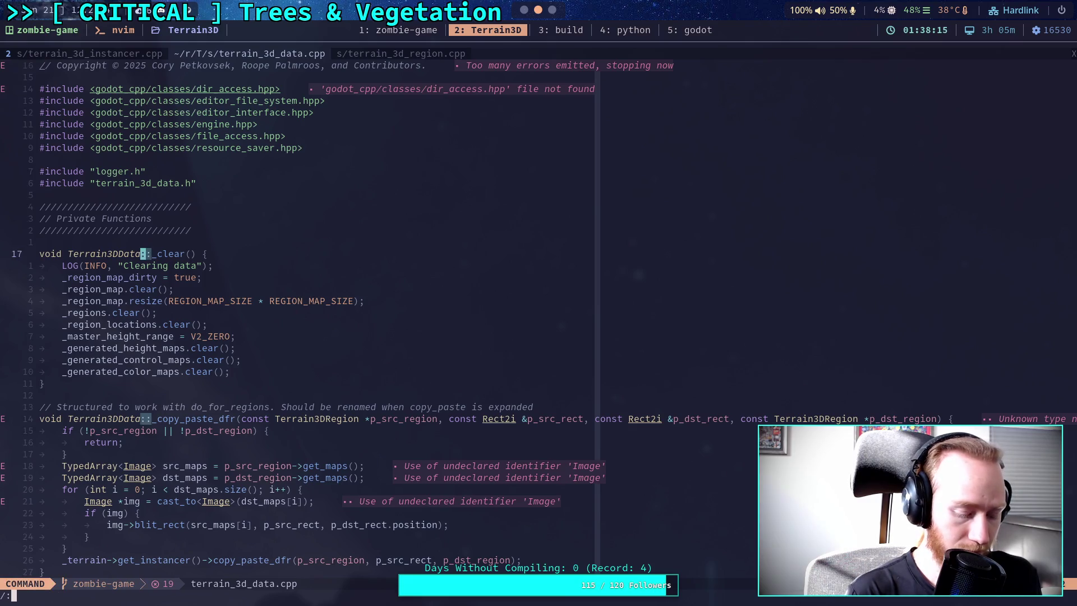
{"action": "type", "text": "heig"}
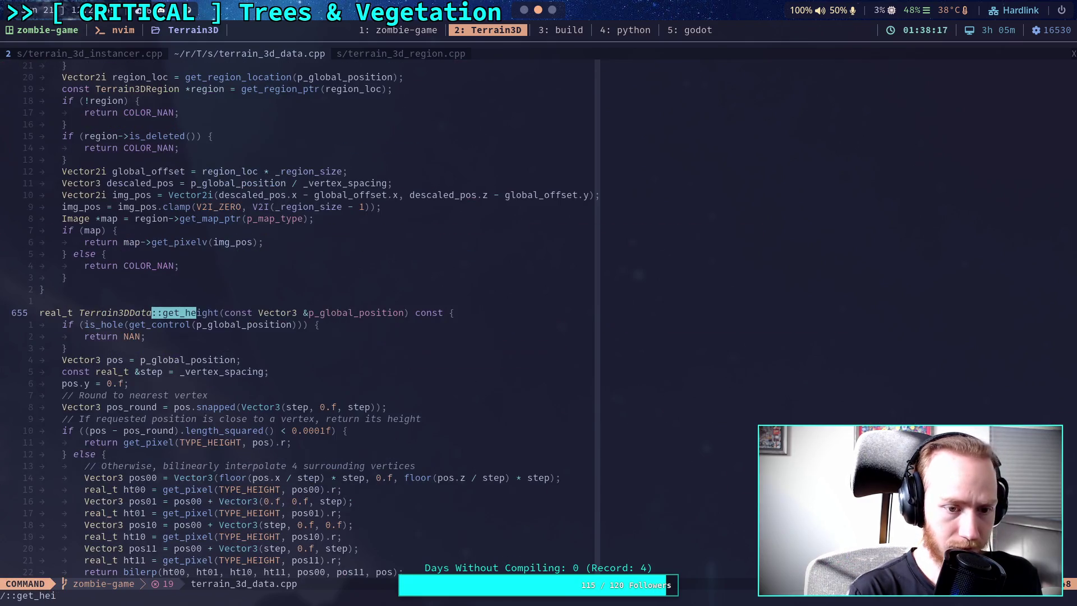
{"action": "key", "text": "Return"}
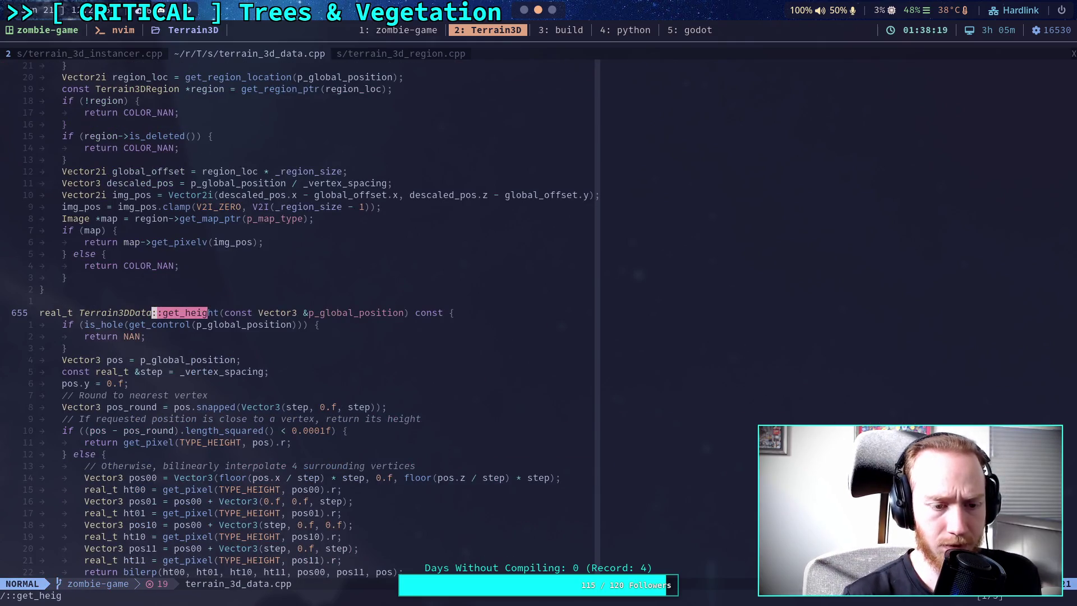
{"action": "scroll", "coordinate": [409, 292], "scroll_direction": "down", "scroll_amount": 4}
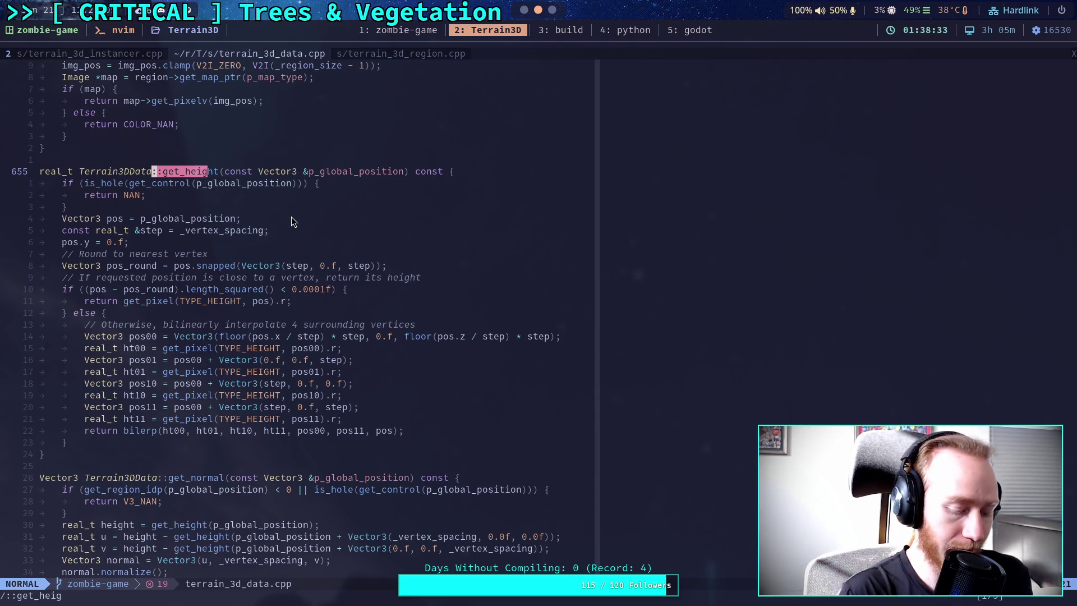
{"action": "key", "text": "super+5"}
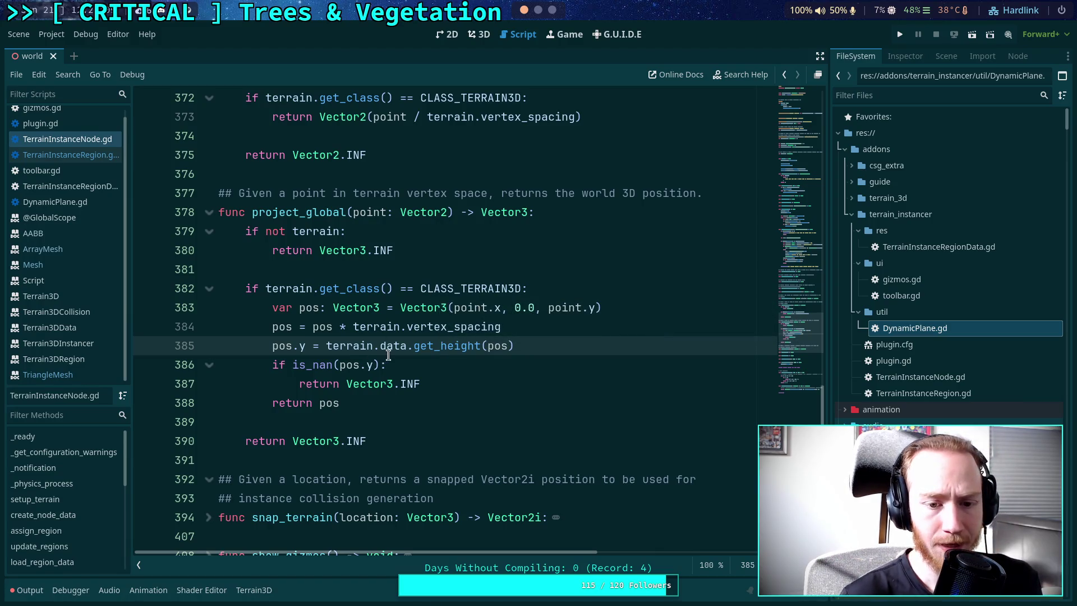
Select project_global's Terrain3D height-lookup lines 382–388, then go to TerrainInstanceRegion.gd.
{"action": "mouse_move", "coordinate": [361, 348]}
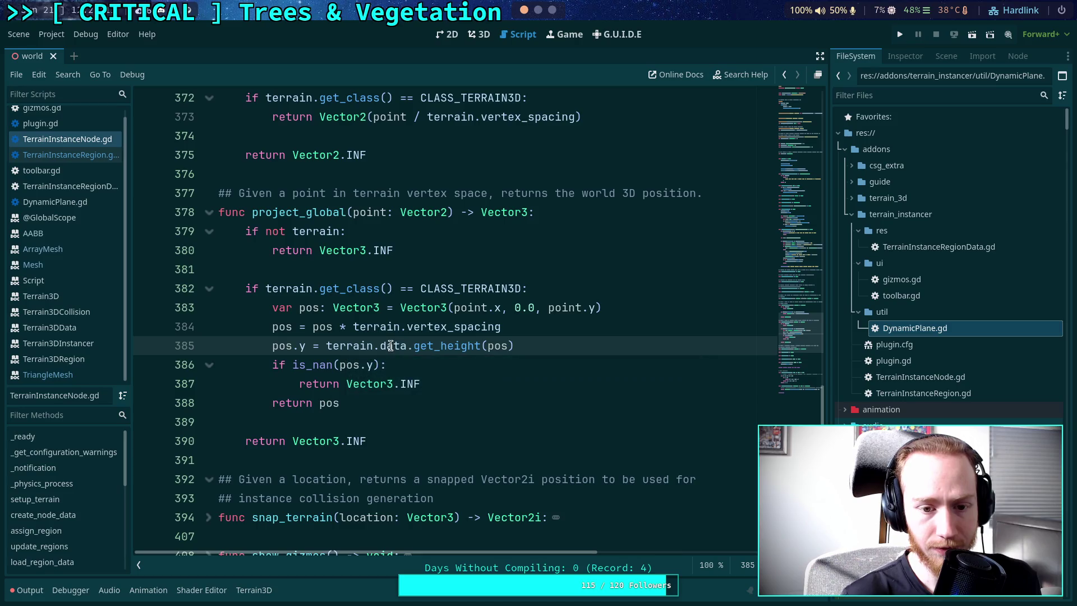
{"action": "left_click", "coordinate": [559, 286]}
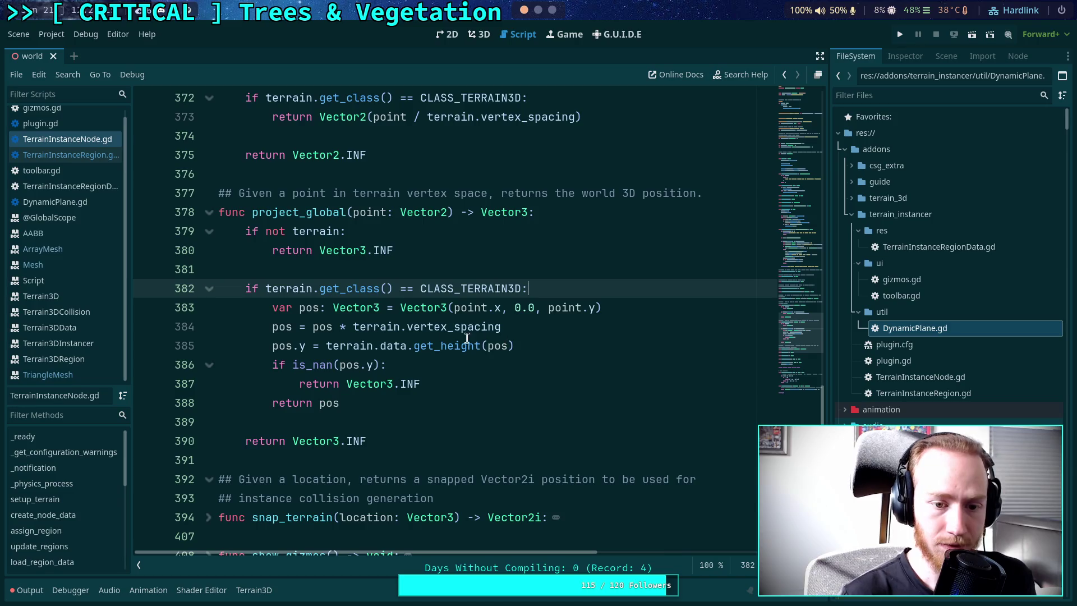
{"action": "left_click_drag", "start_coordinate": [246, 288], "coordinate": [375, 404]}
{"action": "key", "text": "ctrl+c"}
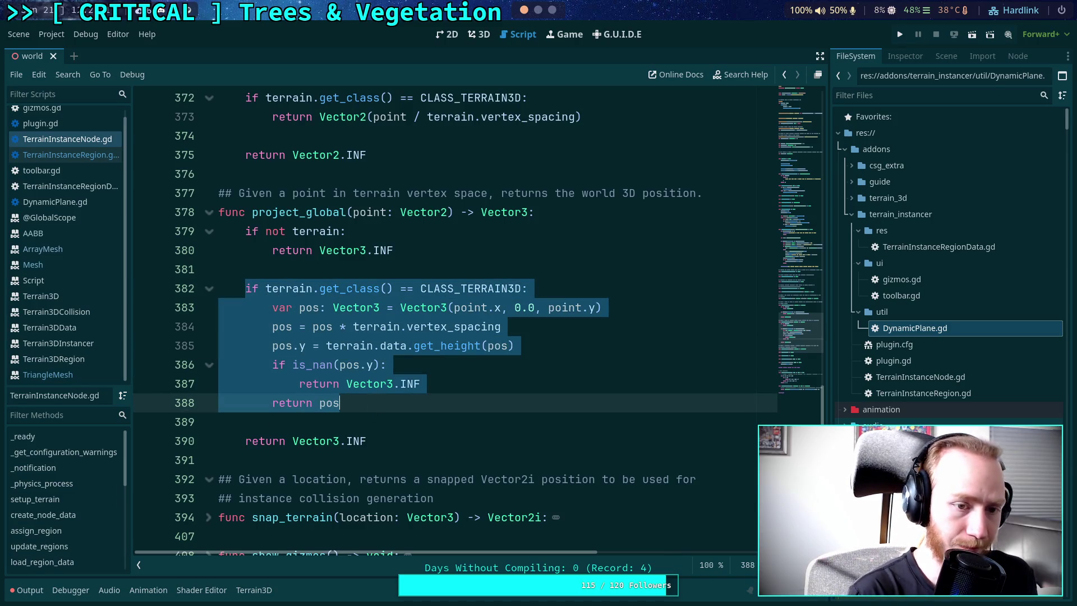
{"action": "left_click", "coordinate": [93, 156]}
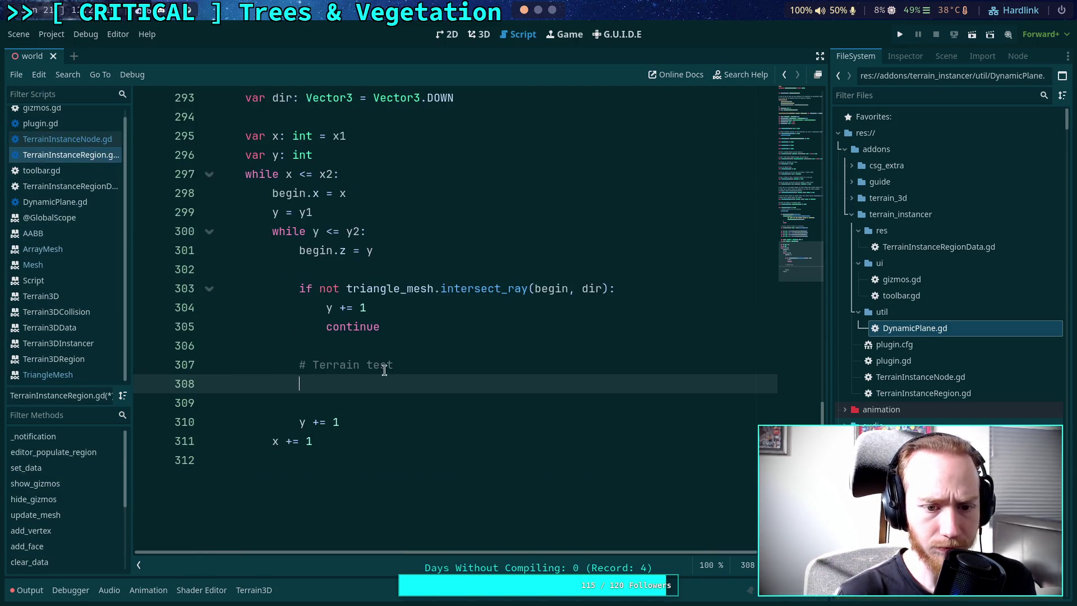
Paste the Terrain3D height-lookup block under # Terrain test and indent it one level.
{"action": "key", "text": "ctrl+v"}
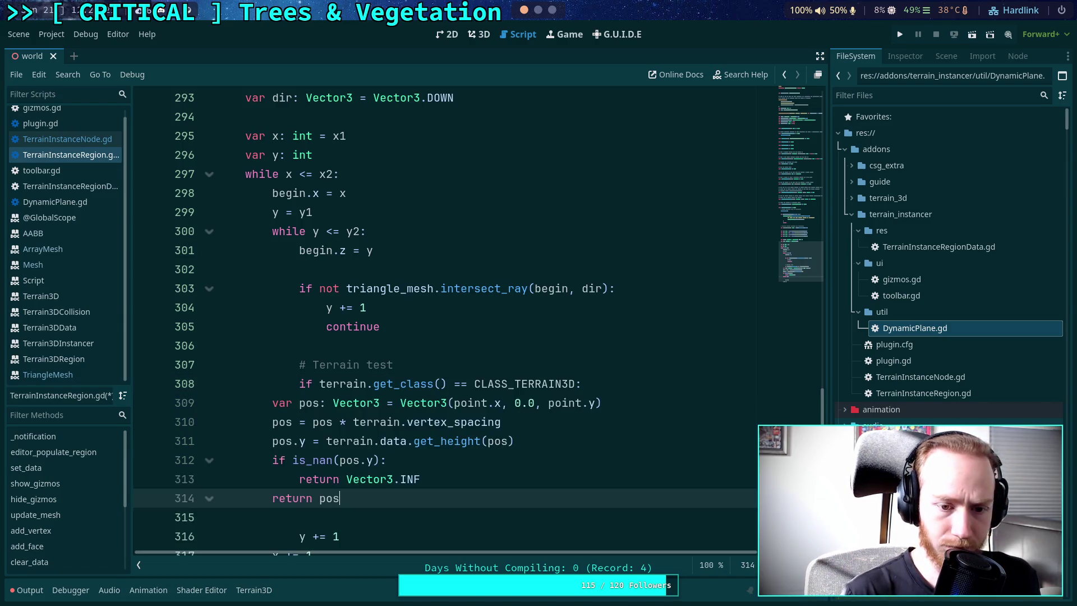
{"action": "left_click_drag", "start_coordinate": [273, 403], "coordinate": [340, 498]}
{"action": "key", "text": "Tab"}
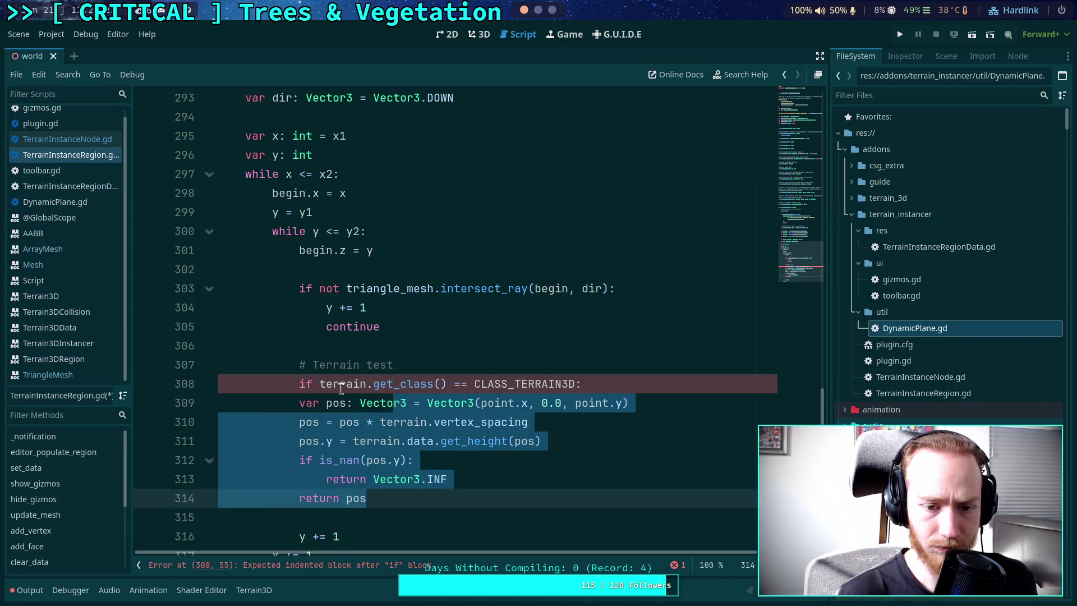
{"action": "left_click", "coordinate": [341, 384]}
Start a var terrain line below the # Terrain test comment, then cut it back out.
{"action": "scroll", "coordinate": [415, 384], "scroll_direction": "down", "scroll_amount": 1}
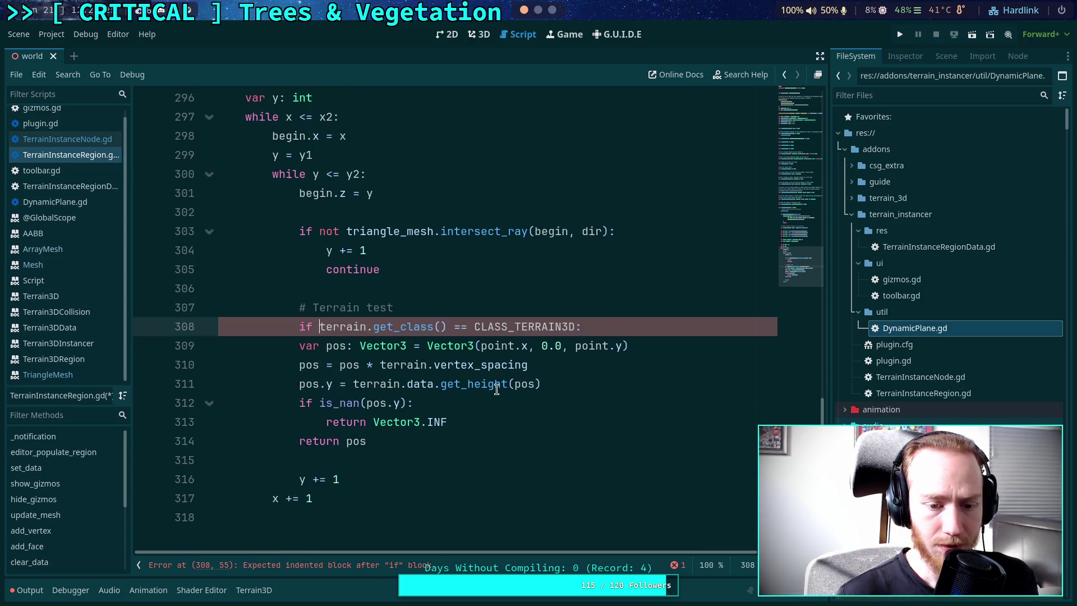
{"action": "left_click", "coordinate": [435, 306]}
{"action": "key", "text": "Return"}
{"action": "type", "text": "var terrain"}
{"action": "scroll", "coordinate": [448, 320], "scroll_direction": "up", "scroll_amount": 2}
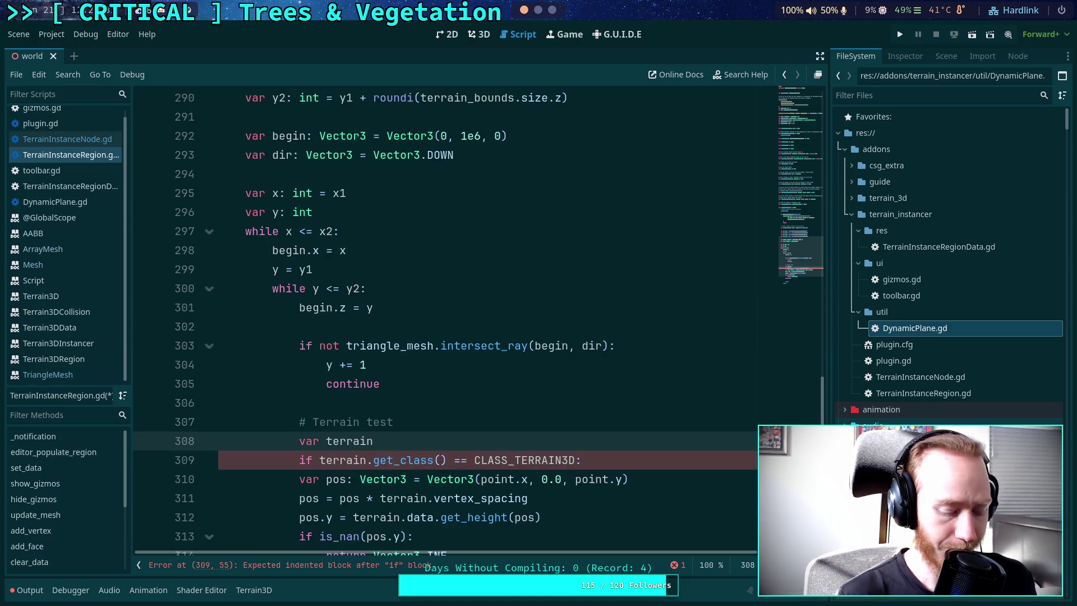
{"action": "key", "text": "ctrl+z"}
Declare var terrain: Object = instance_node.terrain just above the terrain_bounds line.
{"action": "scroll", "coordinate": [602, 245], "scroll_direction": "up", "scroll_amount": 4}
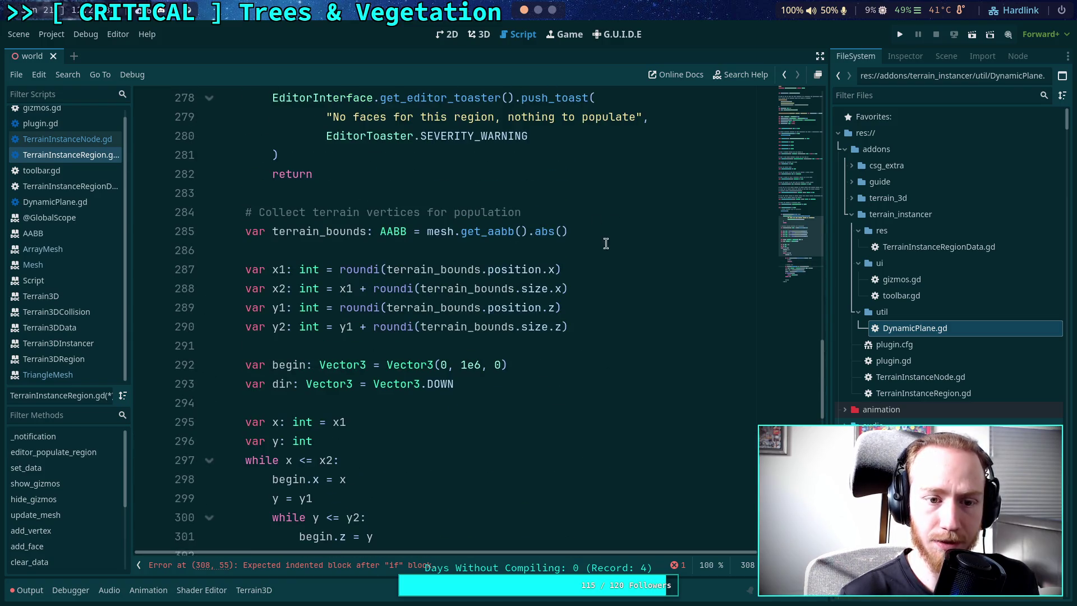
{"action": "left_click", "coordinate": [616, 234]}
{"action": "key", "text": "Return"}
{"action": "key", "text": "ctrl+v"}
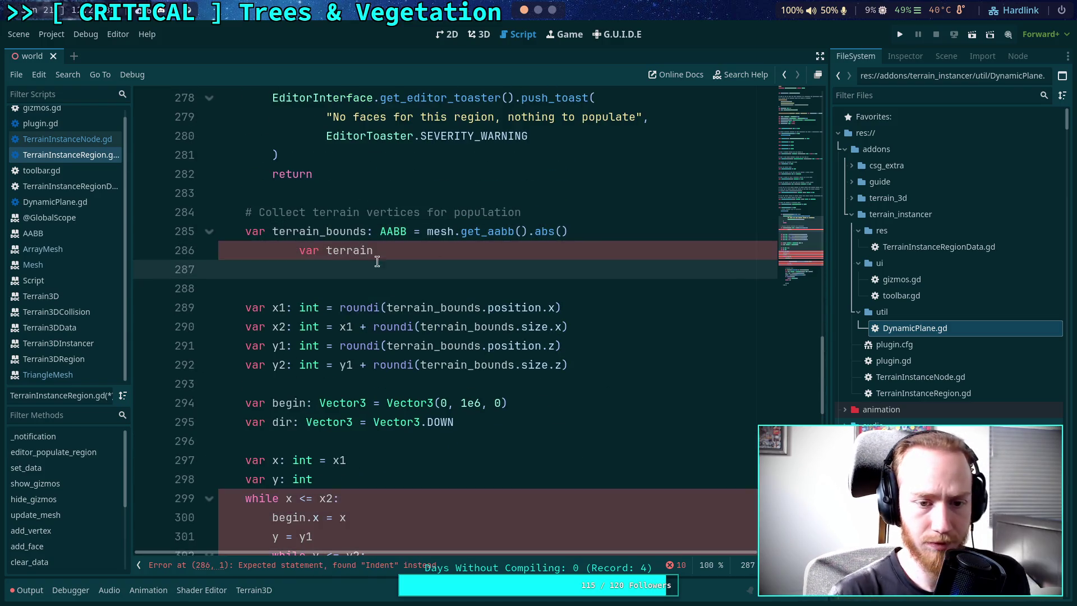
{"action": "key", "text": "shift+Tab"}
{"action": "key", "text": "shift+Tab"}
{"action": "type", "text": ":"}
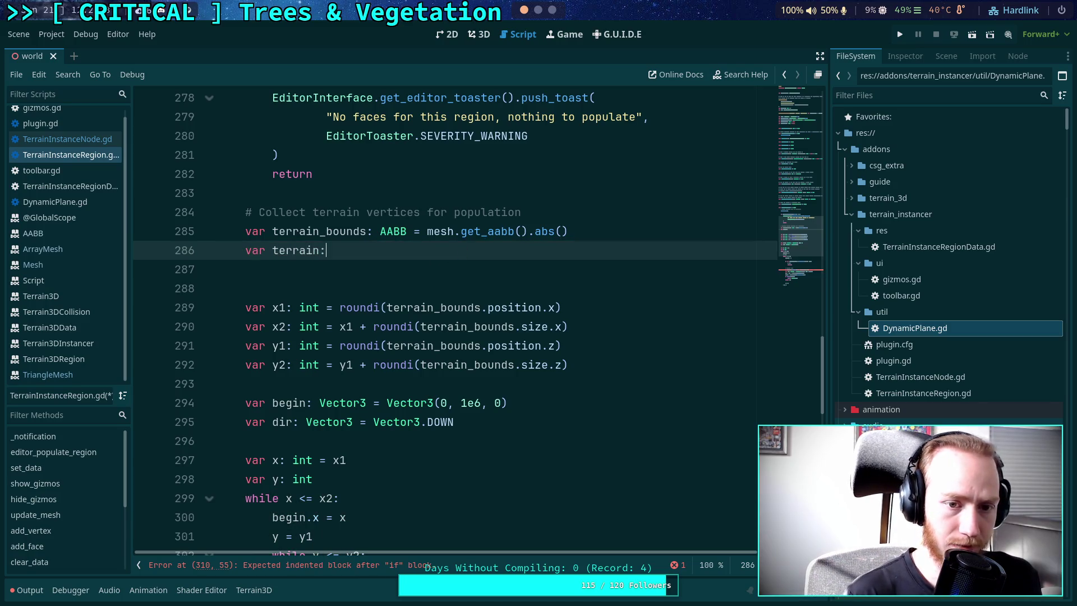
{"action": "scroll", "coordinate": [449, 319], "scroll_direction": "up", "scroll_amount": 3}
{"action": "key", "text": "alt+Up"}
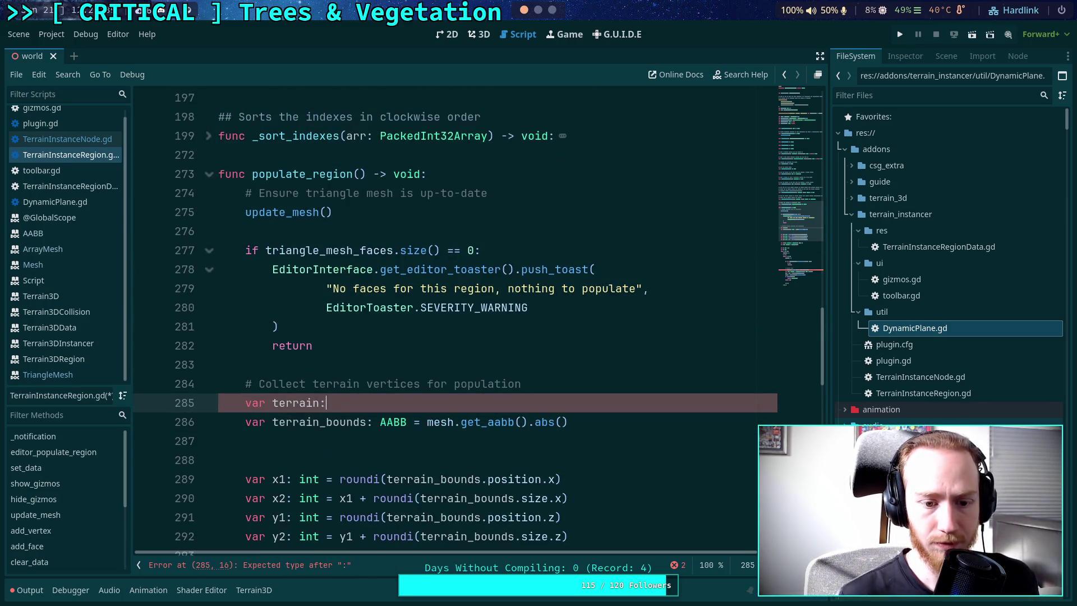
{"action": "type", "text": "Object = "}
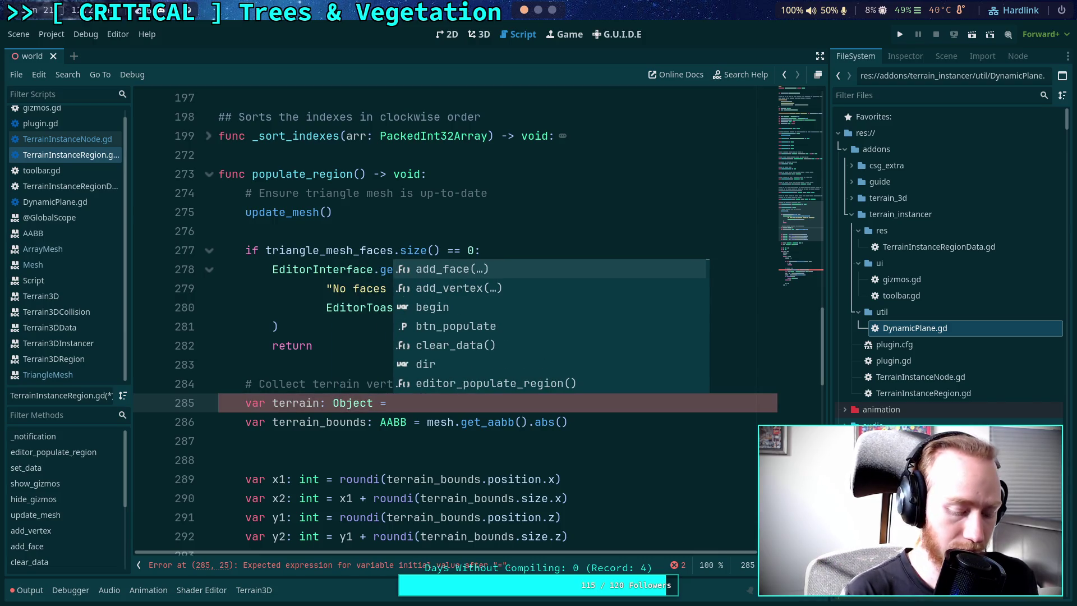
{"action": "type", "text": "instance_node.te"}
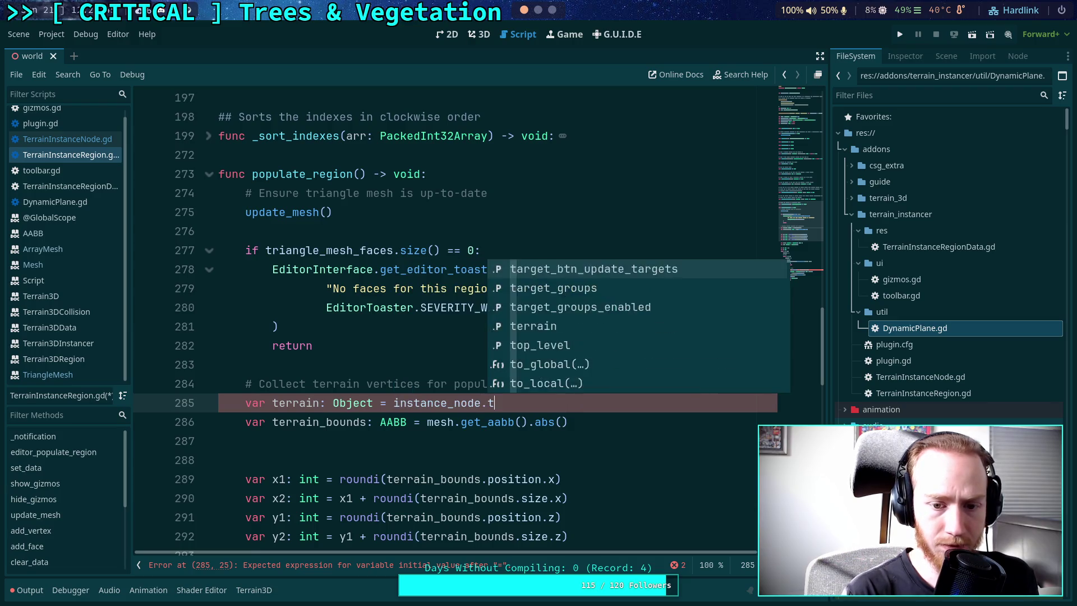
{"action": "type", "text": "rrain"}
{"action": "key", "text": "Escape"}
{"action": "key", "text": "Down"}
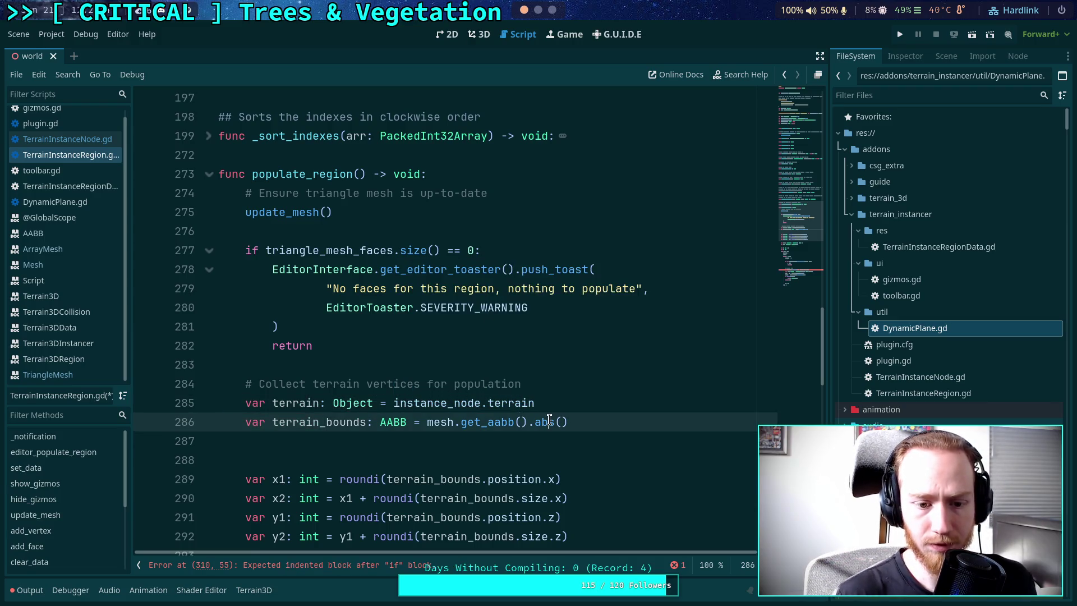
Delete the var terrain declaration and the Terrain test block (lines 307–314).
{"action": "left_click", "coordinate": [617, 398]}
{"action": "left_click", "coordinate": [590, 440]}
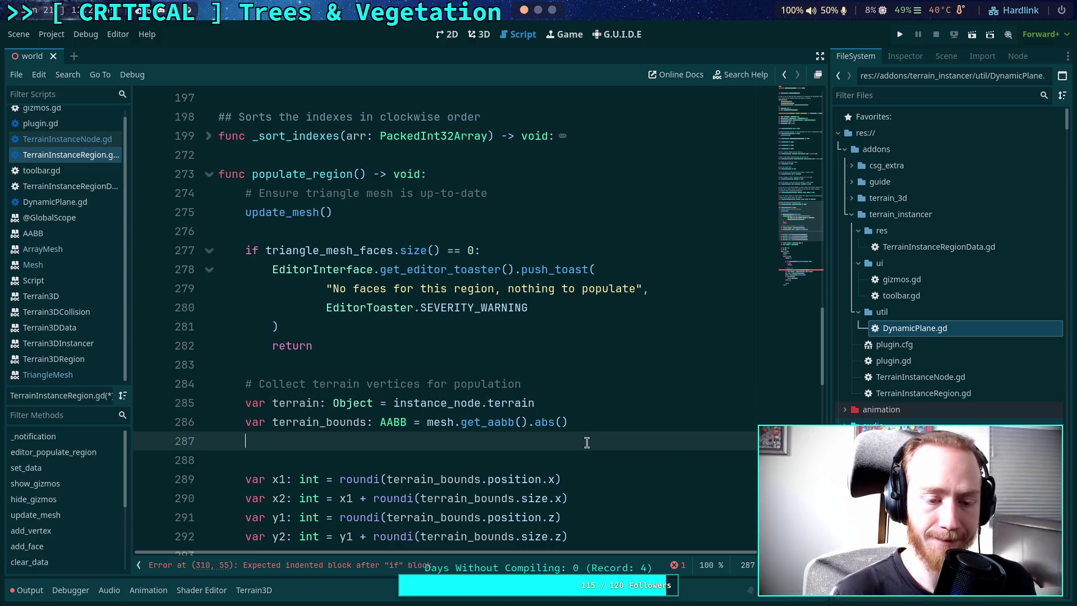
{"action": "key", "text": "BackSpace"}
{"action": "left_click_drag", "start_coordinate": [557, 403], "coordinate": [156, 399]}
{"action": "key", "text": "BackSpace"}
{"action": "key", "text": "BackSpace"}
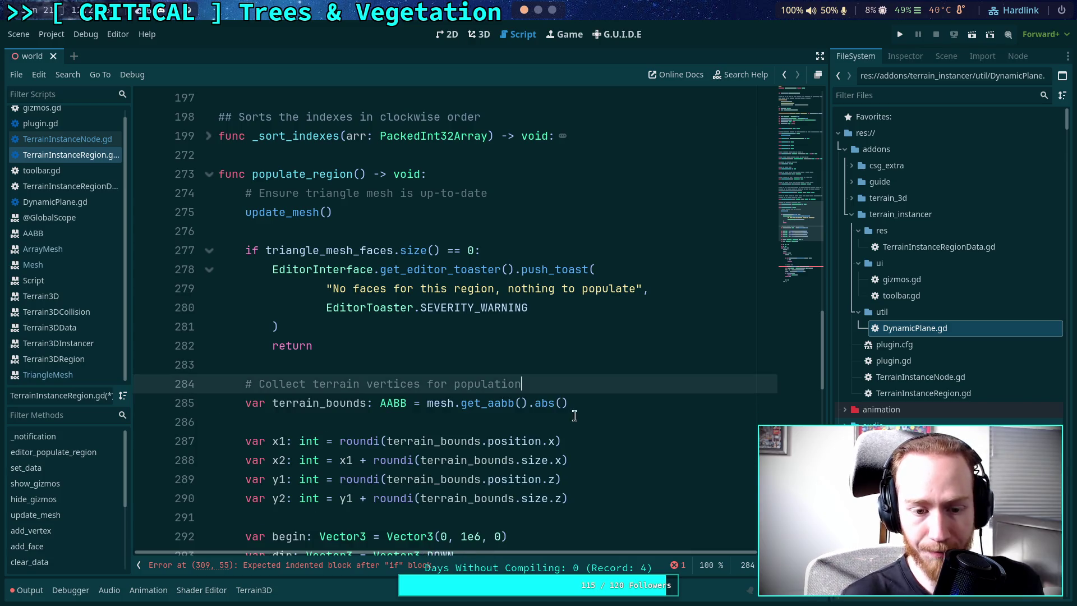
{"action": "scroll", "coordinate": [348, 378], "scroll_direction": "down", "scroll_amount": 8}
{"action": "left_click_drag", "start_coordinate": [401, 441], "coordinate": [296, 312]}
{"action": "key", "text": "BackSpace"}
{"action": "left_click", "coordinate": [68, 138]}
Collapse project_terrain and project_global and make room for a new function after snap_terrain.
{"action": "left_click", "coordinate": [403, 346]}
{"action": "scroll", "coordinate": [473, 404], "scroll_direction": "down", "scroll_amount": 5}
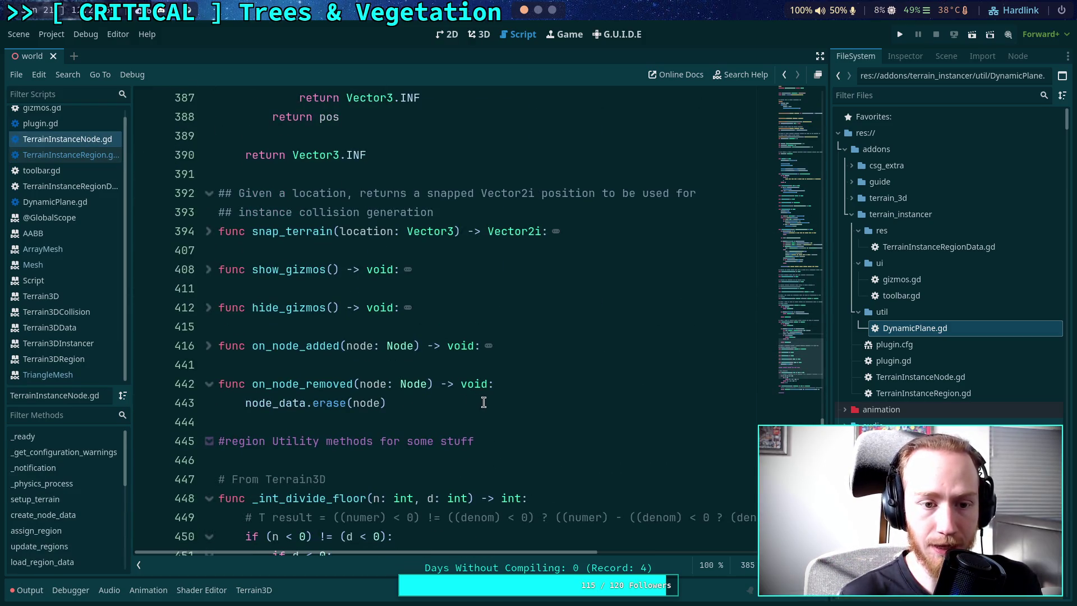
{"action": "scroll", "coordinate": [483, 402], "scroll_direction": "up", "scroll_amount": 6}
{"action": "scroll", "coordinate": [483, 402], "scroll_direction": "up", "scroll_amount": 5}
{"action": "left_click", "coordinate": [209, 365]}
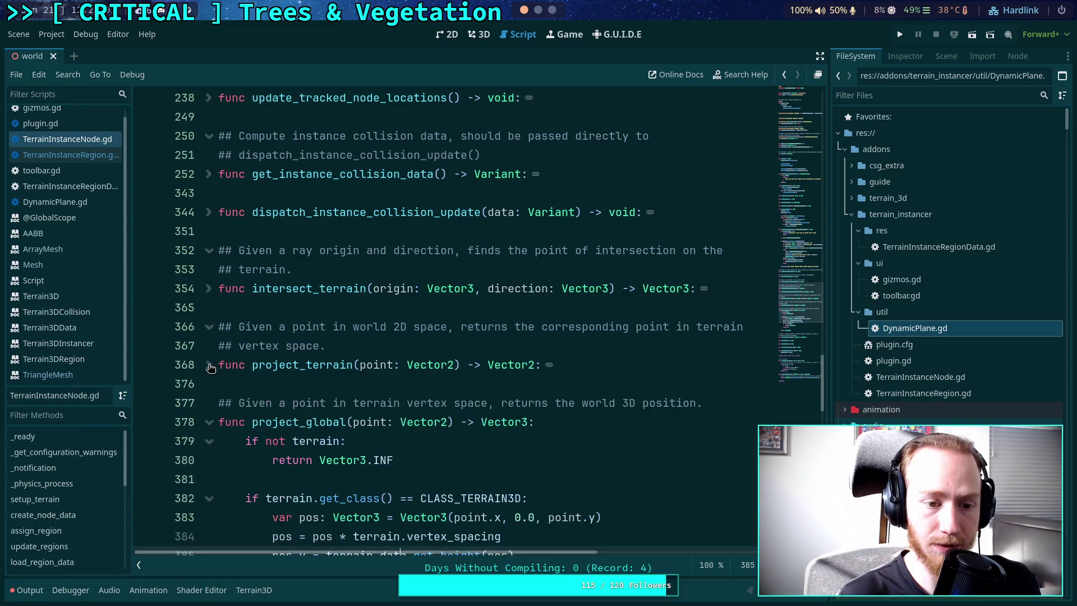
{"action": "left_click", "coordinate": [209, 423]}
{"action": "scroll", "coordinate": [209, 422], "scroll_direction": "down", "scroll_amount": 2}
{"action": "left_click", "coordinate": [261, 400]}
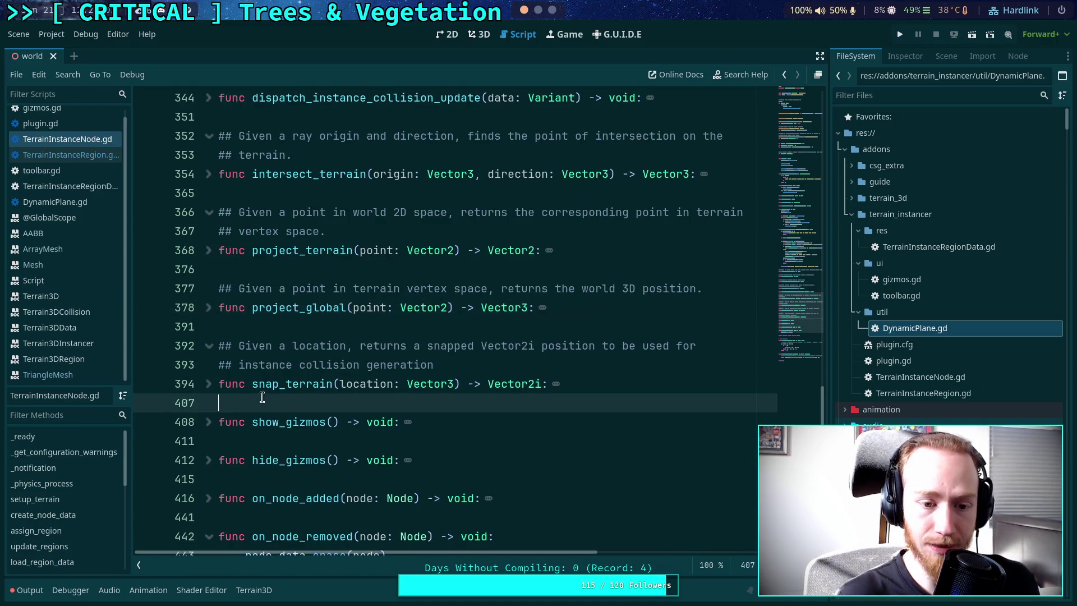
{"action": "key", "text": "Return"}
{"action": "key", "text": "Return"}
{"action": "key", "text": "Up"}
Write func terrain_has(point: Vector2) -> bool: with a '## Test if a point in world 2D space…' comment above.
{"action": "type", "text": "nc"}
{"action": "key", "text": "BackSpace"}
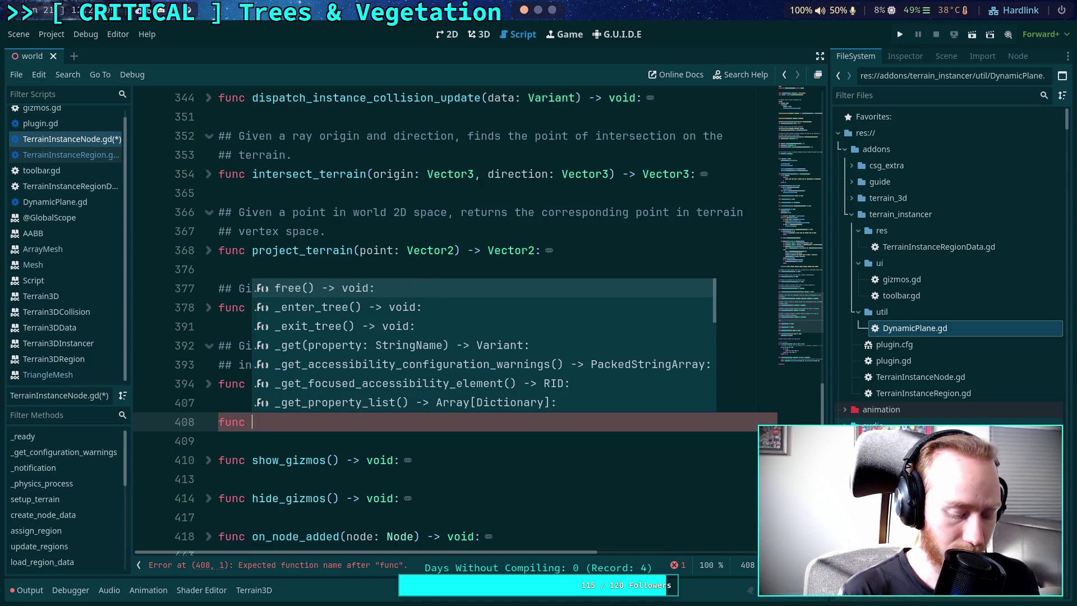
{"action": "type", "text": "terrain_has"}
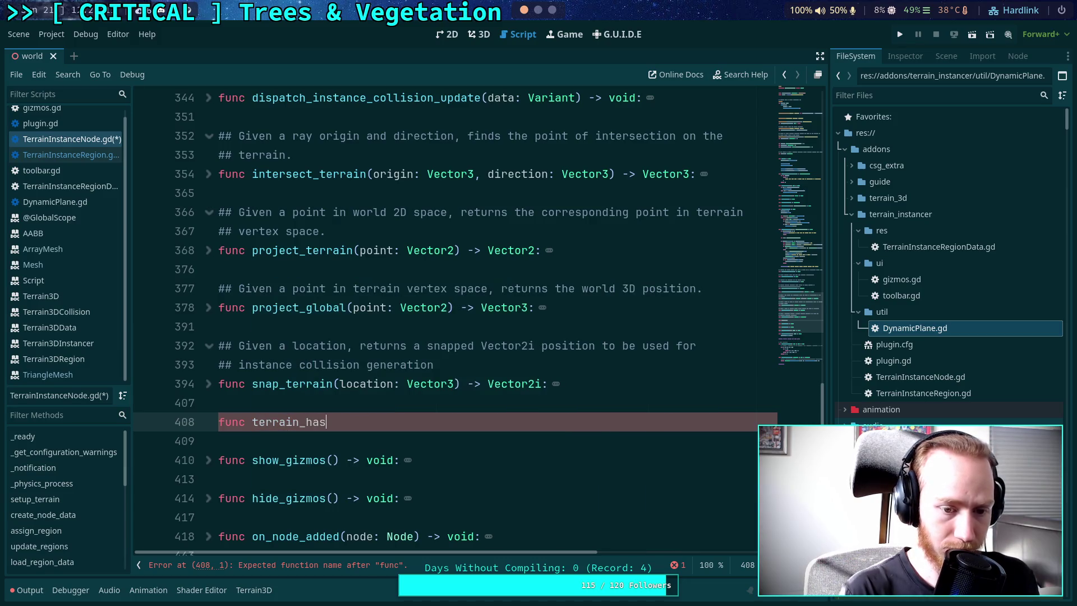
{"action": "type", "text": "(point: "}
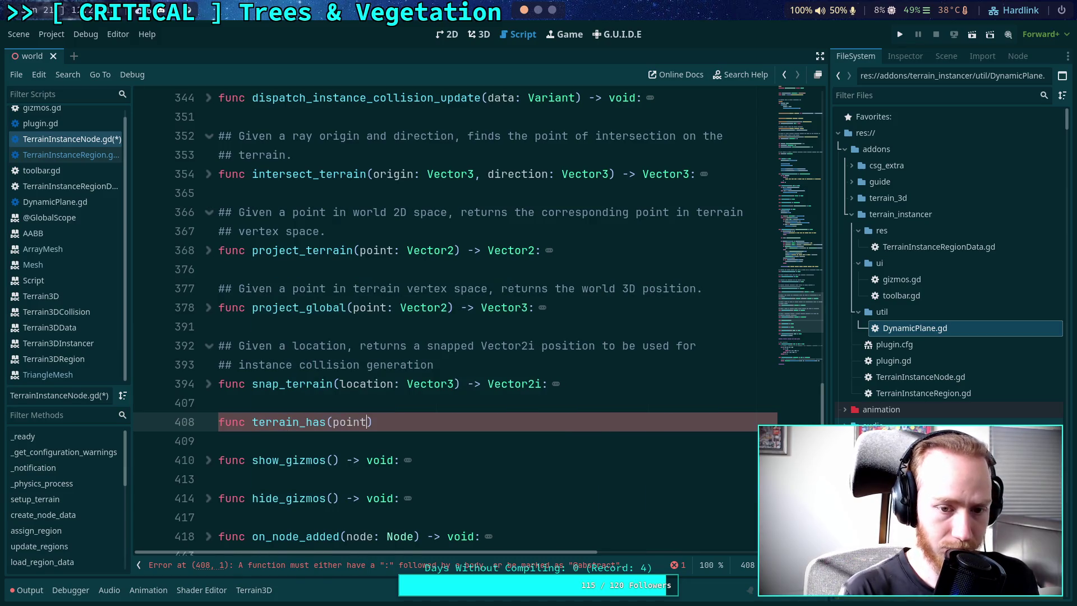
{"action": "type", "text": "Vector2)"}
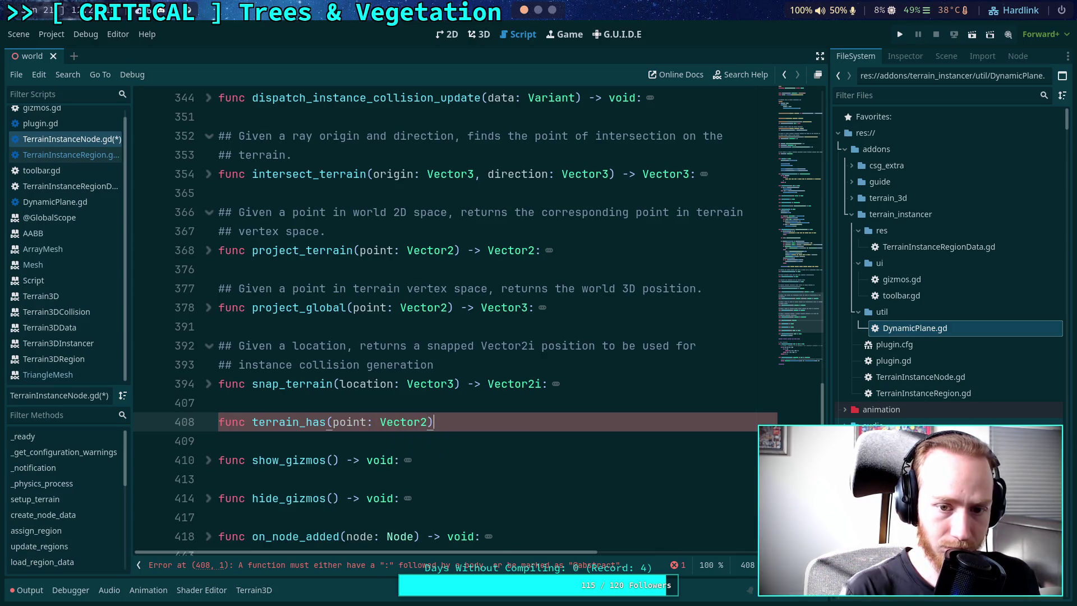
{"action": "key", "text": "BackSpace"}
{"action": "type", "text": "bol"}
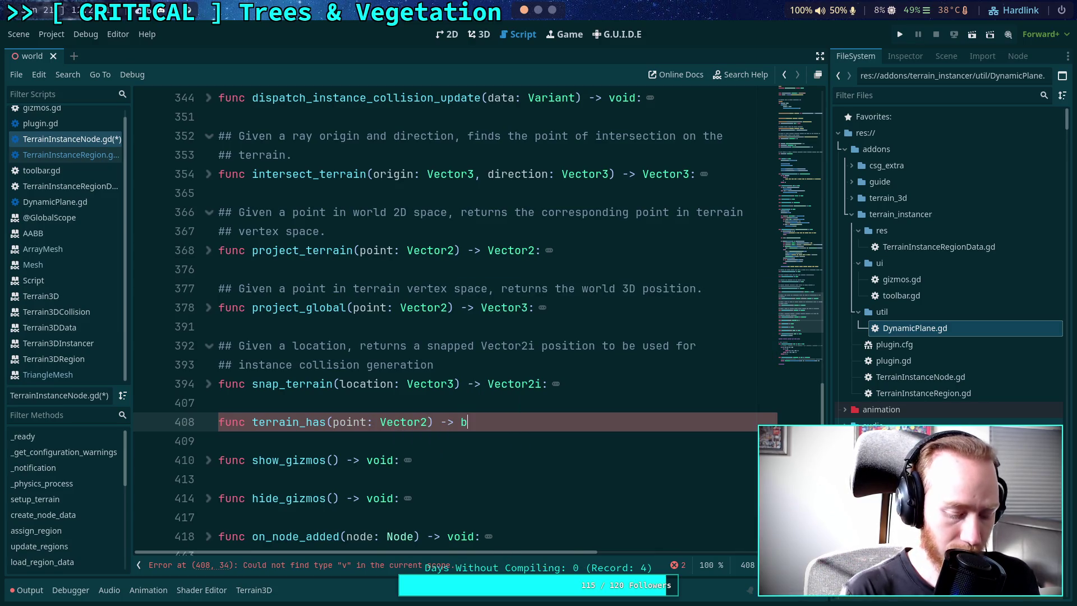
{"action": "key", "text": "BackSpace"}
{"action": "type", "text": "ol:"}
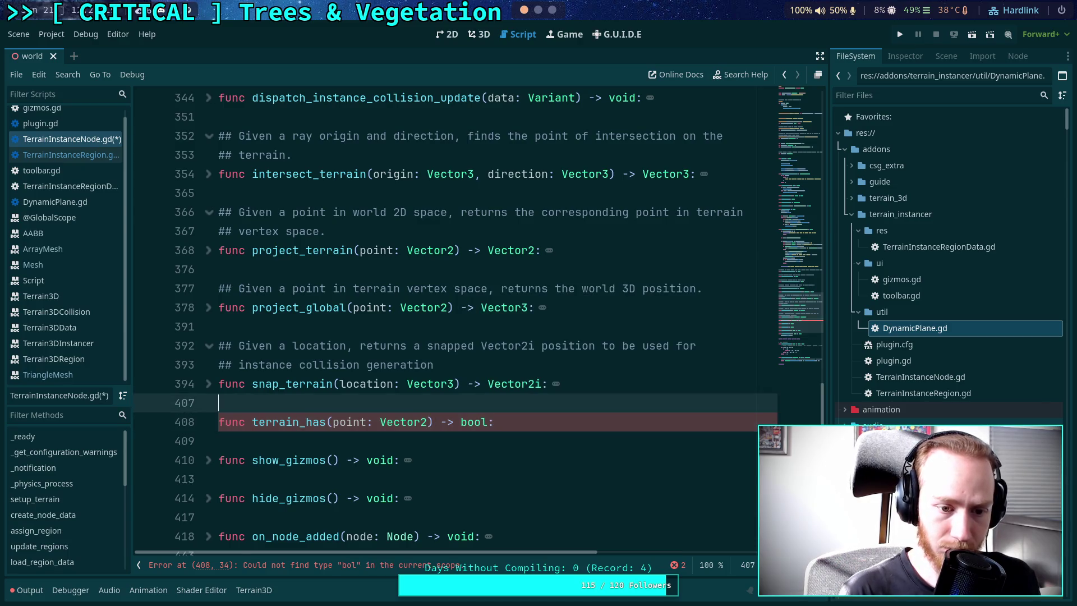
{"action": "key", "text": "ctrl+shift+Return"}
{"action": "type", "text": "## Test if a"}
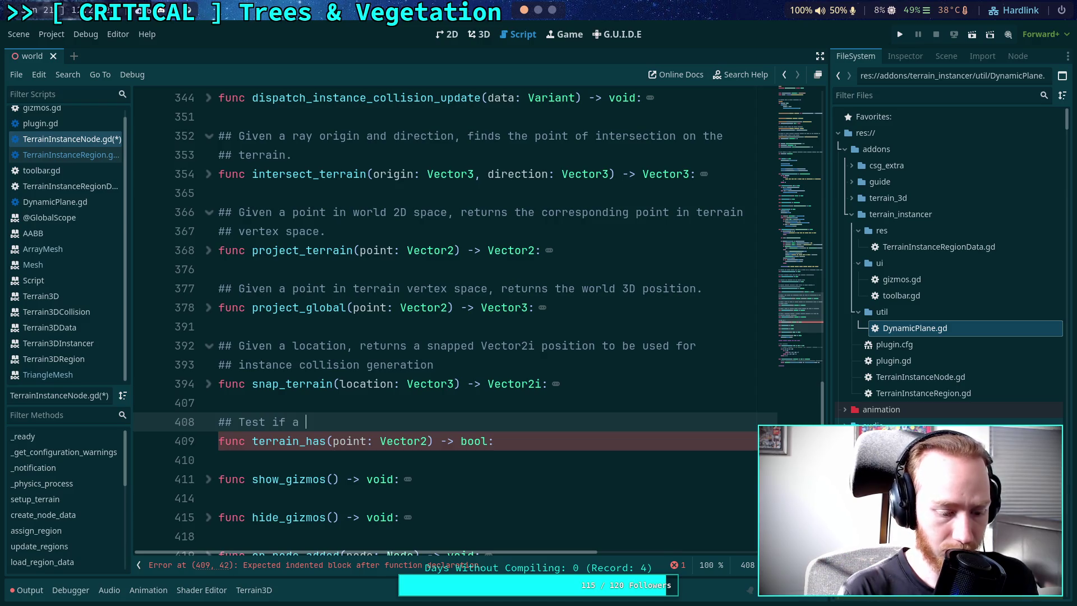
{"action": "type", "text": " point "}
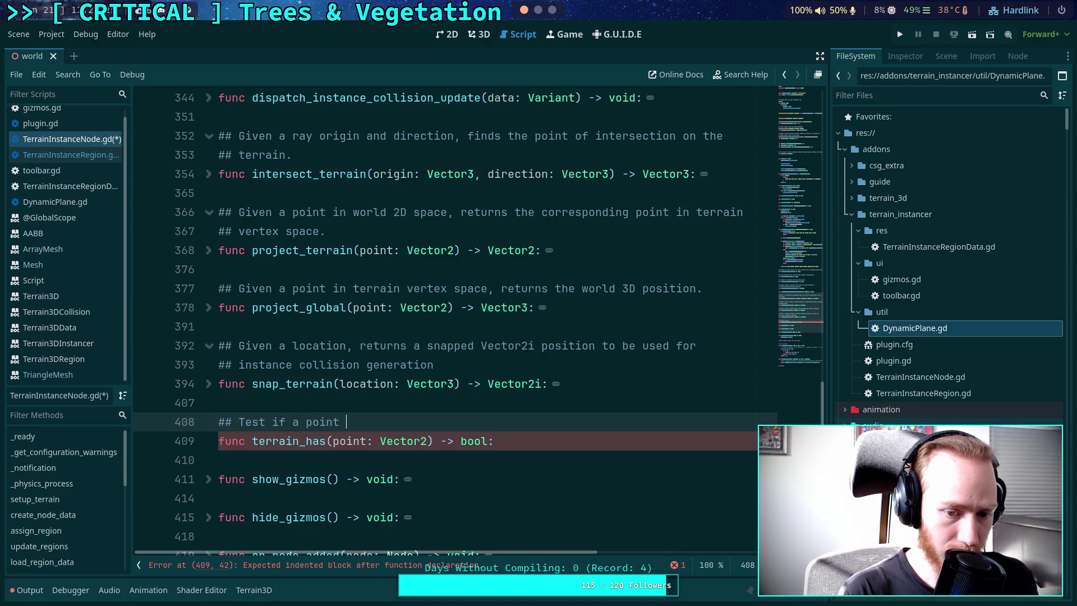
{"action": "type", "text": "in wo"}
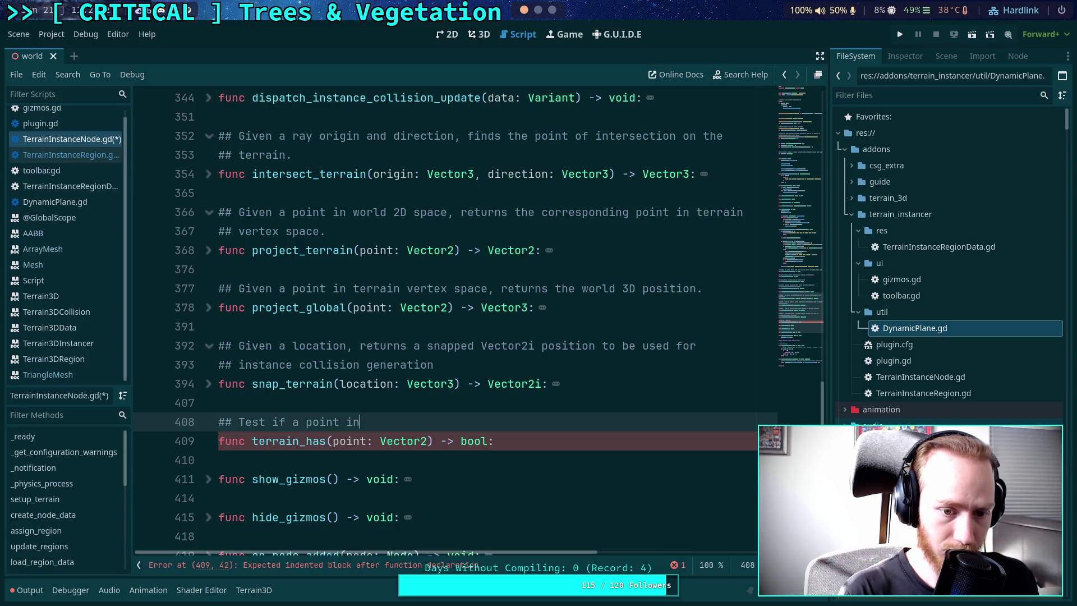
{"action": "type", "text": "rld 2D "}
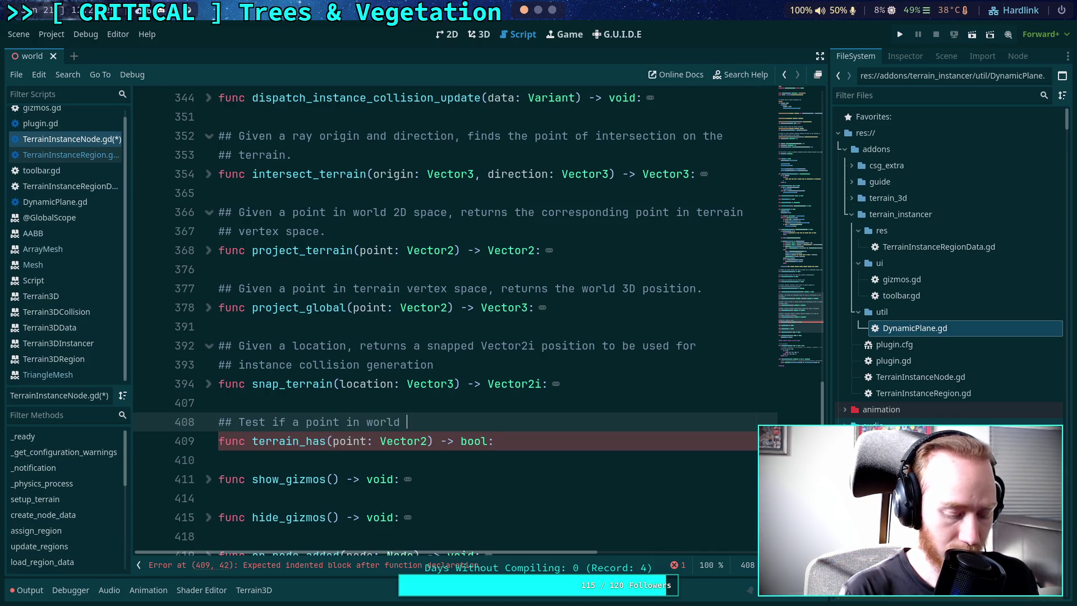
{"action": "type", "text": "space "}
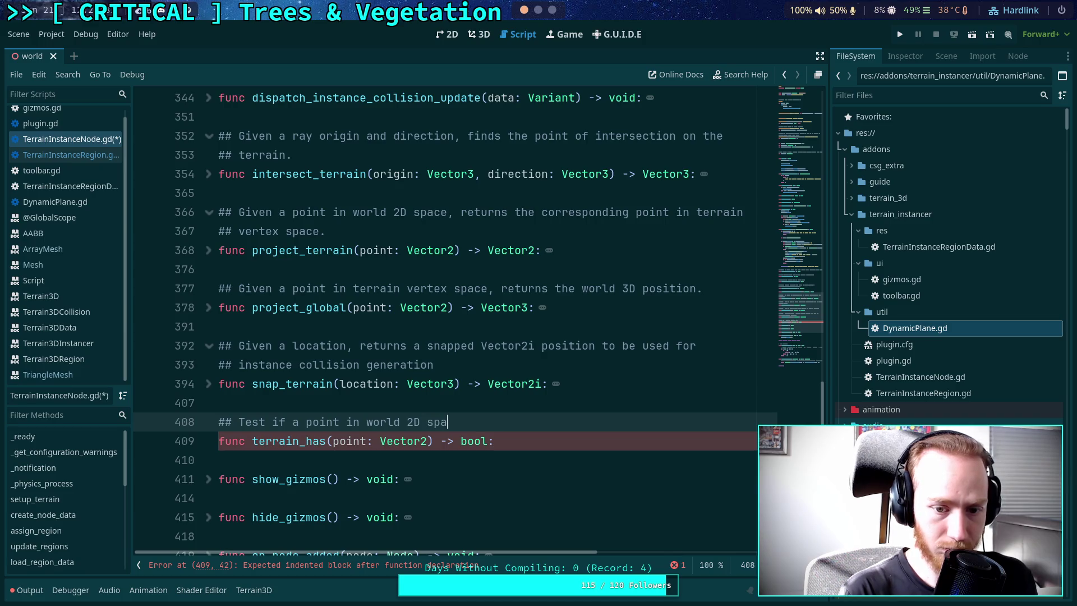
{"action": "type", "text": "maps to a h"}
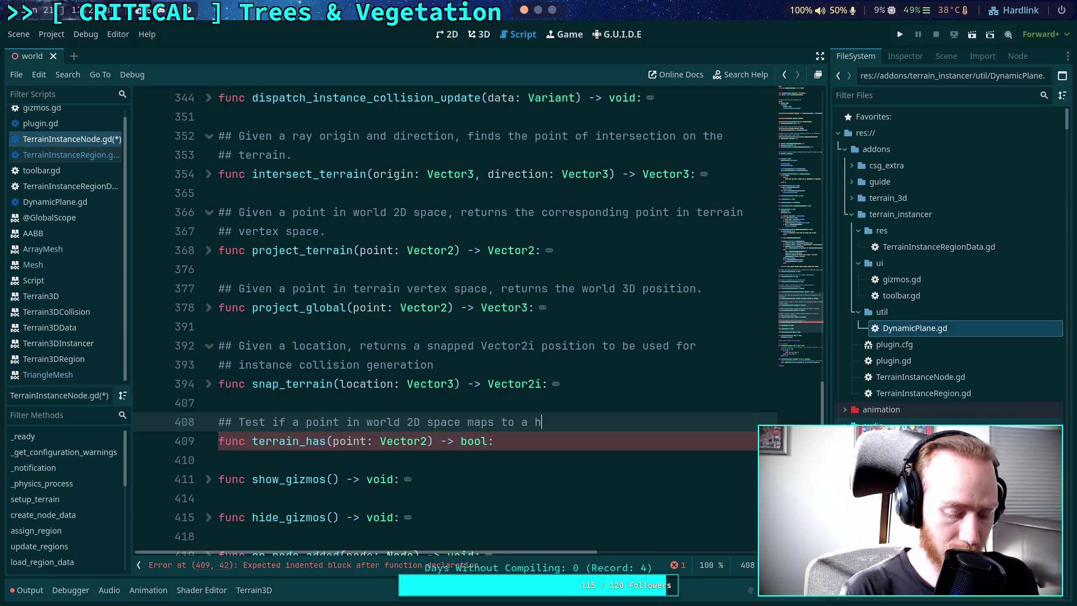
{"action": "type", "text": "eight on the terroin"}
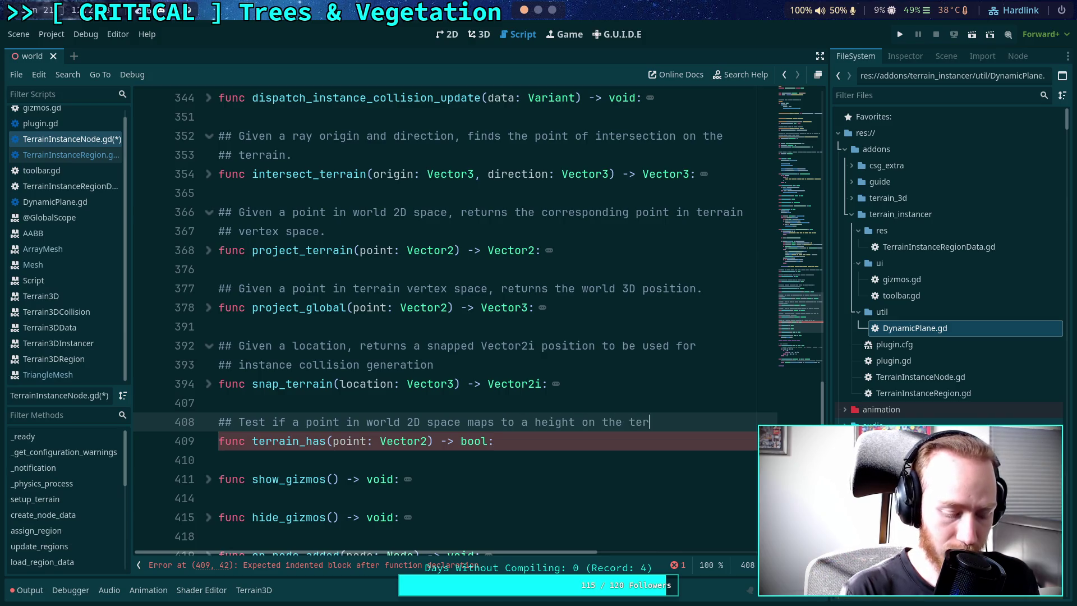
Fix 'terrain' and extend the terrain_has comment: passing this point to get_height() will return a finite value.
{"action": "key", "text": "BackSpace"}
{"action": "key", "text": "BackSpace"}
{"action": "type", "text": "ain"}
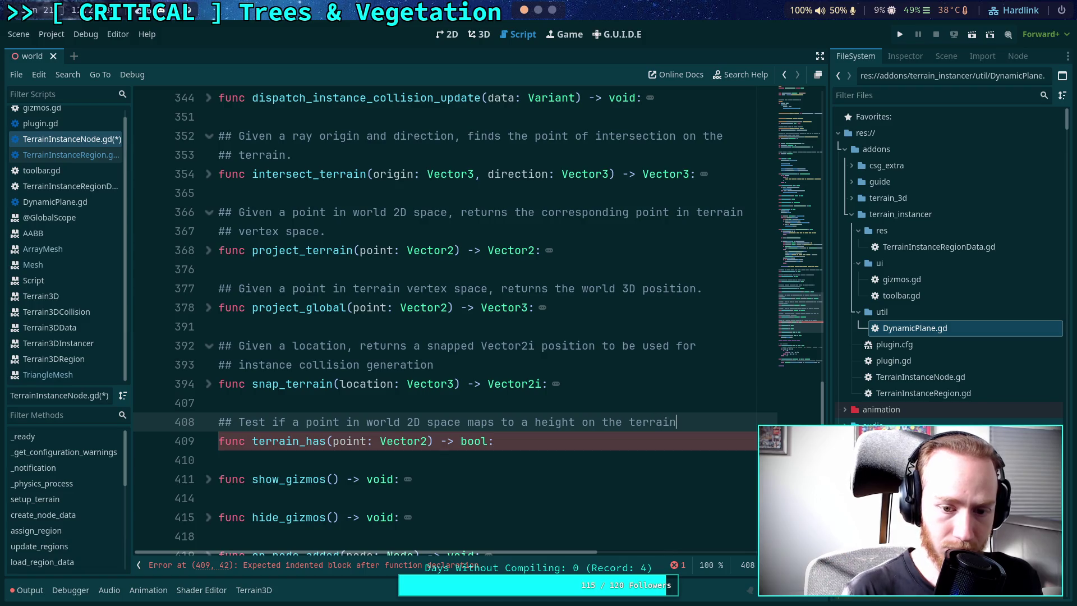
{"action": "scroll", "coordinate": [512, 377], "scroll_direction": "down", "scroll_amount": 2}
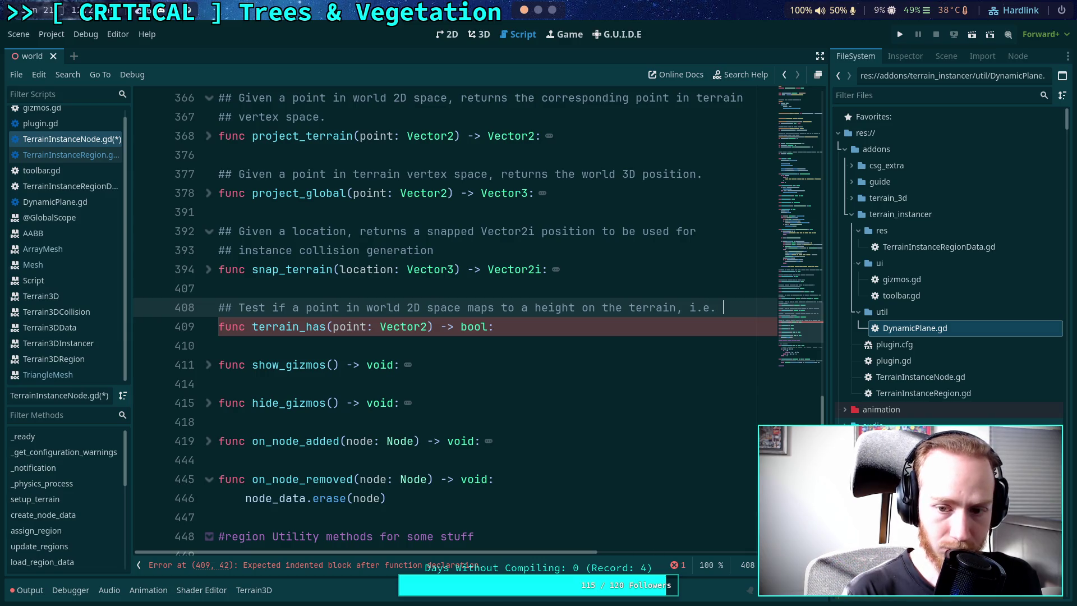
{"action": "key", "text": "Return"}
{"action": "type", "text": "## "}
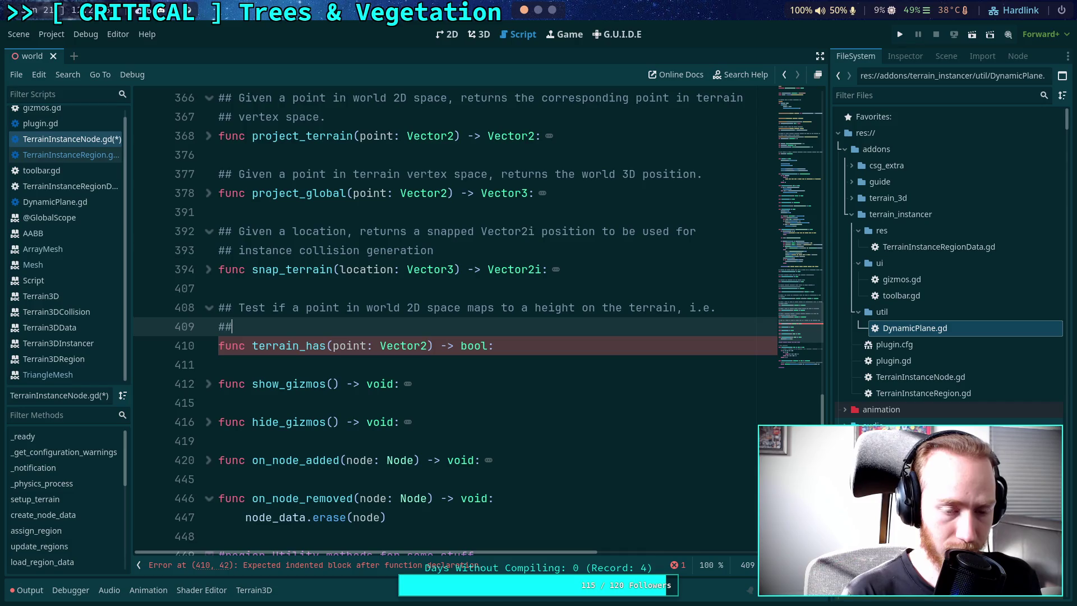
{"action": "type", "text": "passing this point to the "}
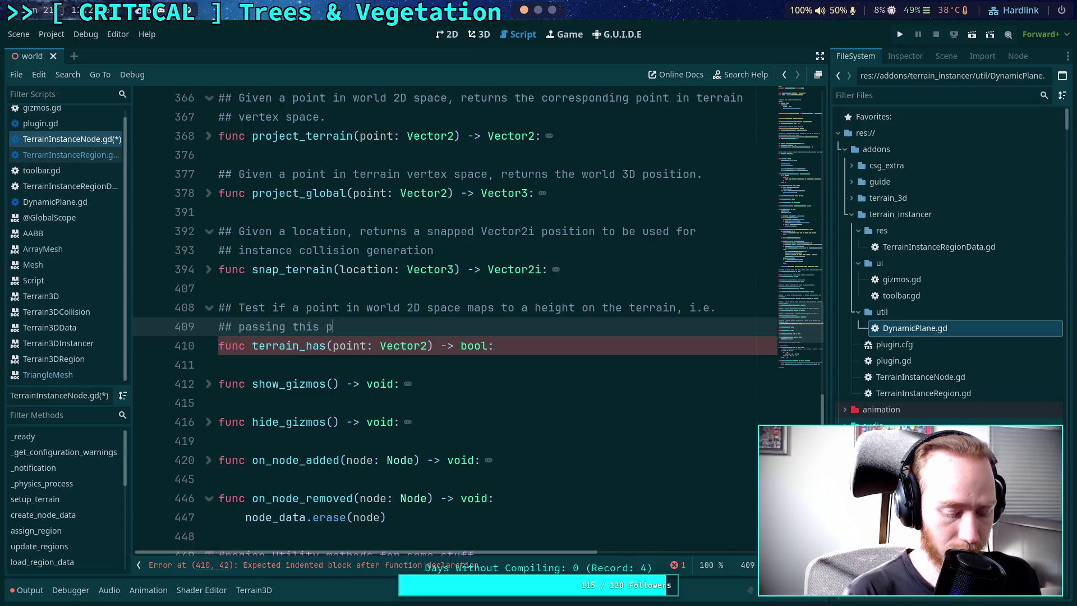
{"action": "type", "text": "method"}
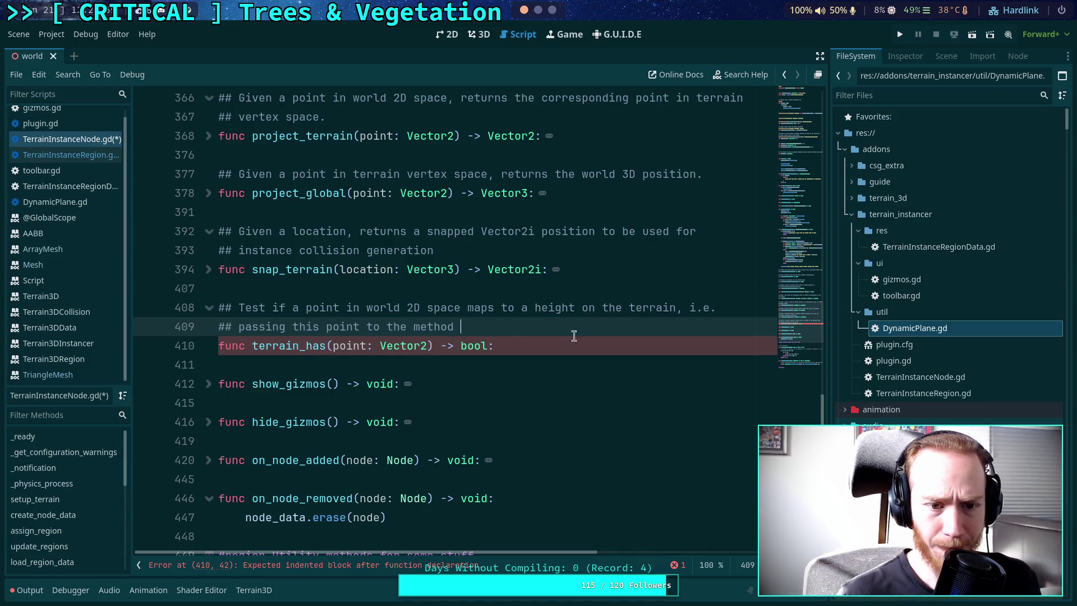
{"action": "scroll", "coordinate": [488, 359], "scroll_direction": "up", "scroll_amount": 4}
{"action": "scroll", "coordinate": [477, 364], "scroll_direction": "up", "scroll_amount": 6}
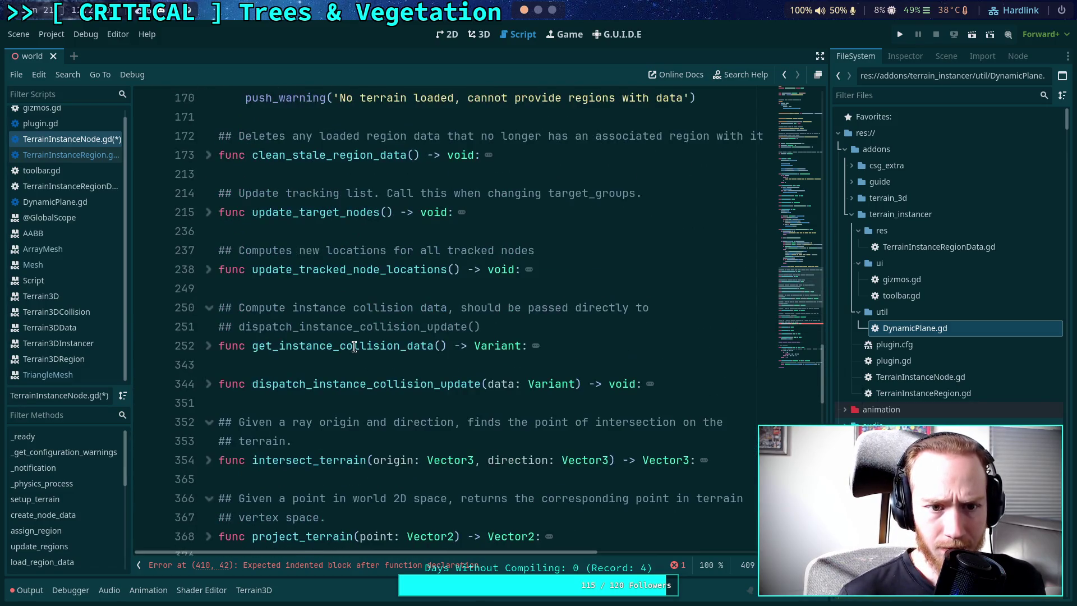
{"action": "scroll", "coordinate": [528, 403], "scroll_direction": "down", "scroll_amount": 8}
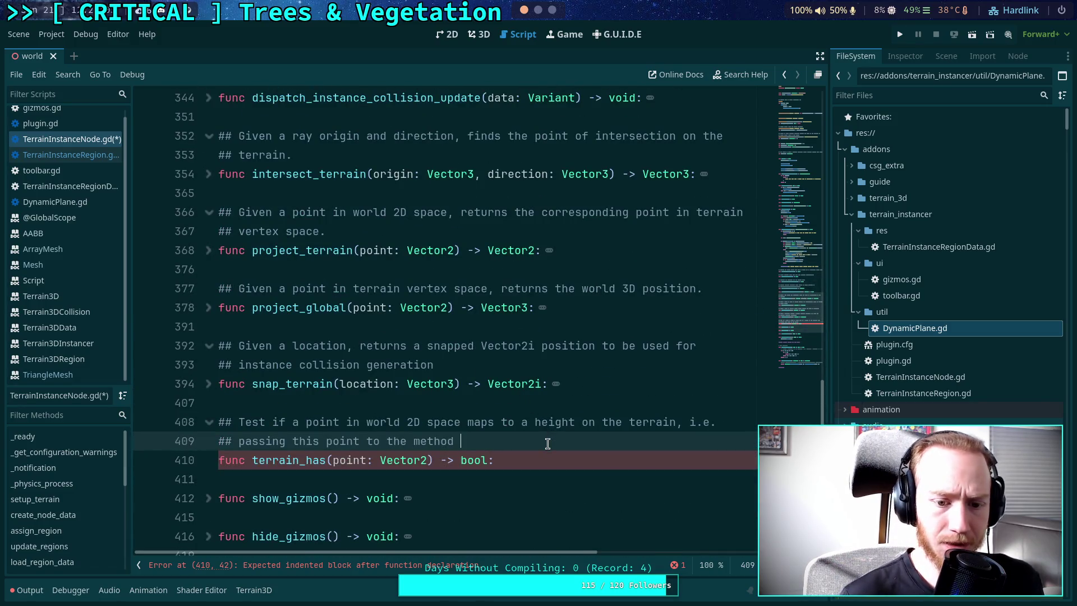
{"action": "type", "text": "get_height"}
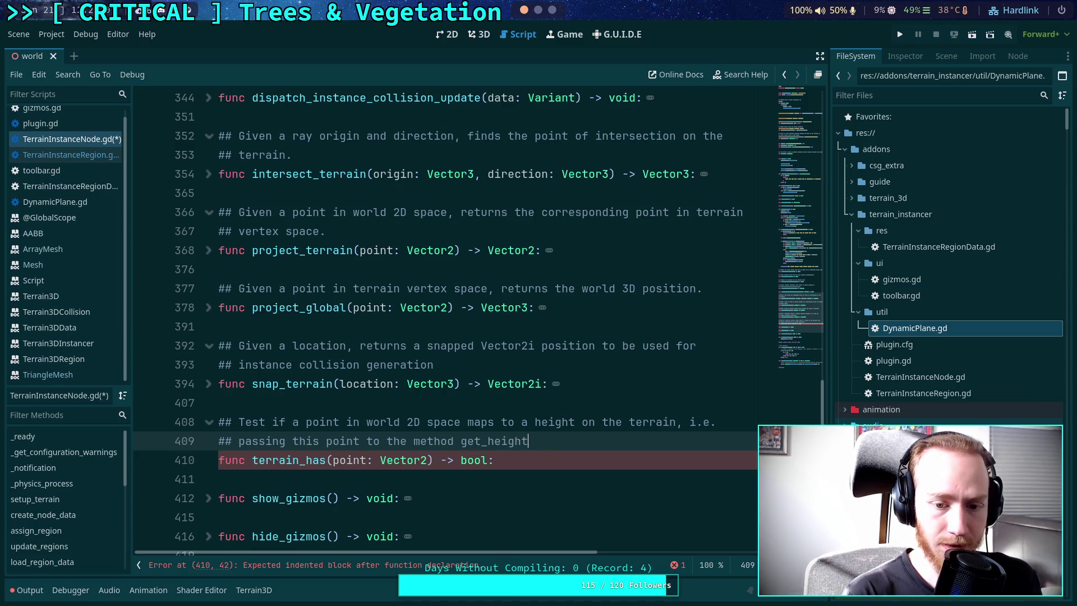
{"action": "type", "text": "() "}
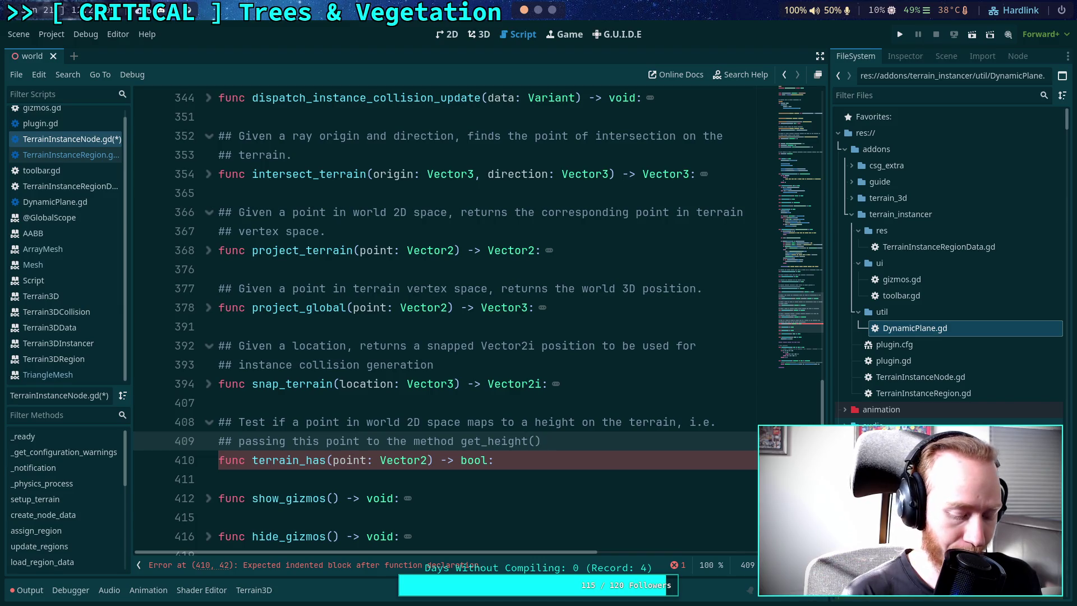
{"action": "type", "text": "will return a finite,"}
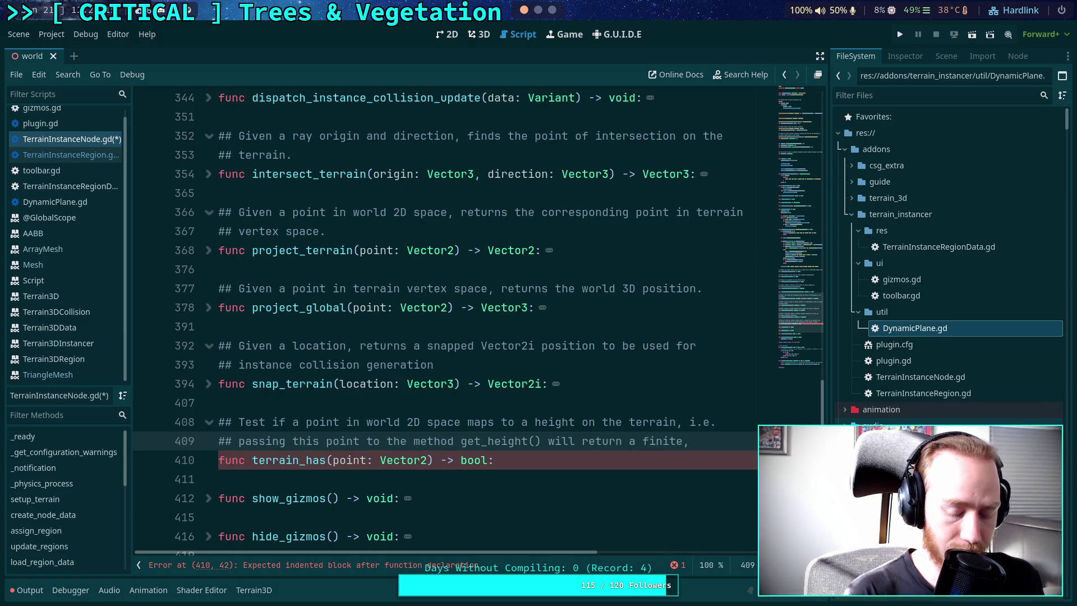
{"action": "type", "text": "value"}
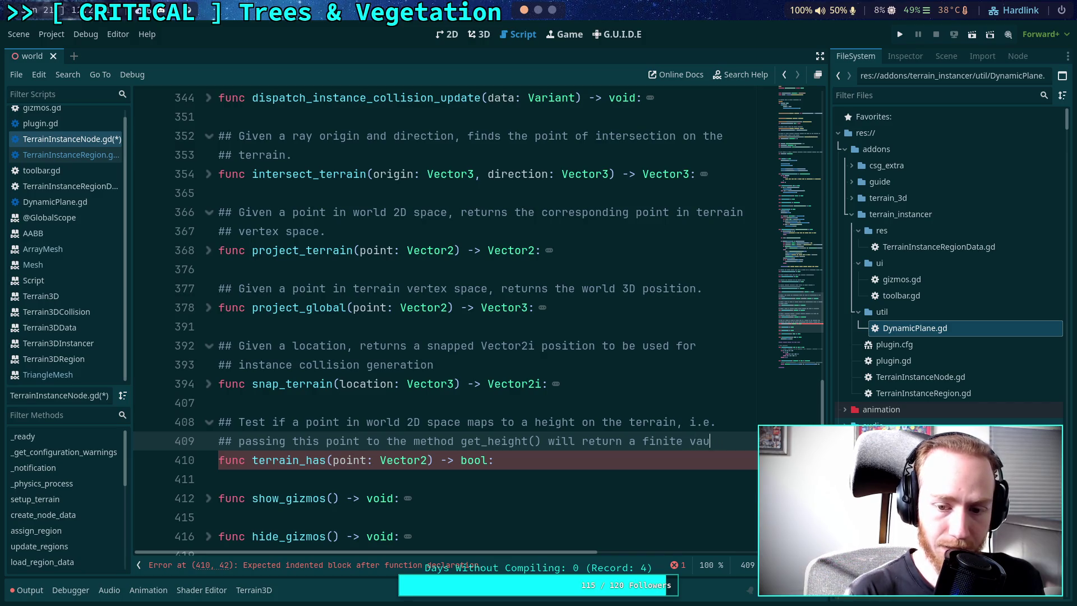
Add func get_height(point: Vector2) -> float: below terrain_has with a body of return NAN.
{"action": "scroll", "coordinate": [332, 383], "scroll_direction": "down", "scroll_amount": 2}
{"action": "left_click", "coordinate": [362, 366]}
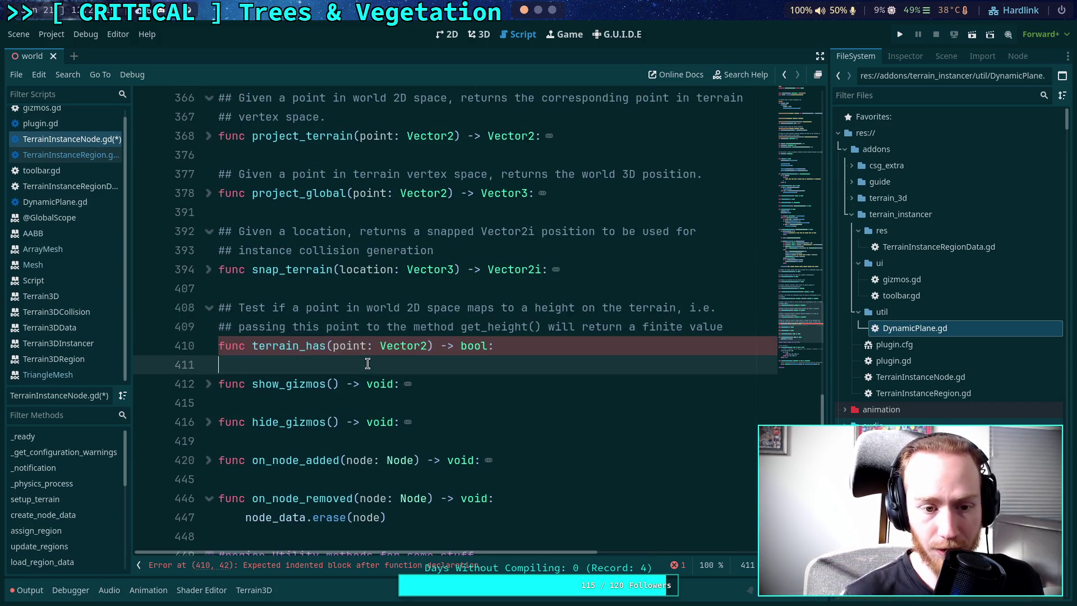
{"action": "key", "text": "Return"}
{"action": "key", "text": "Return"}
{"action": "type", "text": "func get_heig"}
{"action": "type", "text": "ht("}
{"action": "type", "text": "point: Vec"}
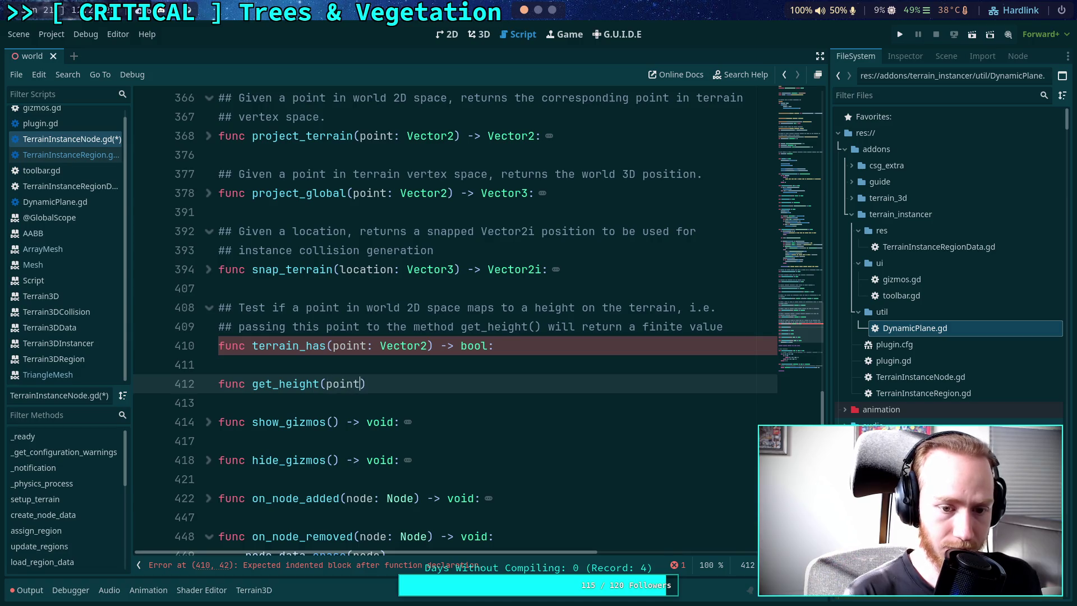
{"action": "type", "text": "tor2) -> "}
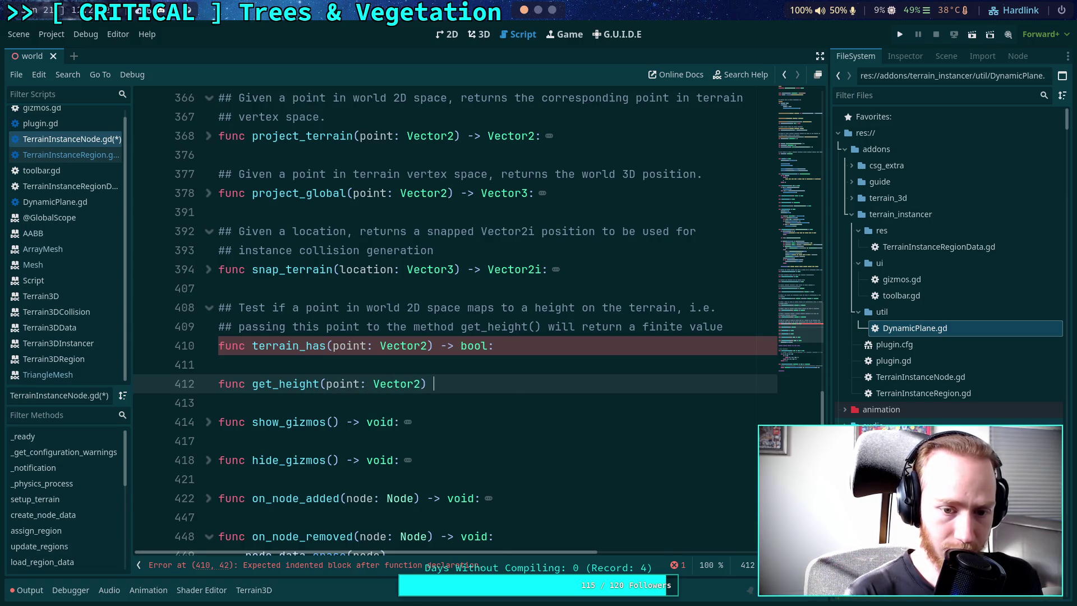
{"action": "type", "text": "float:"}
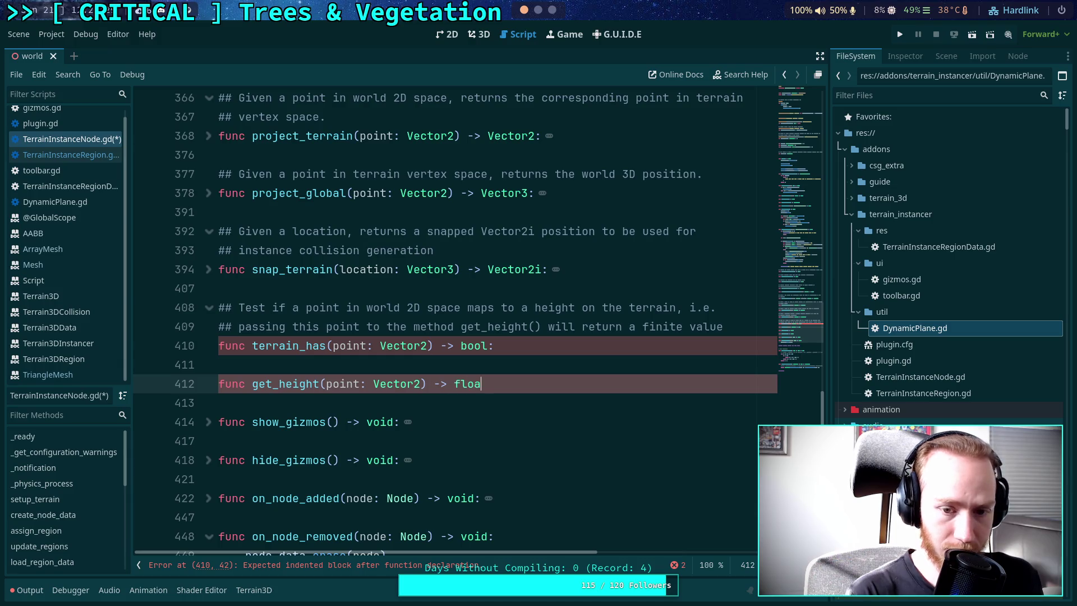
{"action": "key", "text": "Return"}
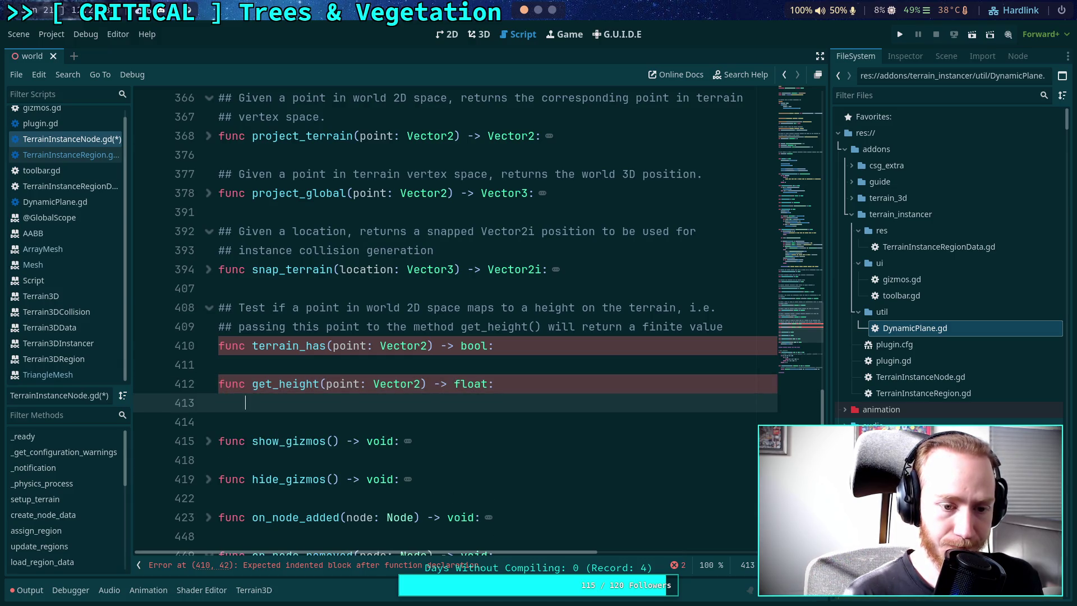
{"action": "type", "text": "na"}
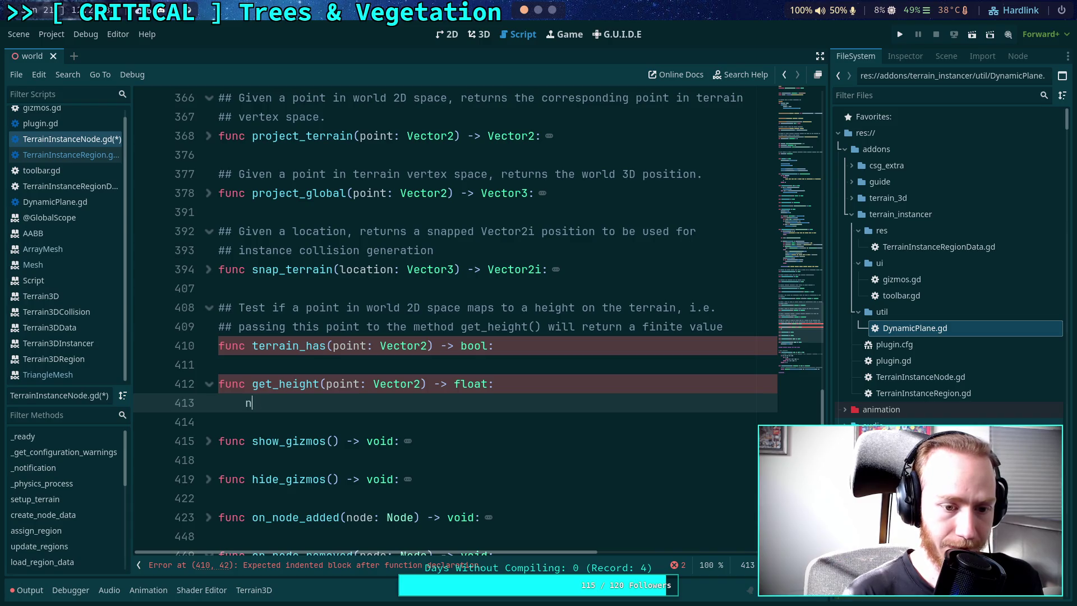
{"action": "key", "text": "BackSpace"}
{"action": "key", "text": "BackSpace"}
{"action": "type", "text": "NAN"}
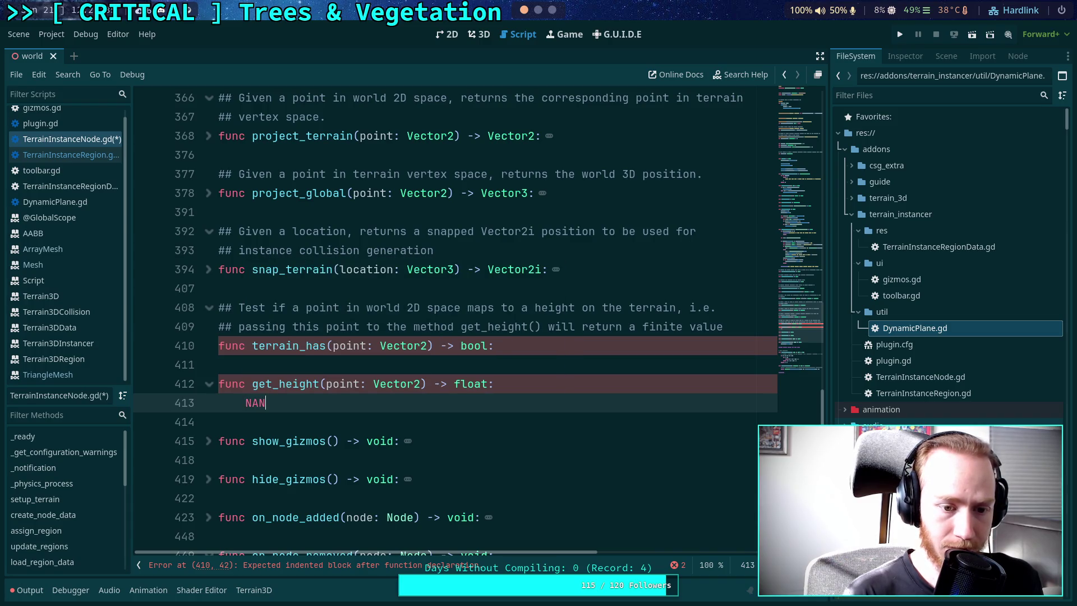
{"action": "key", "text": "BackSpace"}
{"action": "key", "text": "BackSpace"}
{"action": "key", "text": "BackSpace"}
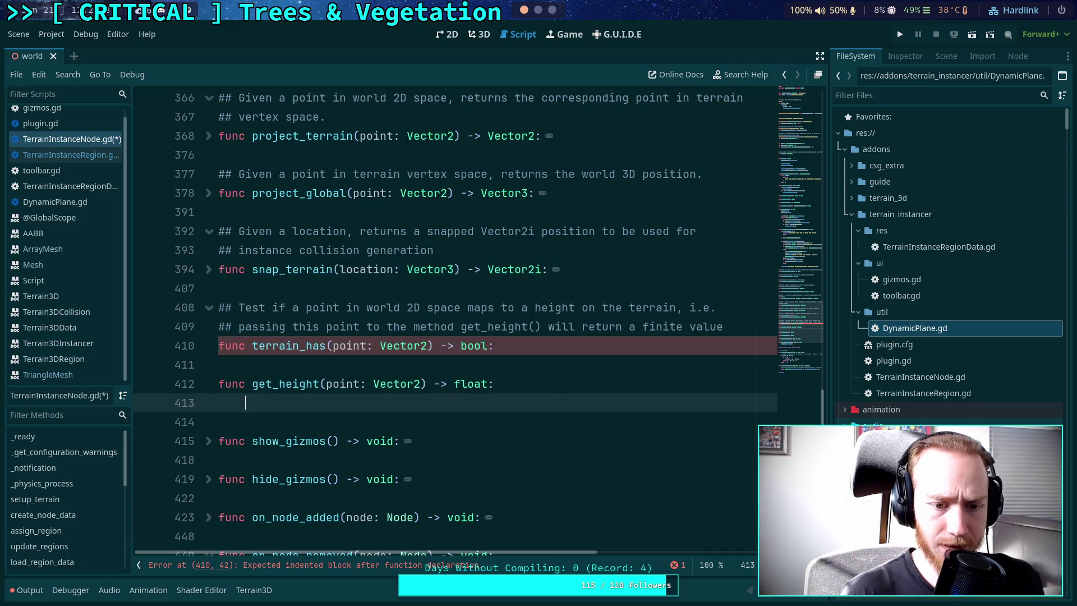
{"action": "type", "text": "return NAN"}
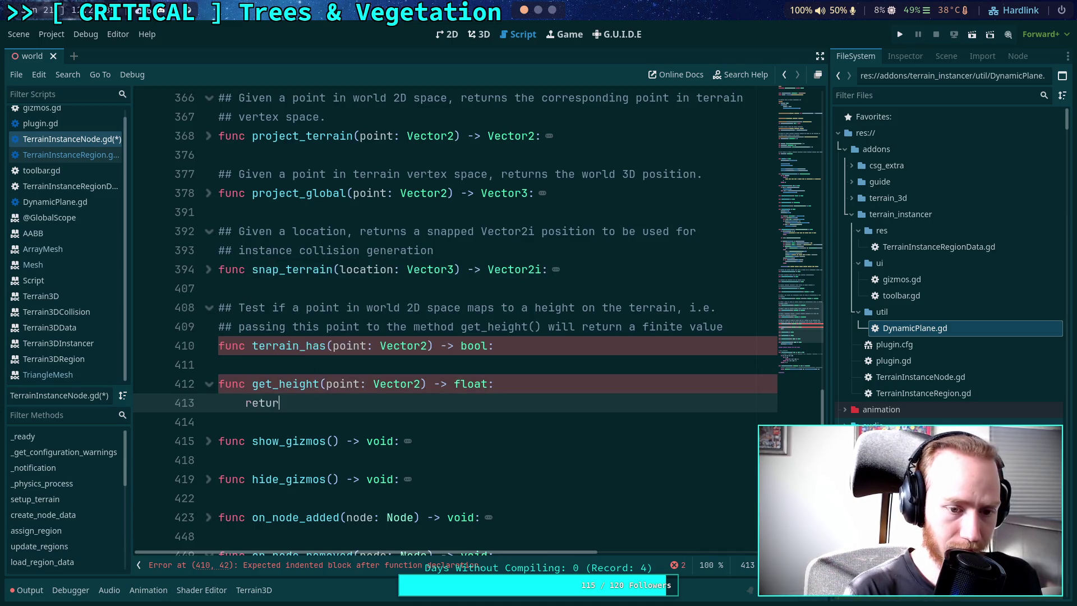
{"action": "key", "text": "Escape"}
Begin a '## Get the height of a point on the terrain from world 2D space' comment above get_height.
{"action": "key", "text": "Up"}
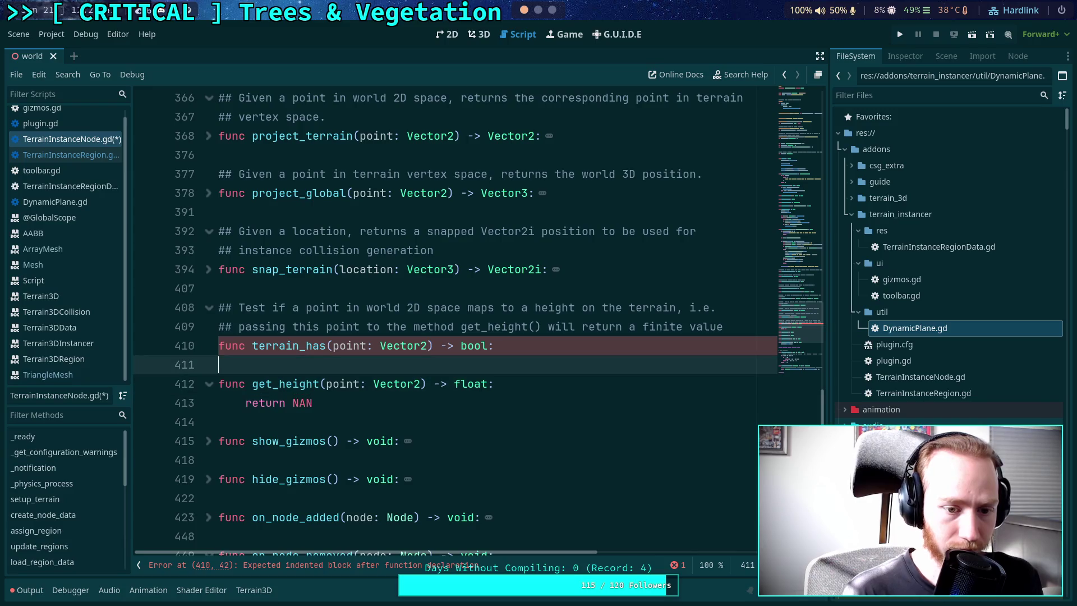
{"action": "key", "text": "Home"}
{"action": "key", "text": "Return"}
{"action": "key", "text": "Up"}
{"action": "type", "text": "## Get the height of a point on the terrain from world 2D space, r"}
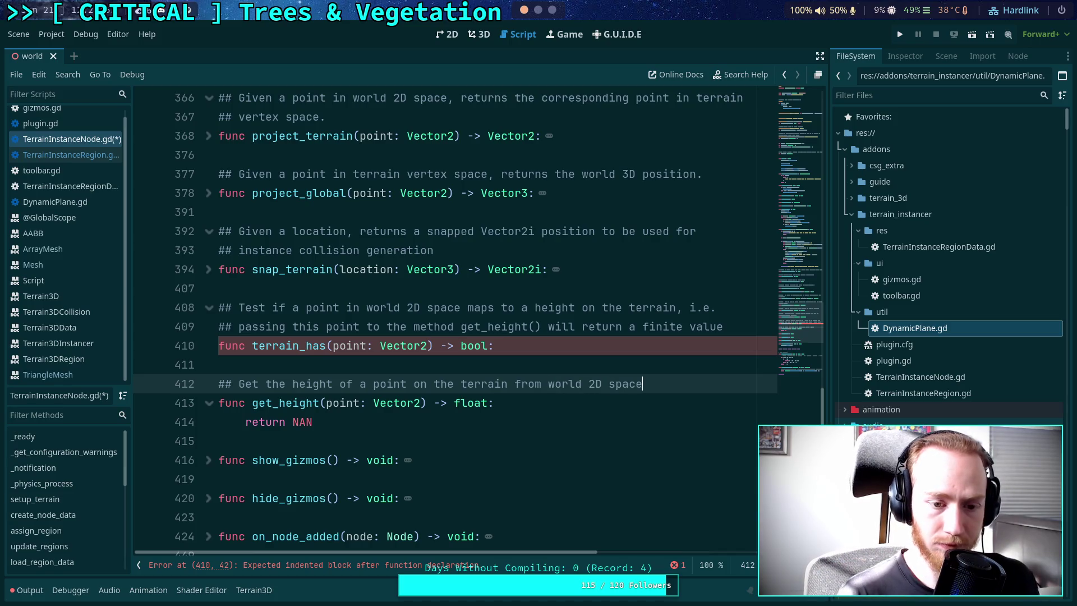
{"action": "type", "text": "eturns NO"}
Finish the get_height comment: returns NAN if the point is invalid for the terrain.
{"action": "key", "text": "BackSpace"}
{"action": "type", "text": "AN"}
{"action": "key", "text": "Return"}
{"action": "key", "text": "BackSpace"}
{"action": "type", "text": "if"}
{"action": "key", "text": "Return"}
{"action": "type", "text": "## the point is"}
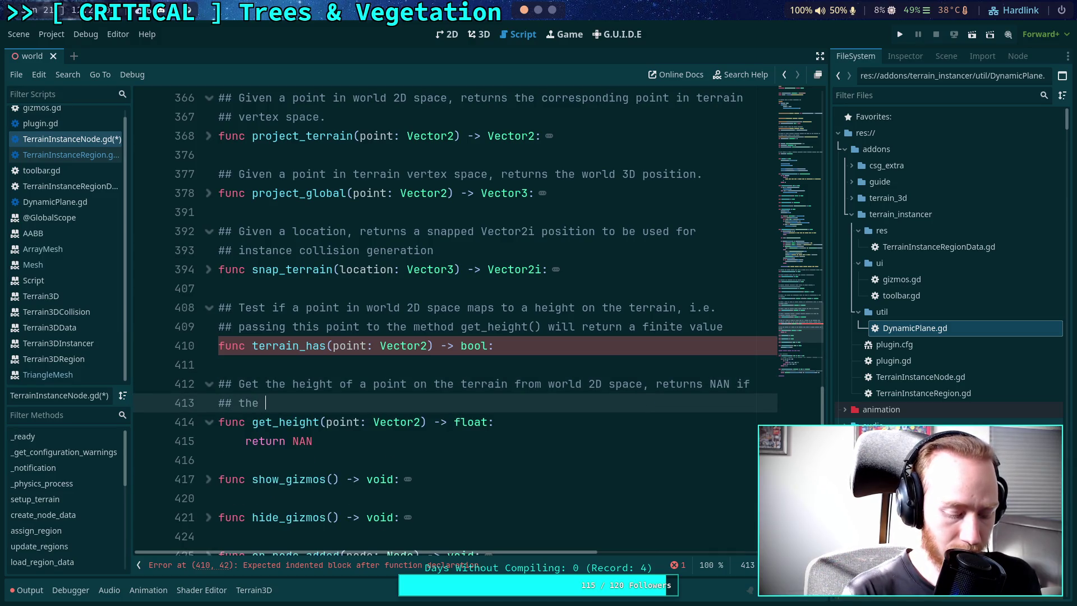
{"action": "type", "text": " invalid for"}
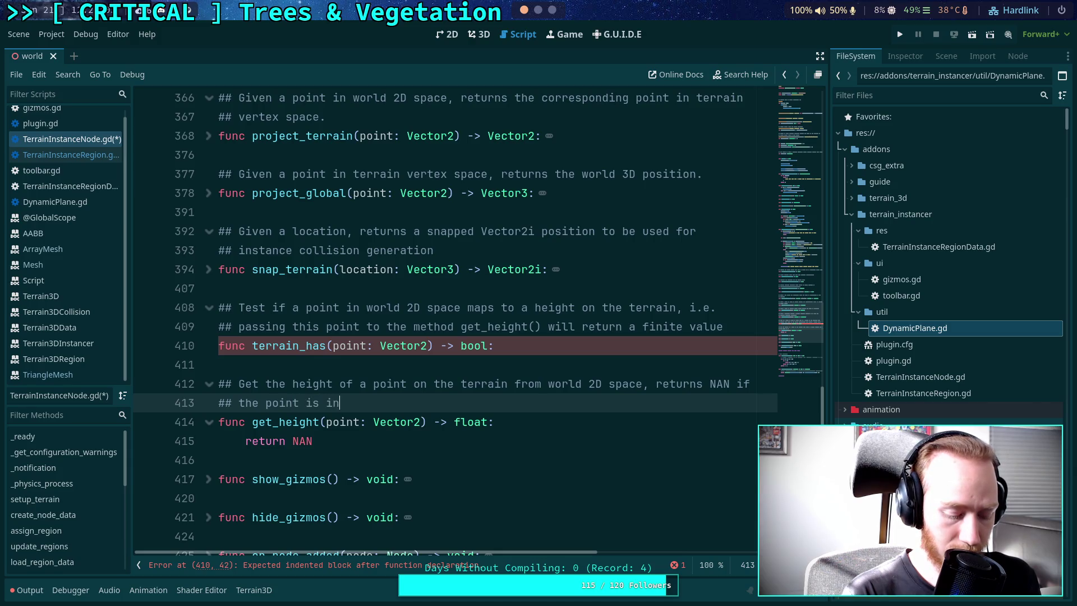
{"action": "type", "text": " the terrain"}
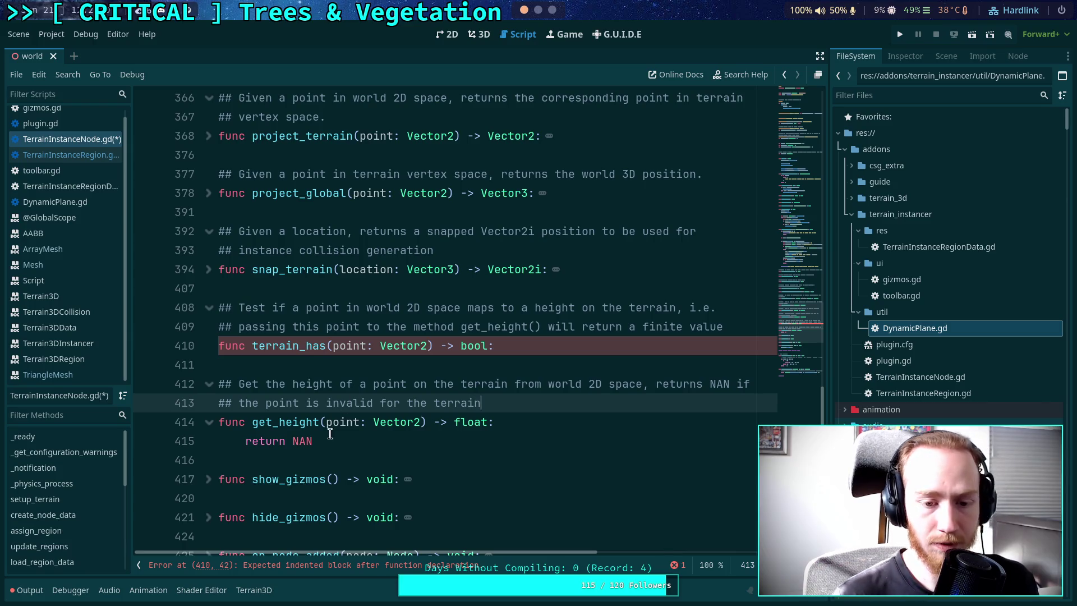
Add an empty body line under terrain_has and change 'will' to 'should' in its comment.
{"action": "left_click", "coordinate": [563, 348]}
{"action": "key", "text": "Return"}
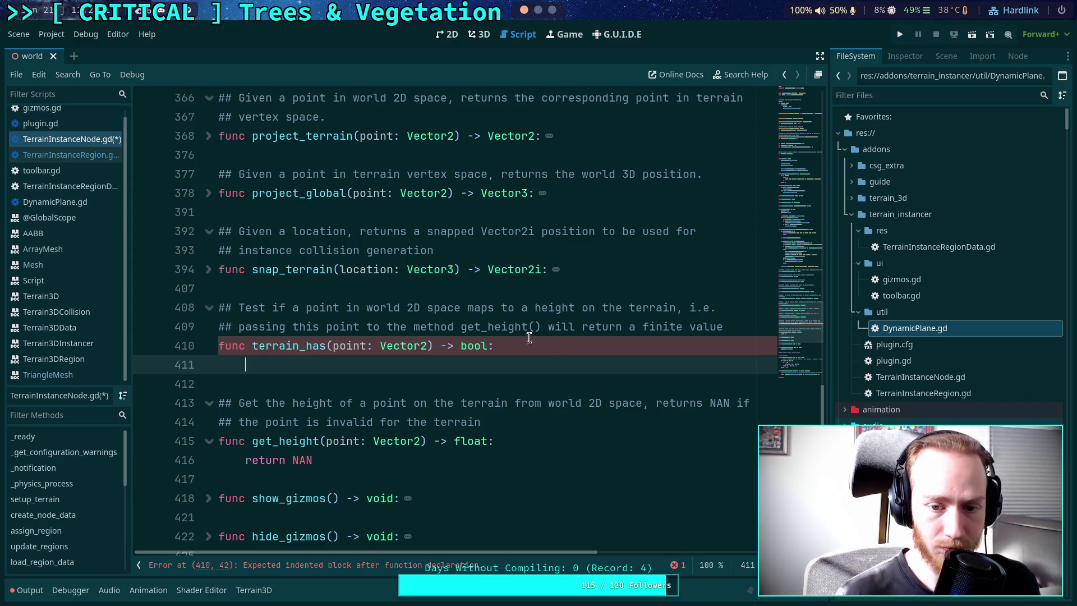
{"action": "double_click", "coordinate": [556, 328]}
{"action": "type", "text": "should"}
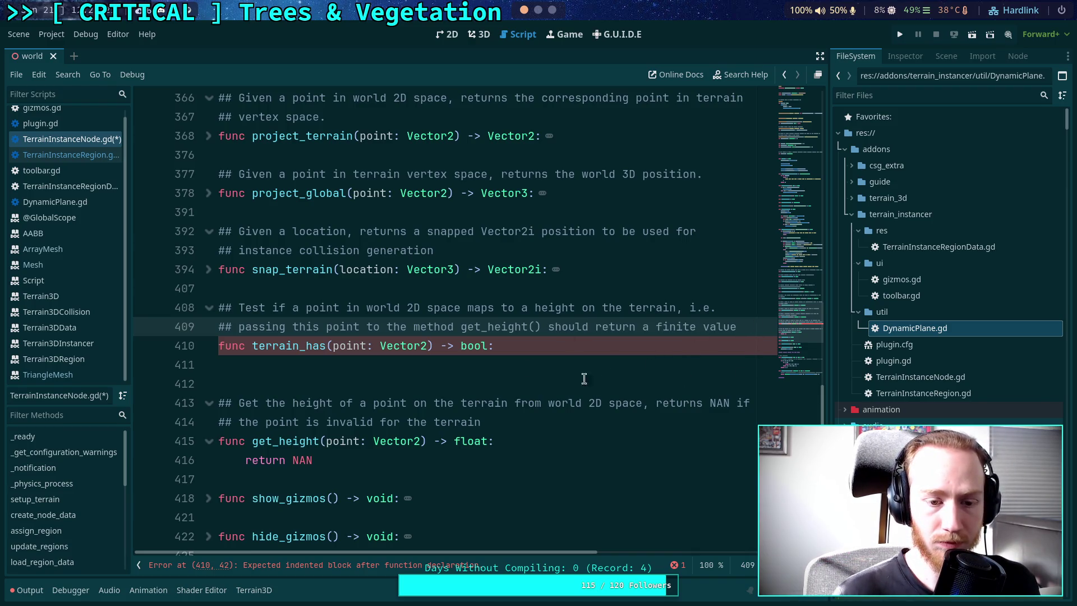
{"action": "left_click", "coordinate": [552, 422]}
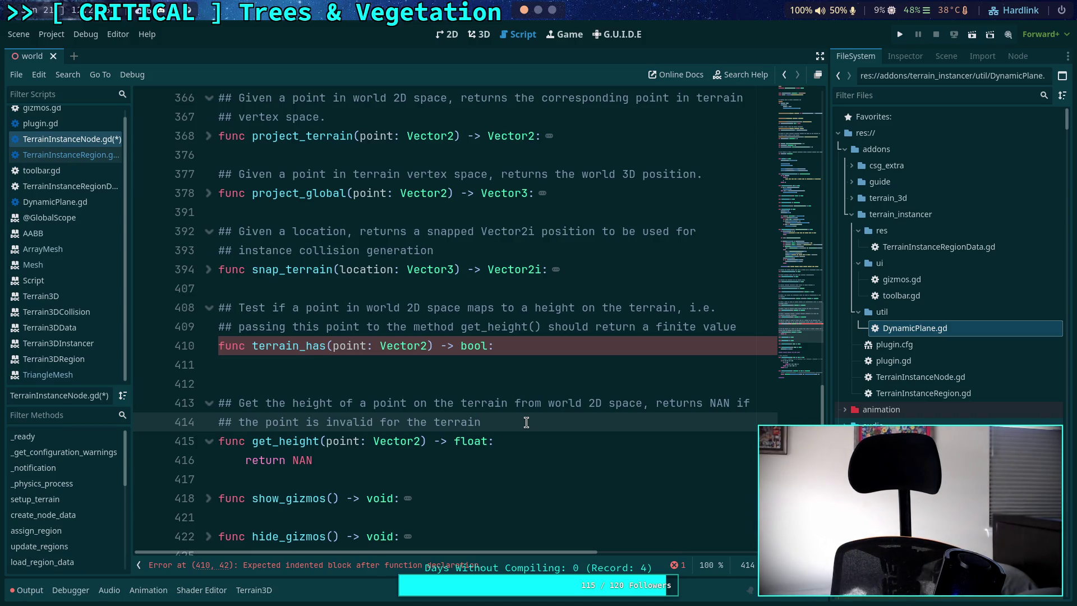
{"action": "key", "text": "super+2"}
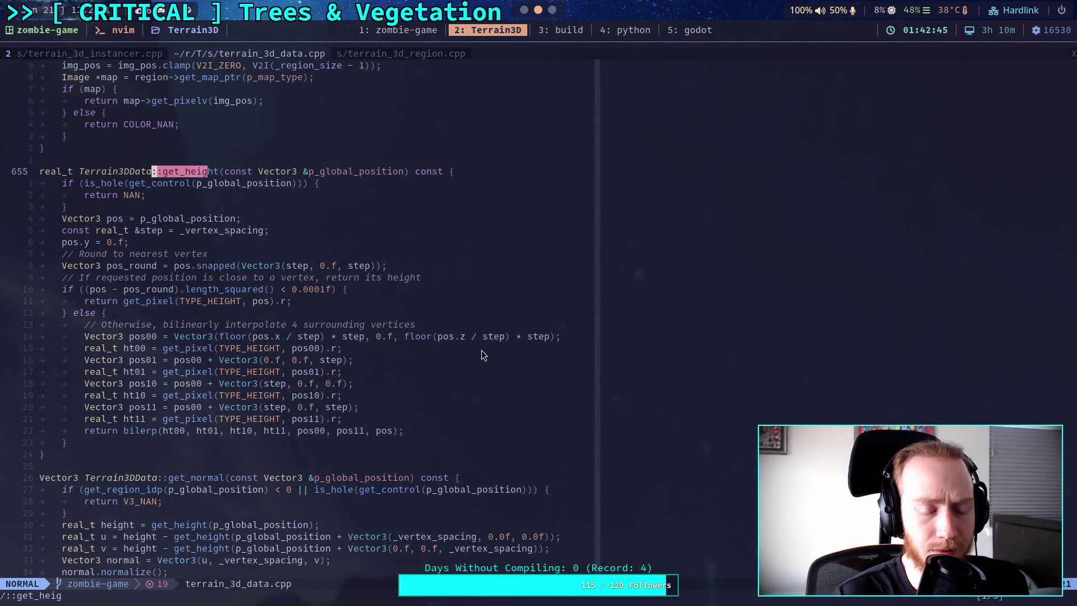
{"action": "scroll", "coordinate": [457, 337], "scroll_direction": "up", "scroll_amount": 1}
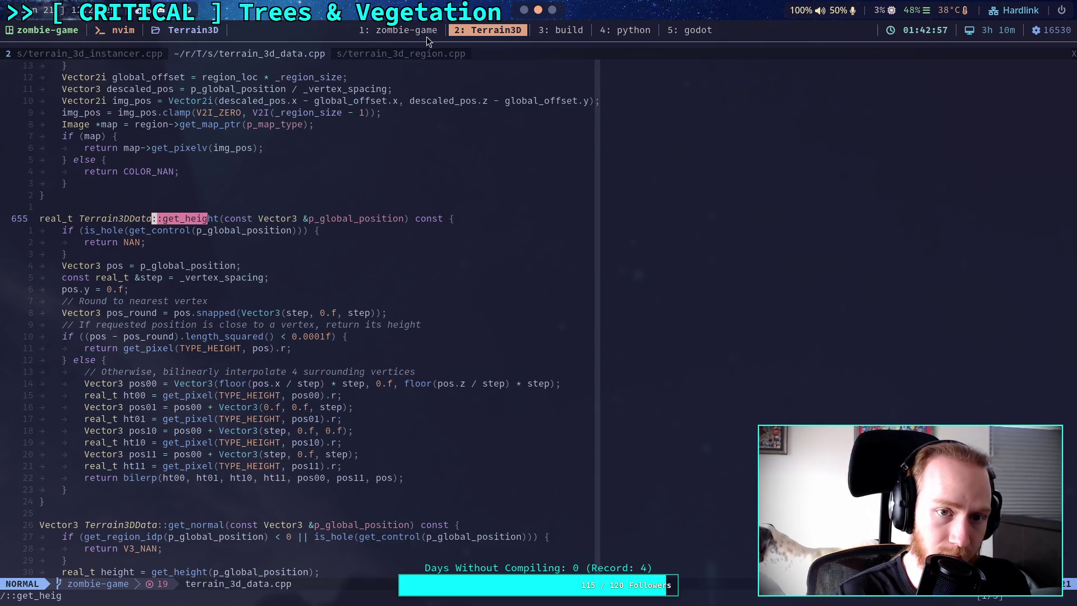
{"action": "left_click", "coordinate": [90, 52]}
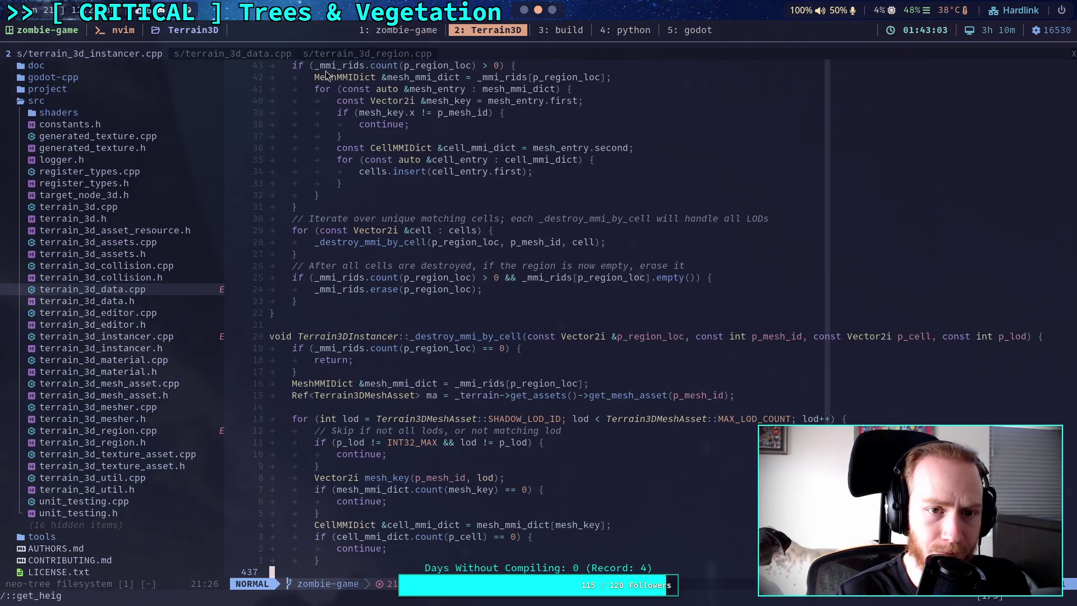
{"action": "left_click", "coordinate": [250, 54]}
{"action": "key", "text": "j"}
{"action": "key", "text": "j"}
{"action": "key", "text": "j"}
{"action": "scroll", "coordinate": [234, 298], "scroll_direction": "down", "scroll_amount": 1}
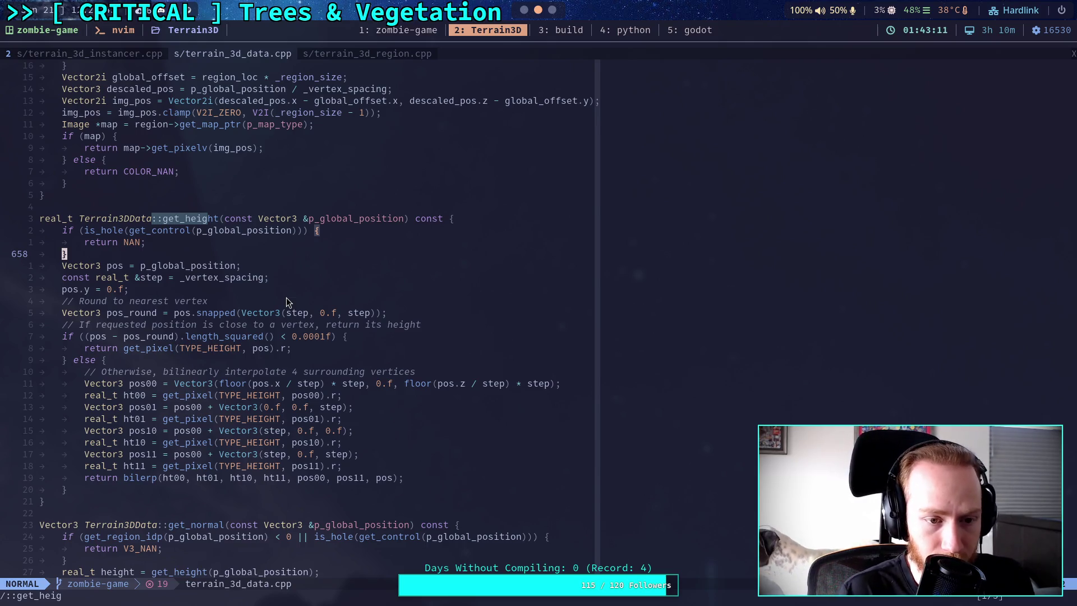
{"action": "mouse_move", "coordinate": [64, 231]}
{"action": "left_mouse_down"}
{"action": "mouse_move", "coordinate": [137, 242]}
{"action": "mouse_move", "coordinate": [122, 258]}
{"action": "left_mouse_up"}
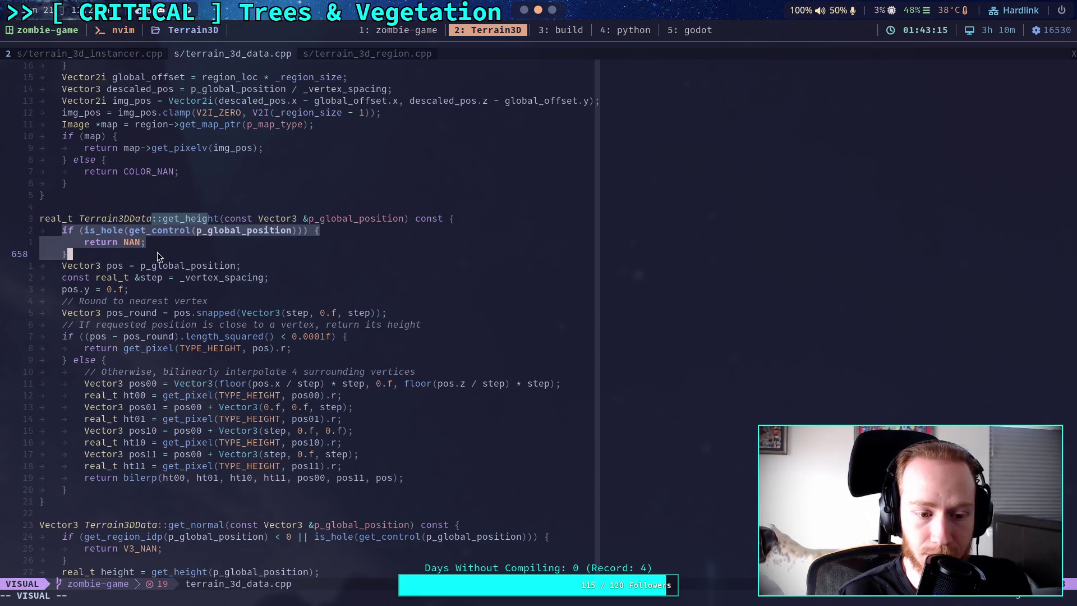
{"action": "key", "text": "Escape"}
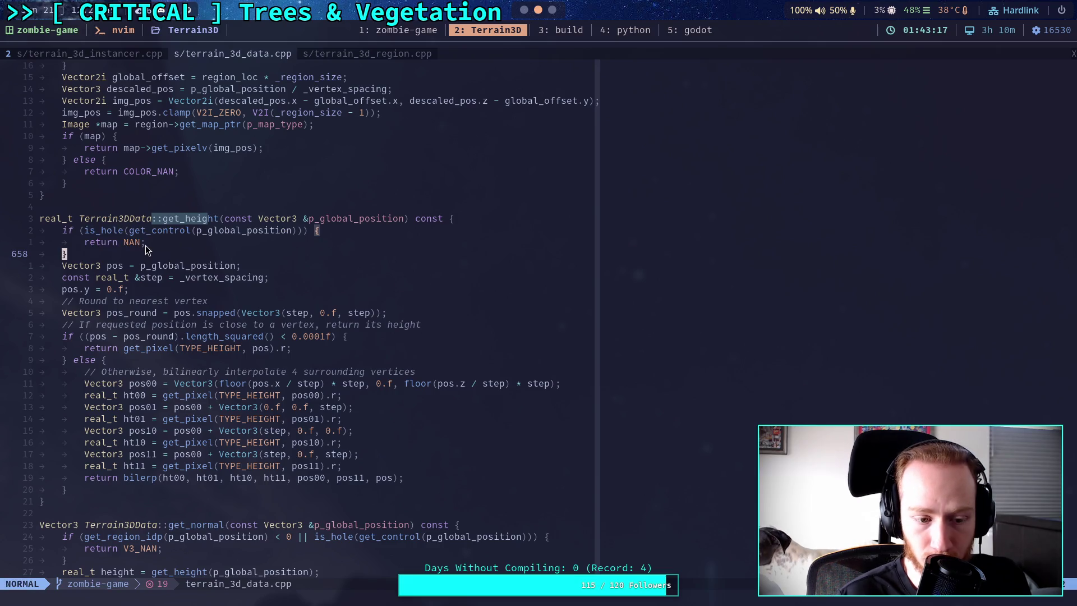
{"action": "scroll", "coordinate": [191, 256], "scroll_direction": "down", "scroll_amount": 3}
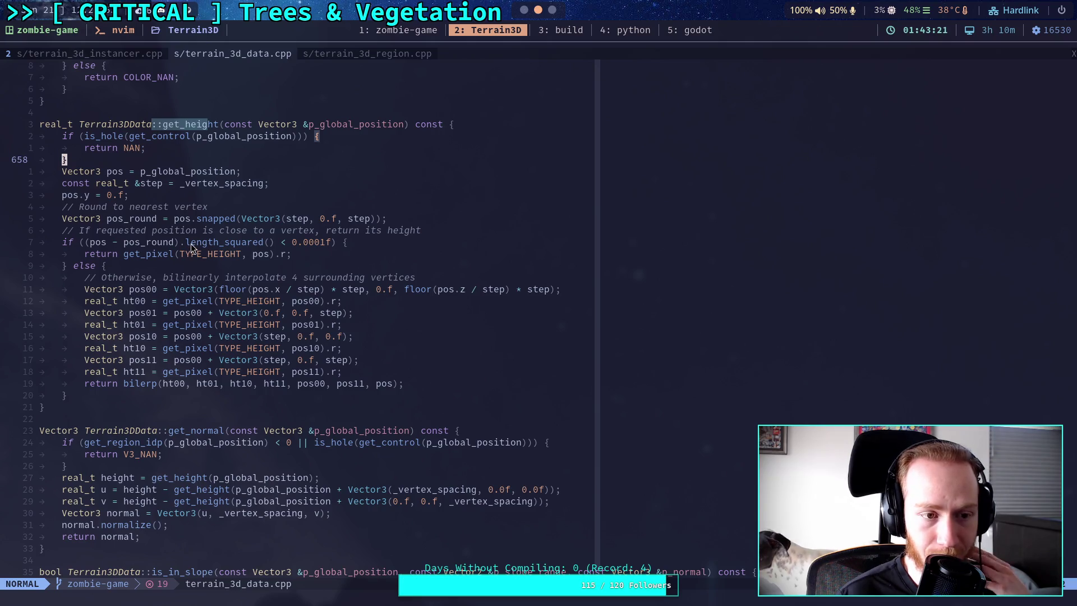
{"action": "key", "text": "super+5"}
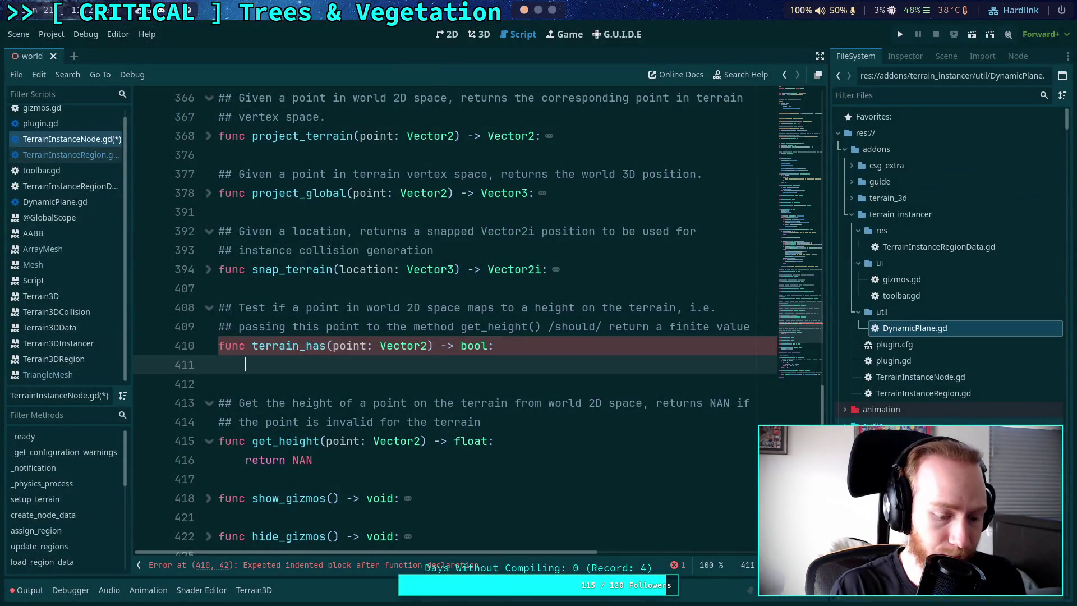
Make terrain_has begin with if not terrain: return false.
{"action": "type", "text": "if not terrain"}
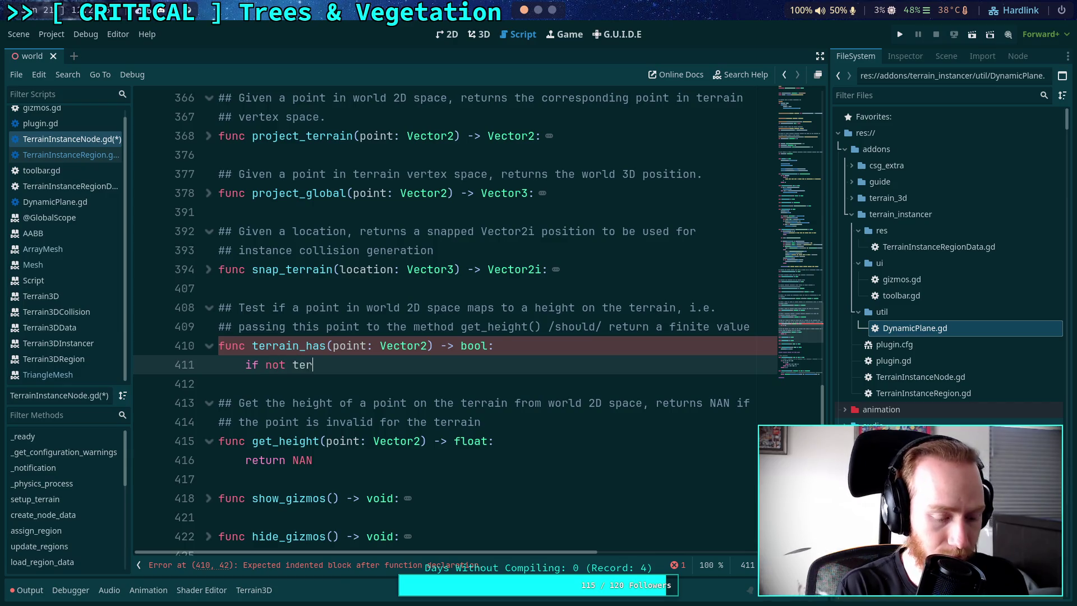
{"action": "type", "text": ":"}
{"action": "key", "text": "Return"}
{"action": "type", "text": "retu"}
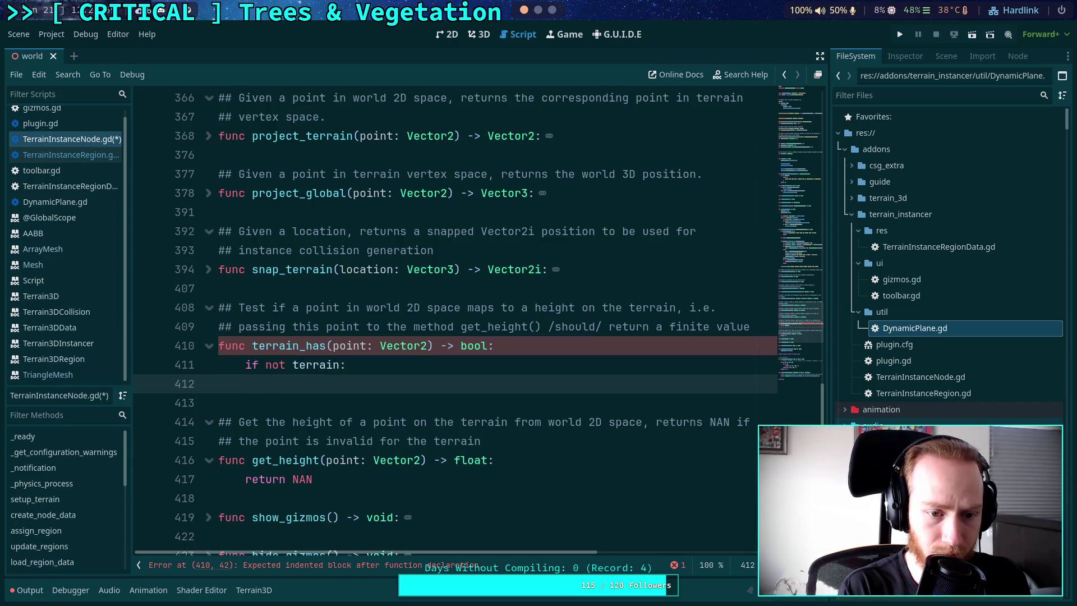
{"action": "type", "text": "rn false"}
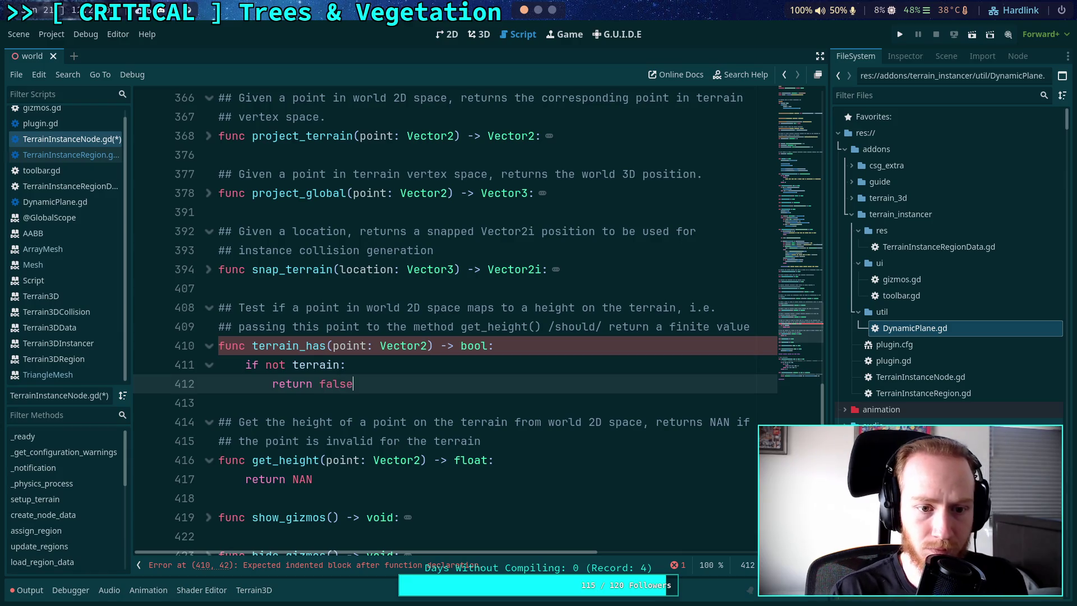
{"action": "left_click", "coordinate": [210, 194]}
{"action": "scroll", "coordinate": [236, 213], "scroll_direction": "down", "scroll_amount": 2}
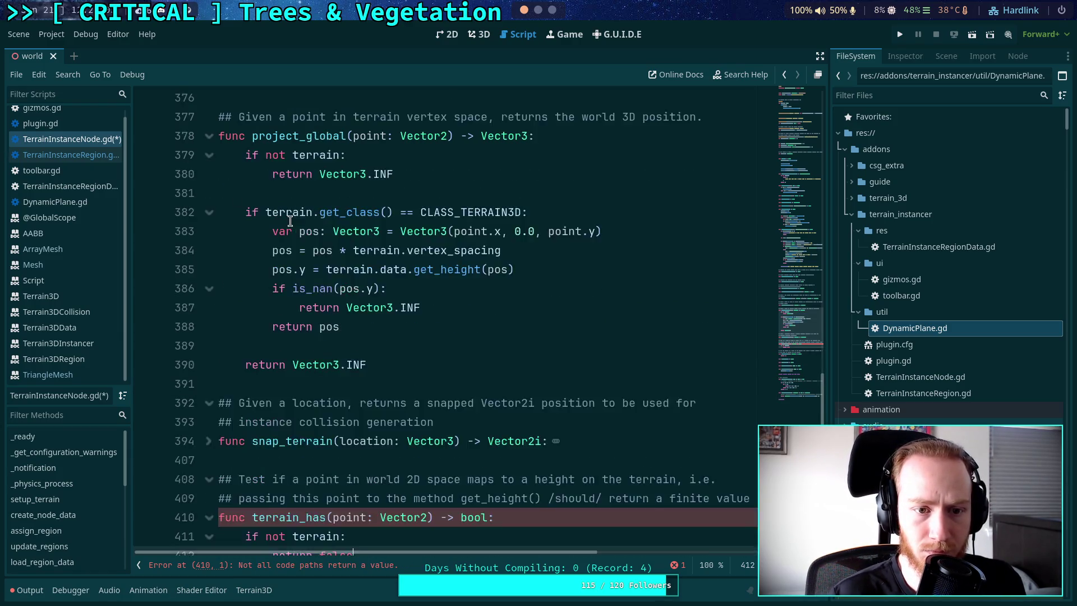
{"action": "scroll", "coordinate": [345, 392], "scroll_direction": "down", "scroll_amount": 1}
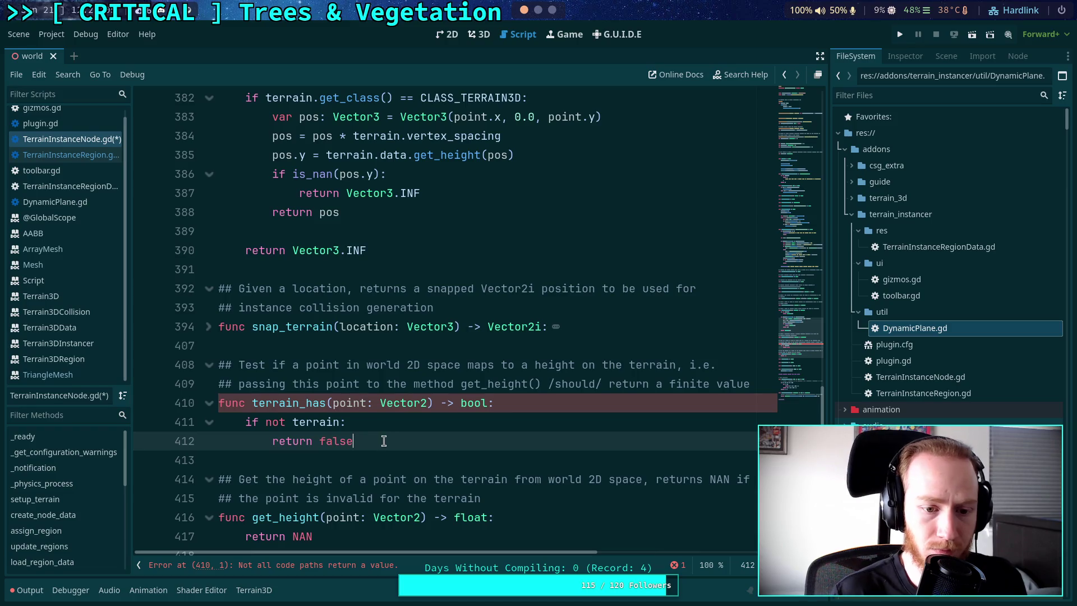
Add if terrain.get_class() == CLASS_TERRAIN3D: with var data = terrain.data inside it.
{"action": "key", "text": "Return"}
{"action": "key", "text": "Return"}
{"action": "type", "text": "if terrain.get_"}
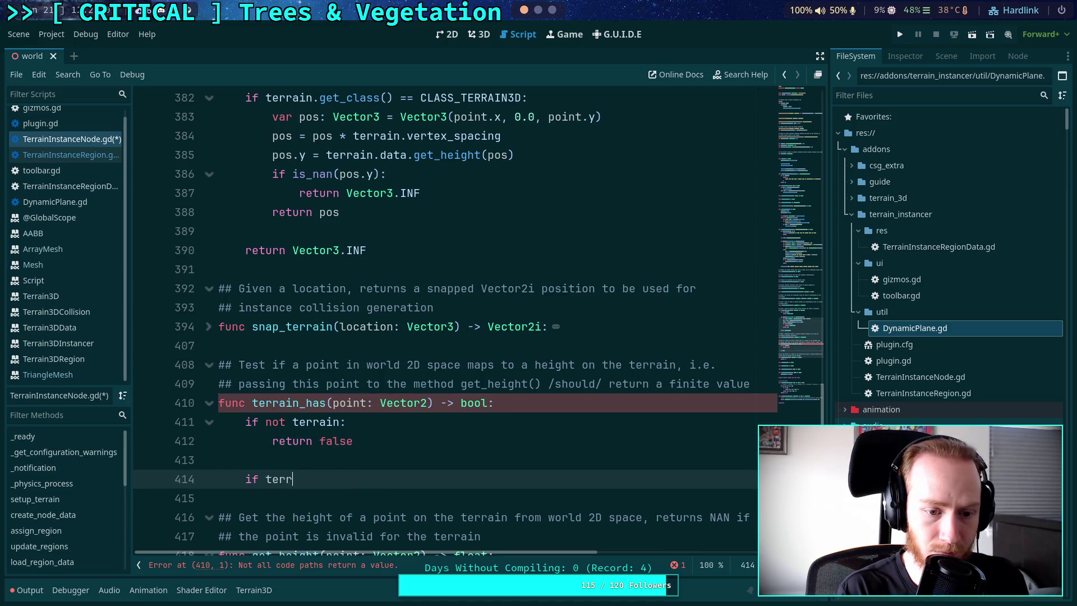
{"action": "type", "text": "class"}
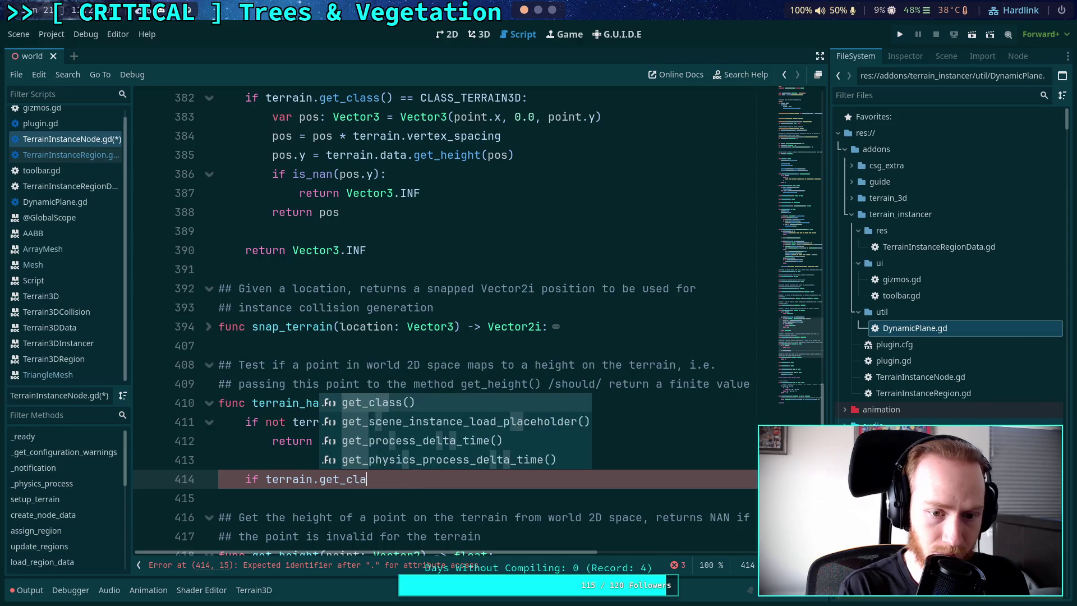
{"action": "key", "text": "Return"}
{"action": "type", "text": "== CLASS"}
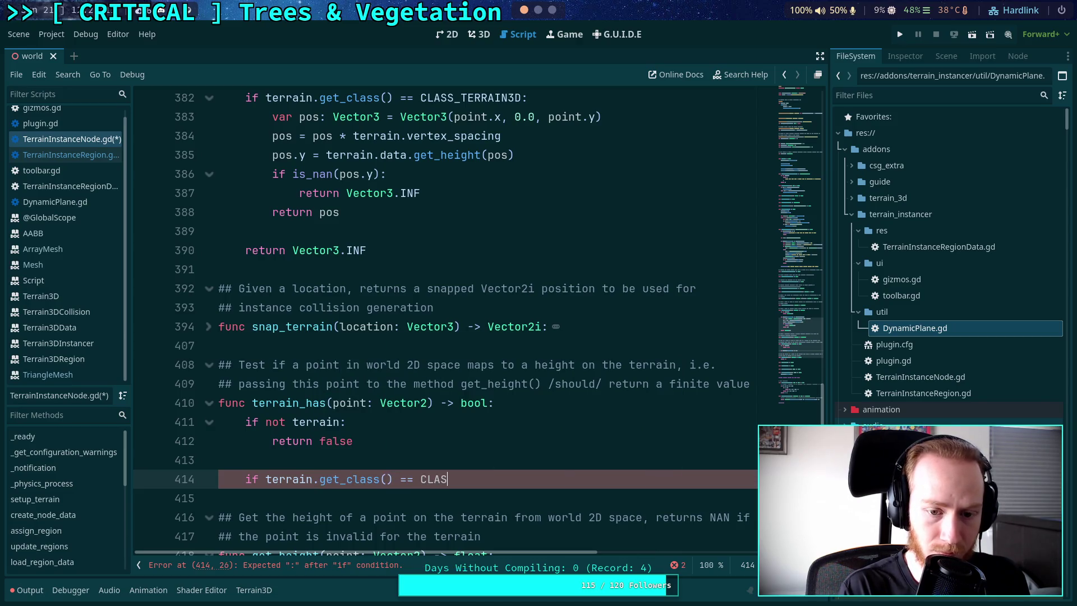
{"action": "key", "text": "Return"}
{"action": "key", "text": "Return"}
{"action": "type", "text": "var data = "}
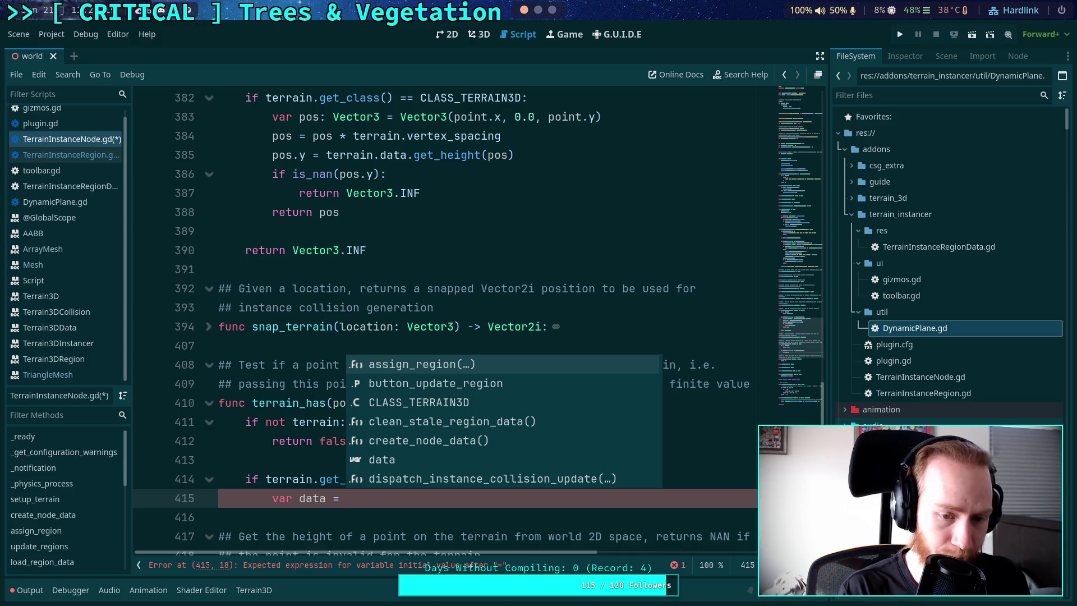
{"action": "type", "text": "terrain.get_da"}
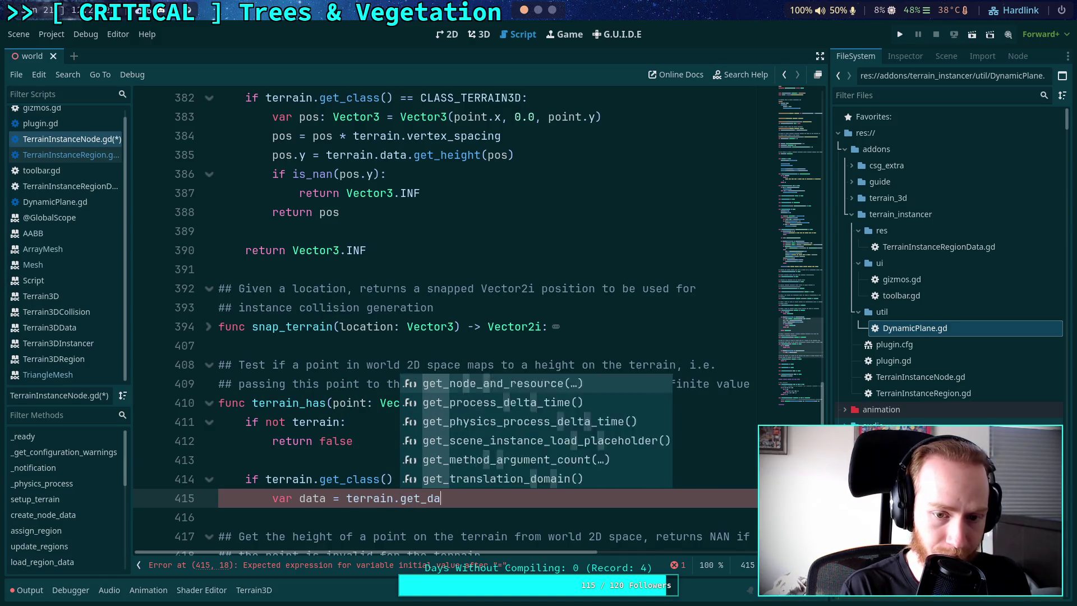
{"action": "type", "text": "ta"}
{"action": "key", "text": "BackSpace"}
{"action": "key", "text": "BackSpace"}
{"action": "key", "text": "BackSpace"}
{"action": "type", "text": "data"}
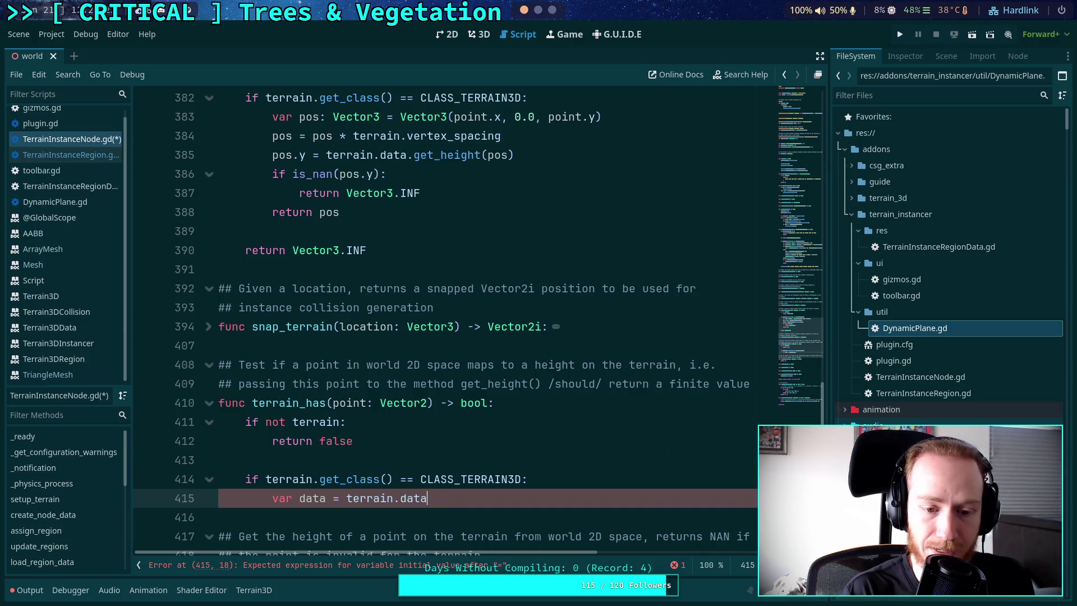
{"action": "left_click", "coordinate": [67, 296]}
{"action": "scroll", "coordinate": [251, 304], "scroll_direction": "up", "scroll_amount": 5}
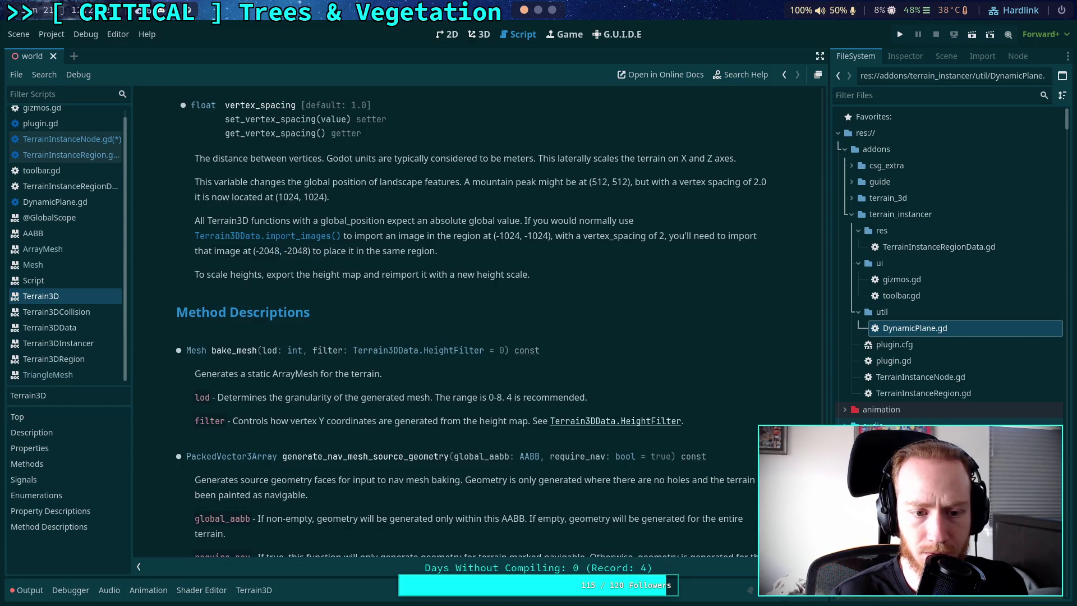
Return to TerrainInstanceNode.gd and add a new line after the data variable.
{"action": "scroll", "coordinate": [764, 175], "scroll_direction": "up", "scroll_amount": 10}
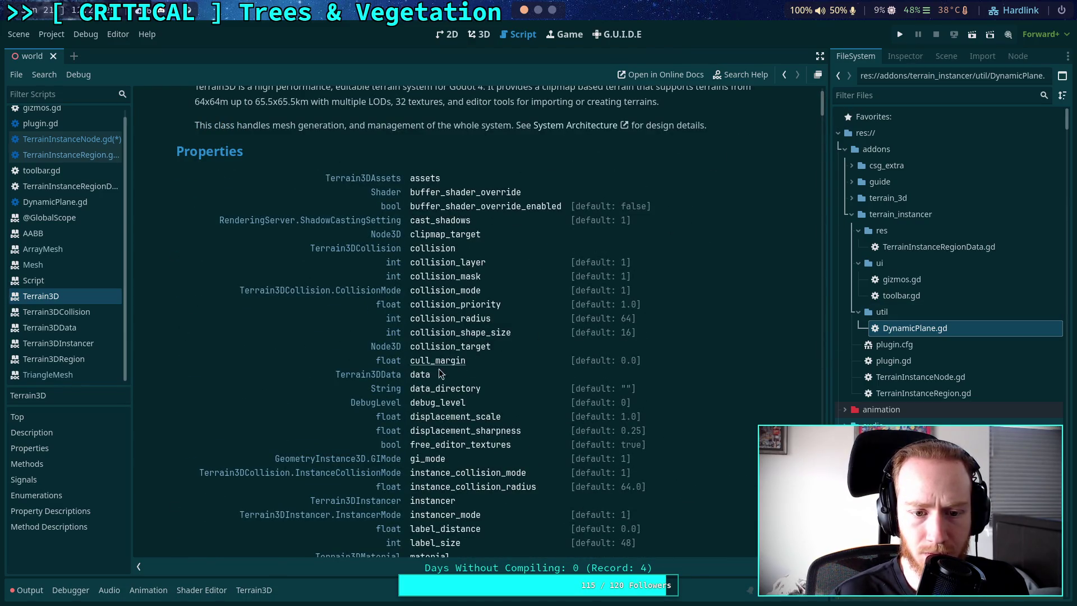
{"action": "left_click", "coordinate": [109, 140]}
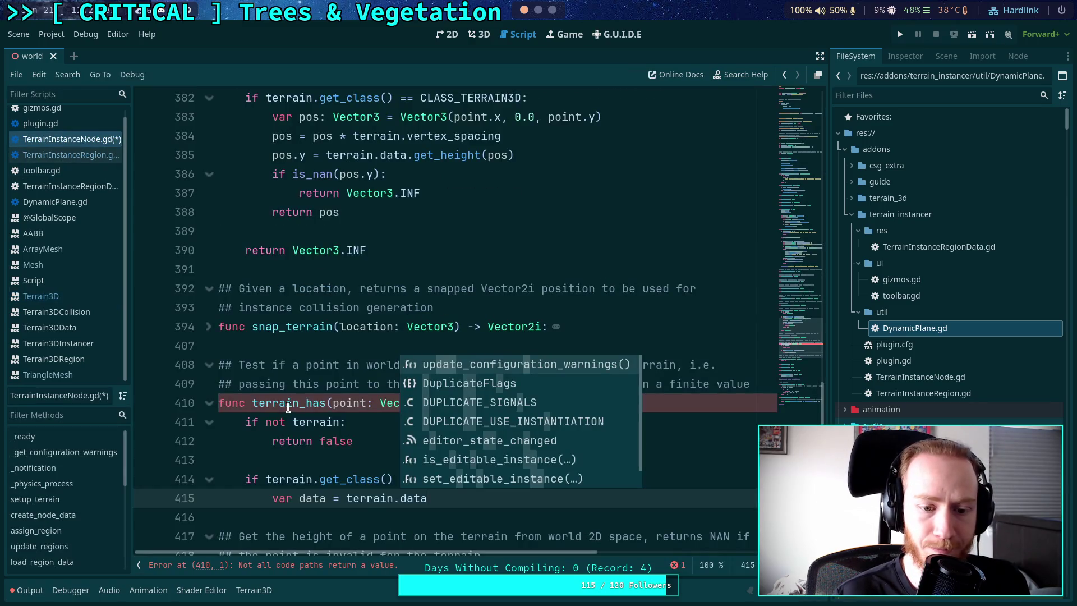
{"action": "scroll", "coordinate": [288, 406], "scroll_direction": "down", "scroll_amount": 1}
{"action": "key", "text": "Return"}
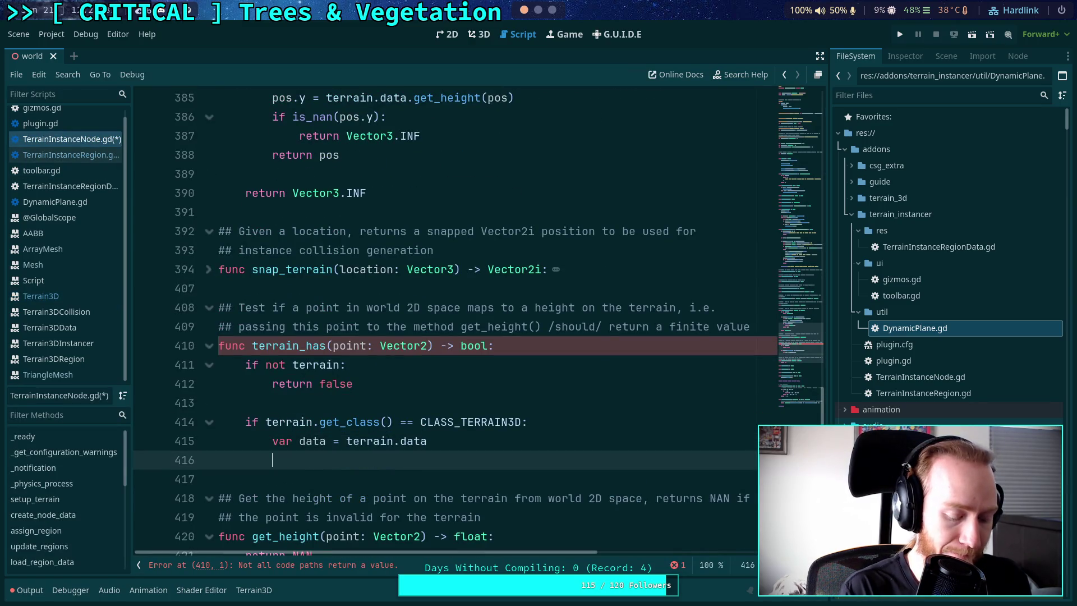
Read the Terrain3DData class reference's description of get_control_hole.
{"action": "left_click", "coordinate": [97, 331]}
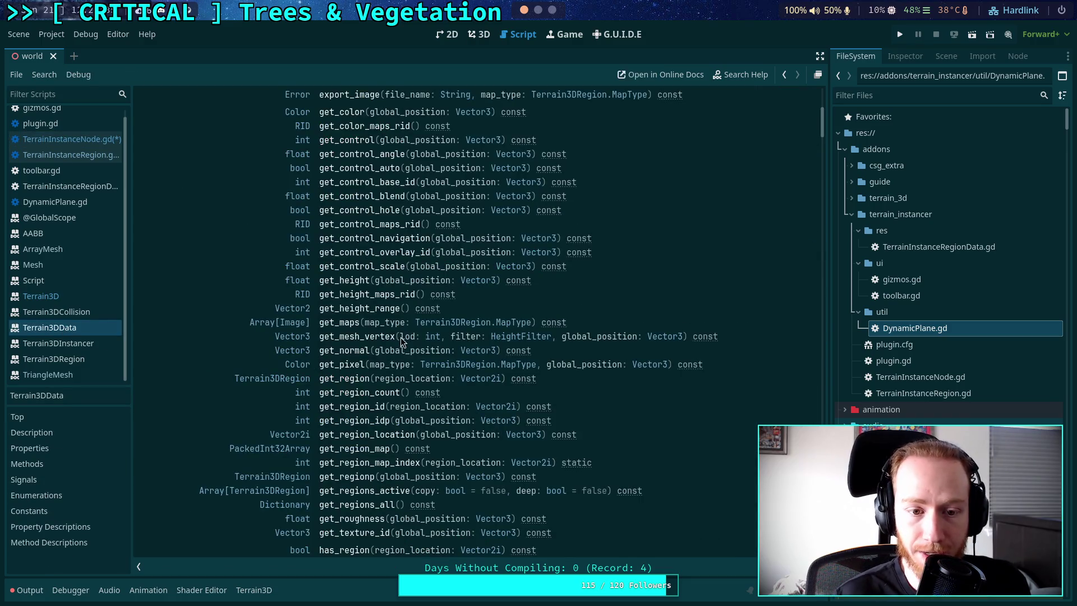
{"action": "scroll", "coordinate": [400, 337], "scroll_direction": "up", "scroll_amount": 3}
{"action": "scroll", "coordinate": [393, 332], "scroll_direction": "down", "scroll_amount": 8}
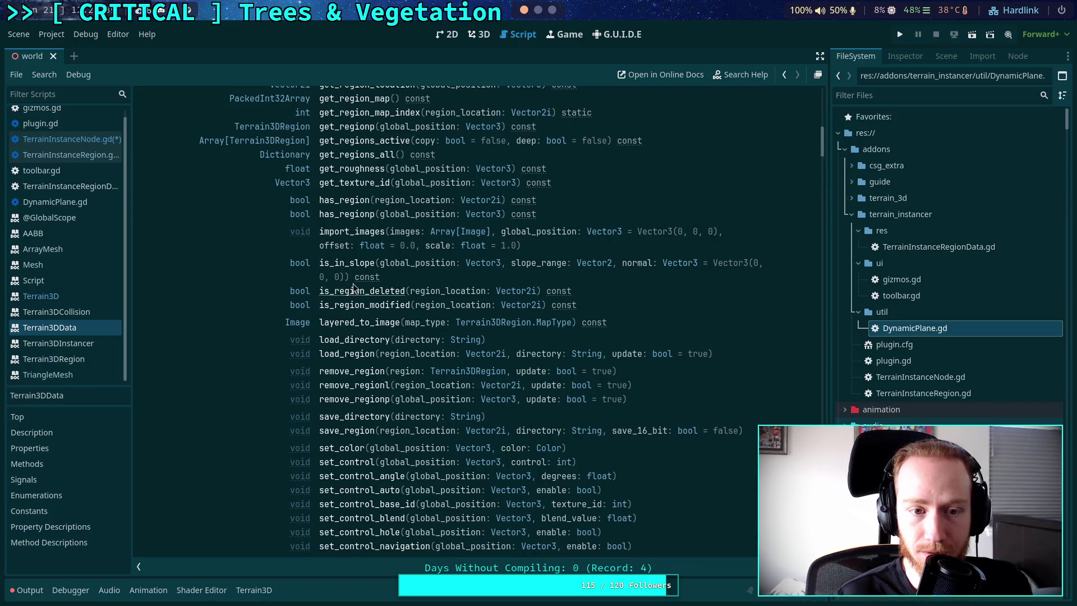
{"action": "scroll", "coordinate": [392, 317], "scroll_direction": "down", "scroll_amount": 4}
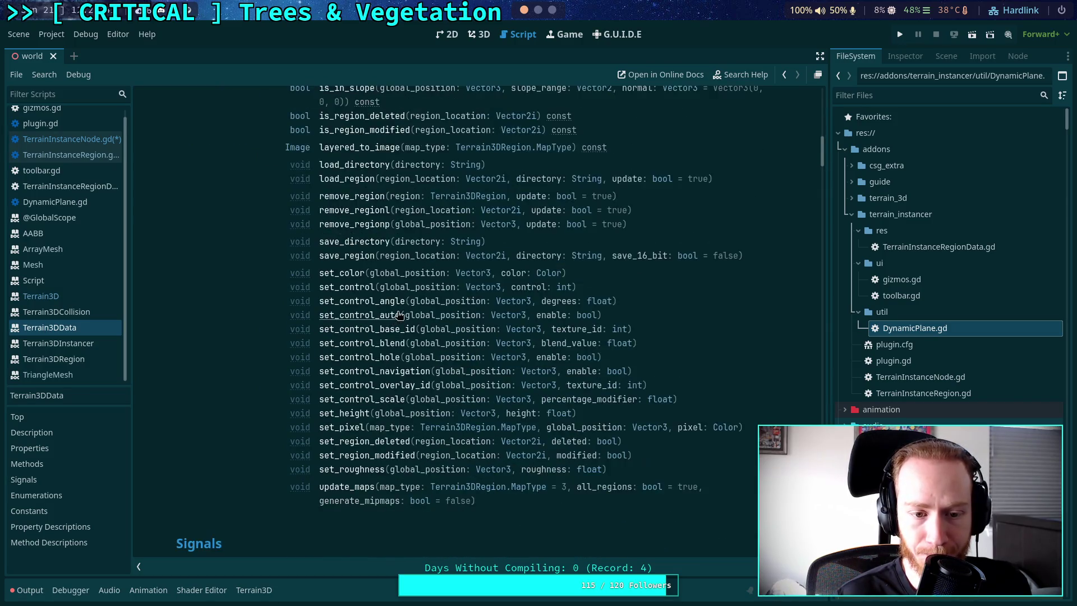
{"action": "scroll", "coordinate": [452, 346], "scroll_direction": "down", "scroll_amount": 10}
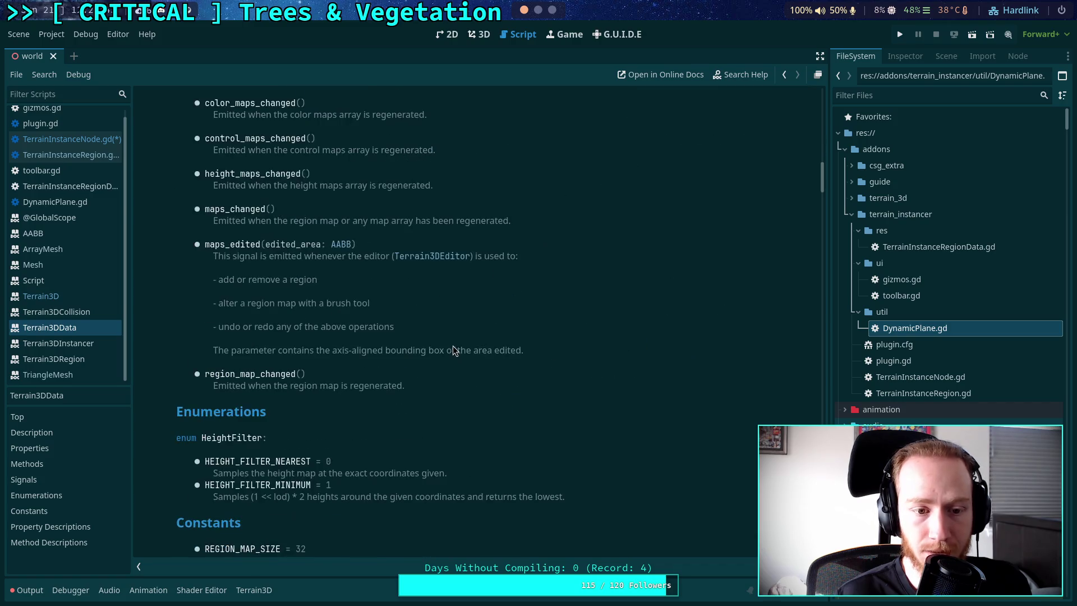
{"action": "scroll", "coordinate": [457, 342], "scroll_direction": "down", "scroll_amount": 15}
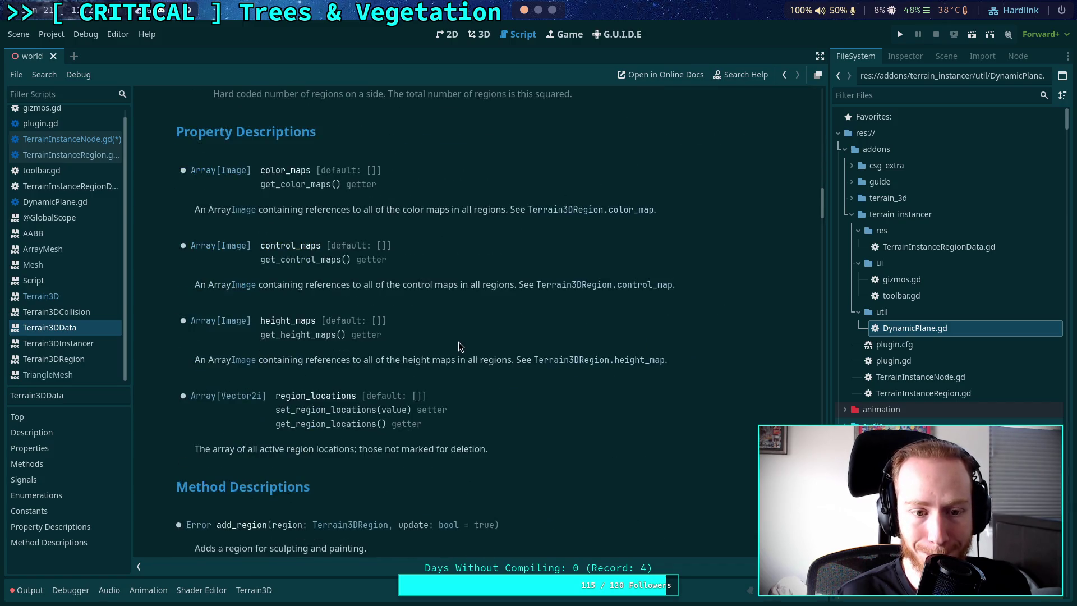
{"action": "scroll", "coordinate": [460, 342], "scroll_direction": "down", "scroll_amount": 1}
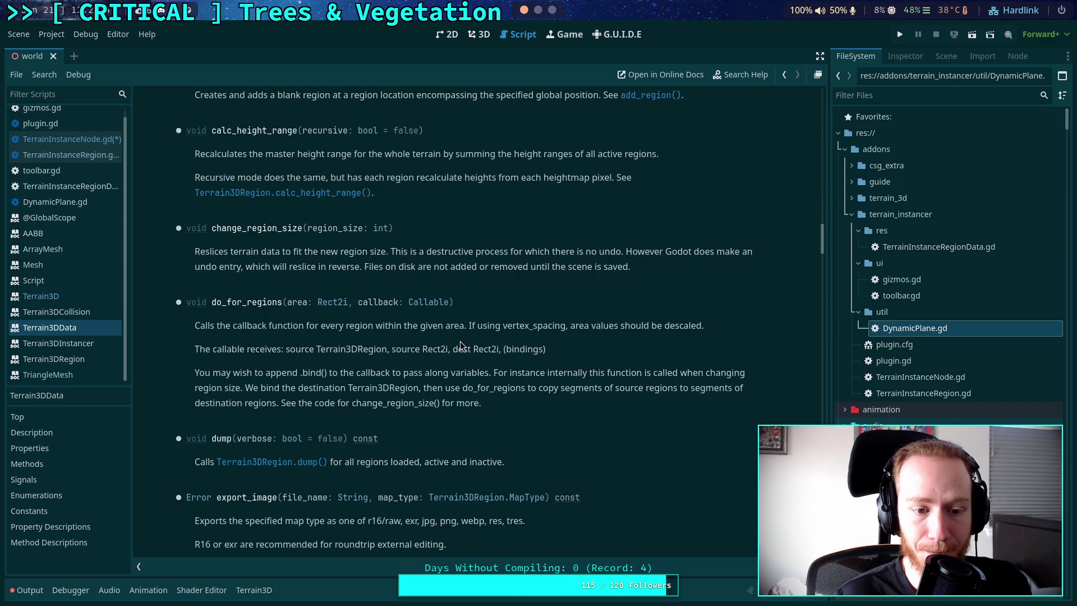
{"action": "scroll", "coordinate": [459, 341], "scroll_direction": "up", "scroll_amount": 6}
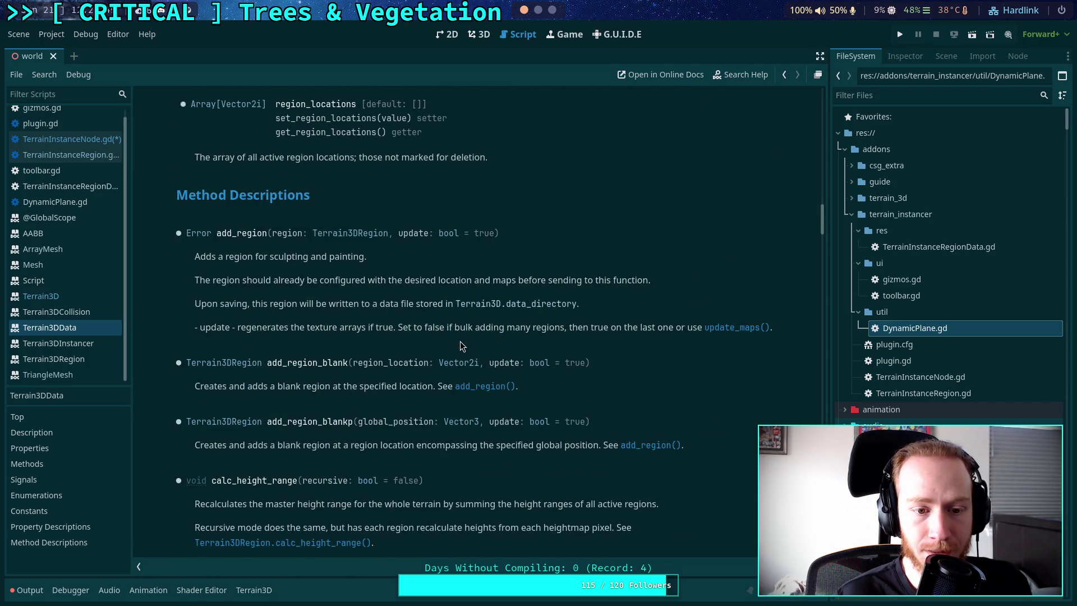
{"action": "scroll", "coordinate": [463, 335], "scroll_direction": "up", "scroll_amount": 10}
{"action": "scroll", "coordinate": [464, 339], "scroll_direction": "up", "scroll_amount": 18}
{"action": "scroll", "coordinate": [467, 342], "scroll_direction": "up", "scroll_amount": 8}
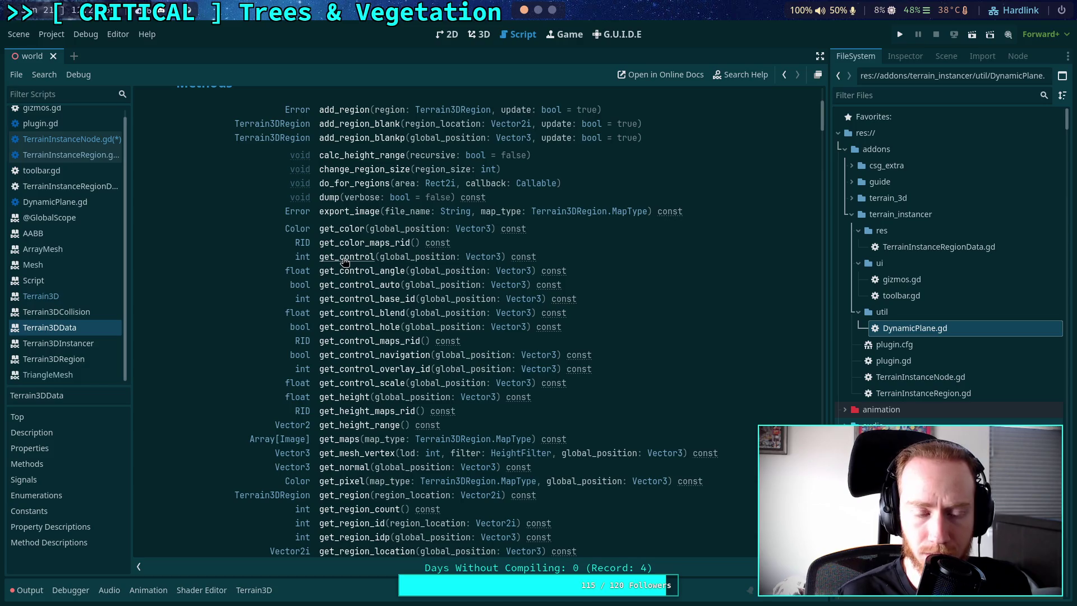
{"action": "scroll", "coordinate": [345, 261], "scroll_direction": "up", "scroll_amount": 2}
{"action": "scroll", "coordinate": [402, 268], "scroll_direction": "up", "scroll_amount": 5}
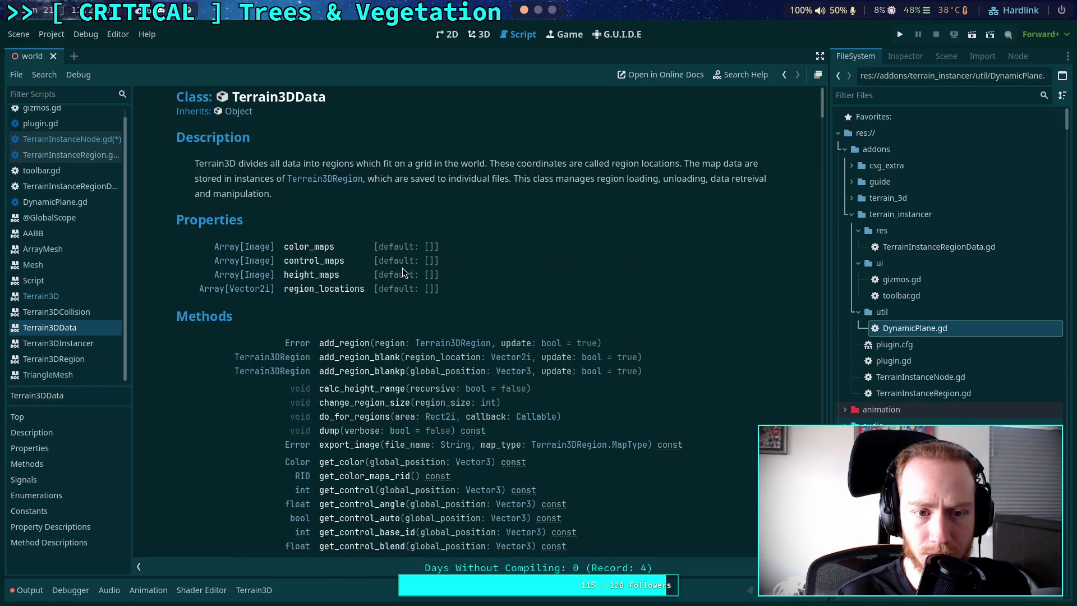
{"action": "scroll", "coordinate": [402, 267], "scroll_direction": "down", "scroll_amount": 5}
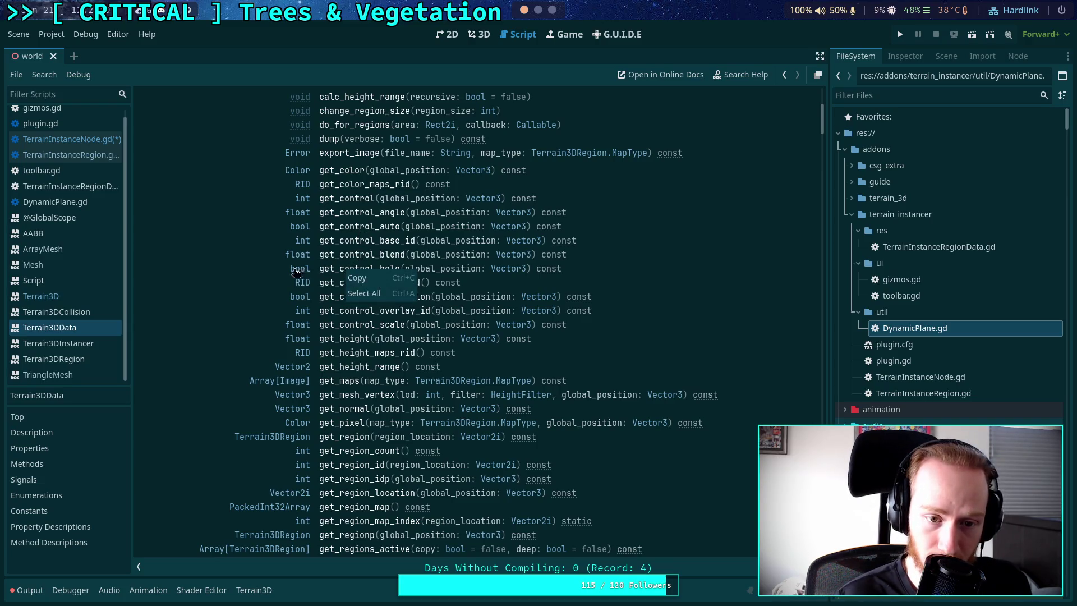
{"action": "left_click", "coordinate": [355, 273]}
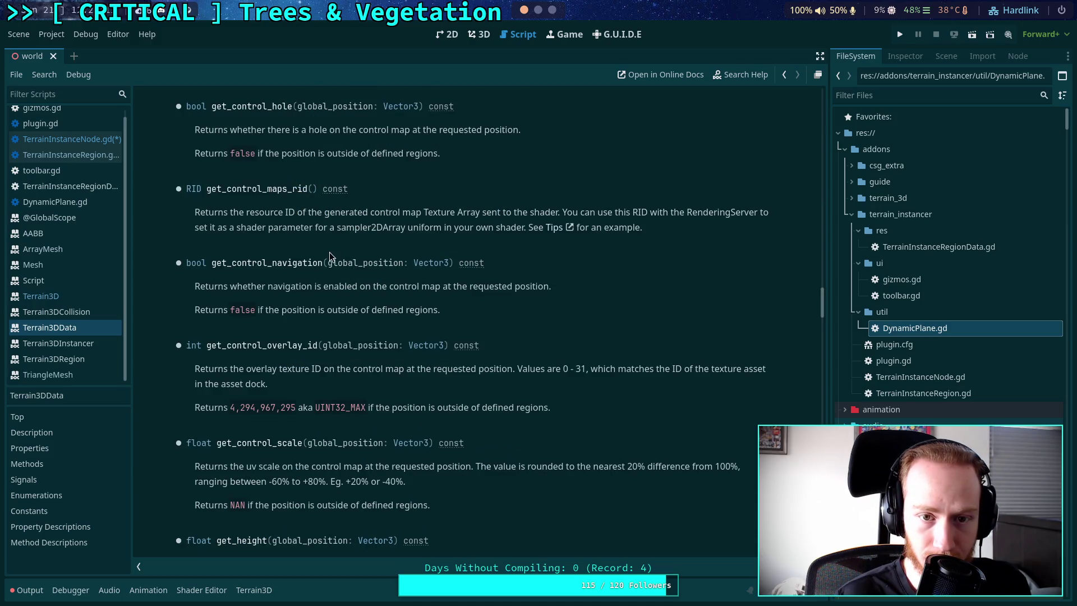
Flip to the 3D view and back, then reopen the TerrainInstanceNode.gd script.
{"action": "left_click", "coordinate": [478, 35]}
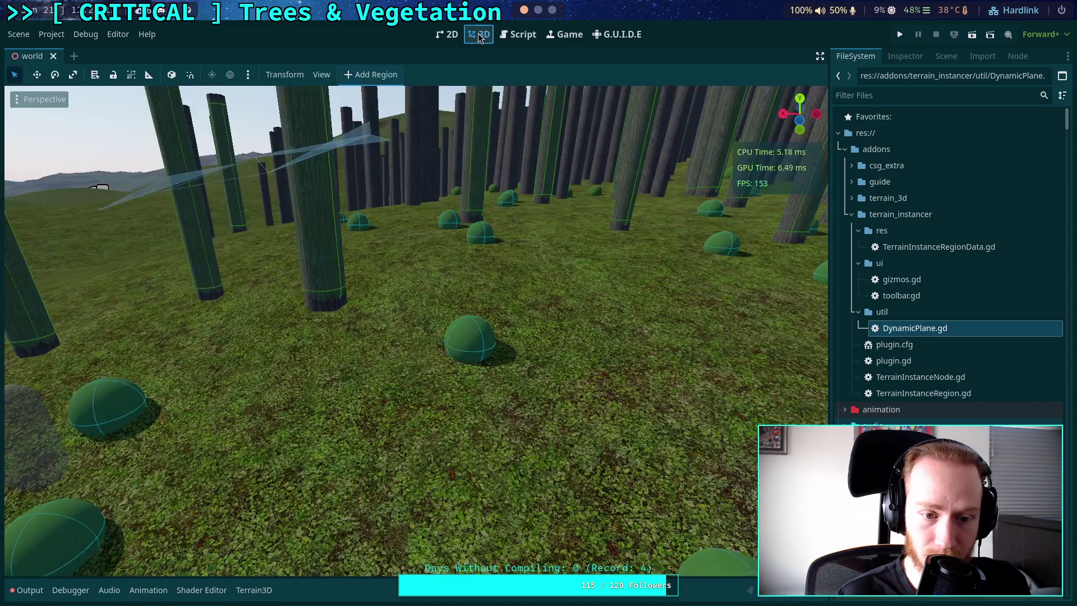
{"action": "left_click", "coordinate": [517, 34]}
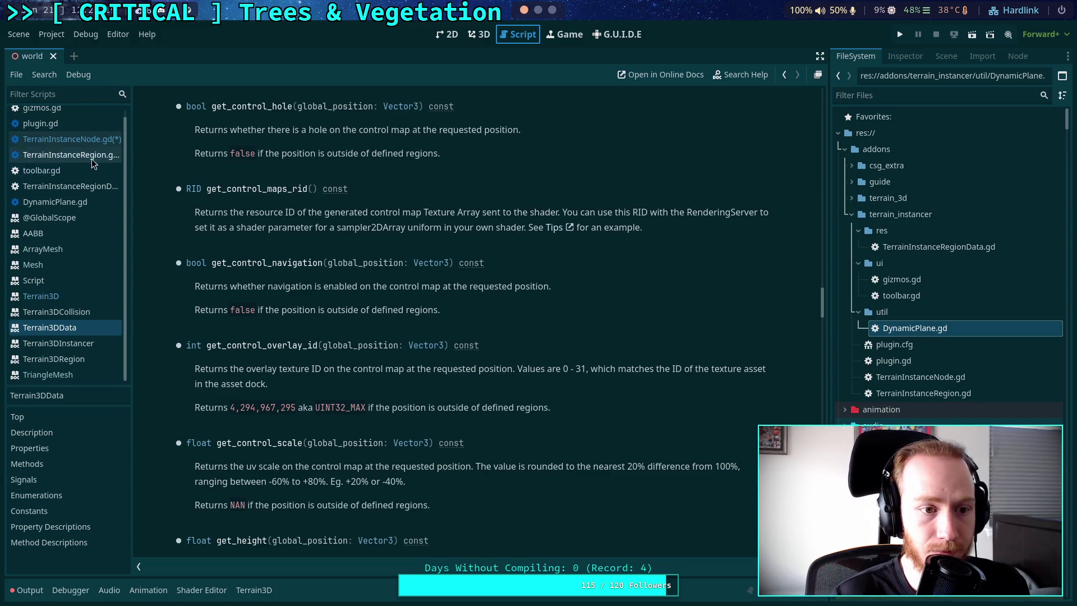
{"action": "left_click", "coordinate": [71, 156]}
{"action": "left_click", "coordinate": [93, 142]}
Replace 'var data = terrain.data' with 'return not (terrain.data.get_control_hole(Vector3(point.x, 0, point.y)))'.
{"action": "scroll", "coordinate": [308, 415], "scroll_direction": "up", "scroll_amount": 1}
{"action": "scroll", "coordinate": [308, 415], "scroll_direction": "down", "scroll_amount": 2}
{"action": "left_click_drag", "start_coordinate": [292, 407], "coordinate": [263, 391]}
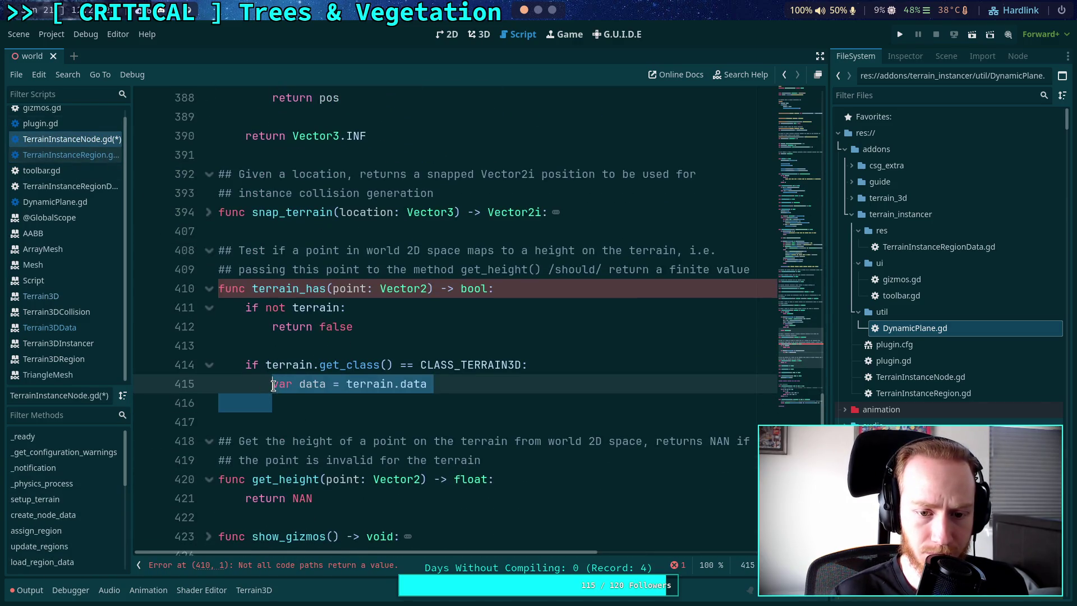
{"action": "type", "text": "return n"}
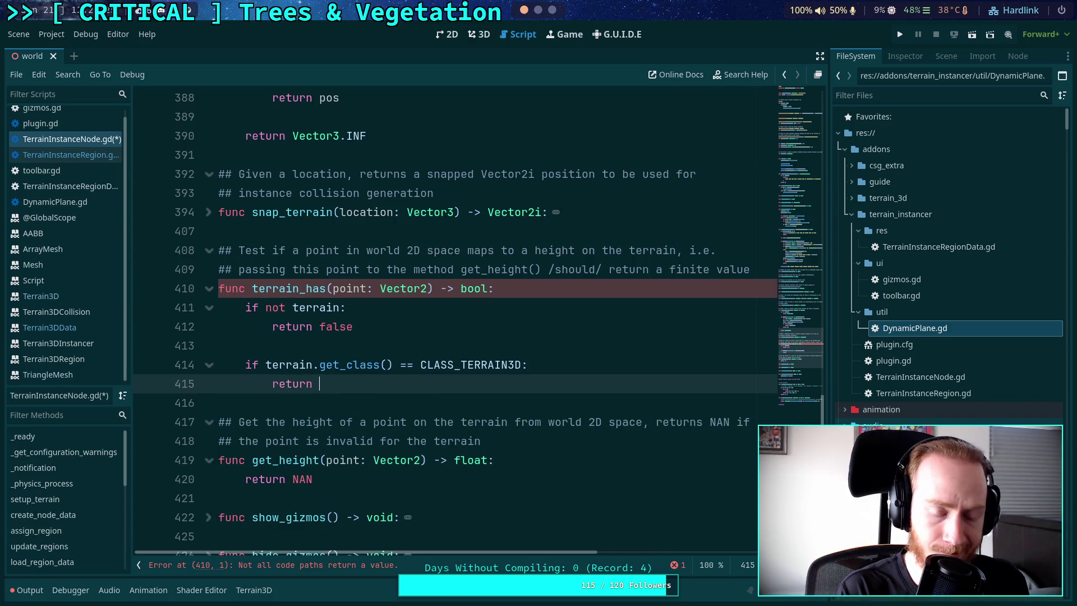
{"action": "type", "text": "ot (terrain.data.get_control_hole("}
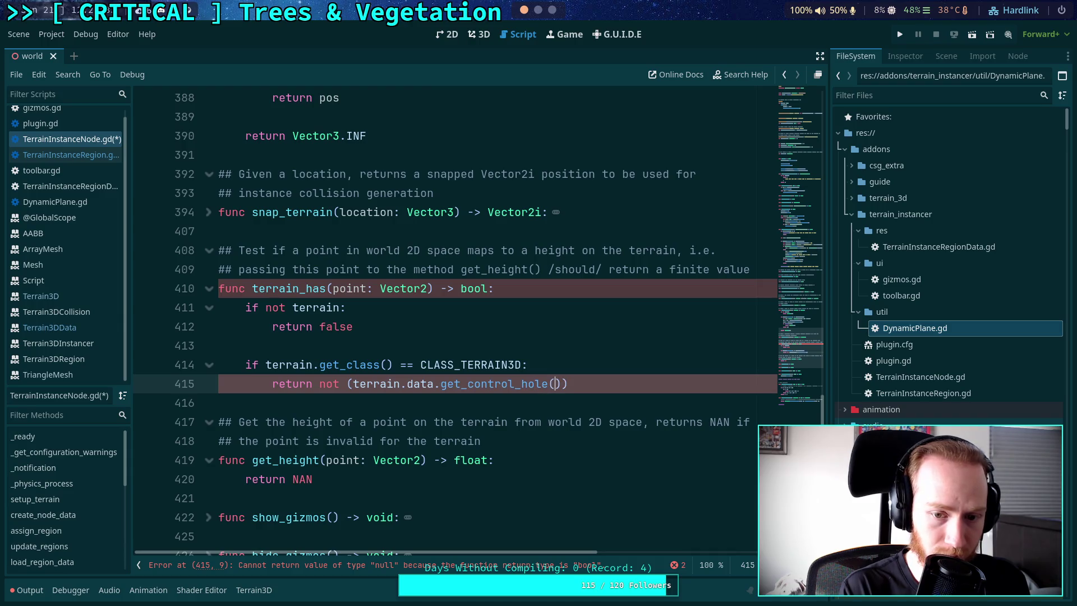
{"action": "type", "text": "Vector2"}
{"action": "key", "text": "BackSpace"}
{"action": "type", "text": "3(point."}
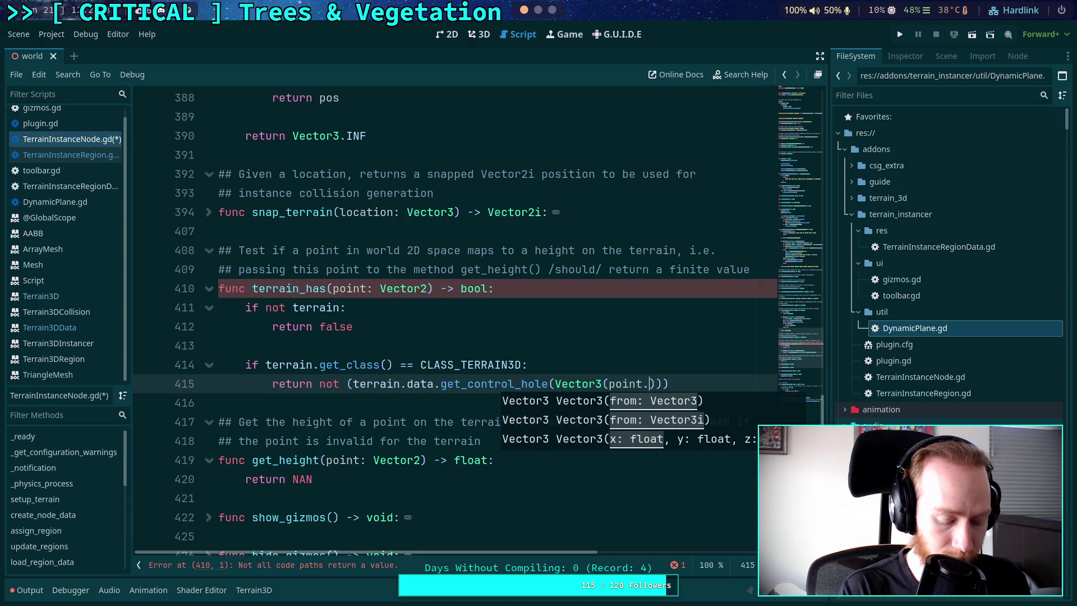
{"action": "type", "text": "x, 0, point."}
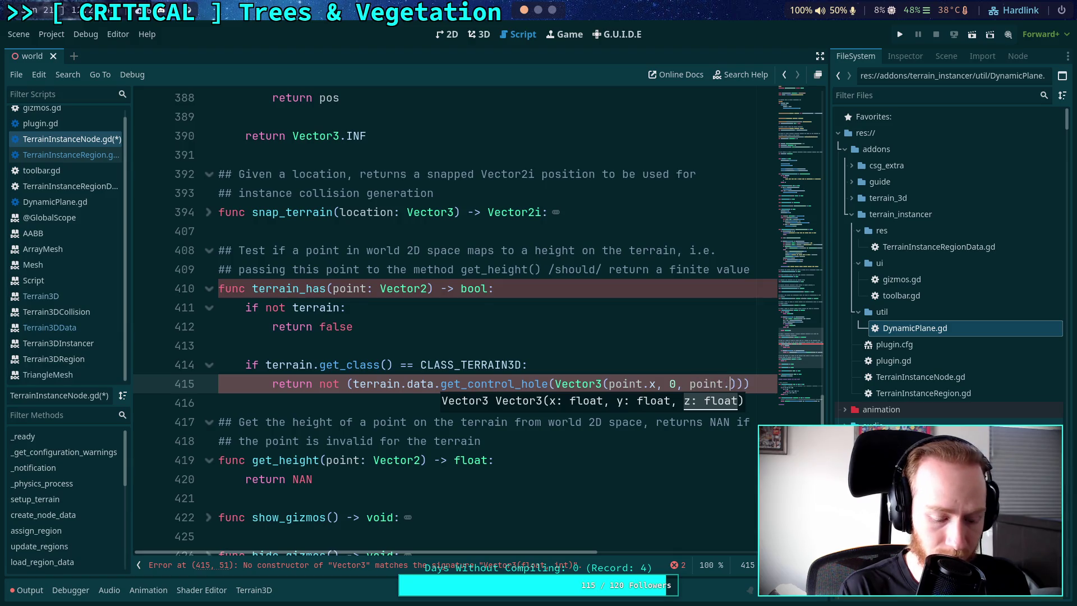
{"action": "type", "text": "y"}
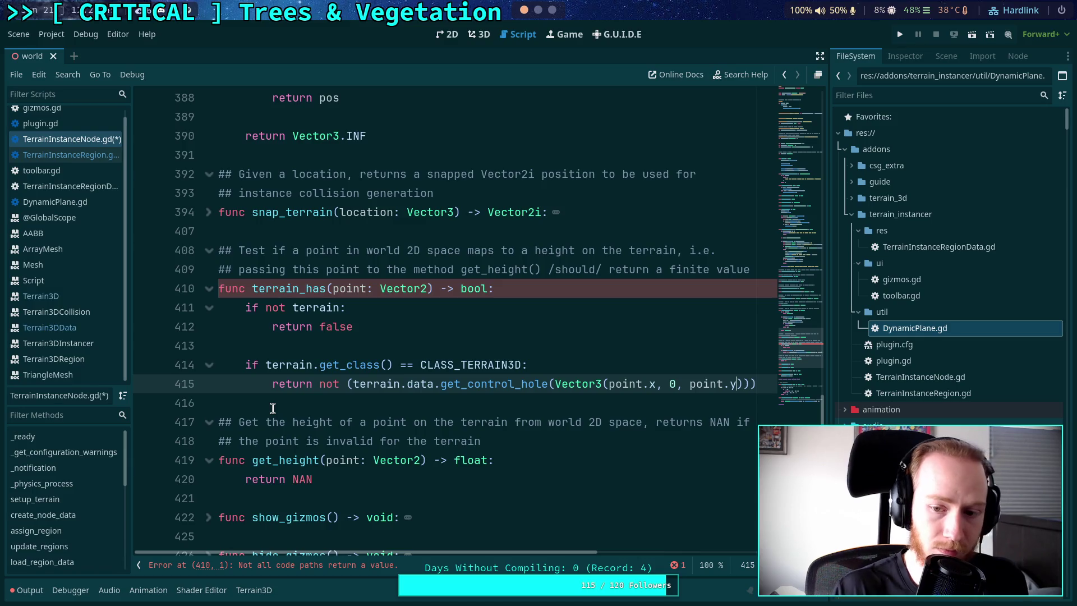
Add a 'return false' fallback below it and save TerrainInstanceNode.gd.
{"action": "key", "text": "End"}
{"action": "key", "text": "Return"}
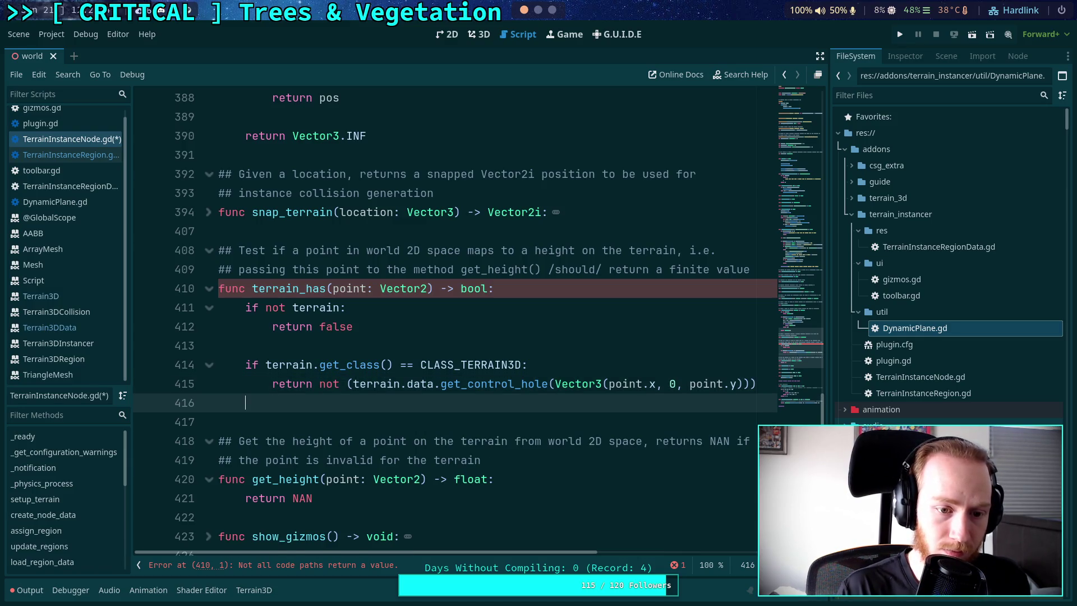
{"action": "key", "text": "Return"}
{"action": "type", "text": "return false"}
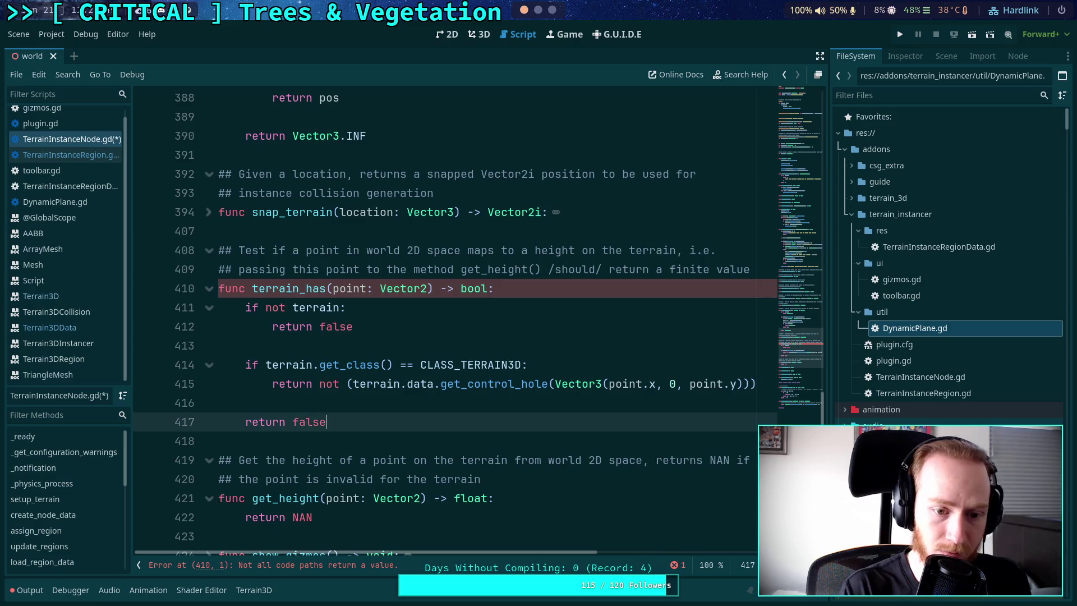
{"action": "left_click", "coordinate": [211, 214]}
{"action": "left_click", "coordinate": [211, 214]}
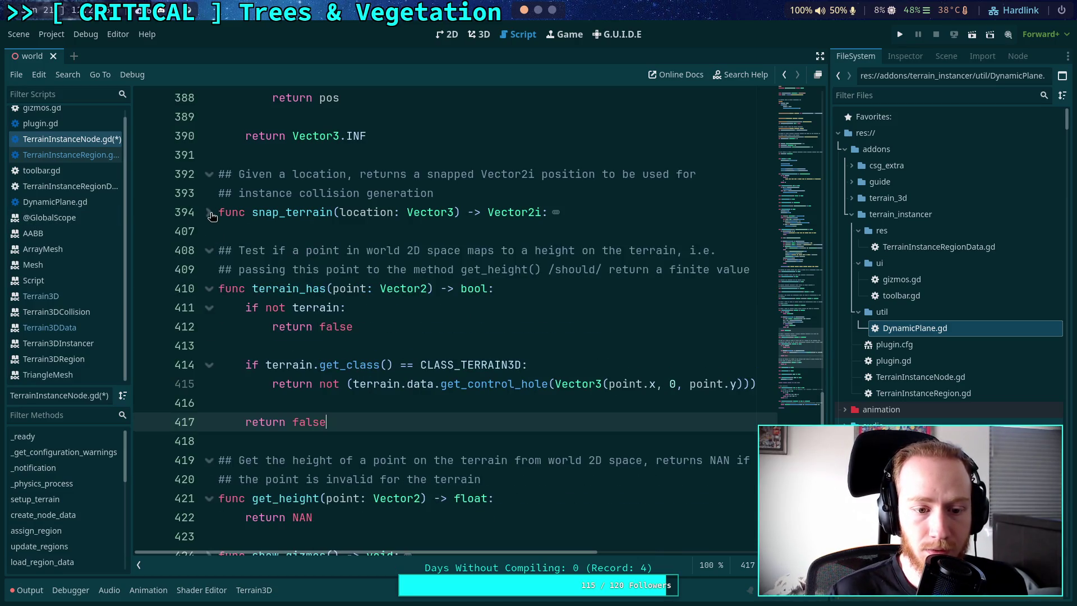
{"action": "left_click", "coordinate": [425, 411]}
{"action": "key", "text": "ctrl+s"}
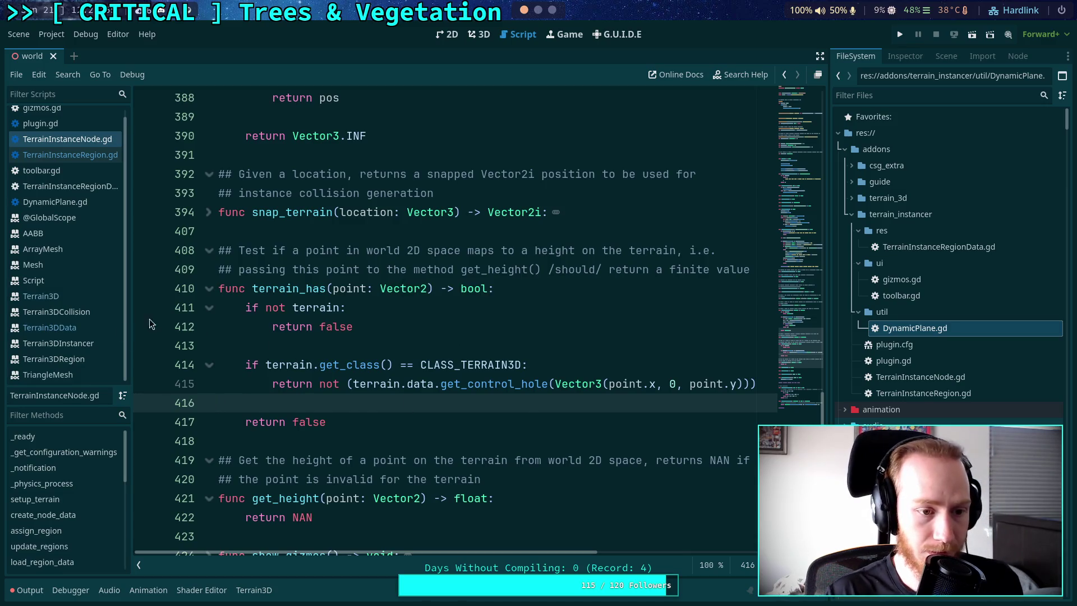
{"action": "key", "text": "alt+Left"}
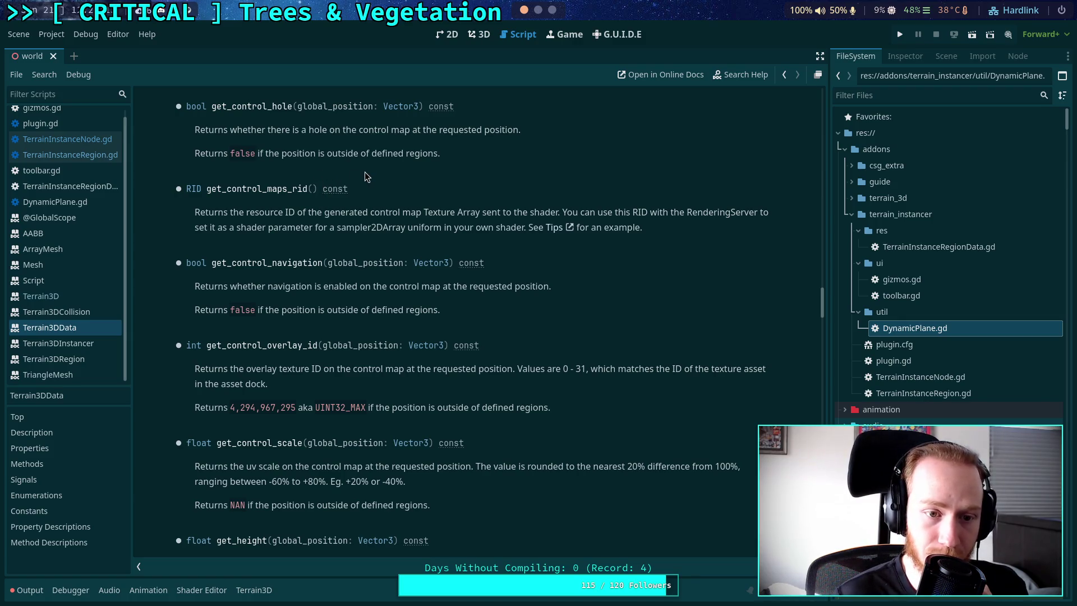
Copy 4,294,967,295 from the Terrain3DData get_control help, then reopen TerrainInstanceNode.gd.
{"action": "scroll", "coordinate": [365, 178], "scroll_direction": "up", "scroll_amount": 5}
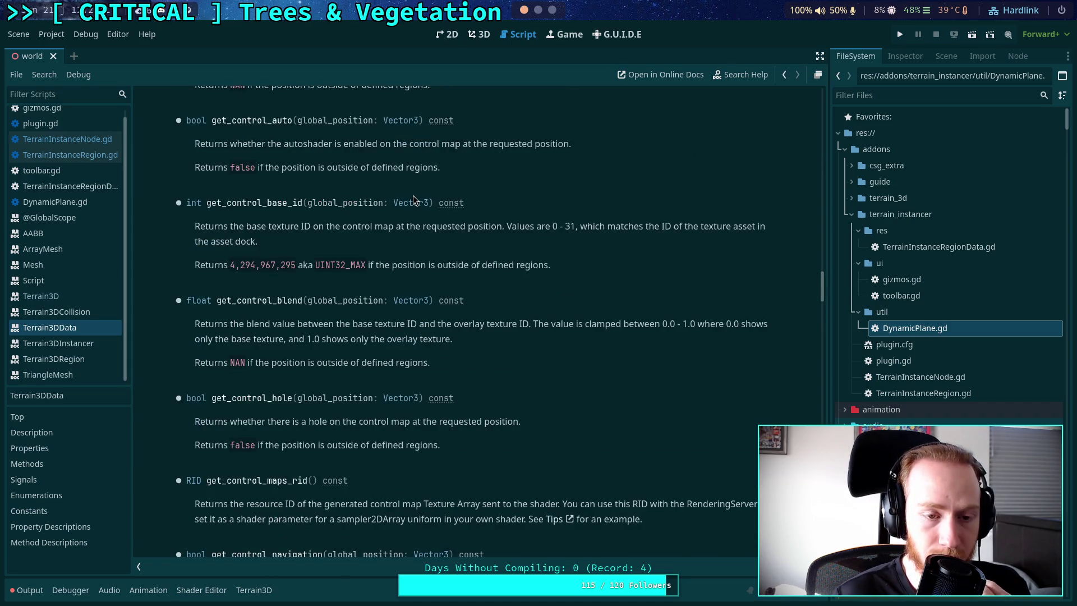
{"action": "scroll", "coordinate": [413, 199], "scroll_direction": "up", "scroll_amount": 2}
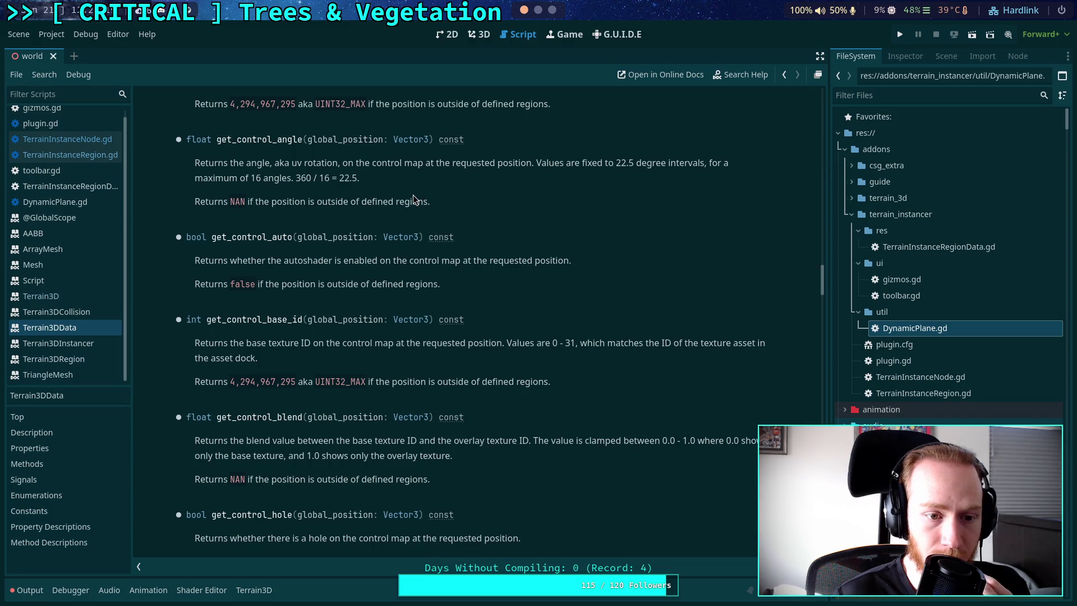
{"action": "scroll", "coordinate": [413, 197], "scroll_direction": "up", "scroll_amount": 2}
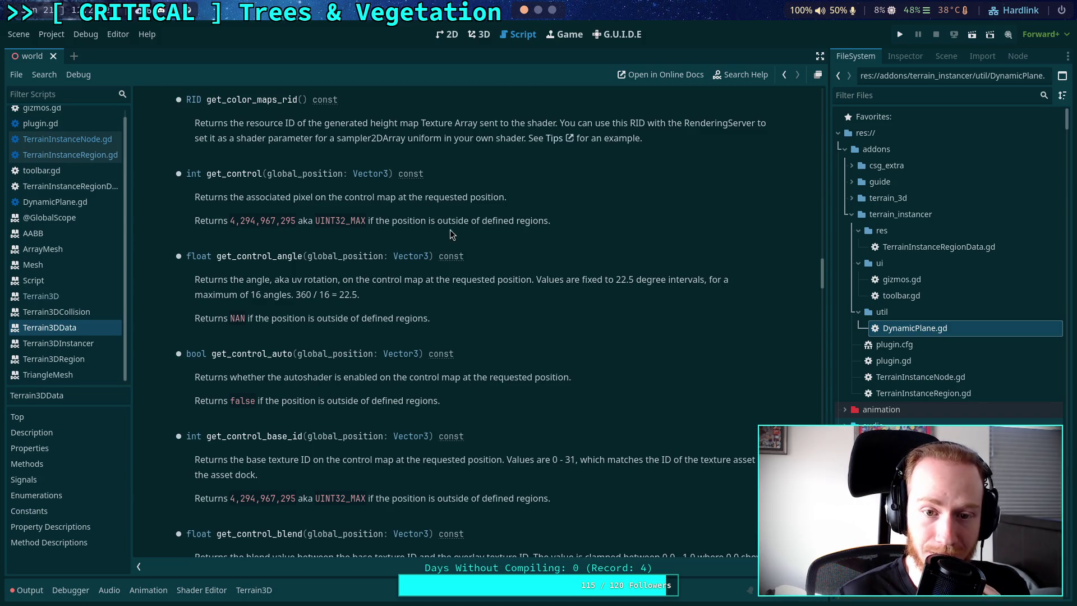
{"action": "left_click_drag", "start_coordinate": [231, 221], "coordinate": [295, 222]}
{"action": "right_click", "coordinate": [286, 224]}
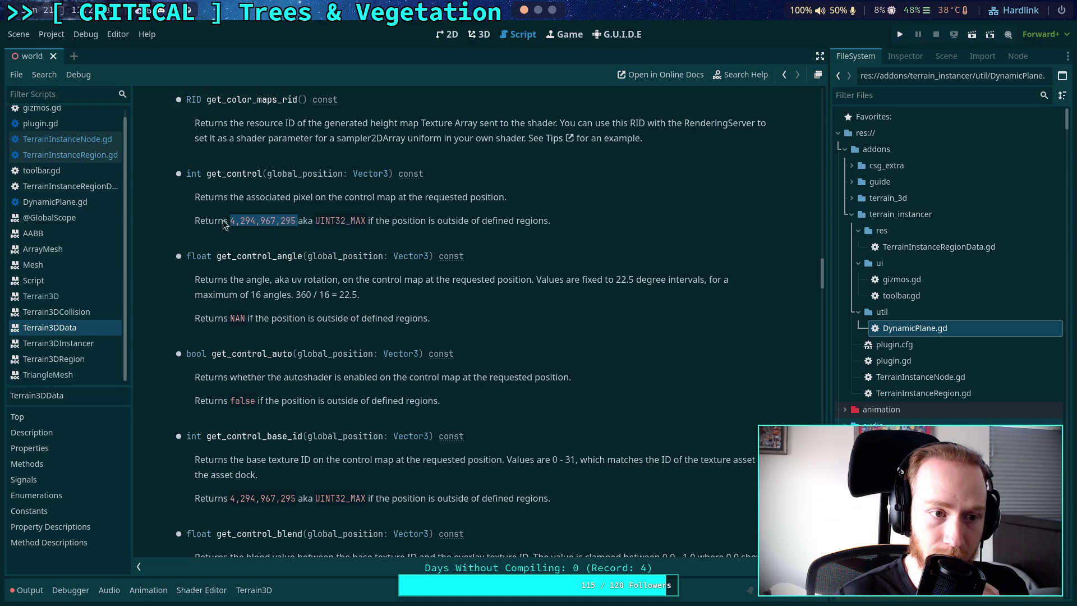
{"action": "left_click", "coordinate": [291, 229]}
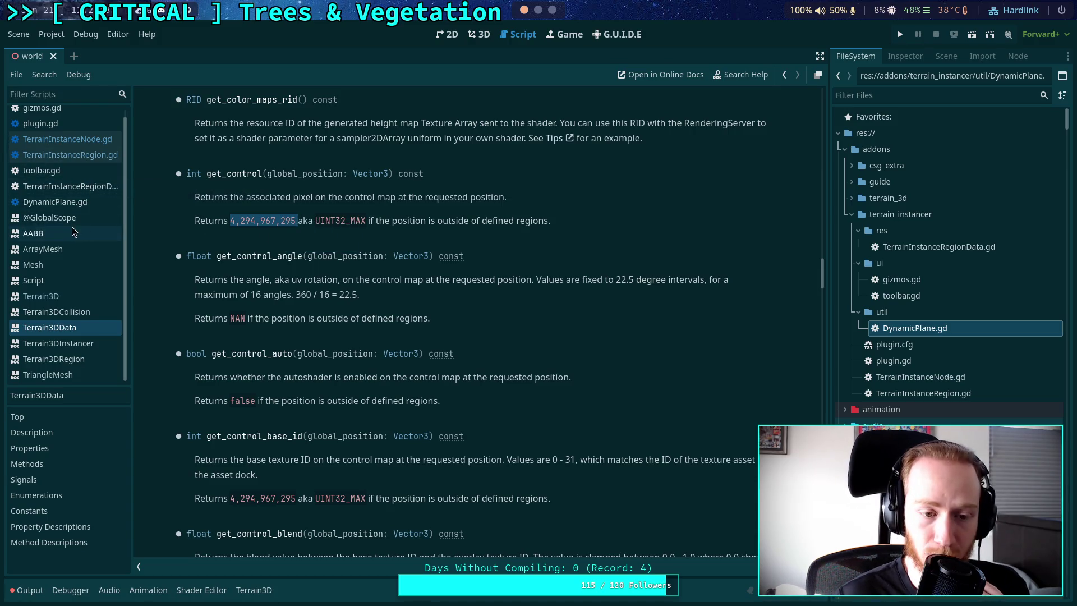
{"action": "left_click", "coordinate": [62, 155]}
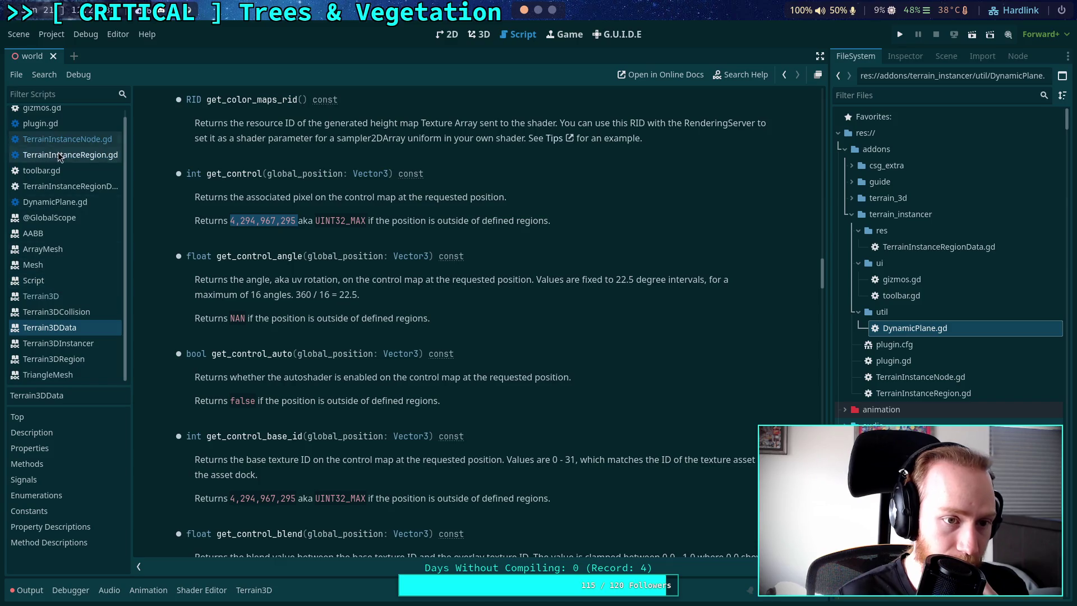
{"action": "left_click", "coordinate": [73, 139]}
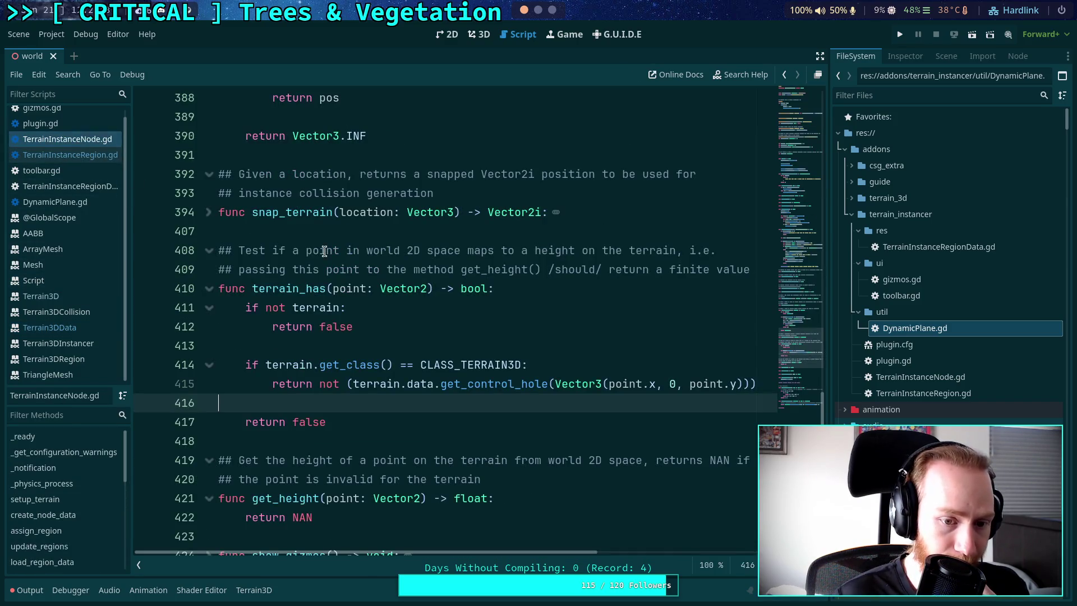
Add the comment 'Annoyingly, get_hole returns FALSE when outside of regions' inside the Terrain3D check.
{"action": "left_click", "coordinate": [586, 361]}
{"action": "key", "text": "Return"}
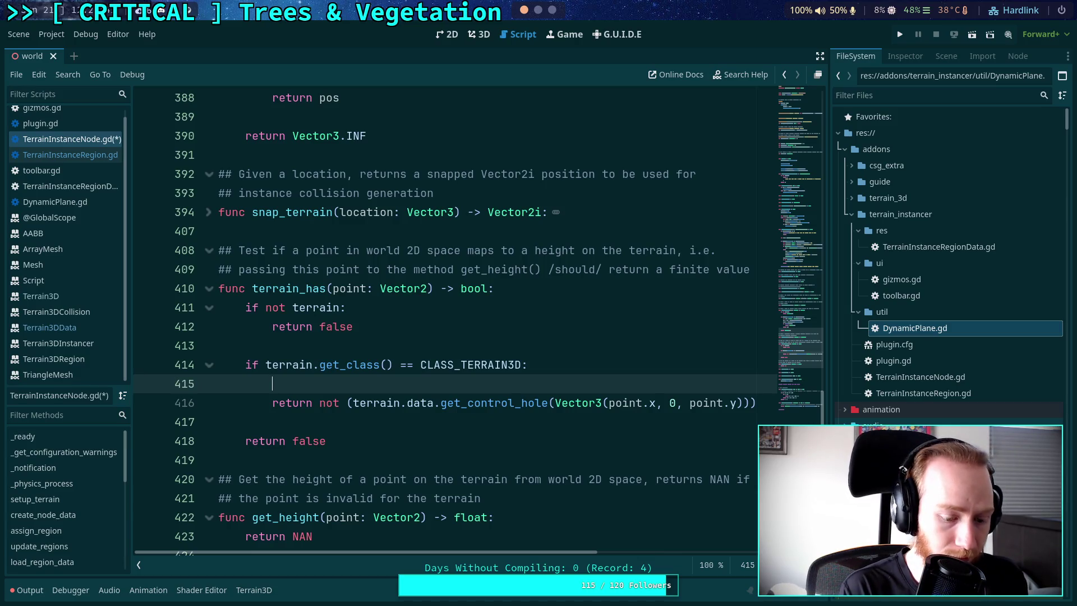
{"action": "type", "text": "Annoyingly, "}
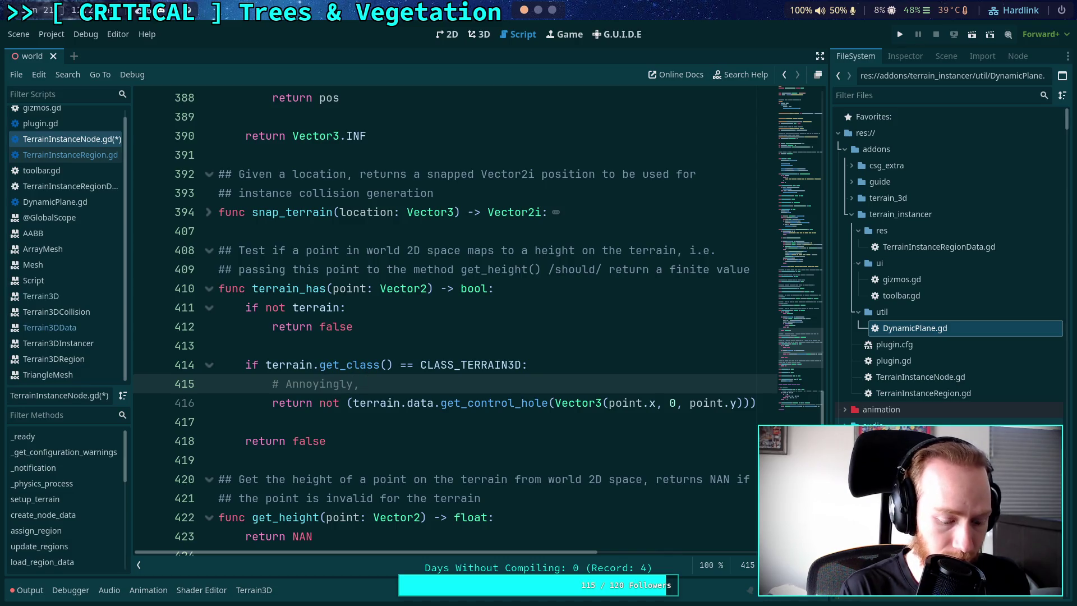
{"action": "type", "text": "get_hole ret"}
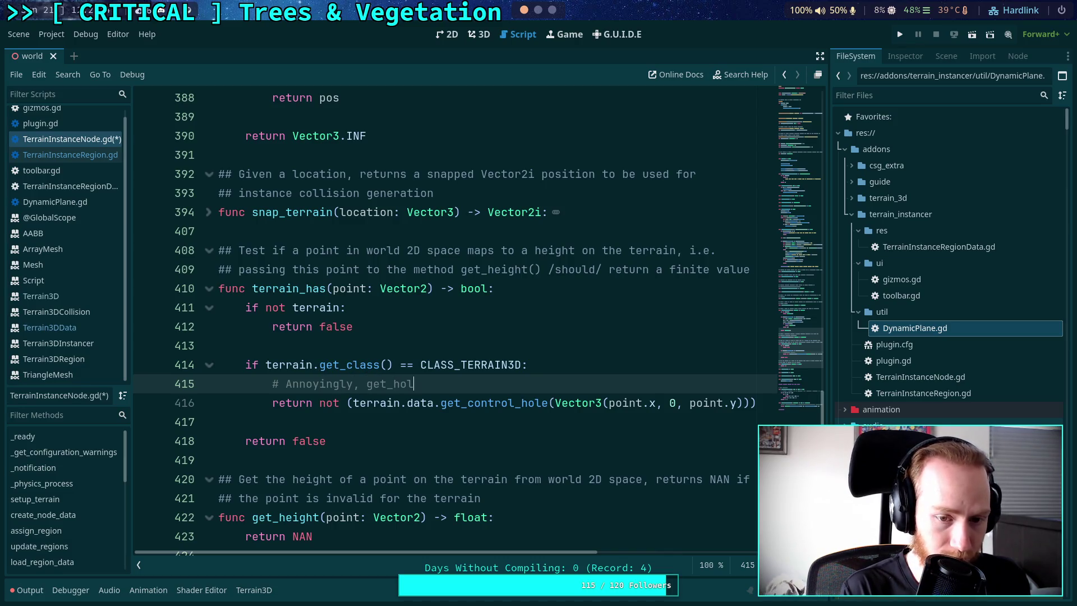
{"action": "type", "text": "urns FALSE when outside of r"}
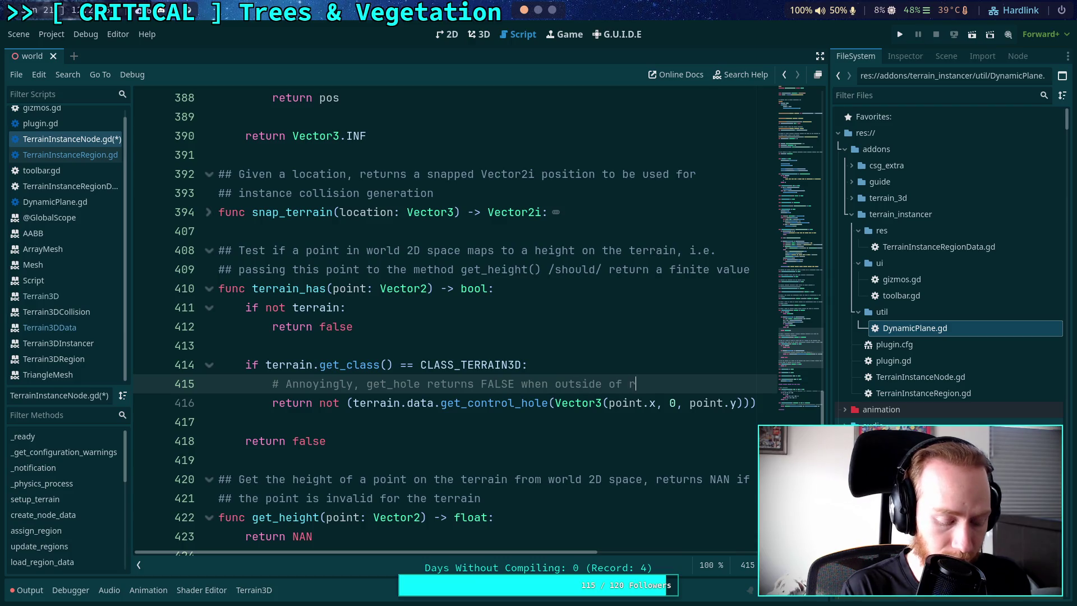
{"action": "type", "text": "egions!"}
{"action": "key", "text": "Return"}
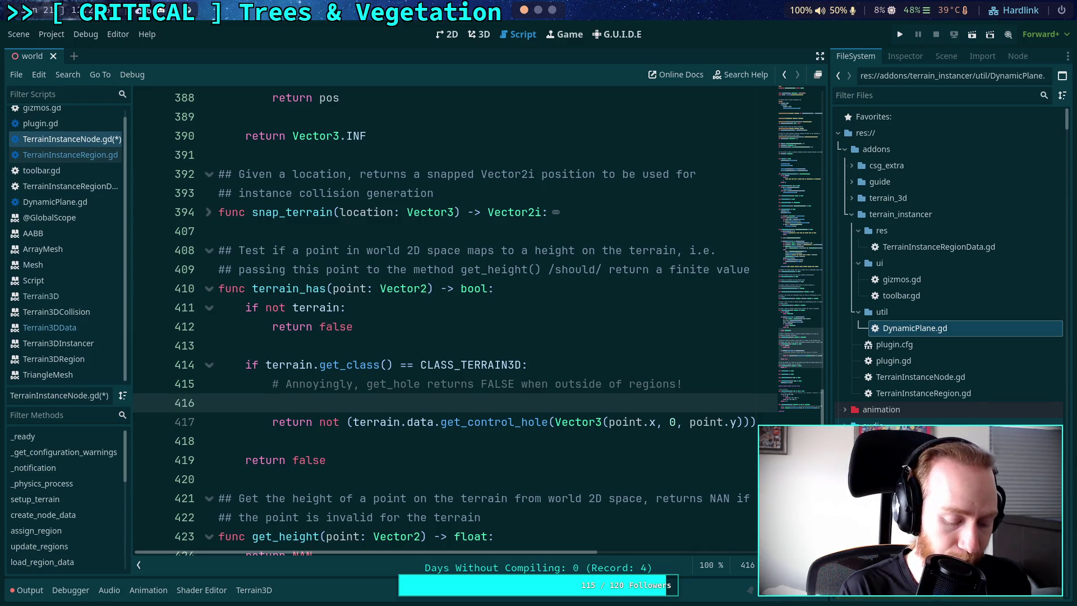
Start an 'if terrain.data.get_control(' line with 'var pos: Vector2 = Vector3(point.x, 0, point.y)' above it.
{"action": "type", "text": "if "}
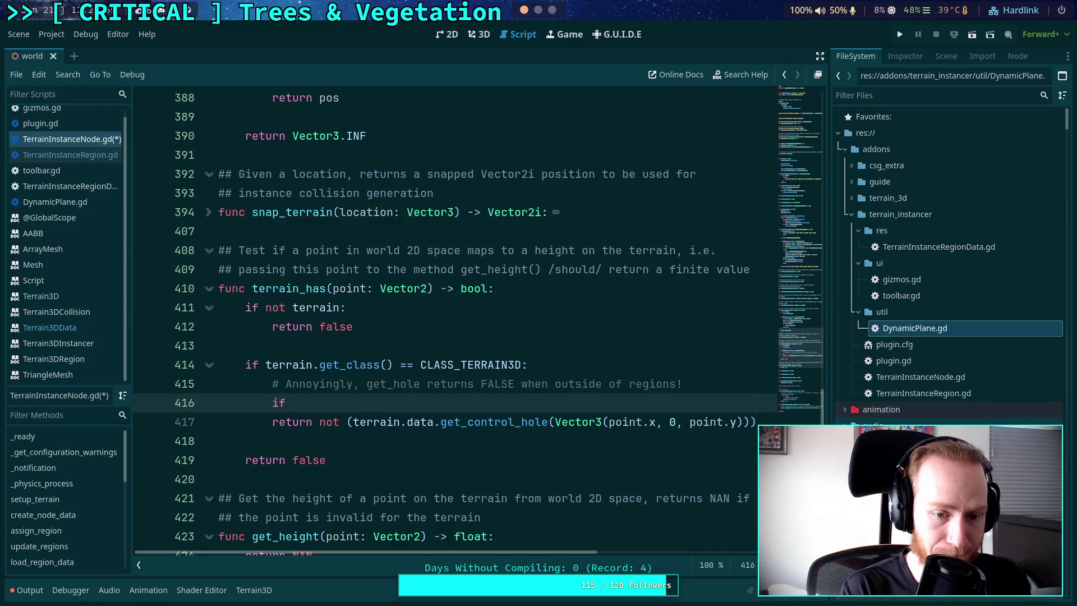
{"action": "type", "text": "terrain."}
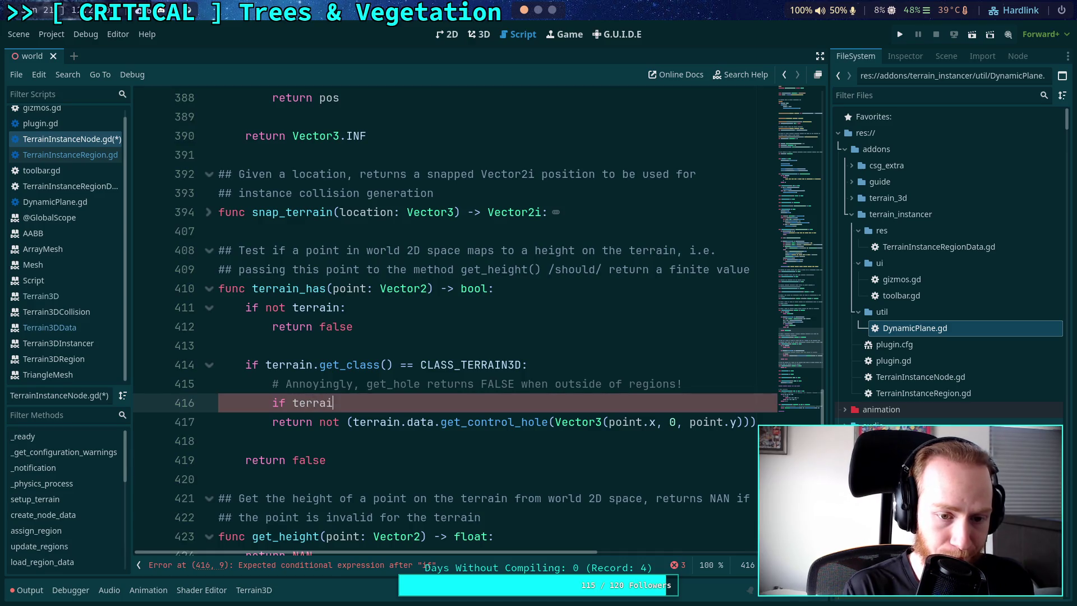
{"action": "type", "text": "data.get_"}
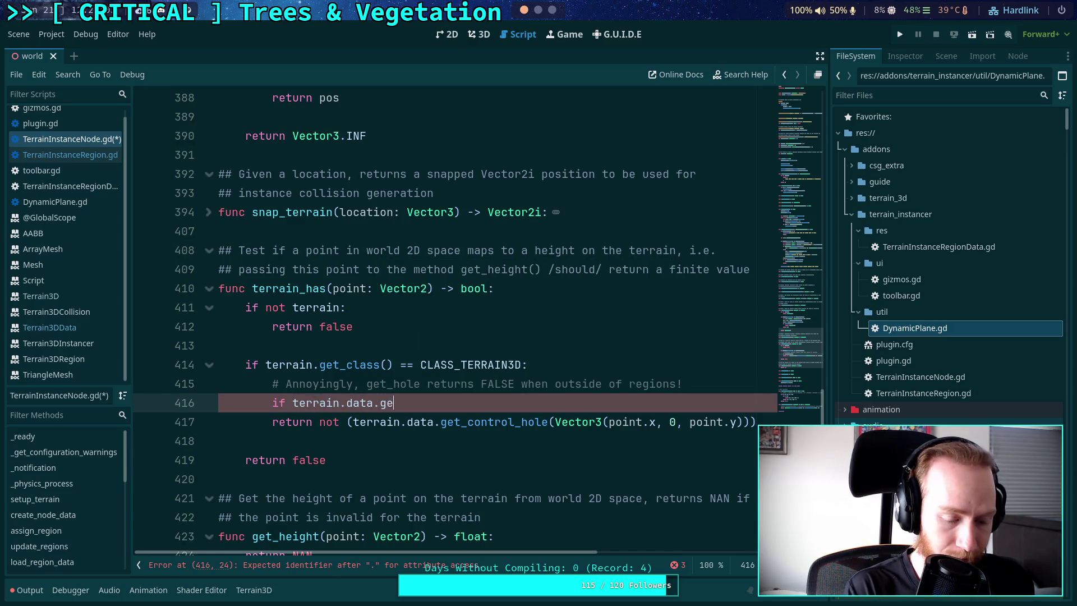
{"action": "type", "text": "control("}
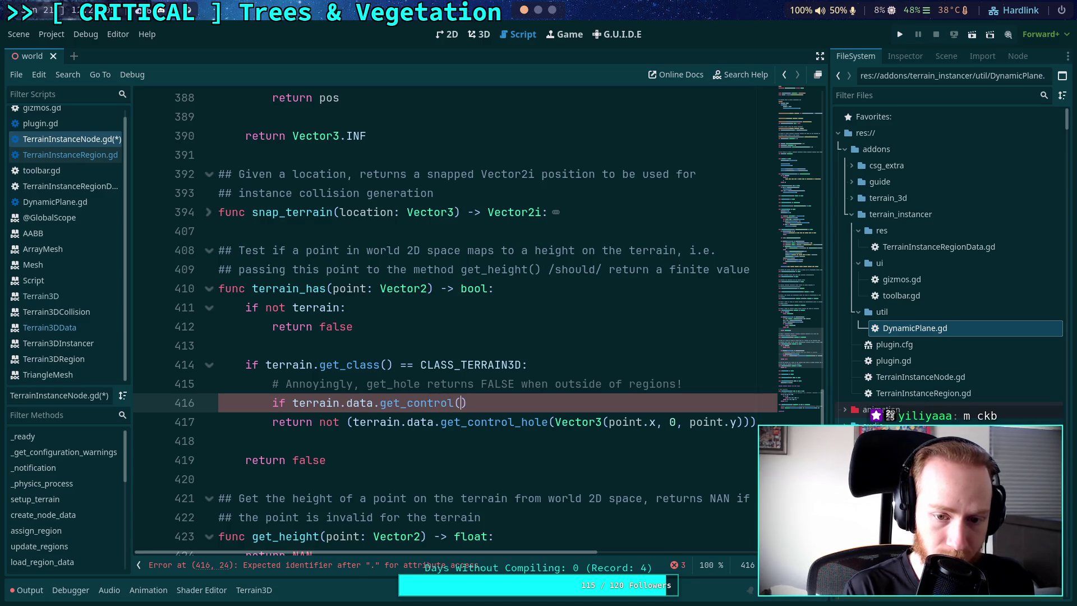
{"action": "left_click", "coordinate": [697, 380]}
{"action": "key", "text": "Return"}
{"action": "type", "text": "var"}
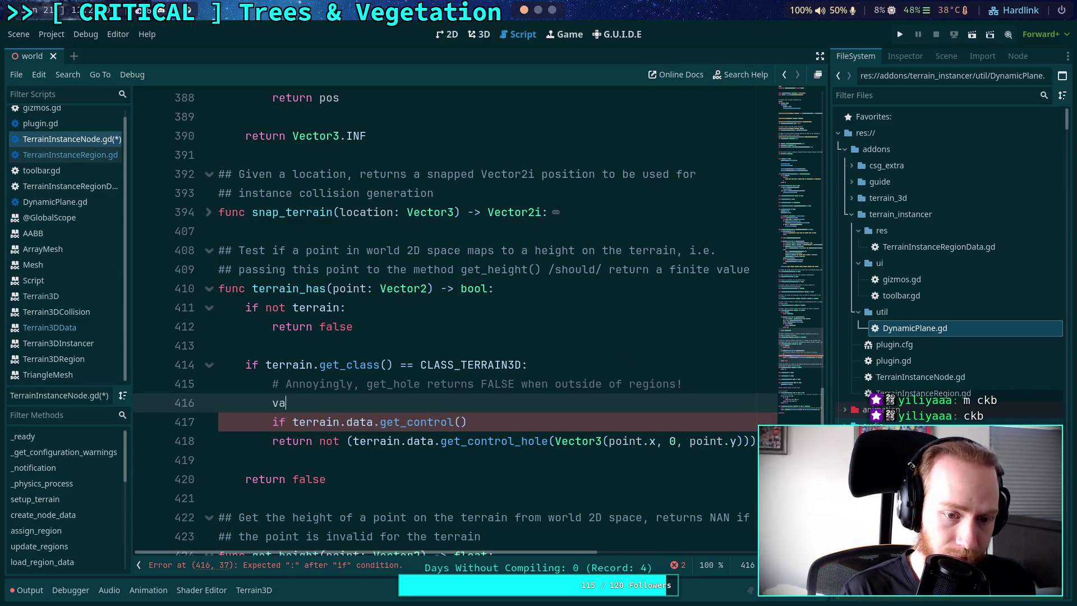
{"action": "type", "text": " pos: Vector2"}
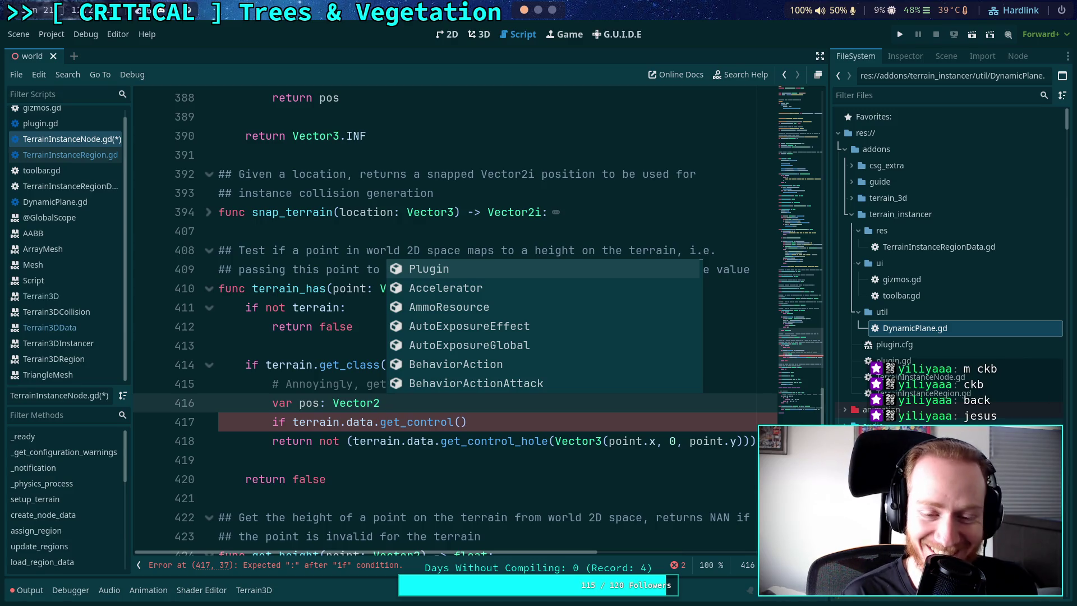
{"action": "type", "text": " = "}
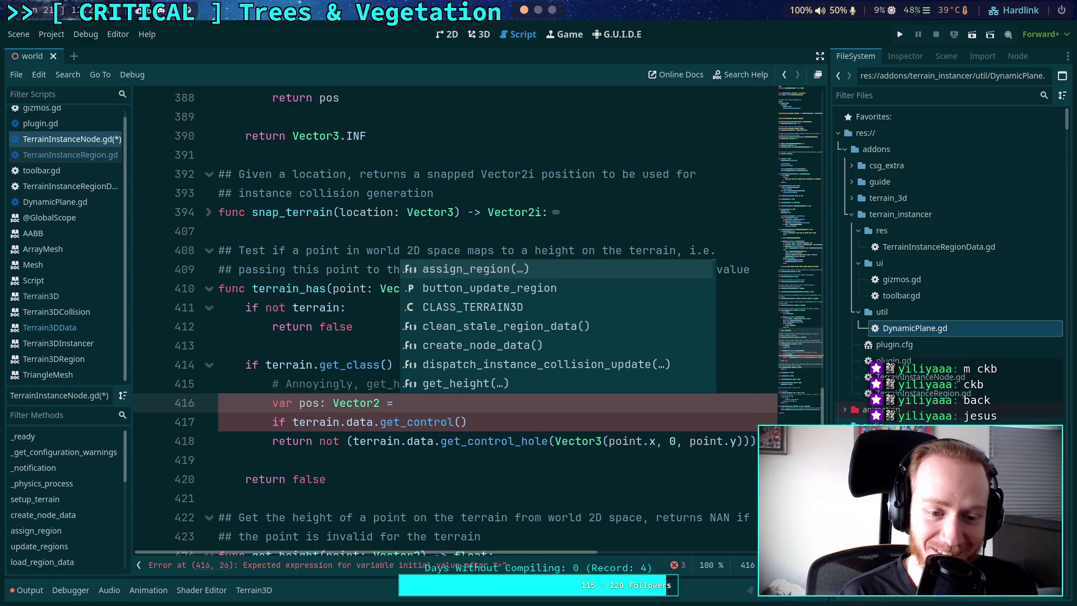
{"action": "type", "text": "Vector3"}
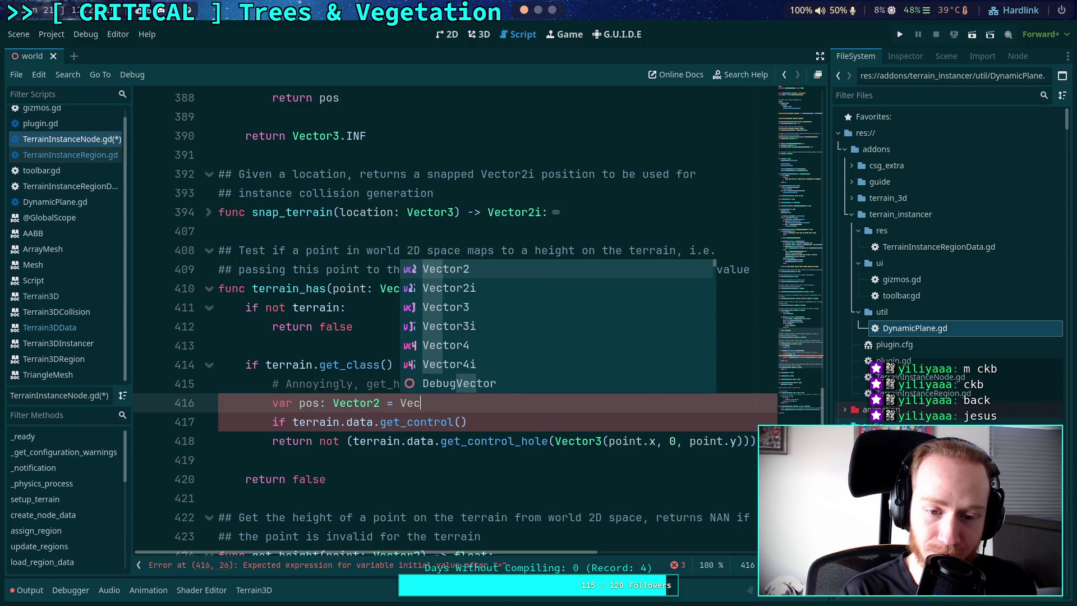
{"action": "key", "text": "Return"}
{"action": "type", "text": "point"}
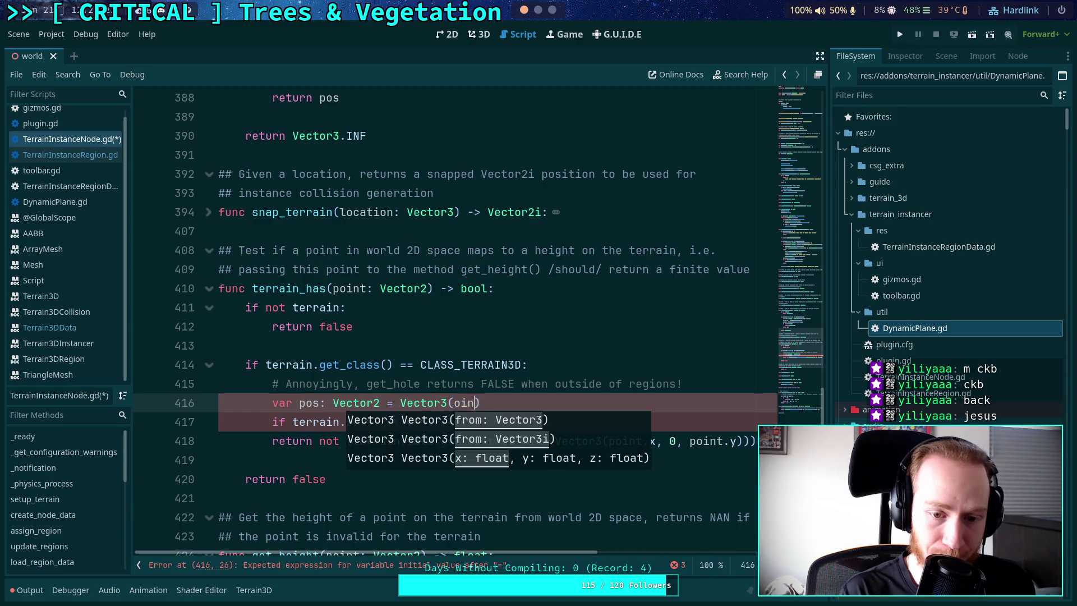
{"action": "type", "text": ".x, 0, "}
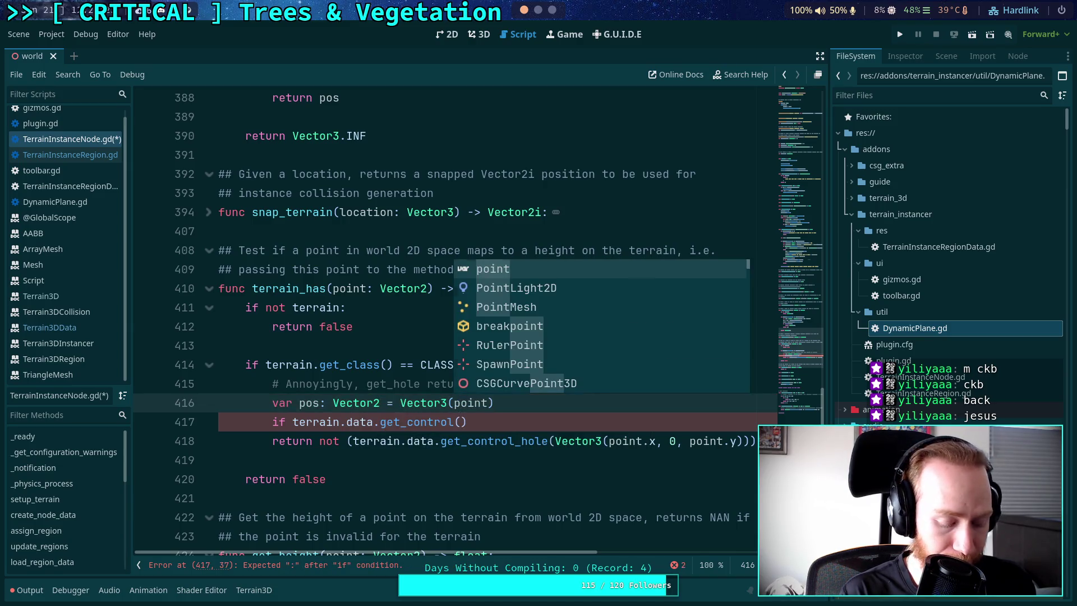
{"action": "type", "text": "point.y"}
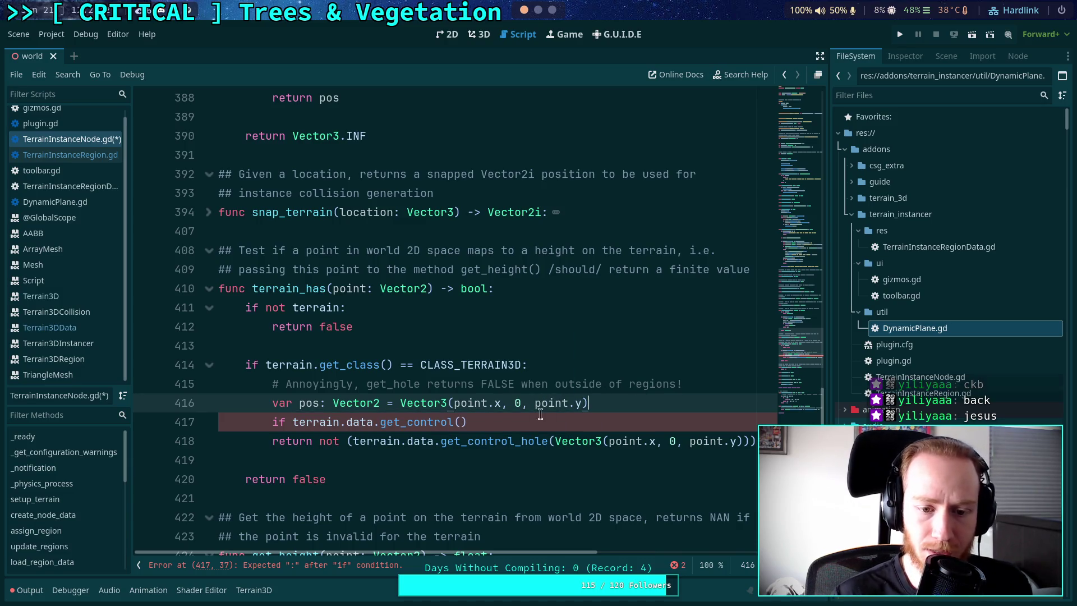
{"action": "left_click", "coordinate": [460, 422]}
{"action": "type", "text": "pos) "}
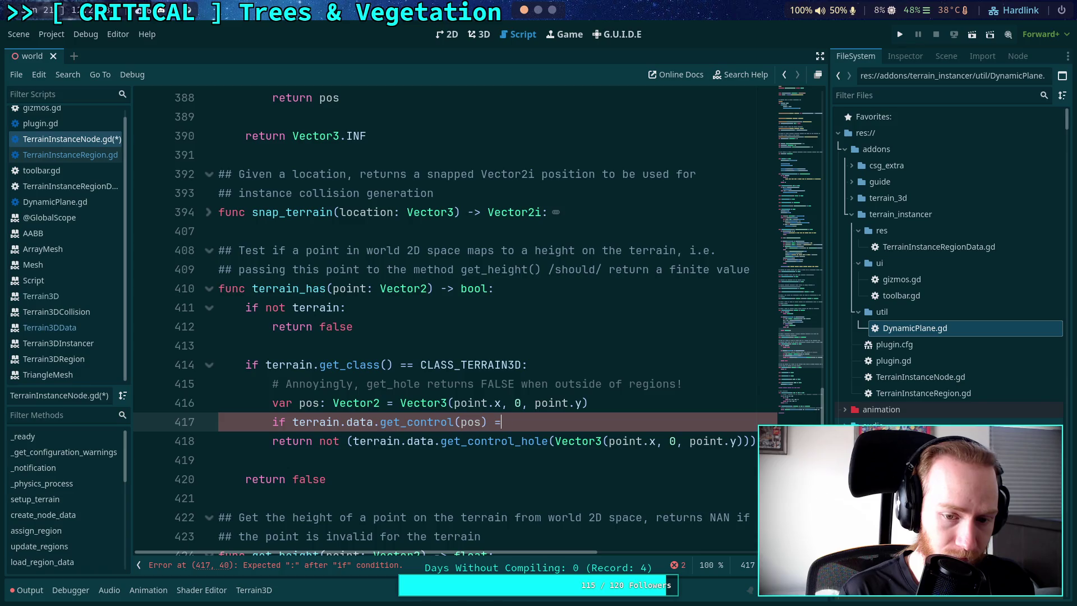
{"action": "type", "text": "== 4,294,967,295"}
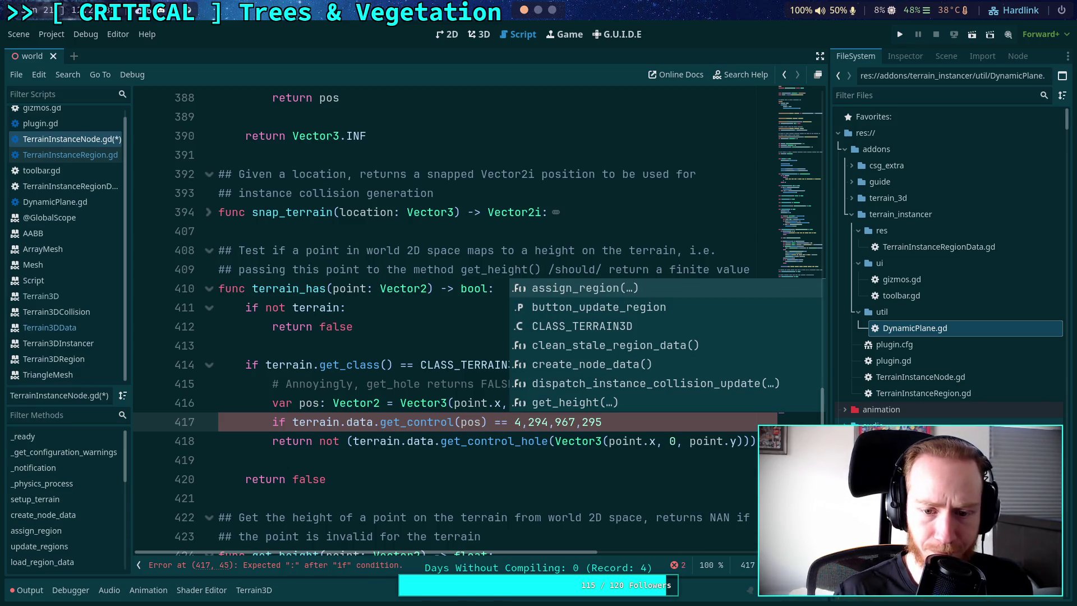
{"action": "left_click", "coordinate": [528, 421]}
{"action": "key", "text": "BackSpace"}
{"action": "left_click", "coordinate": [548, 422]}
{"action": "key", "text": "BackSpace"}
{"action": "left_click", "coordinate": [569, 422]}
{"action": "key", "text": "BackSpace"}
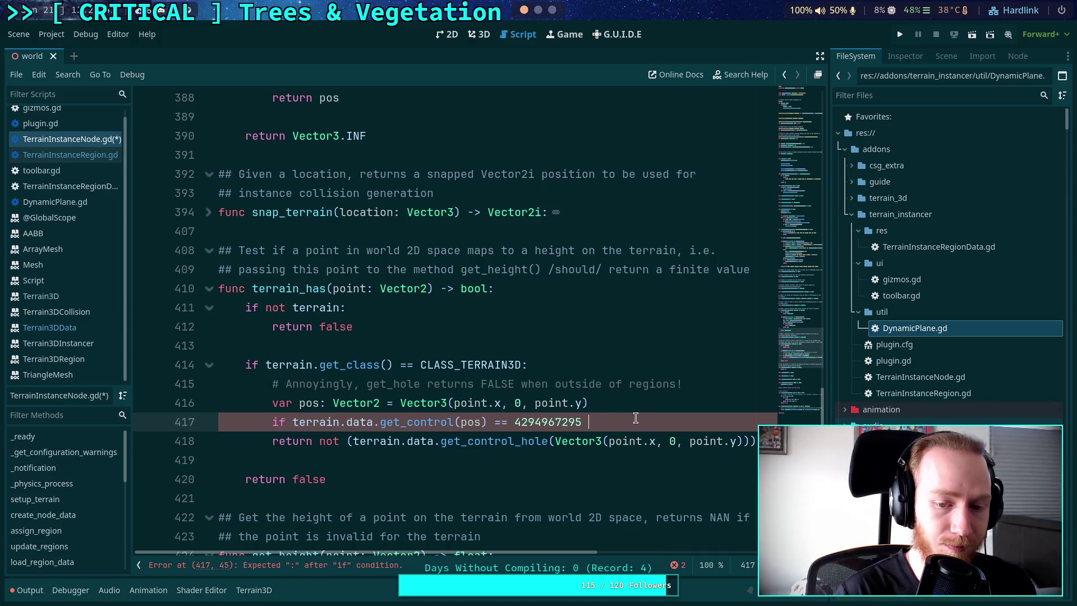
{"action": "key", "text": "BackSpace"}
{"action": "type", "text": "#"}
{"action": "key", "text": "BackSpace"}
Inside the if block, add '# Outside of terrain' and 'return false'.
{"action": "key", "text": "Return"}
{"action": "type", "text": "# Ot"}
{"action": "key", "text": "BackSpace"}
{"action": "type", "text": "utside "}
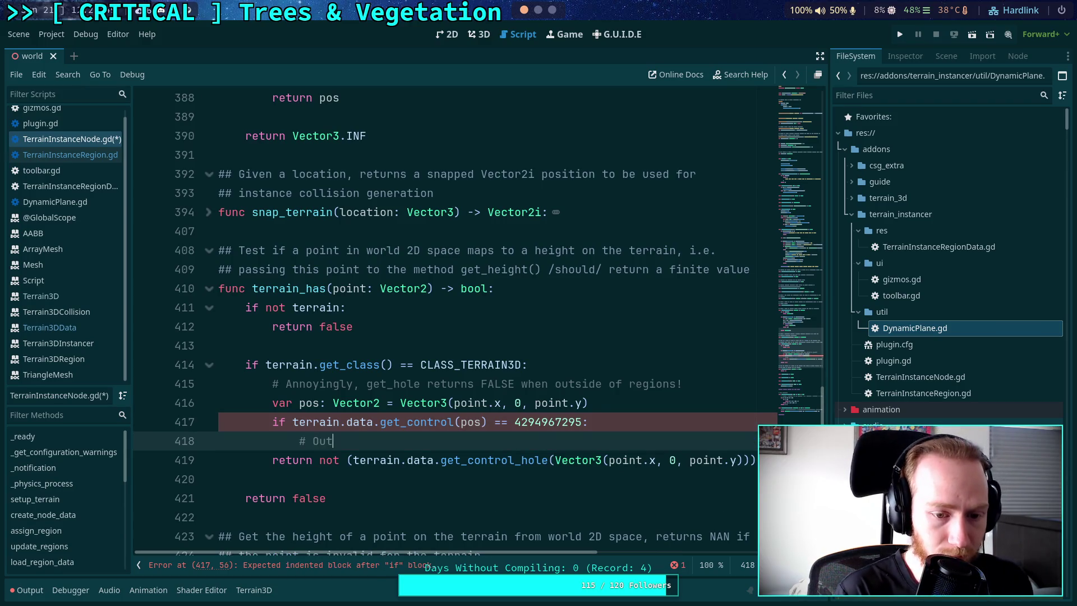
{"action": "type", "text": "of terrain"}
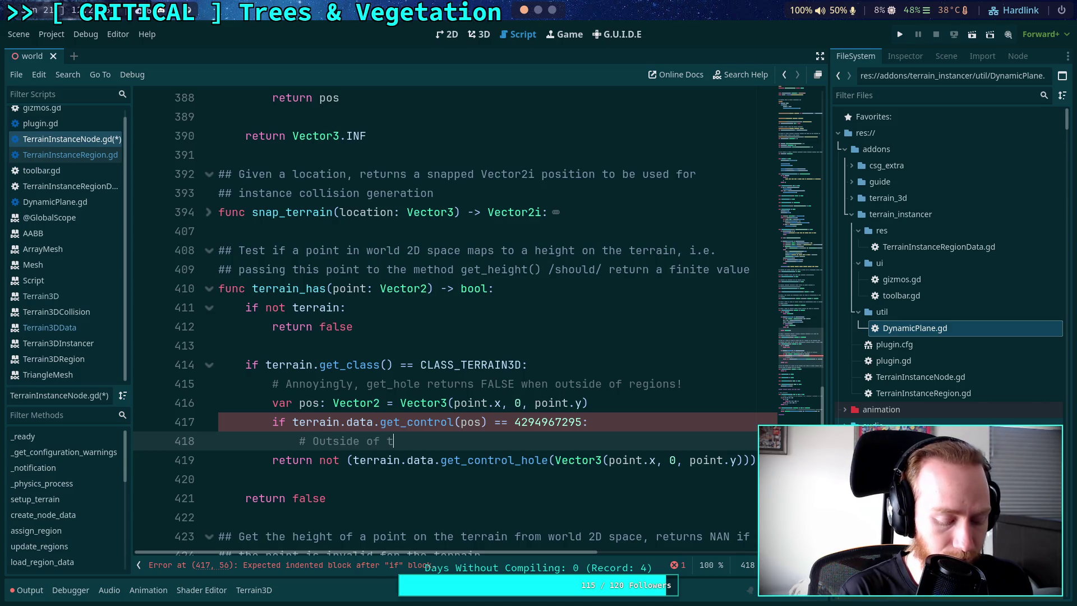
{"action": "key", "text": "Return"}
{"action": "type", "text": "return"}
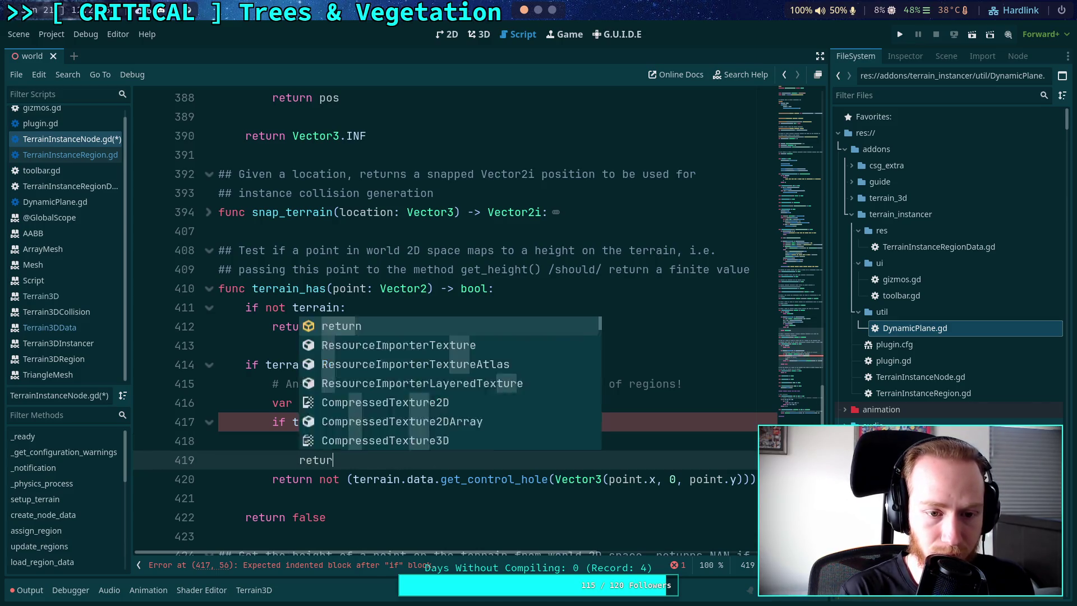
{"action": "type", "text": " false"}
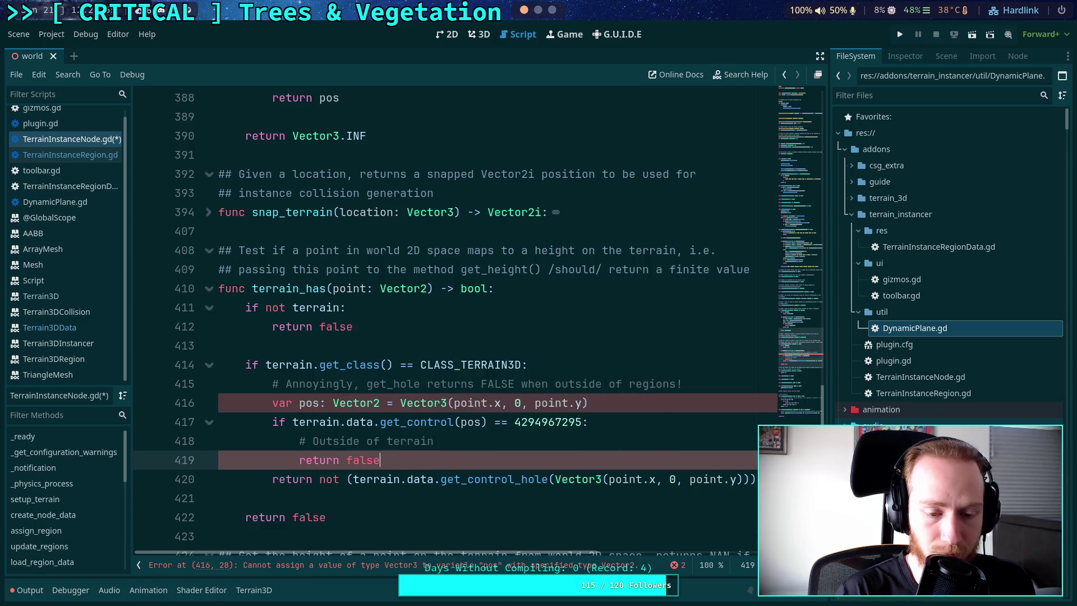
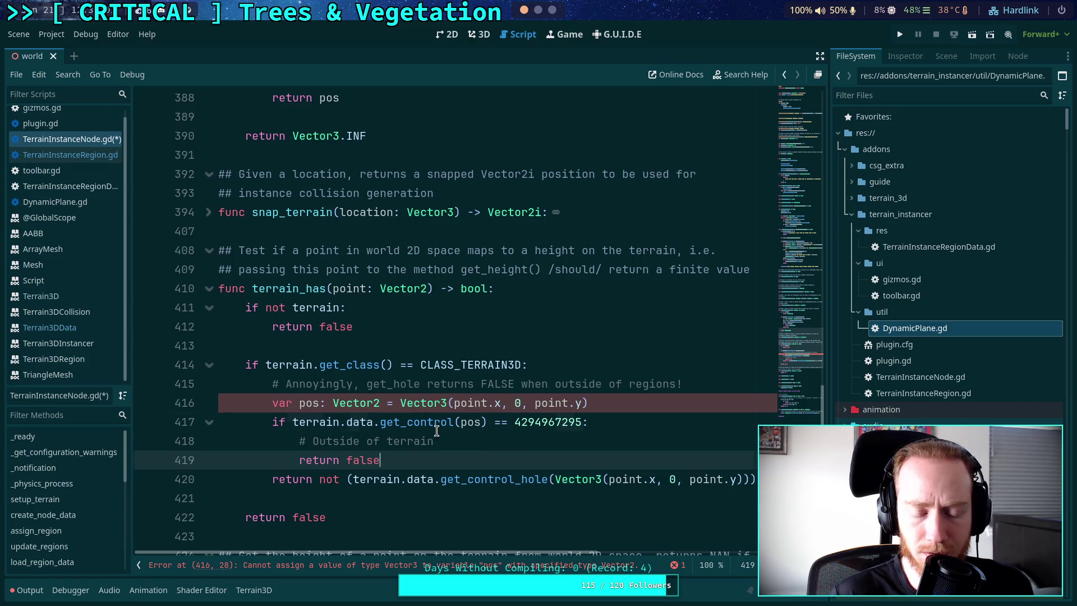
Make pos in terrain_has a Vector3 declared with inferred type 'var pos :='.
{"action": "left_click", "coordinate": [380, 403]}
{"action": "key", "text": "BackSpace"}
{"action": "type", "text": "4"}
{"action": "key", "text": "BackSpace"}
{"action": "type", "text": "3"}
{"action": "key", "text": "Escape"}
{"action": "key", "text": "Up"}
{"action": "scroll", "coordinate": [443, 366], "scroll_direction": "down", "scroll_amount": 2}
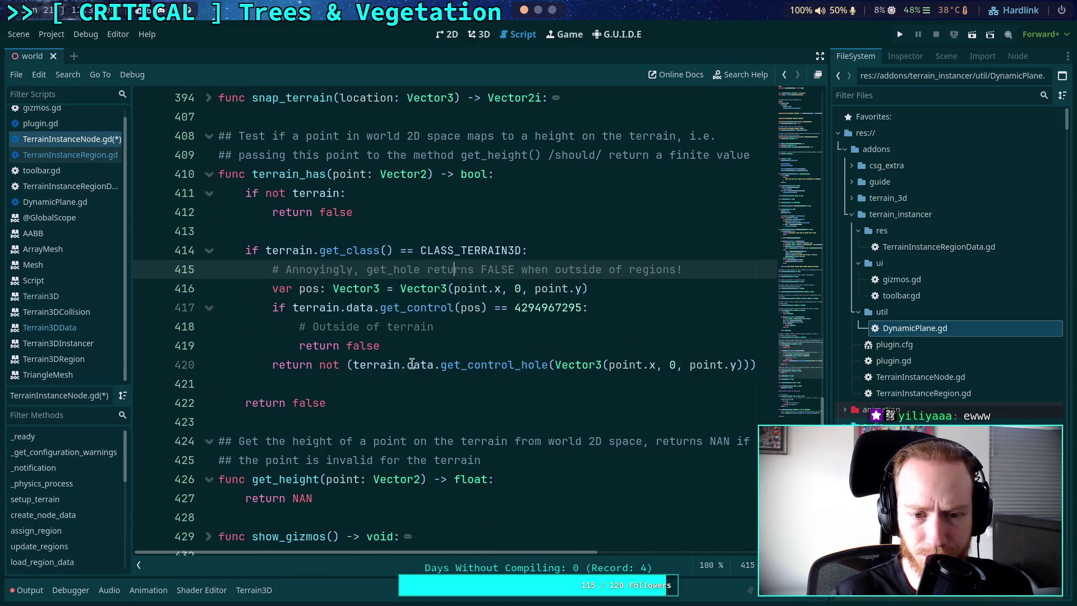
{"action": "left_click_drag", "start_coordinate": [319, 288], "coordinate": [377, 288]}
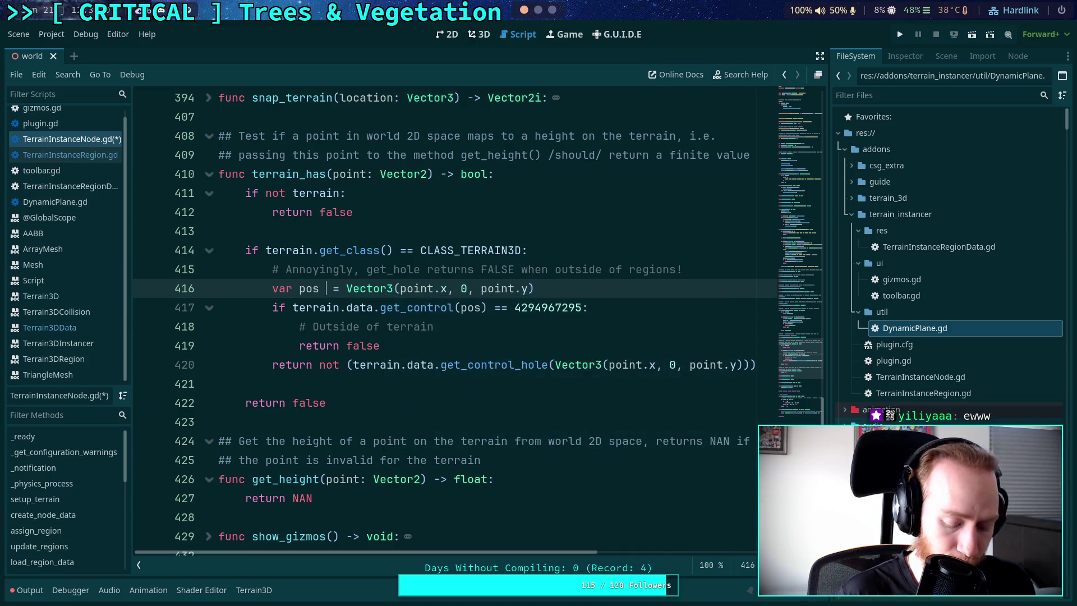
{"action": "type", "text": ":"}
{"action": "key", "text": "Down"}
{"action": "key", "text": "Down"}
{"action": "key", "text": "Down"}
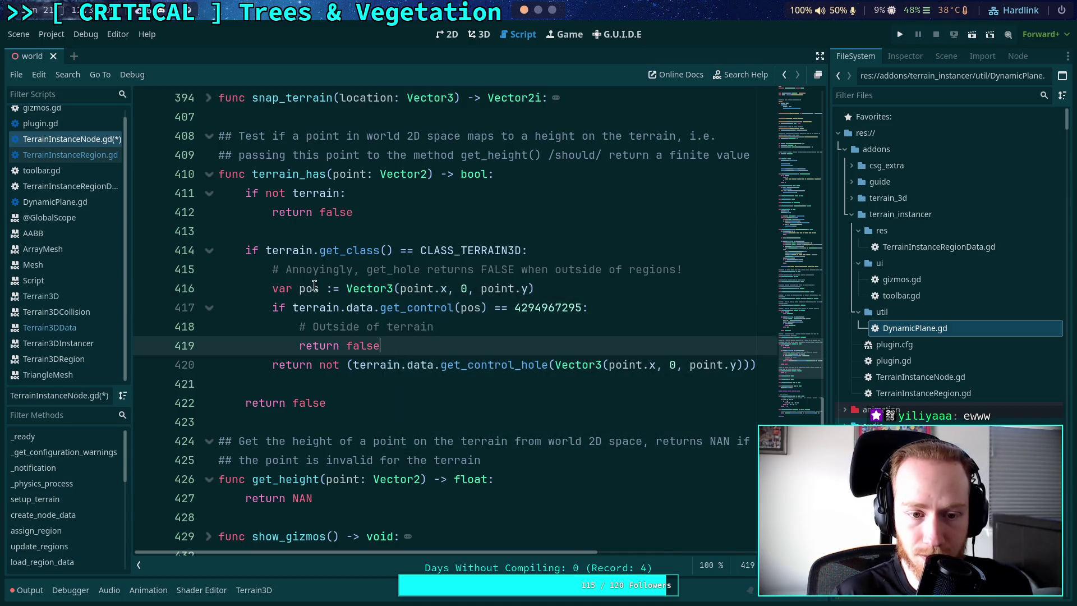
Replace the Vector3 argument of the get_control hole check with pos and fix its parentheses.
{"action": "left_click", "coordinate": [307, 288]}
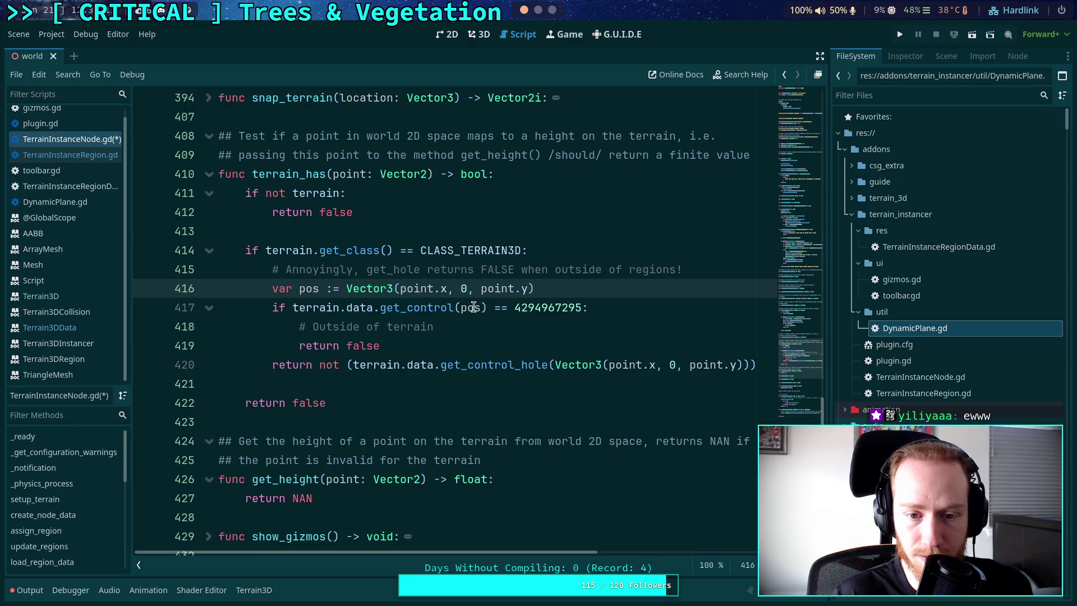
{"action": "left_click", "coordinate": [474, 307]}
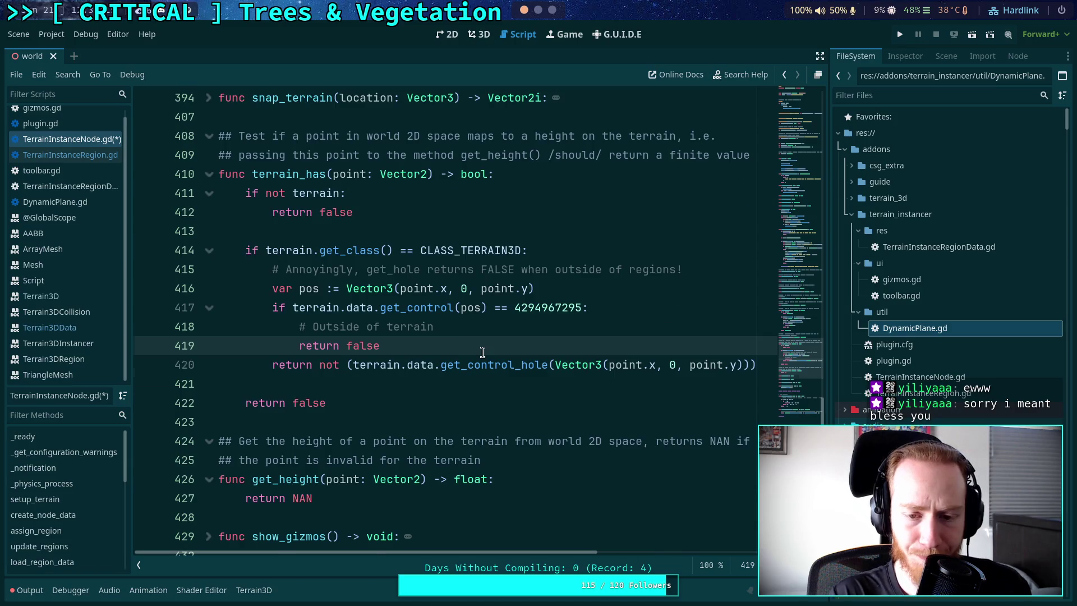
{"action": "scroll", "coordinate": [482, 351], "scroll_direction": "up", "scroll_amount": 1}
{"action": "left_click_drag", "start_coordinate": [555, 421], "coordinate": [742, 414]}
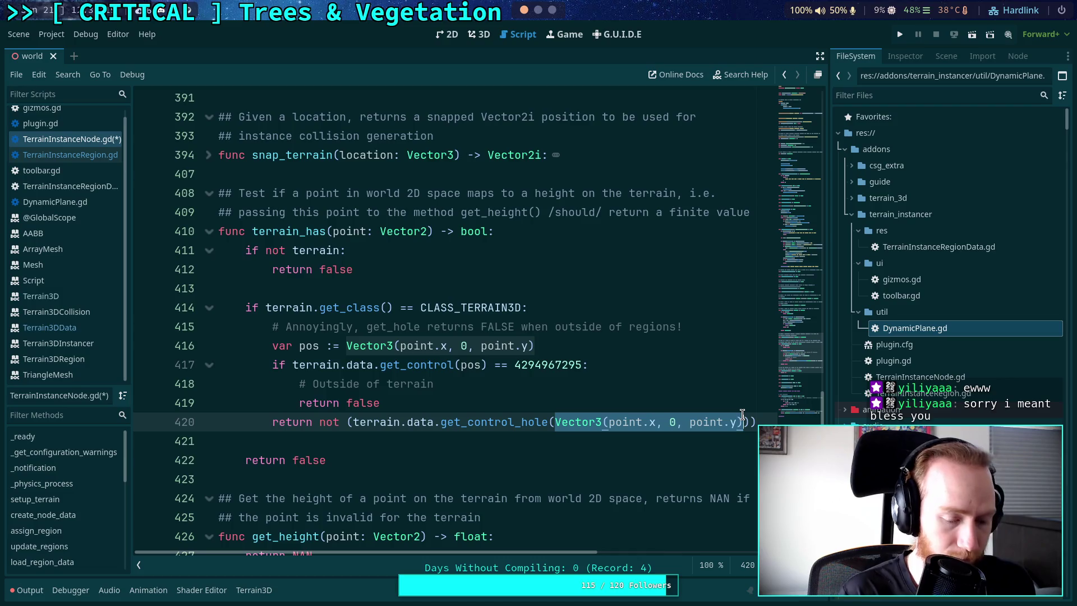
{"action": "type", "text": "pos"}
{"action": "key", "text": "Escape"}
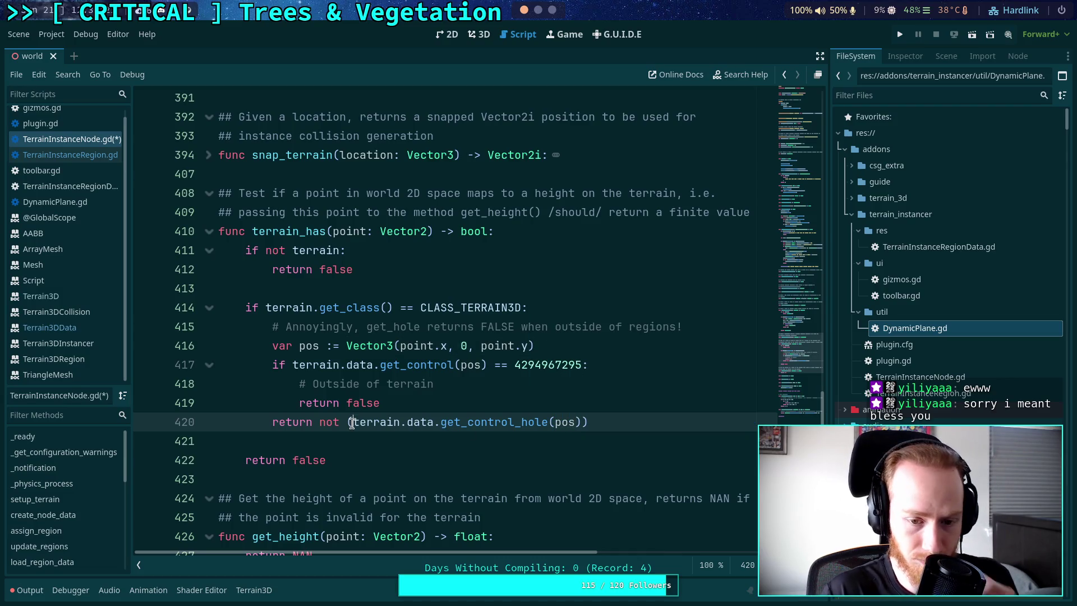
{"action": "key", "text": "BackSpace"}
{"action": "left_click", "coordinate": [606, 423]}
{"action": "key", "text": "BackSpace"}
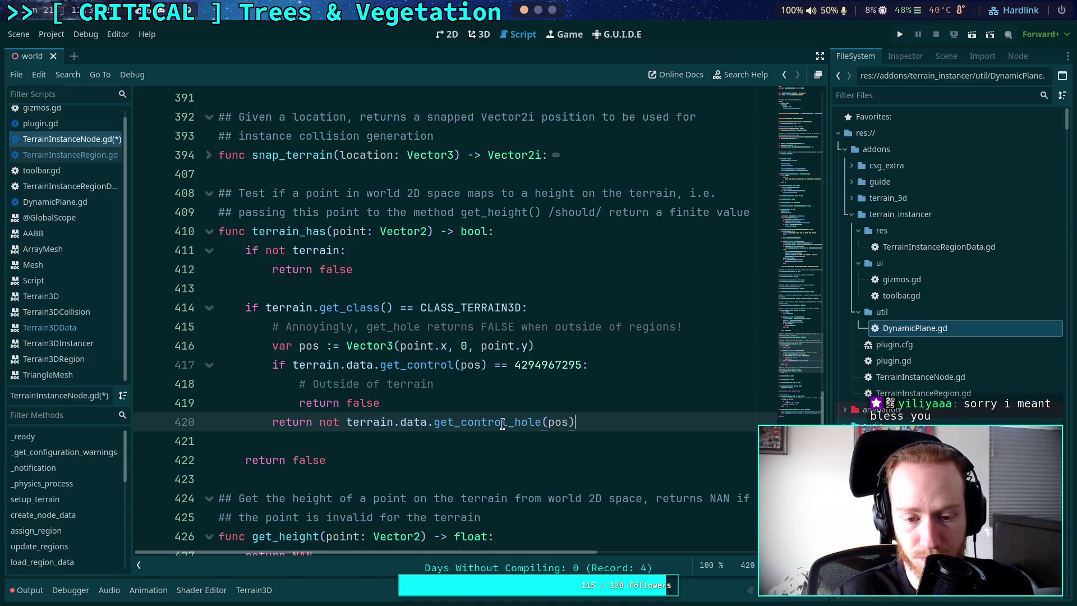
Wrap the return condition on line 420 in parentheses.
{"action": "left_click", "coordinate": [319, 422]}
{"action": "type", "text": "("}
{"action": "key", "text": "End"}
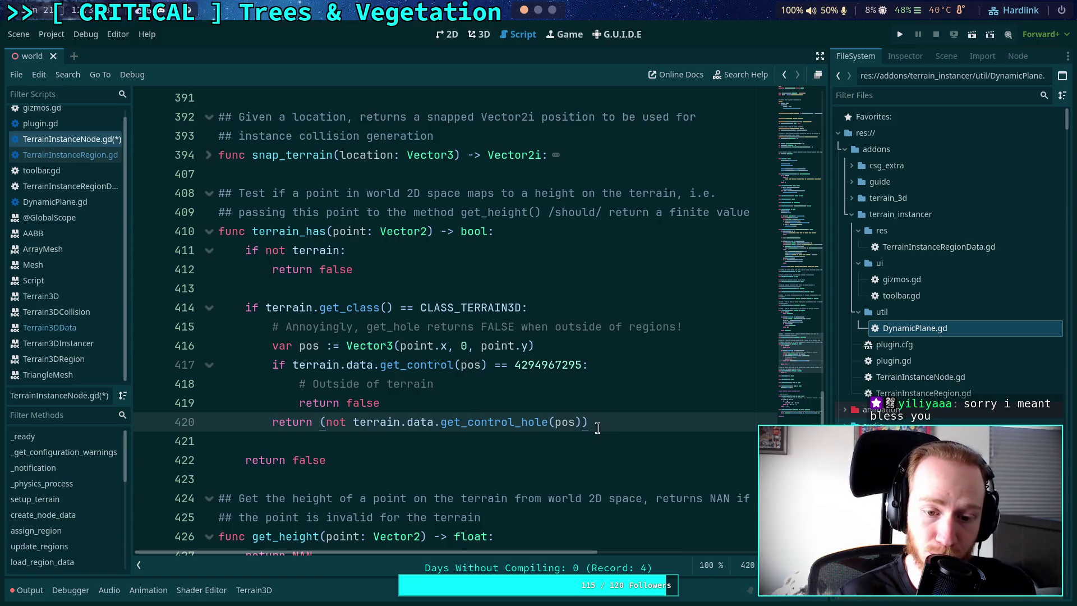
{"action": "type", "text": ")"}
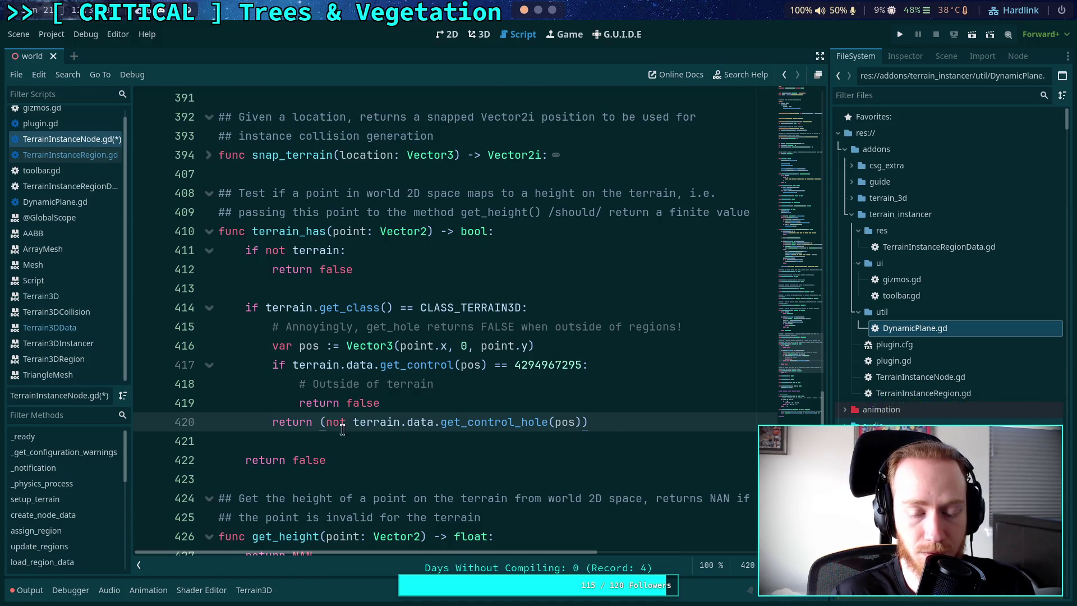
{"action": "left_click", "coordinate": [412, 450]}
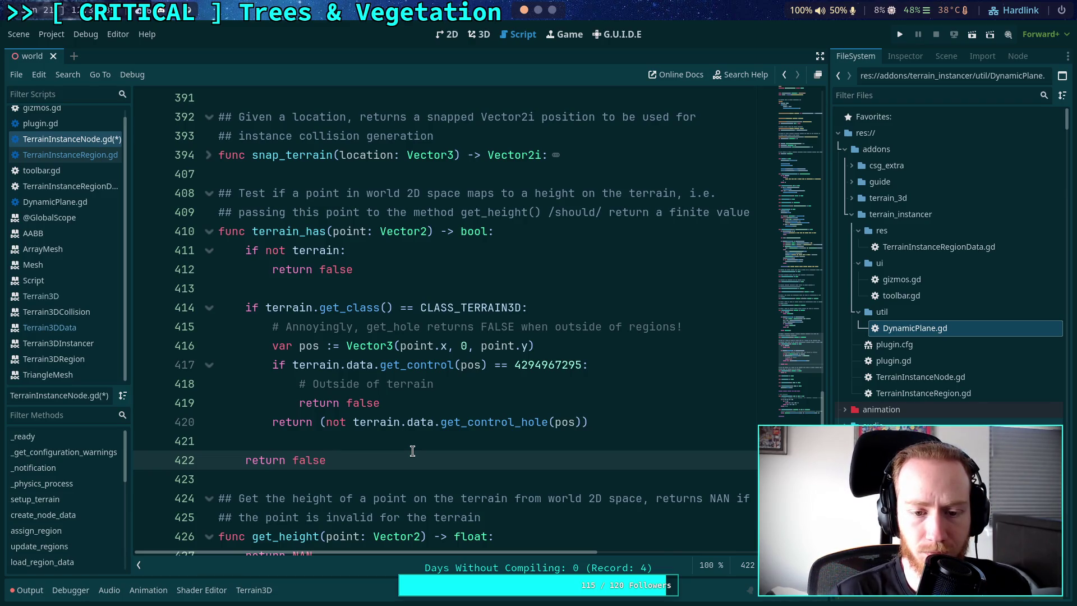
Change 'get_' to 'test' in the comment, save the script, and fold terrain_has.
{"action": "left_click_drag", "start_coordinate": [392, 326], "coordinate": [369, 326]}
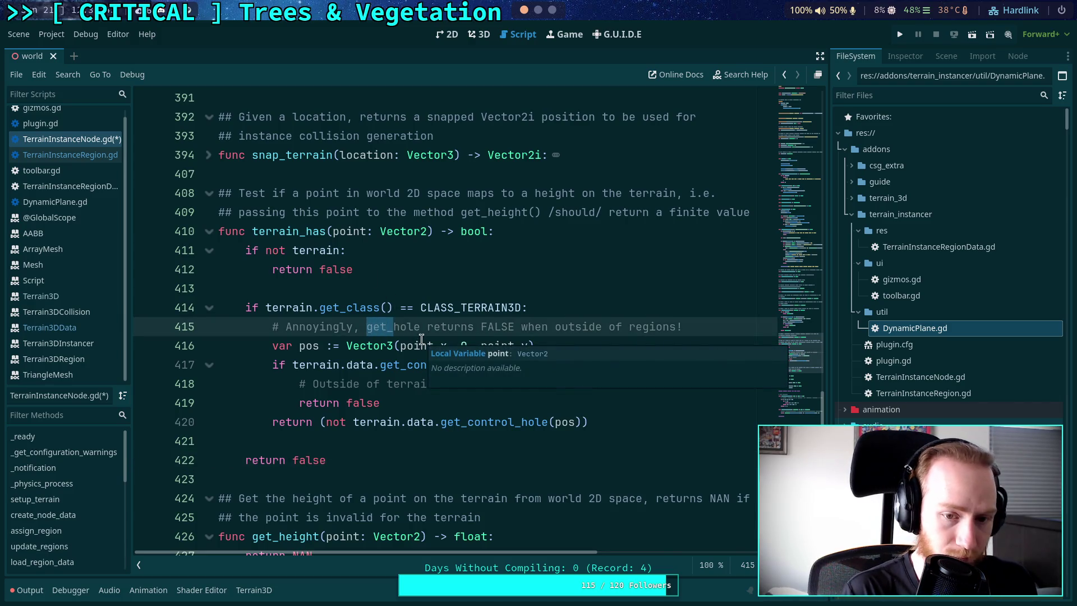
{"action": "key", "text": "BackSpace"}
{"action": "type", "text": "test"}
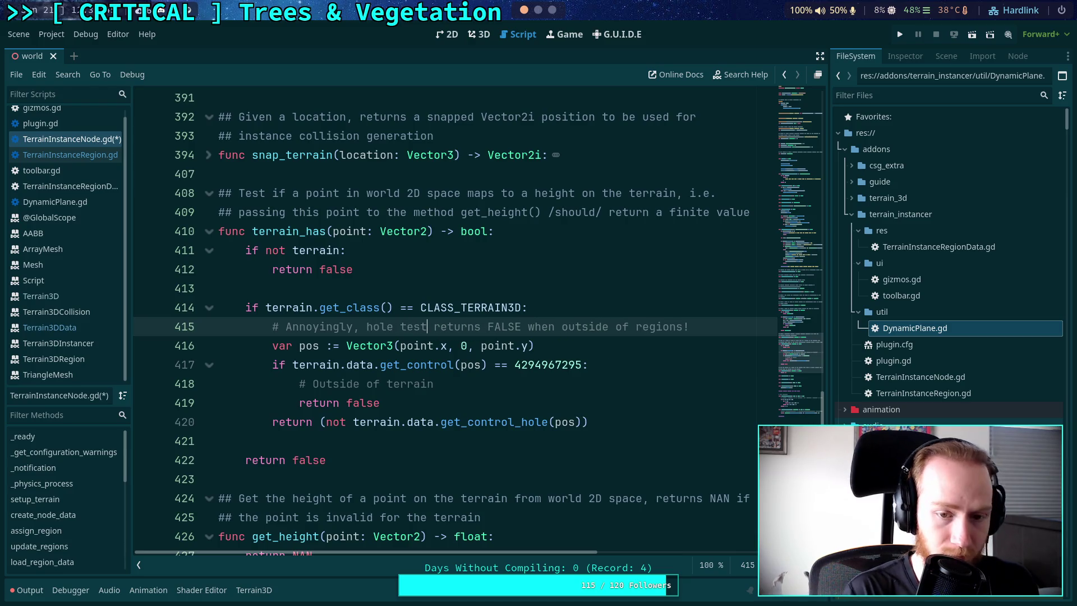
{"action": "left_click", "coordinate": [609, 372]}
{"action": "key", "text": "ctrl+s"}
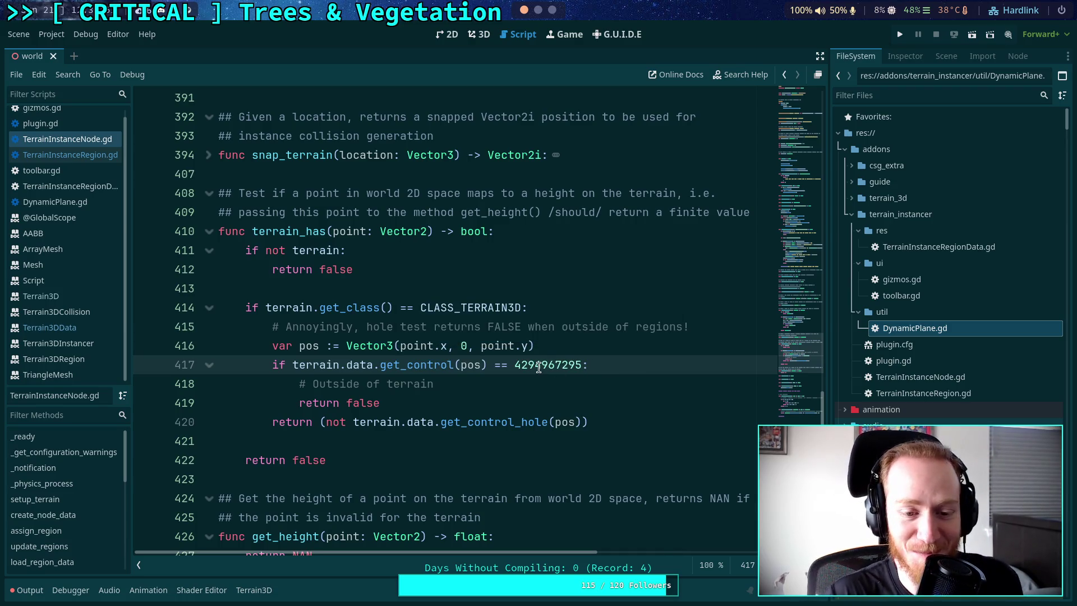
{"action": "left_click", "coordinate": [504, 398]}
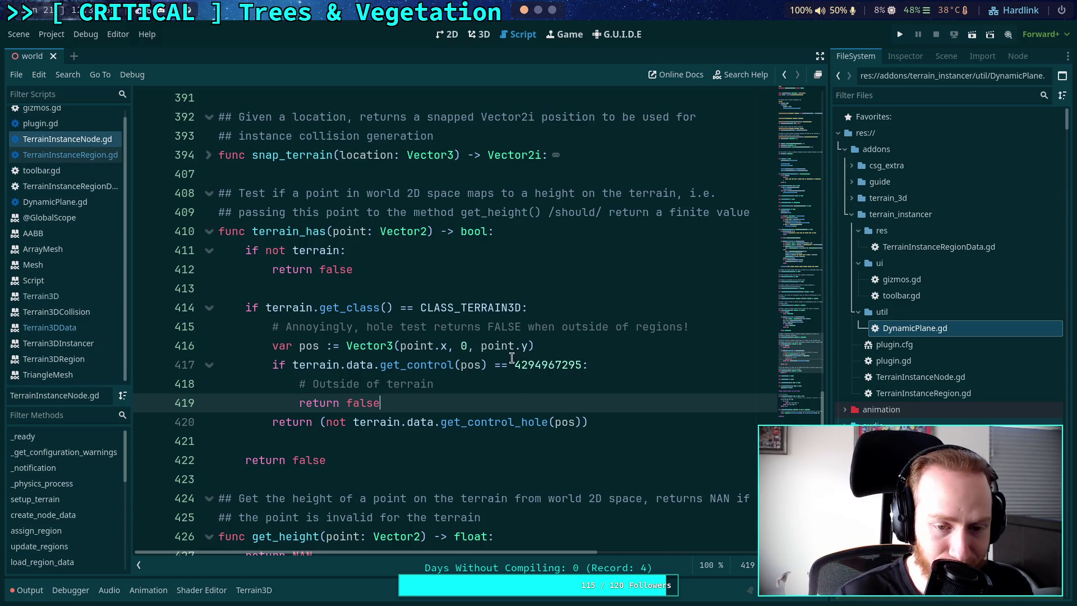
{"action": "left_click", "coordinate": [208, 232]}
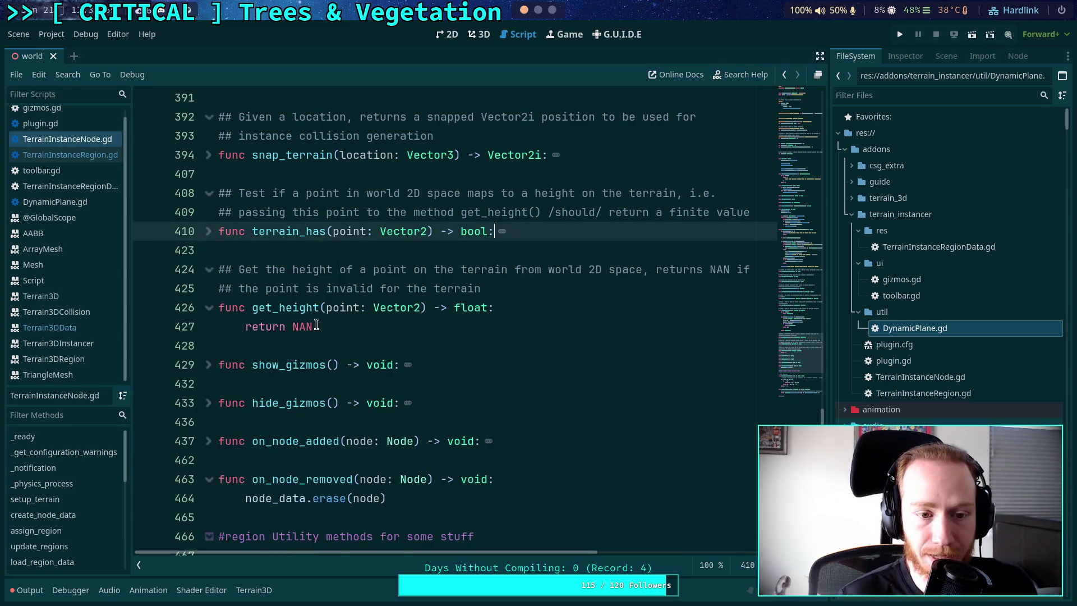
Paste the project_global body into get_height in place of 'return NAN'.
{"action": "left_click", "coordinate": [376, 327]}
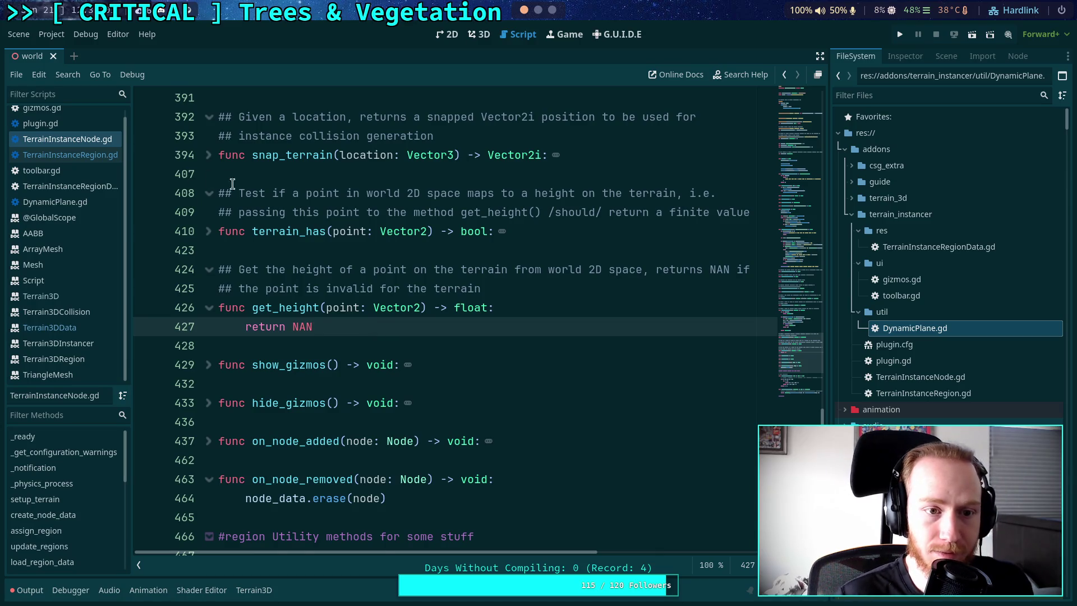
{"action": "scroll", "coordinate": [225, 178], "scroll_direction": "up", "scroll_amount": 5}
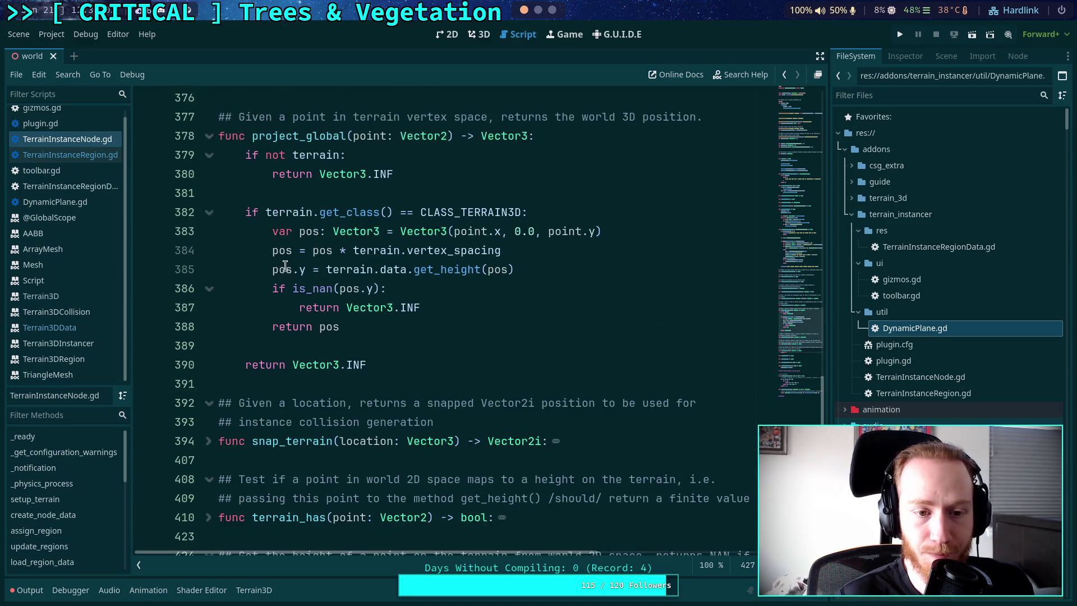
{"action": "left_click", "coordinate": [250, 217]}
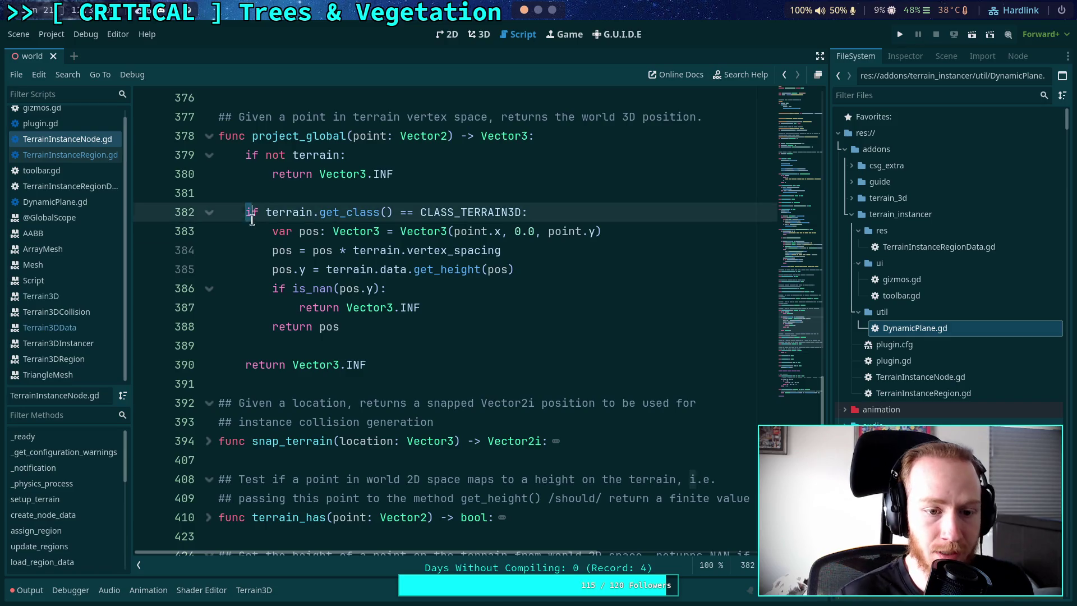
{"action": "left_click_drag", "start_coordinate": [250, 217], "coordinate": [391, 320]}
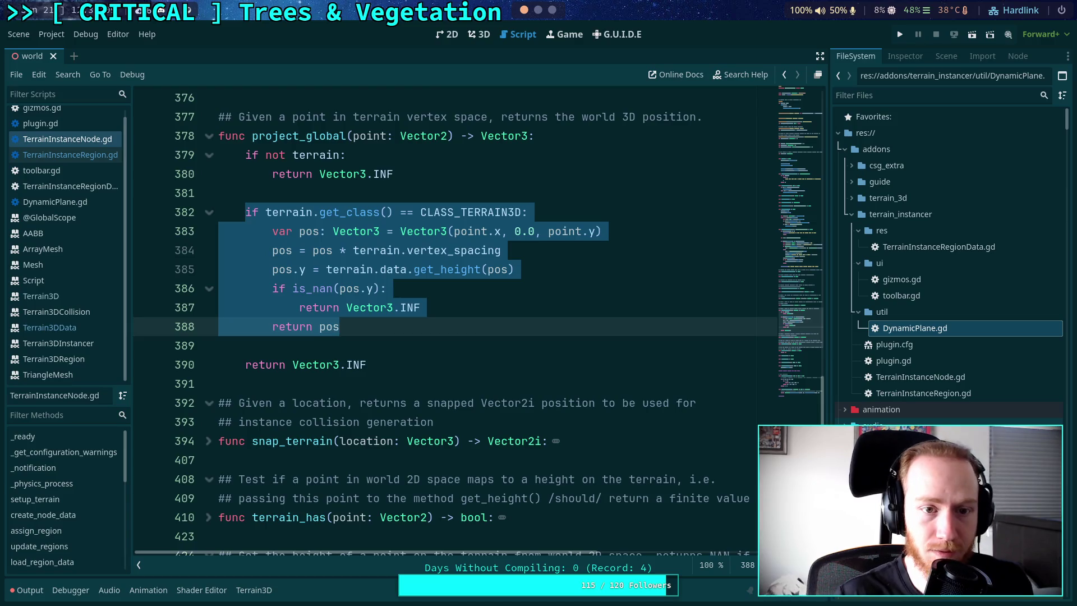
{"action": "mouse_move", "coordinate": [246, 156]}
{"action": "left_mouse_down"}
{"action": "mouse_move", "coordinate": [393, 175]}
{"action": "mouse_move", "coordinate": [394, 361]}
{"action": "left_mouse_up"}
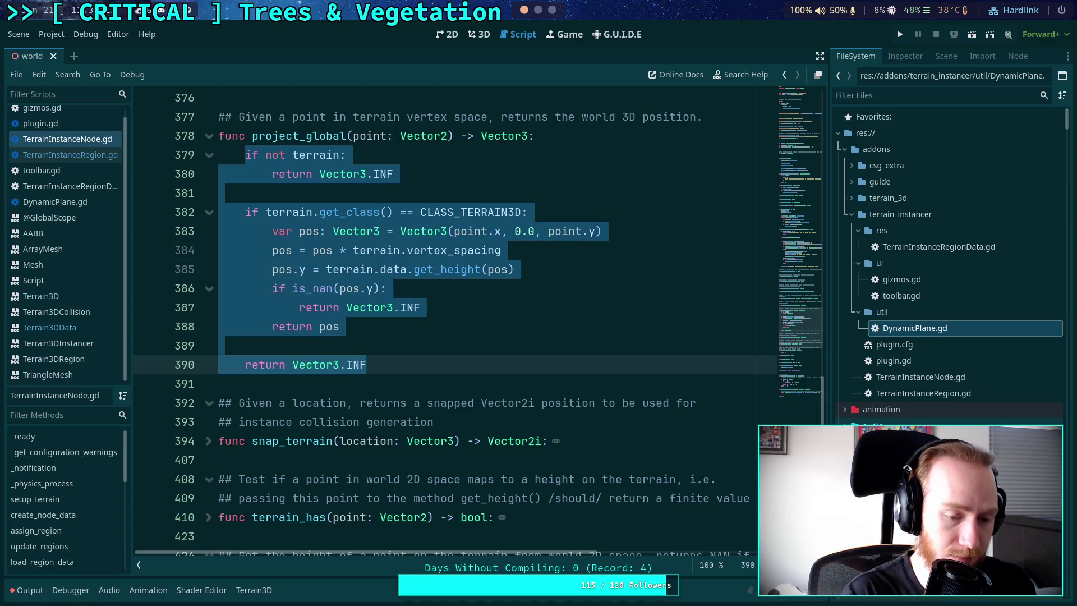
{"action": "scroll", "coordinate": [328, 289], "scroll_direction": "down", "scroll_amount": 6}
{"action": "left_click_drag", "start_coordinate": [340, 272], "coordinate": [247, 267]}
{"action": "type", "text": "if not terrain: \t\treturn Vector3.INF  \tif terrain.get_class() == CLASS_TERRAIN3D: \t\tvar pos: Vector3 = Vector3(point.x, 0.0, point.y) \t\tpos = pos * terrain.vertex_spacing \t\tpos.y = terrain.data.get_height(pos) \t\tif is_nan(pos.y): \t\t\treturn Vector3.INF \t\treturn pos  \treturn Vector3.INF"}
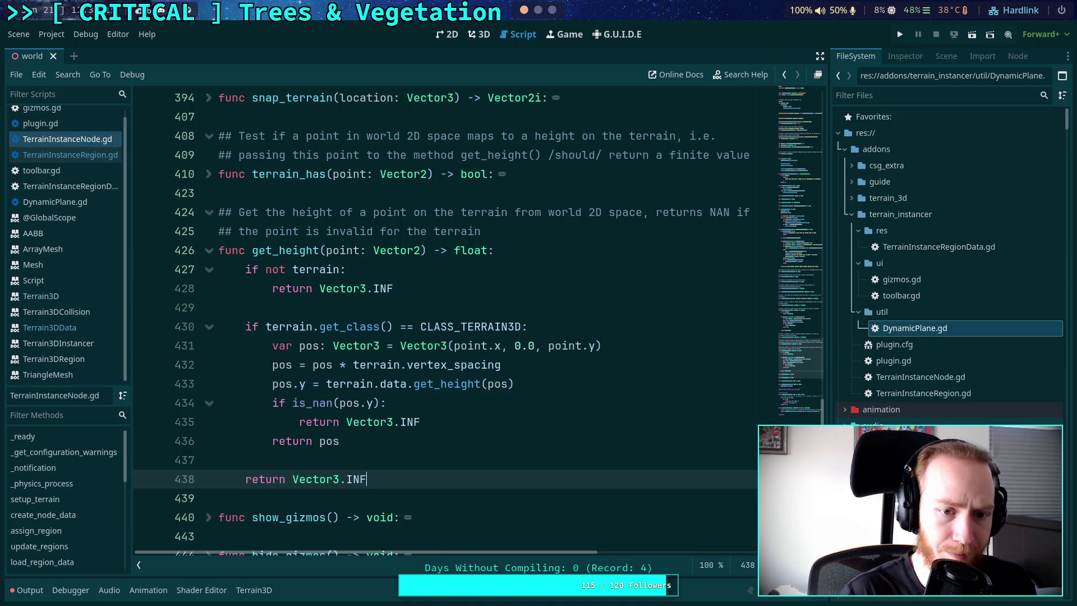
Change Vector3.INF to NAN and delete the vertex_spacing scaling line.
{"action": "left_click_drag", "start_coordinate": [319, 288], "coordinate": [412, 288]}
{"action": "type", "text": "NAN"}
{"action": "left_click", "coordinate": [342, 250]}
{"action": "scroll", "coordinate": [370, 318], "scroll_direction": "down", "scroll_amount": 1}
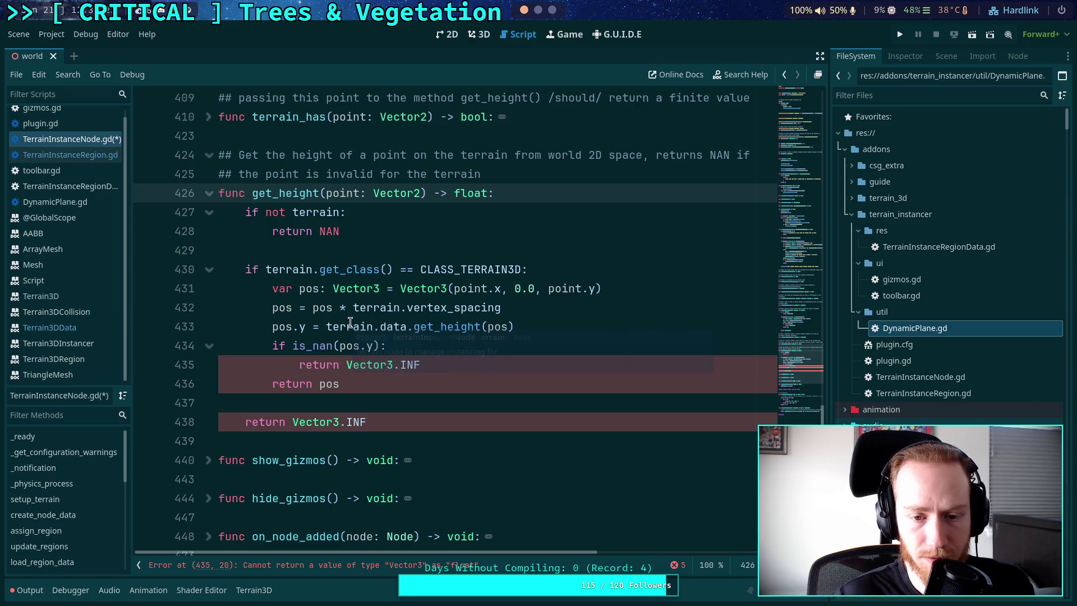
{"action": "left_click_drag", "start_coordinate": [560, 308], "coordinate": [674, 296]}
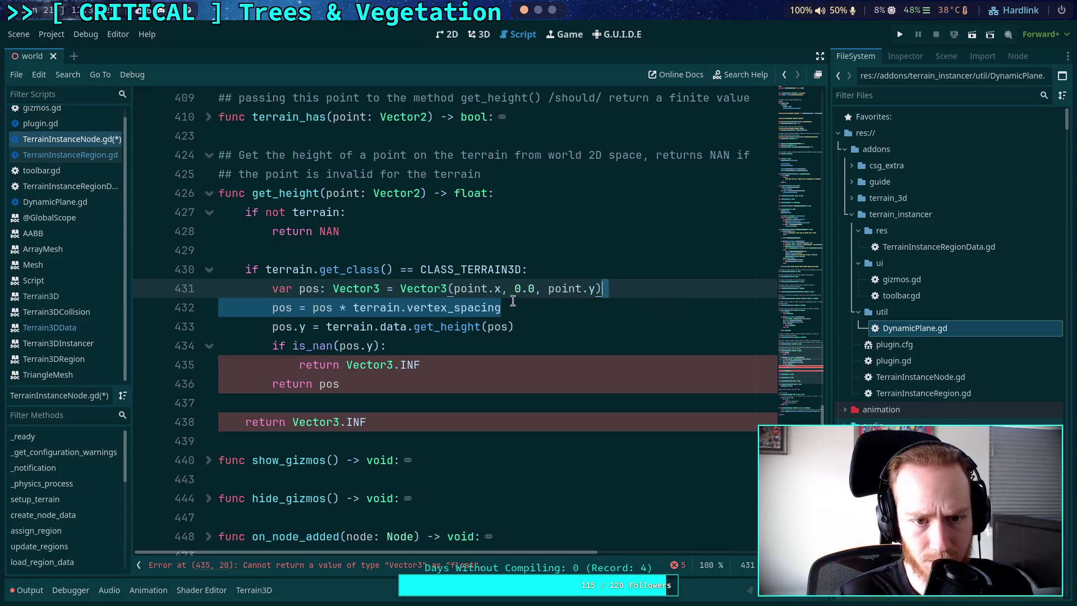
{"action": "key", "text": "Delete"}
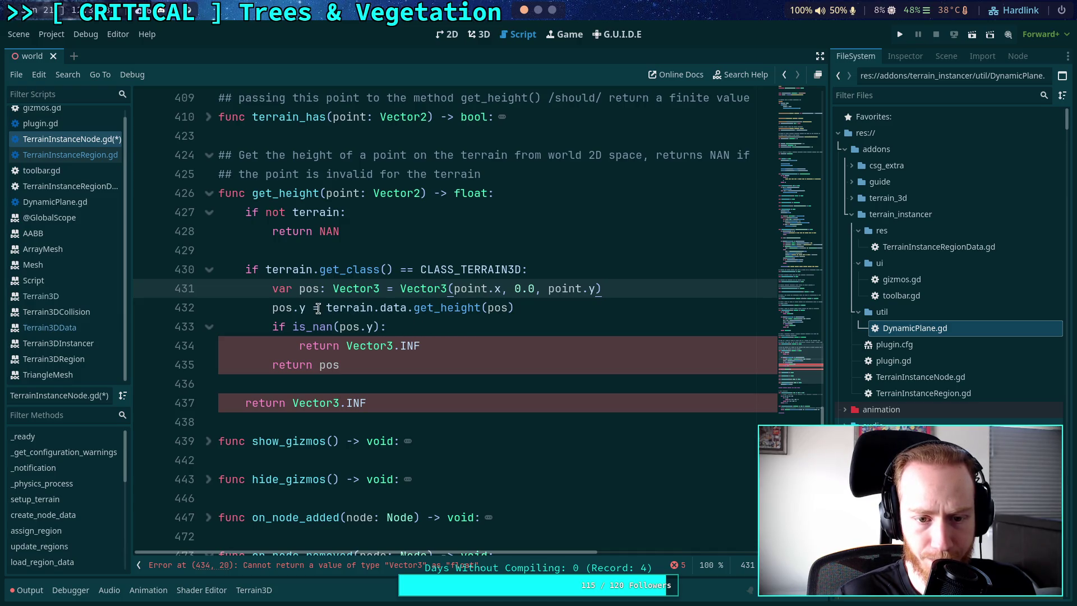
Move the Vector3 constructor into the get_height call and delete the pos declaration.
{"action": "left_click_drag", "start_coordinate": [307, 308], "coordinate": [269, 308]}
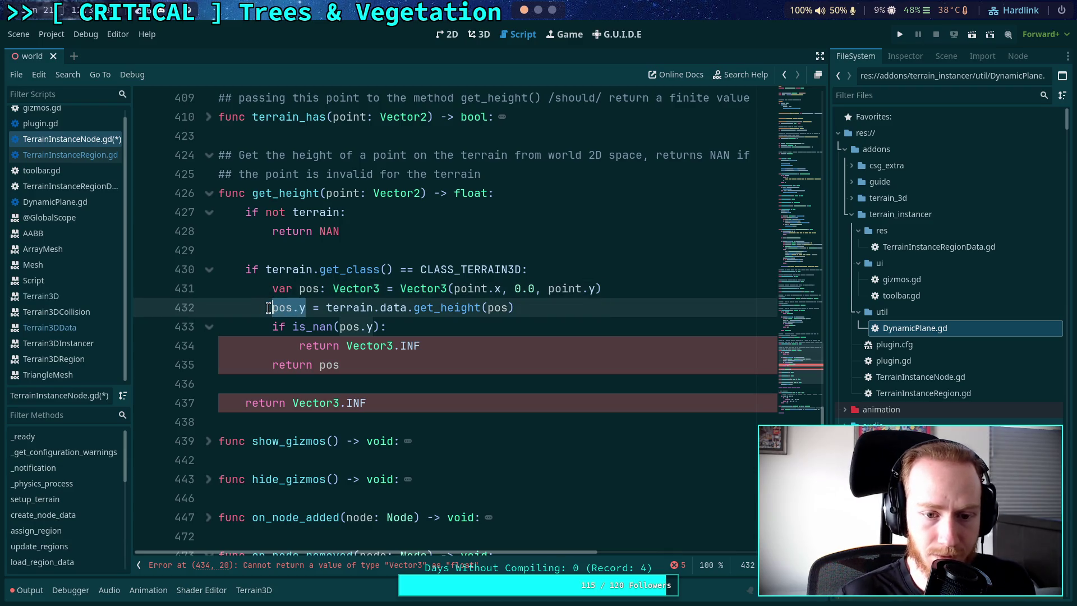
{"action": "left_click_drag", "start_coordinate": [399, 289], "coordinate": [664, 288]}
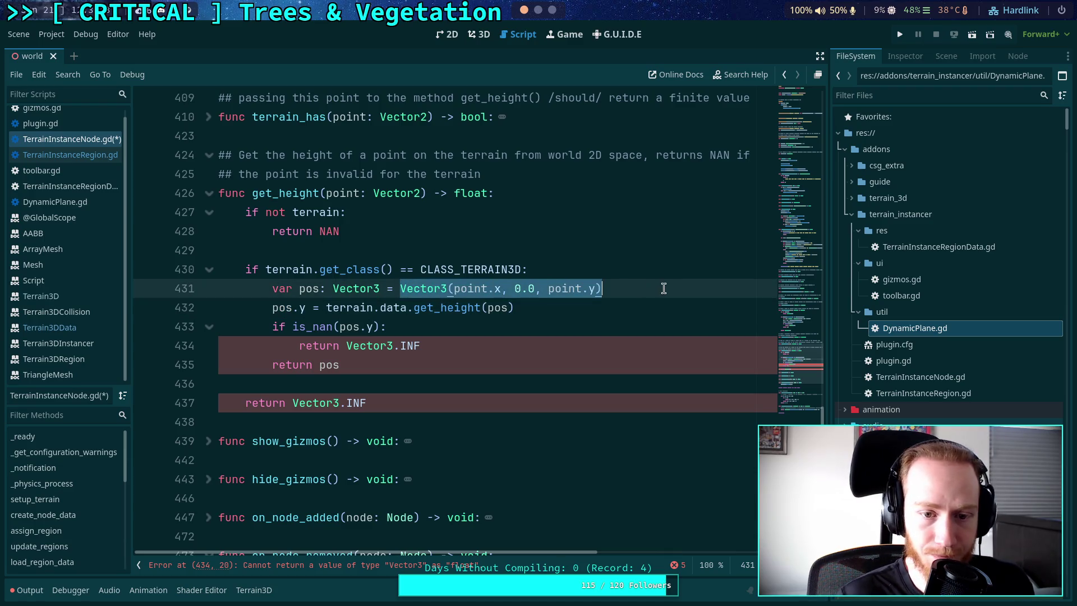
{"action": "key", "text": "BackSpace"}
{"action": "double_click", "coordinate": [488, 307]}
{"action": "type", "text": "Vector3(point.x, 0.0, point.y)"}
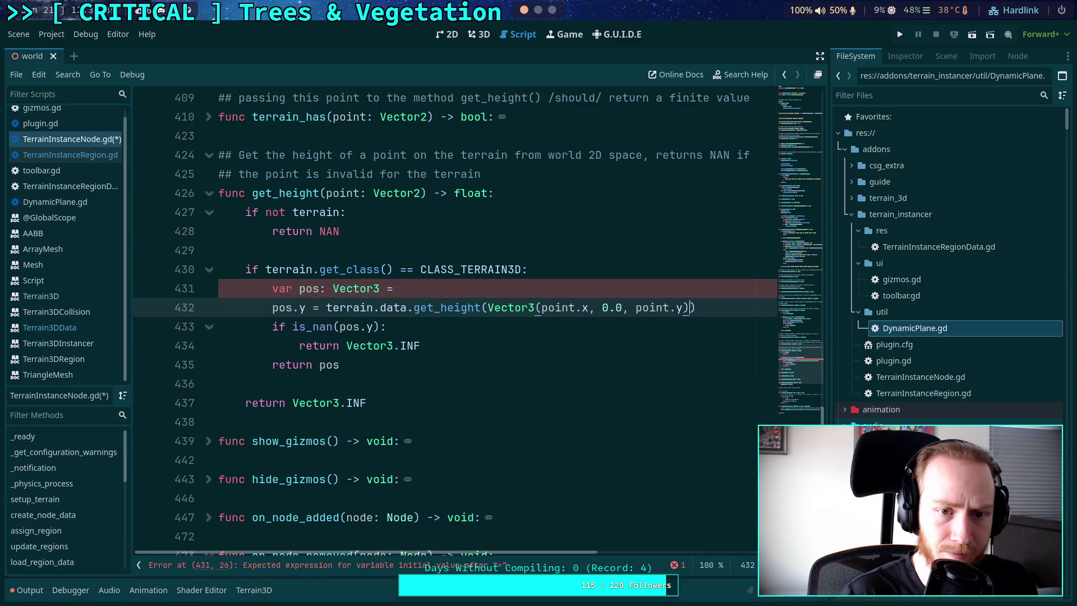
{"action": "left_click_drag", "start_coordinate": [479, 290], "coordinate": [640, 270]}
{"action": "key", "text": "BackSpace"}
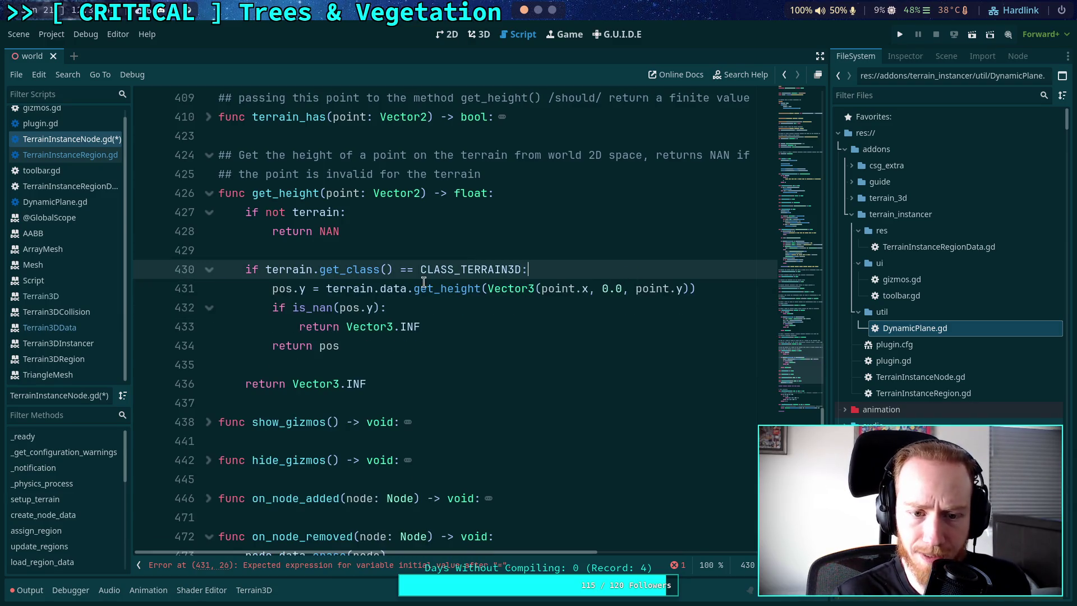
Store the result in 'var height: float =' and delete the is_nan check lines.
{"action": "left_click_drag", "start_coordinate": [319, 290], "coordinate": [272, 289]}
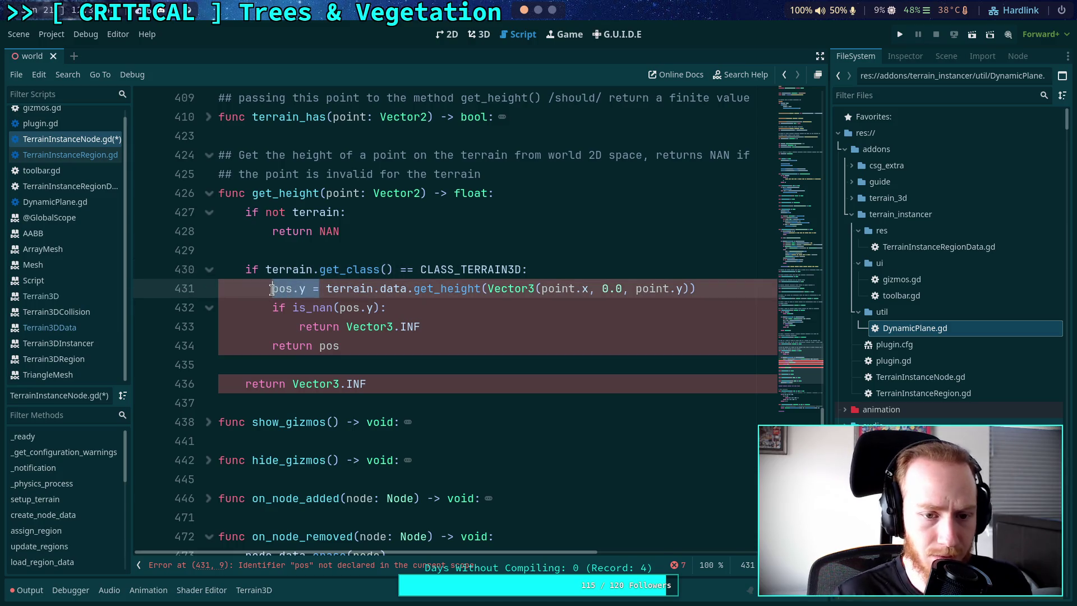
{"action": "type", "text": "var height"}
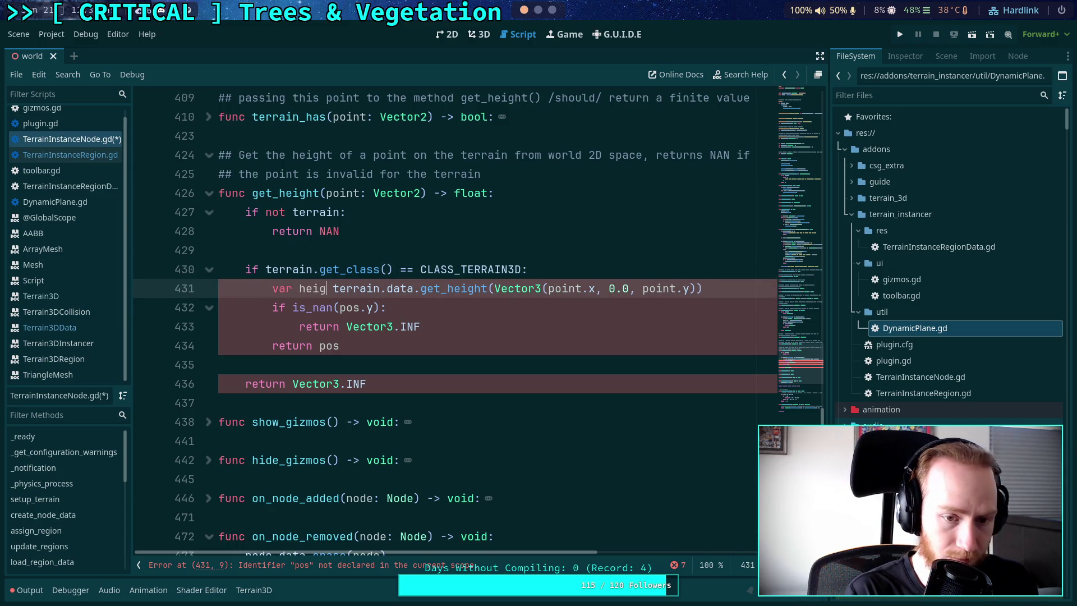
{"action": "type", "text": ": float ="}
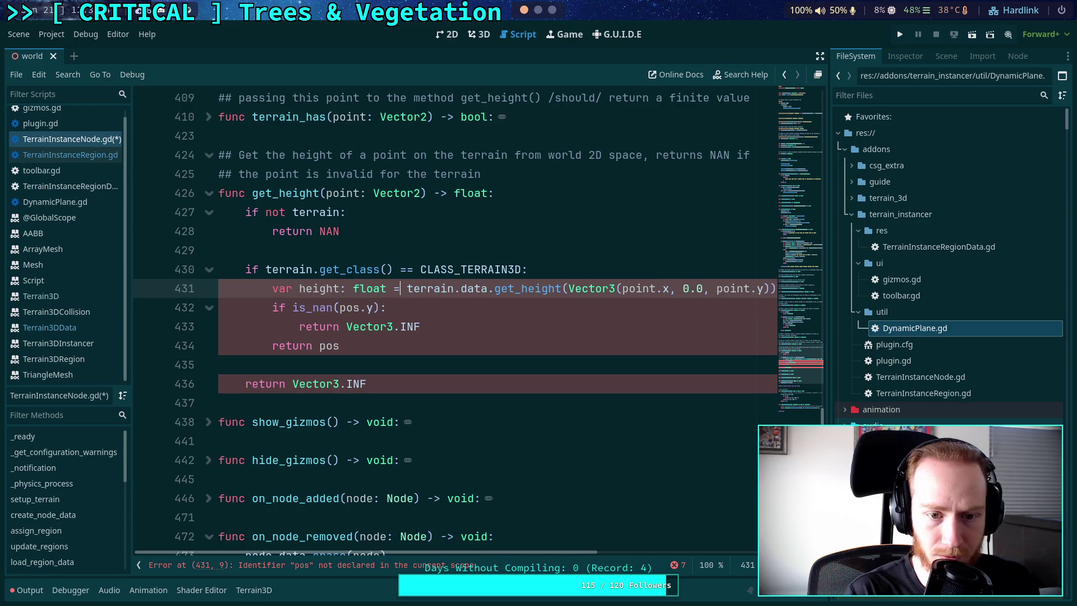
{"action": "left_click", "coordinate": [348, 309]}
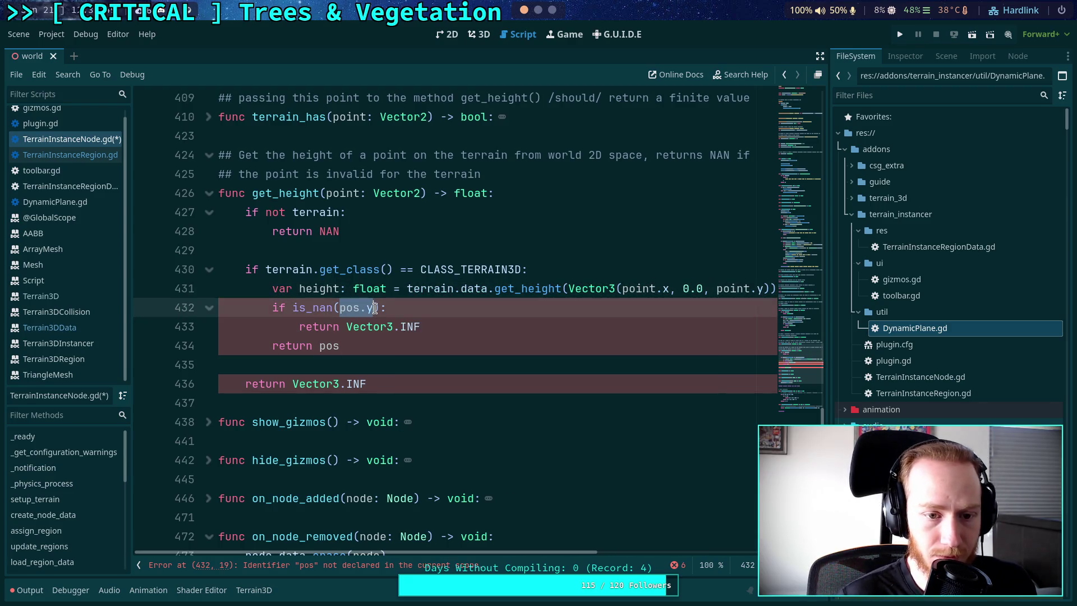
{"action": "left_click", "coordinate": [328, 328]}
{"action": "left_click_drag", "start_coordinate": [420, 327], "coordinate": [119, 310]}
{"action": "key", "text": "BackSpace"}
{"action": "key", "text": "BackSpace"}
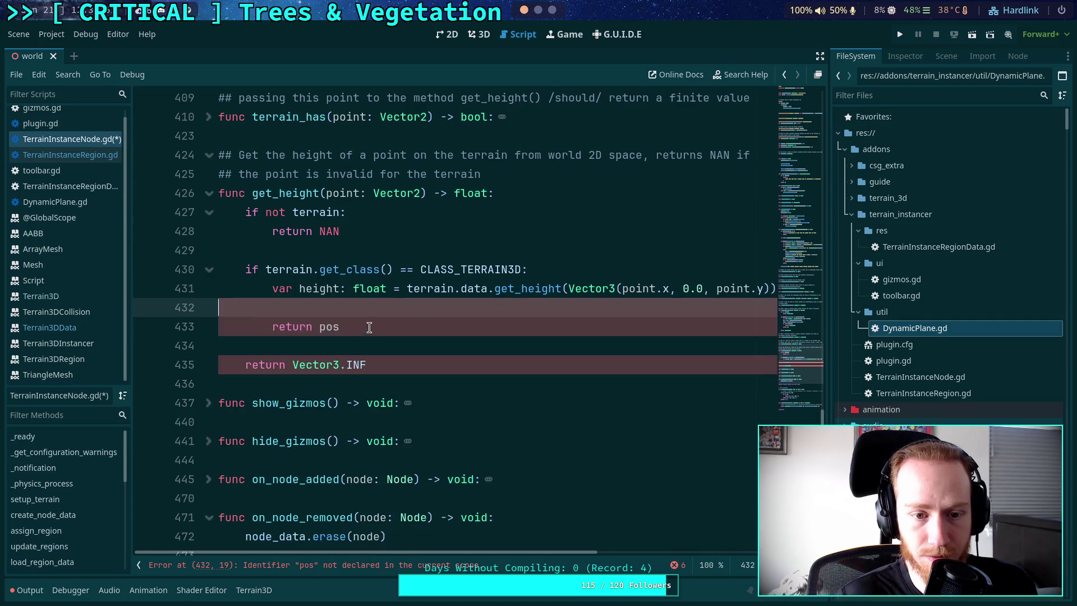
Return terrain.data.get_height(...) directly and make the fallback return NAN.
{"action": "double_click", "coordinate": [340, 309]}
{"action": "type", "text": "heigh"}
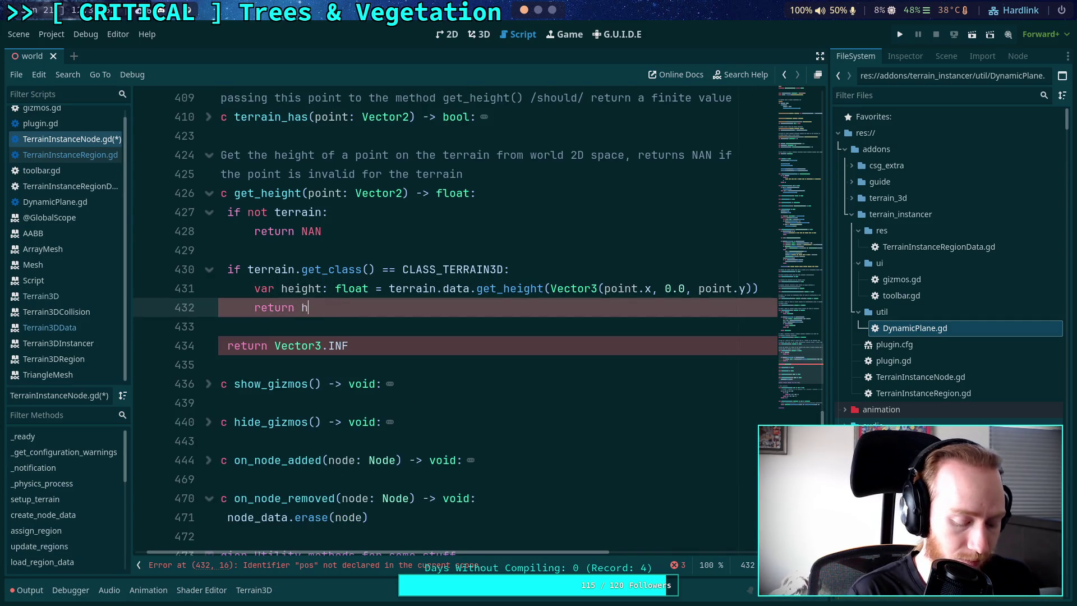
{"action": "type", "text": "t"}
{"action": "left_click_drag", "start_coordinate": [389, 288], "coordinate": [759, 289]}
{"action": "key", "text": "ctrl+x"}
{"action": "double_click", "coordinate": [319, 307]}
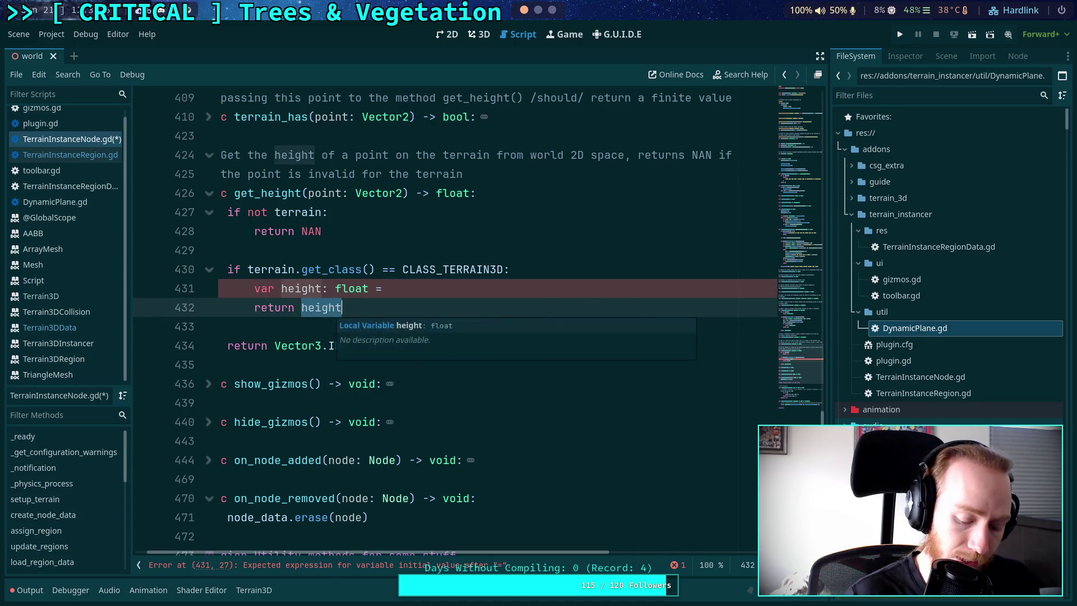
{"action": "key", "text": "ctrl+v"}
{"action": "left_click_drag", "start_coordinate": [522, 291], "coordinate": [580, 271]}
{"action": "key", "text": "BackSpace"}
{"action": "left_click_drag", "start_coordinate": [364, 326], "coordinate": [273, 328]}
{"action": "type", "text": "NAN"}
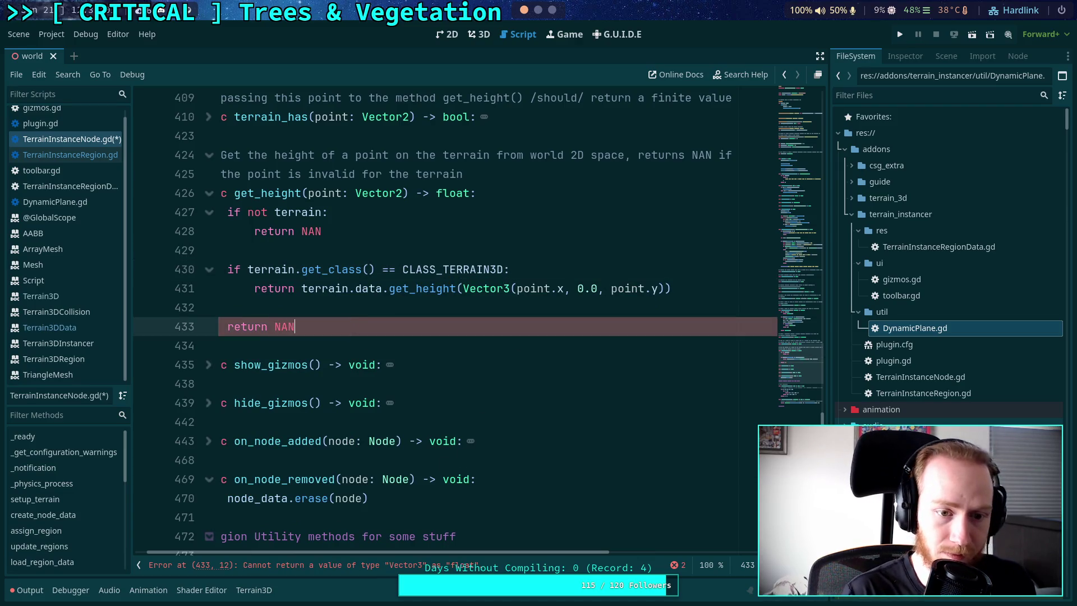
Save the script, collapse get_height, and switch to TerrainInstanceRegion.gd.
{"action": "left_click", "coordinate": [299, 288]}
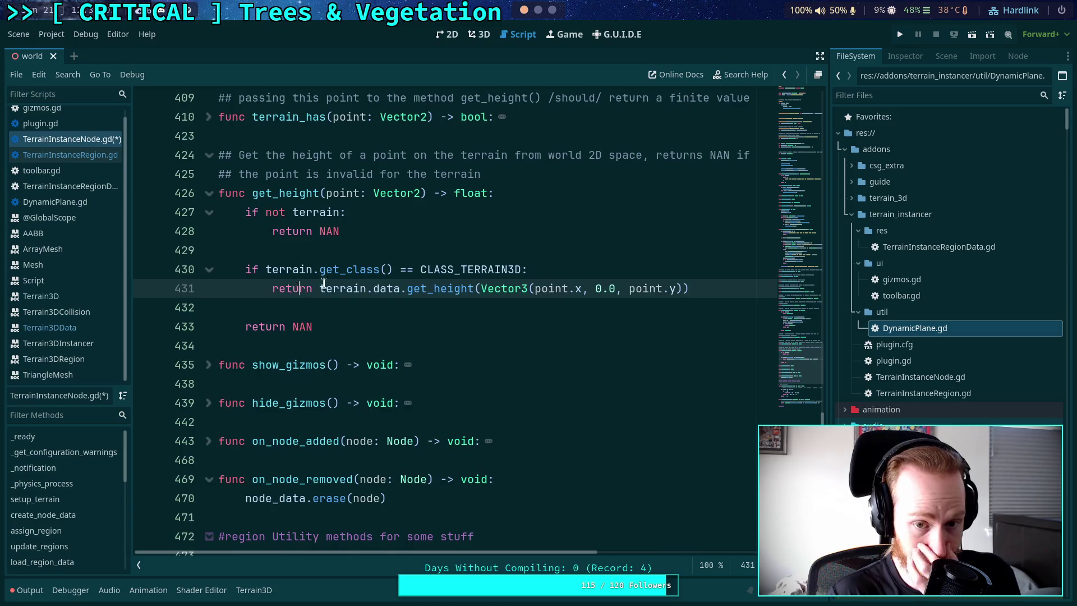
{"action": "scroll", "coordinate": [439, 405], "scroll_direction": "up", "scroll_amount": 2}
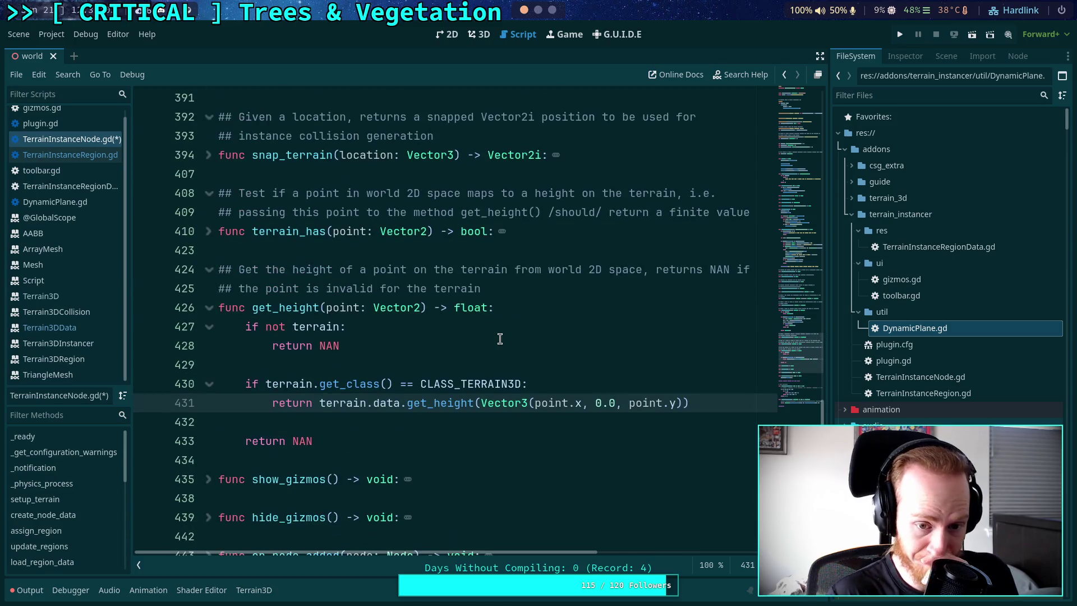
{"action": "left_click", "coordinate": [447, 402]}
{"action": "key", "text": "ctrl+s"}
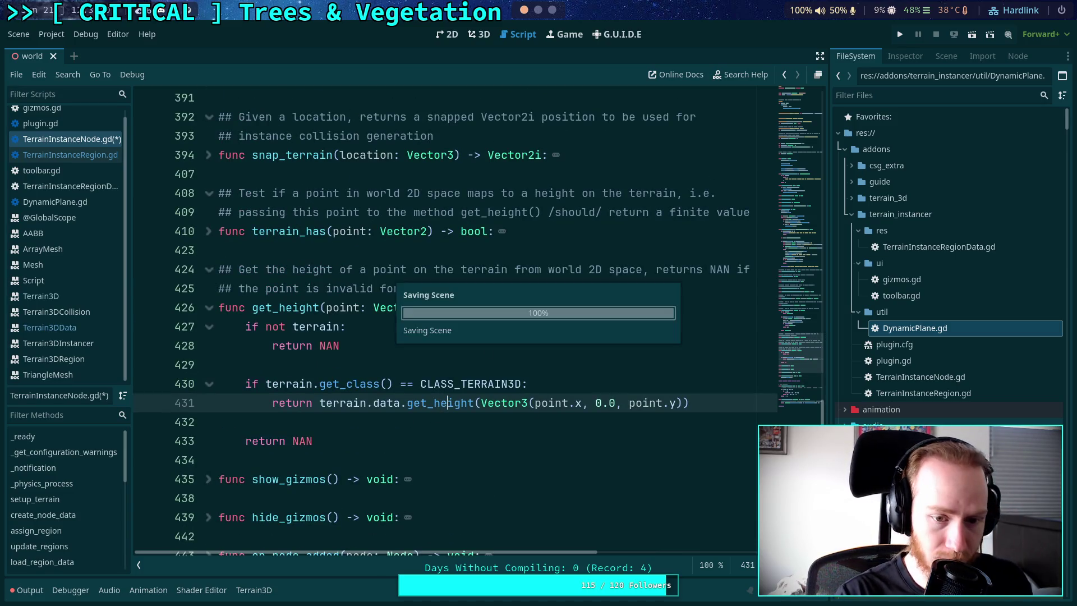
{"action": "left_click", "coordinate": [217, 308]}
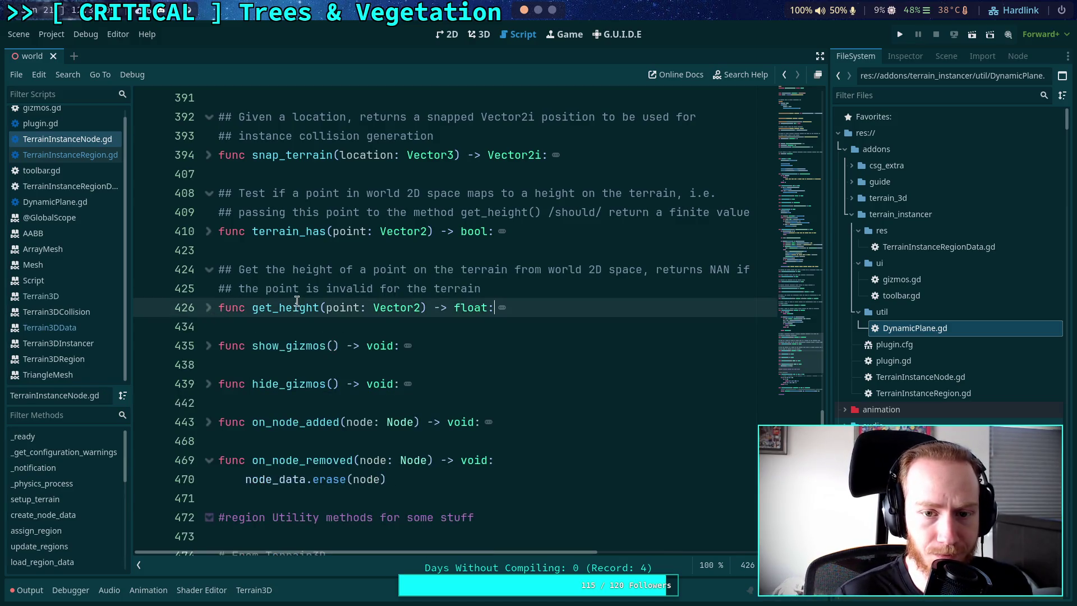
{"action": "scroll", "coordinate": [259, 307], "scroll_direction": "up", "scroll_amount": 1}
{"action": "left_click", "coordinate": [73, 157]}
On line 307 write the condition 'if not instance_node.terrain_has(Vector2(x, y))'.
{"action": "left_click", "coordinate": [413, 292]}
{"action": "left_click", "coordinate": [445, 305]}
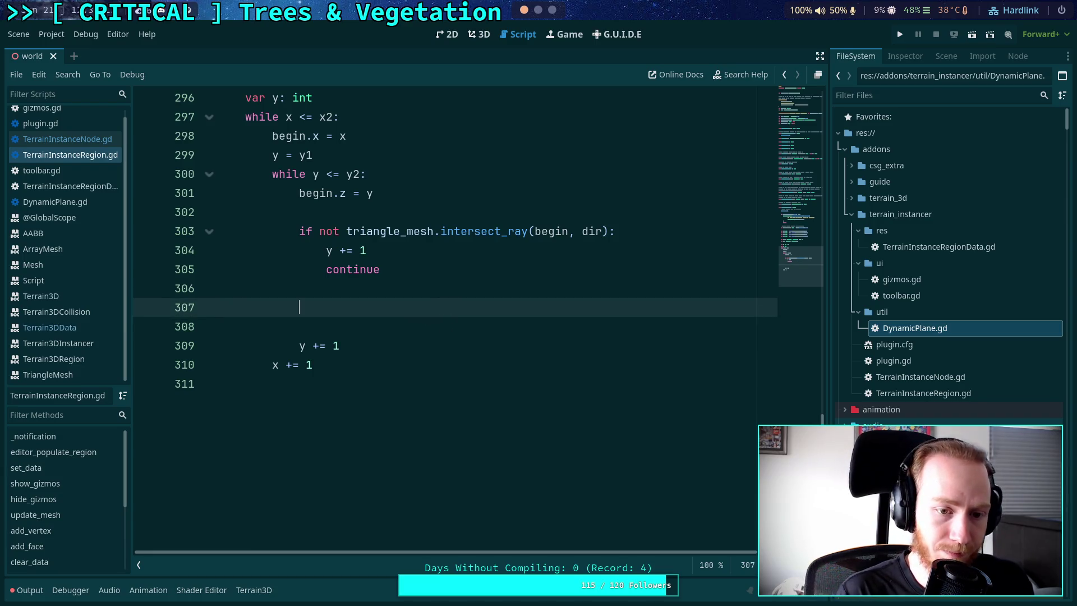
{"action": "type", "text": "if not inst"}
{"action": "key", "text": "Return"}
{"action": "type", "text": ".terr"}
{"action": "key", "text": "Down"}
{"action": "key", "text": "Return"}
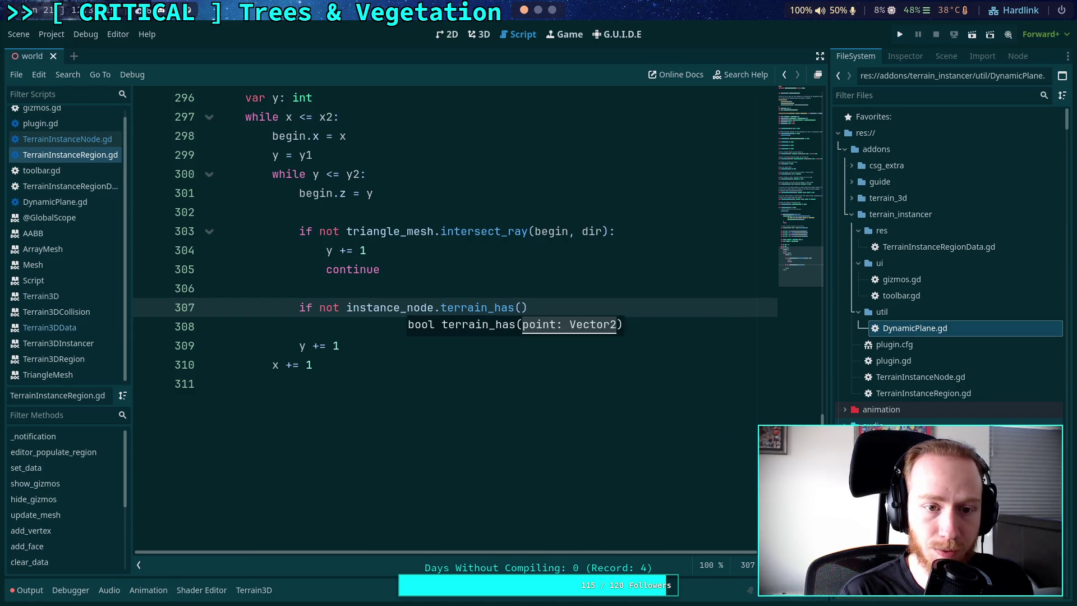
{"action": "scroll", "coordinate": [465, 281], "scroll_direction": "up", "scroll_amount": 3}
{"action": "scroll", "coordinate": [511, 378], "scroll_direction": "down", "scroll_amount": 1}
{"action": "scroll", "coordinate": [511, 378], "scroll_direction": "up", "scroll_amount": 1}
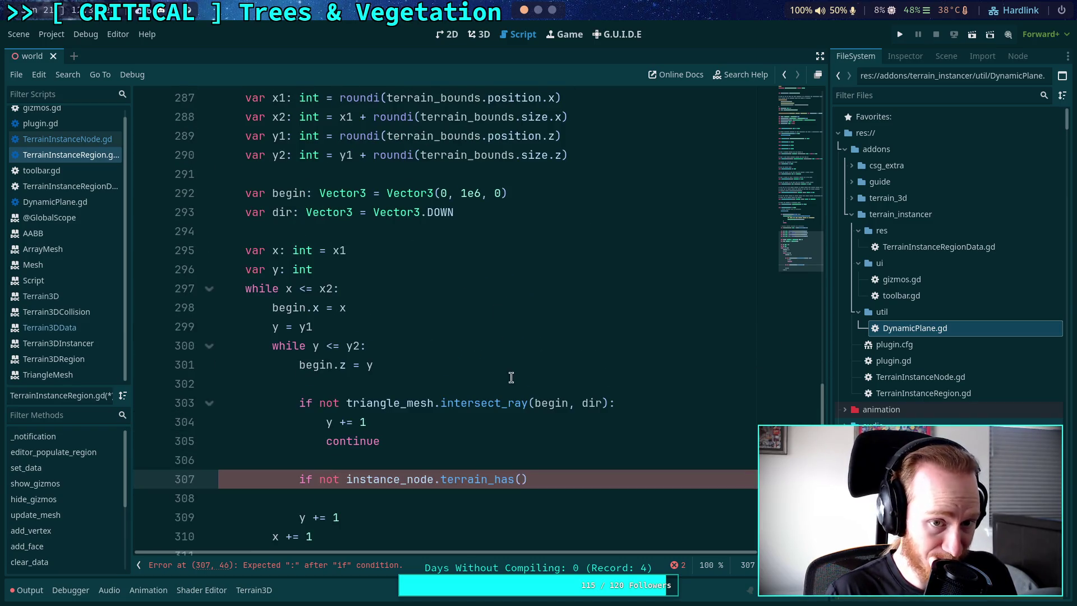
{"action": "scroll", "coordinate": [511, 377], "scroll_direction": "up", "scroll_amount": 1}
{"action": "scroll", "coordinate": [496, 382], "scroll_direction": "down", "scroll_amount": 1}
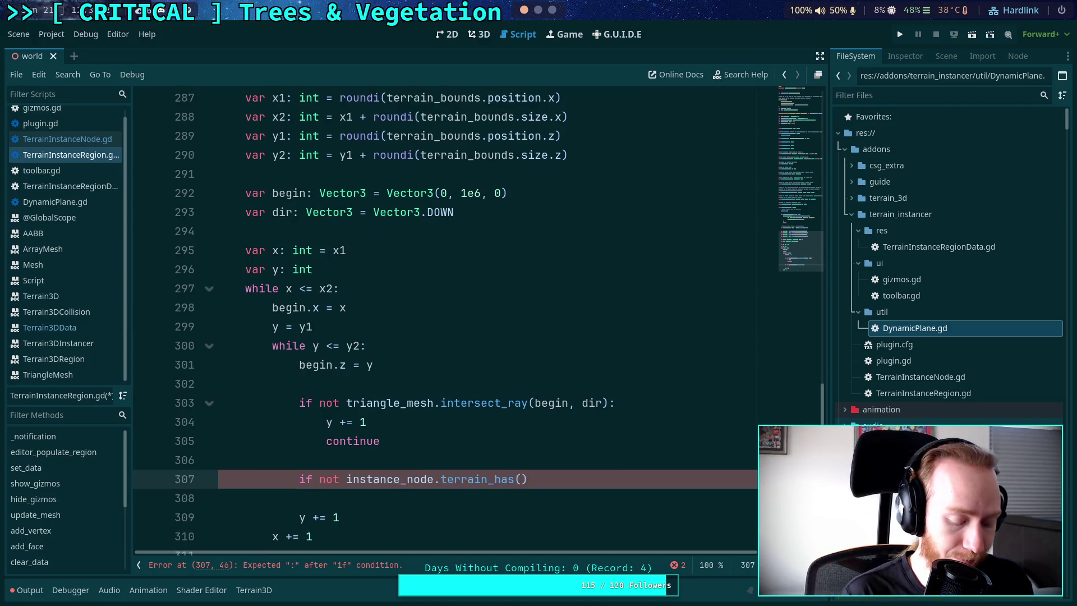
{"action": "type", "text": "Vector2("}
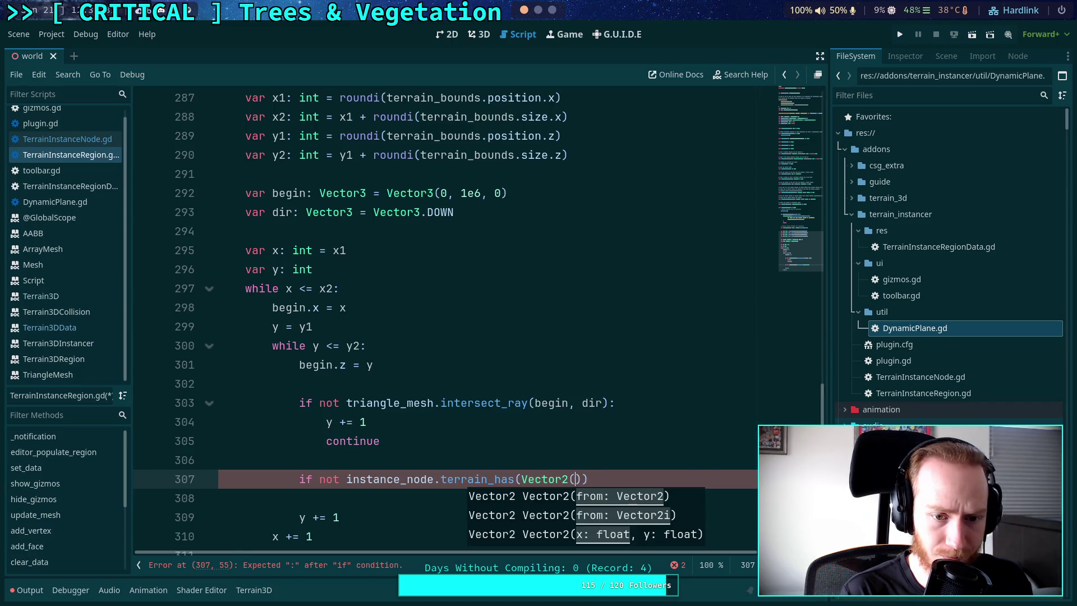
{"action": "type", "text": "x"}
{"action": "type", "text": ", y"}
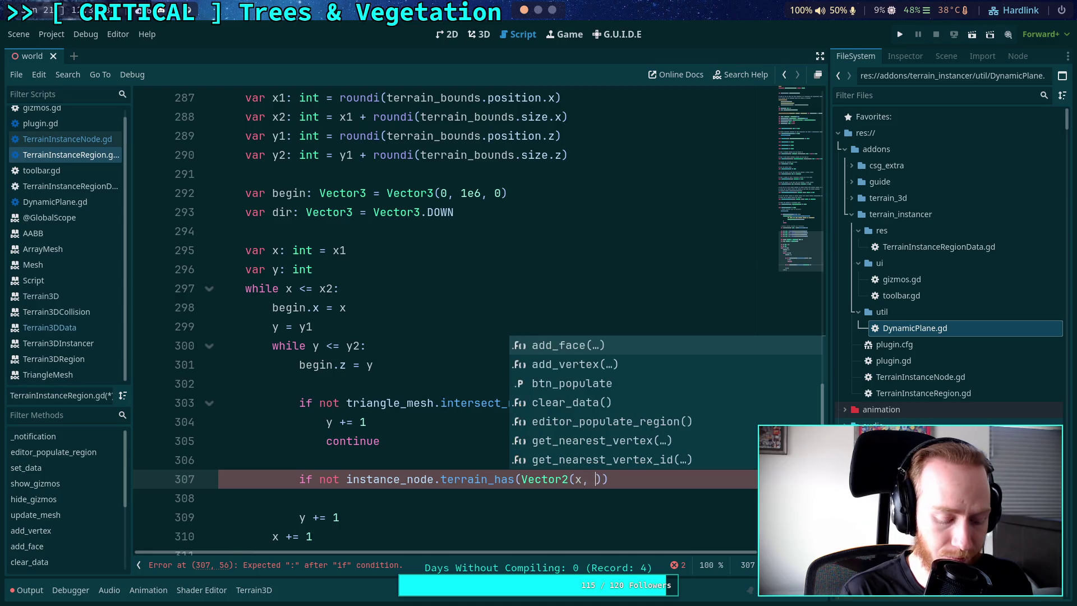
Close the condition with a colon and add 'y += 1' and 'continue' inside the block.
{"action": "key", "text": "End"}
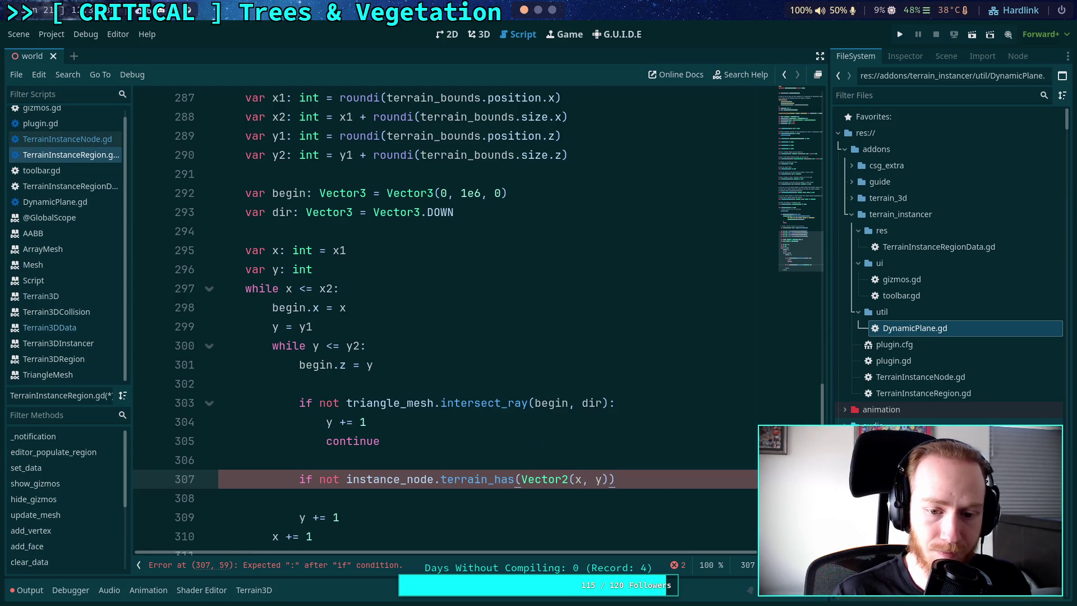
{"action": "scroll", "coordinate": [554, 460], "scroll_direction": "down", "scroll_amount": 1}
{"action": "type", "text": ":"}
{"action": "key", "text": "Return"}
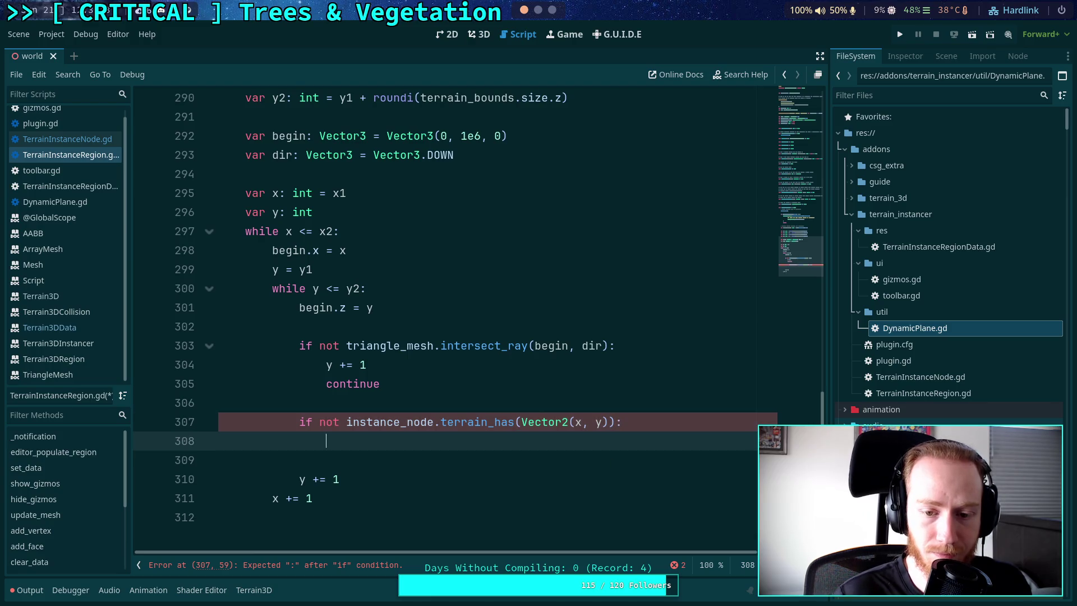
{"action": "type", "text": "y += 1"}
{"action": "key", "text": "Return"}
{"action": "type", "text": "continue"}
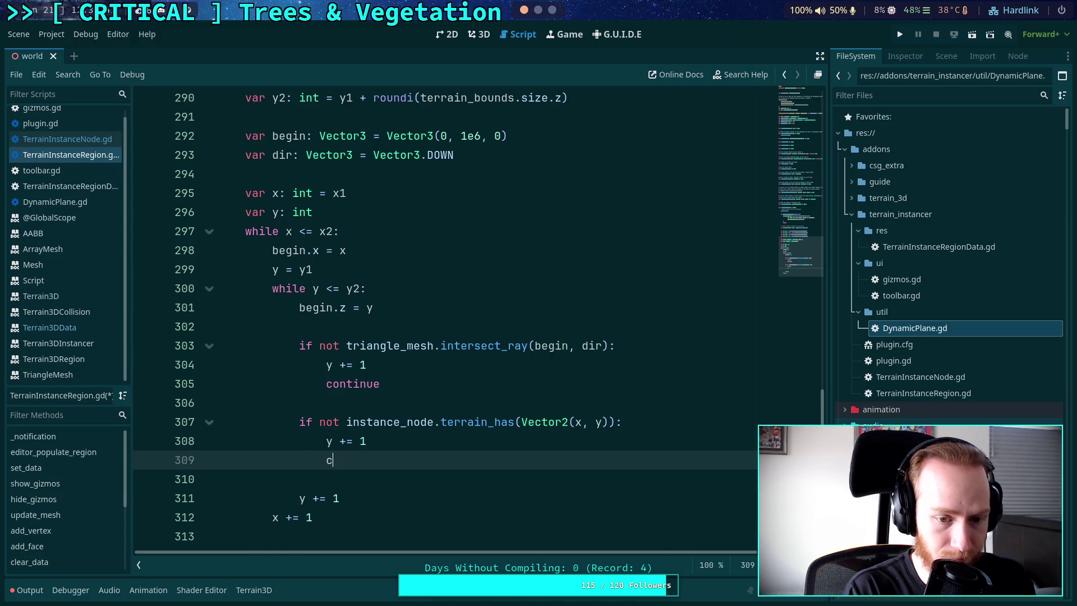
{"action": "key", "text": "Return"}
{"action": "key", "text": "Return"}
{"action": "key", "text": "BackSpace"}
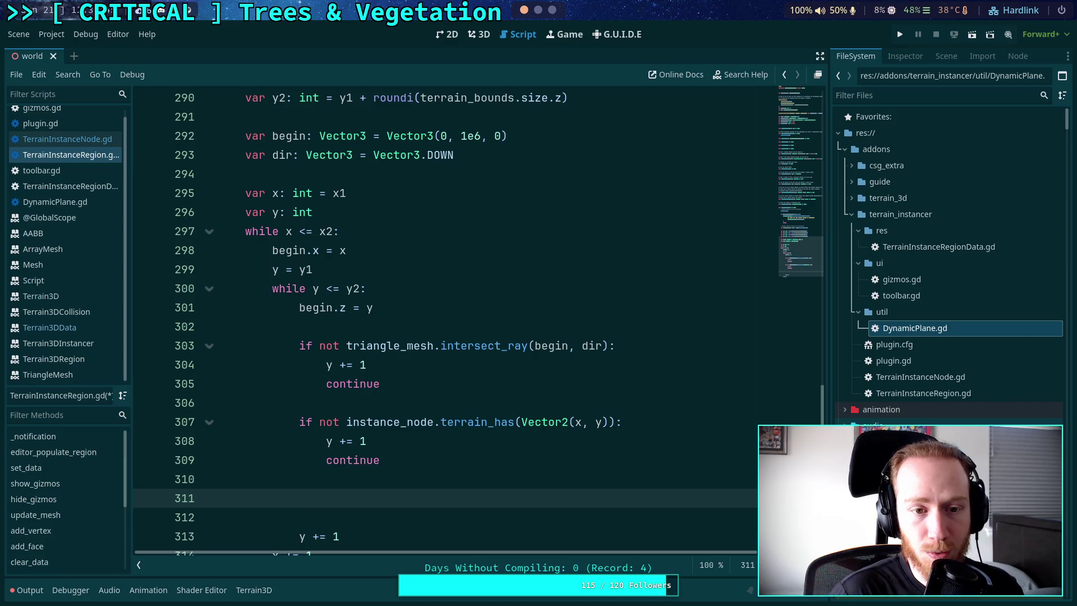
{"action": "scroll", "coordinate": [564, 409], "scroll_direction": "up", "scroll_amount": 5}
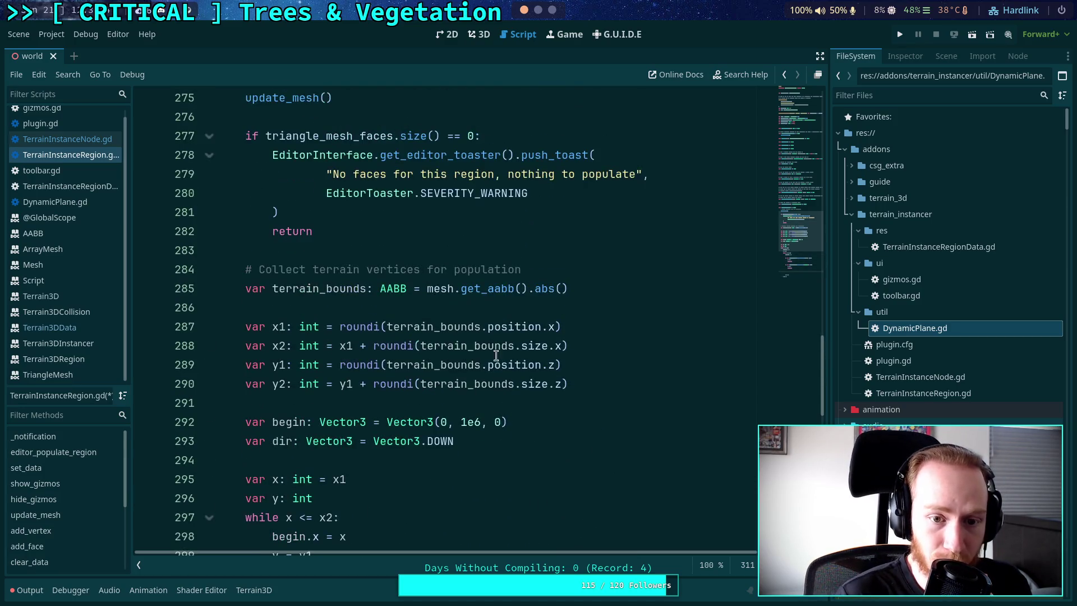
Add 'var plane: DynamicPlane' on a new line below the population comment.
{"action": "left_click", "coordinate": [602, 285]}
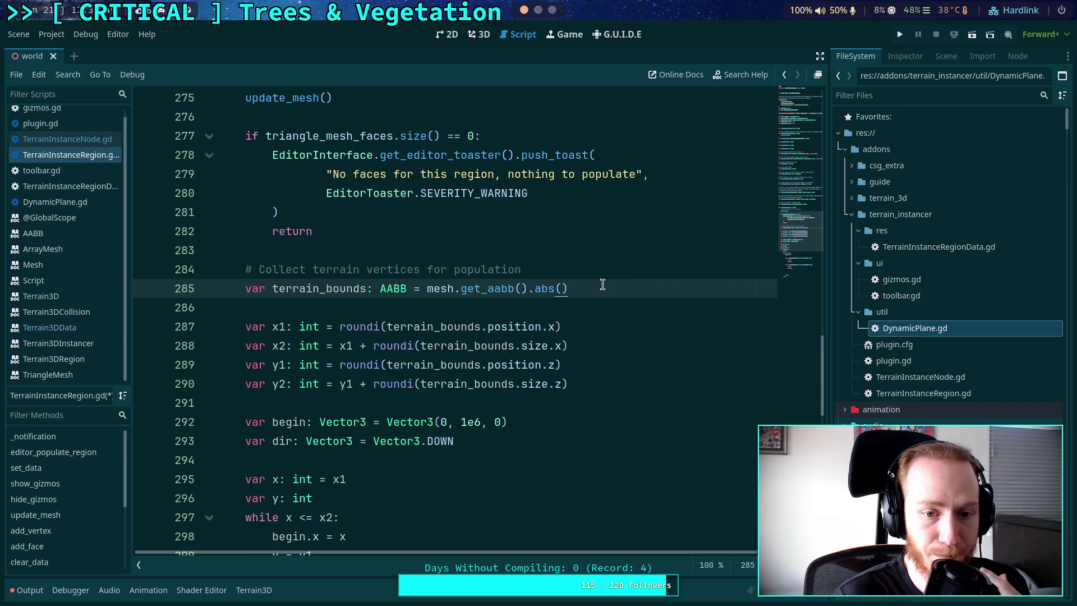
{"action": "key", "text": "Up"}
{"action": "key", "text": "Down"}
{"action": "key", "text": "Up"}
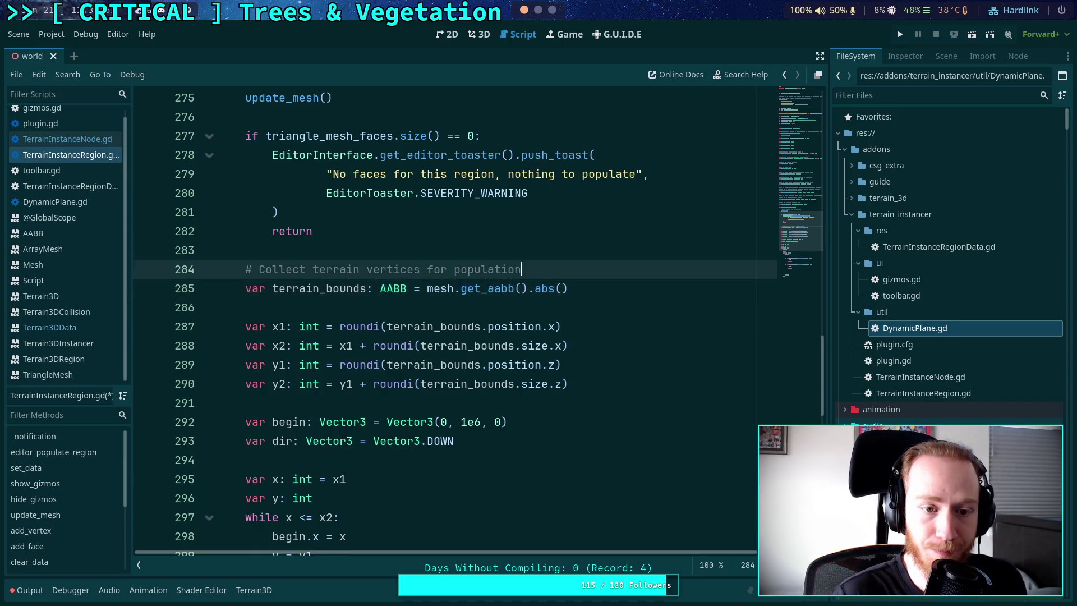
{"action": "key", "text": "Return"}
{"action": "type", "text": "plane"}
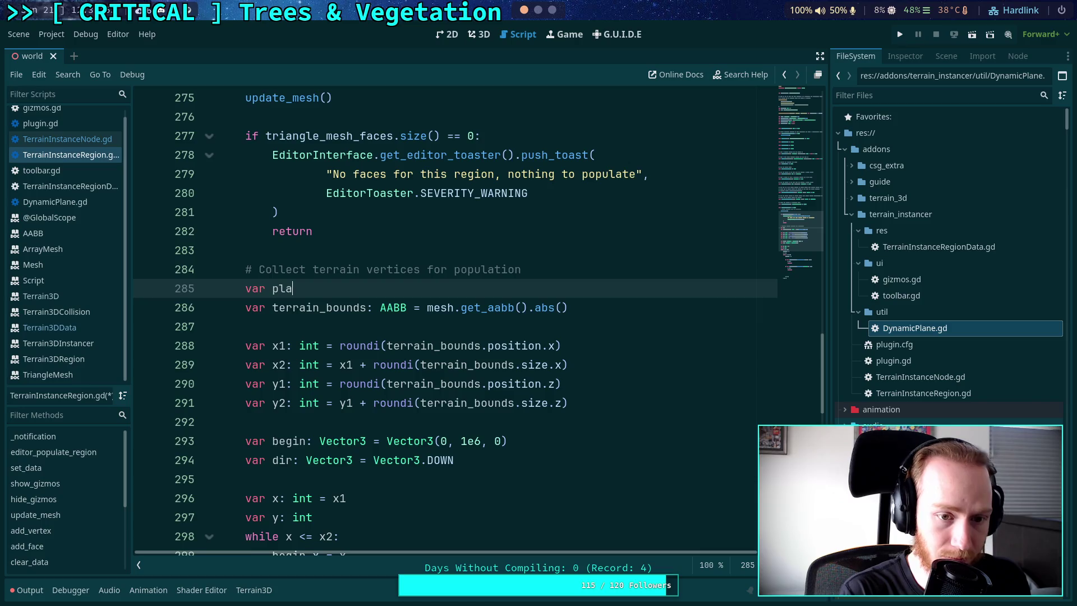
{"action": "key", "text": "BackSpace"}
{"action": "key", "text": "BackSpace"}
{"action": "key", "text": "BackSpace"}
{"action": "type", "text": "bound"}
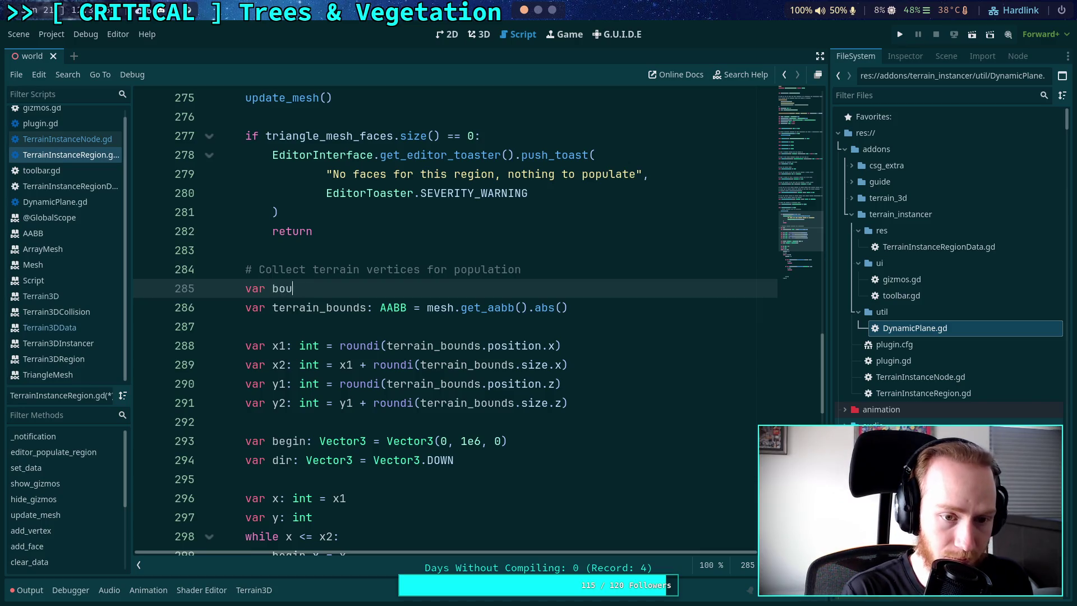
{"action": "key", "text": "BackSpace"}
{"action": "key", "text": "BackSpace"}
{"action": "key", "text": "BackSpace"}
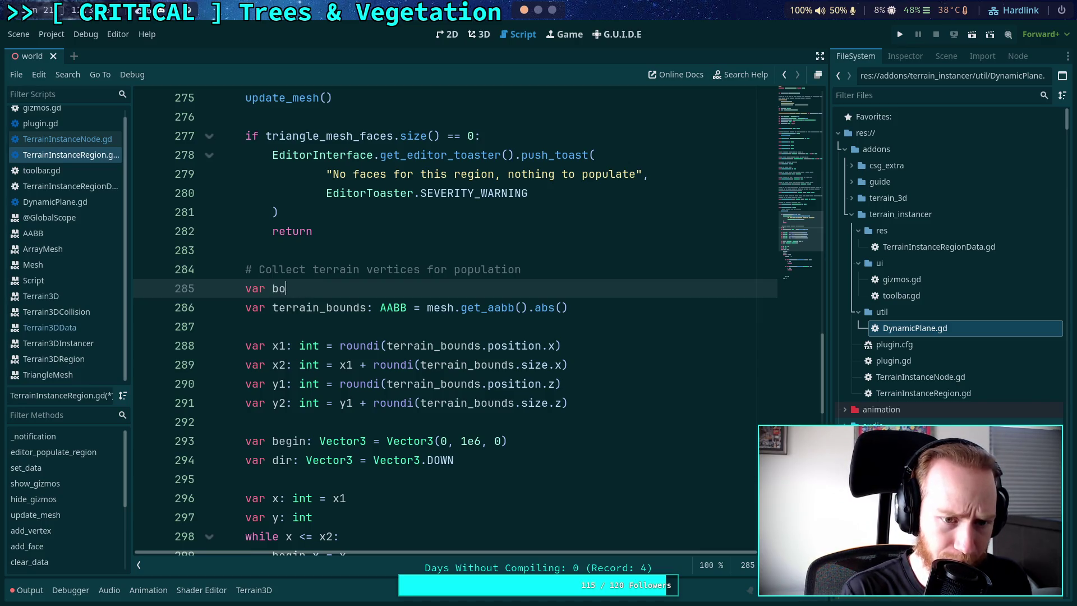
{"action": "type", "text": "plane: "}
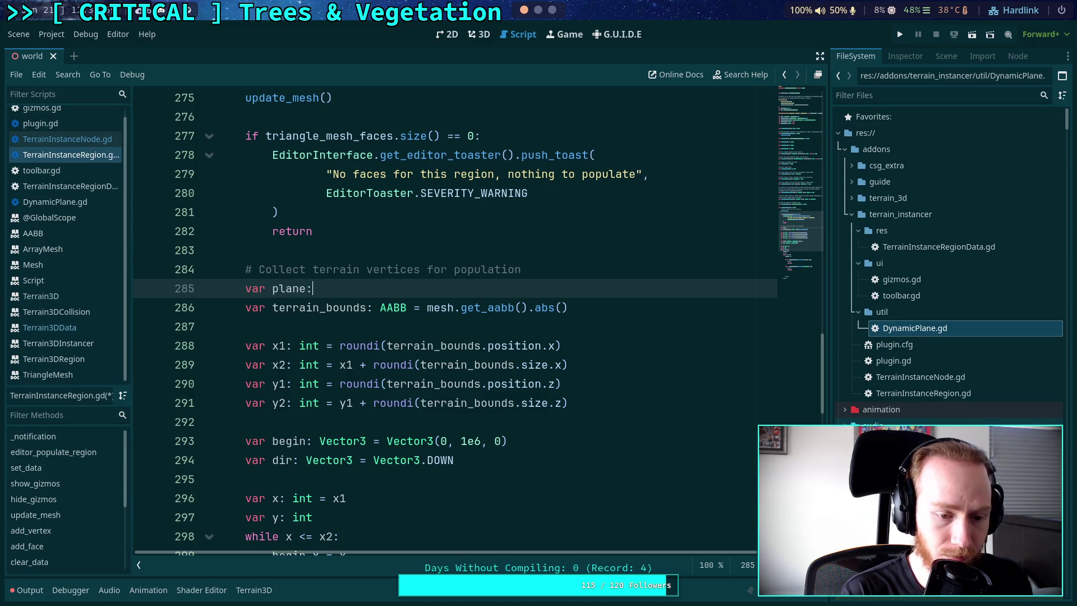
{"action": "type", "text": "Dynamic"}
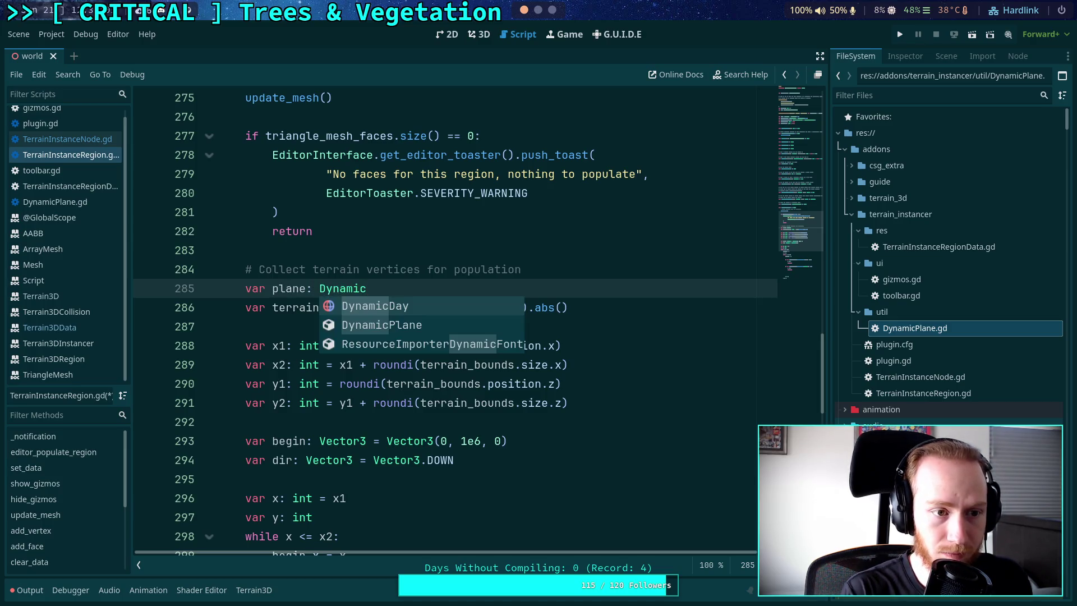
{"action": "key", "text": "Down"}
{"action": "key", "text": "Return"}
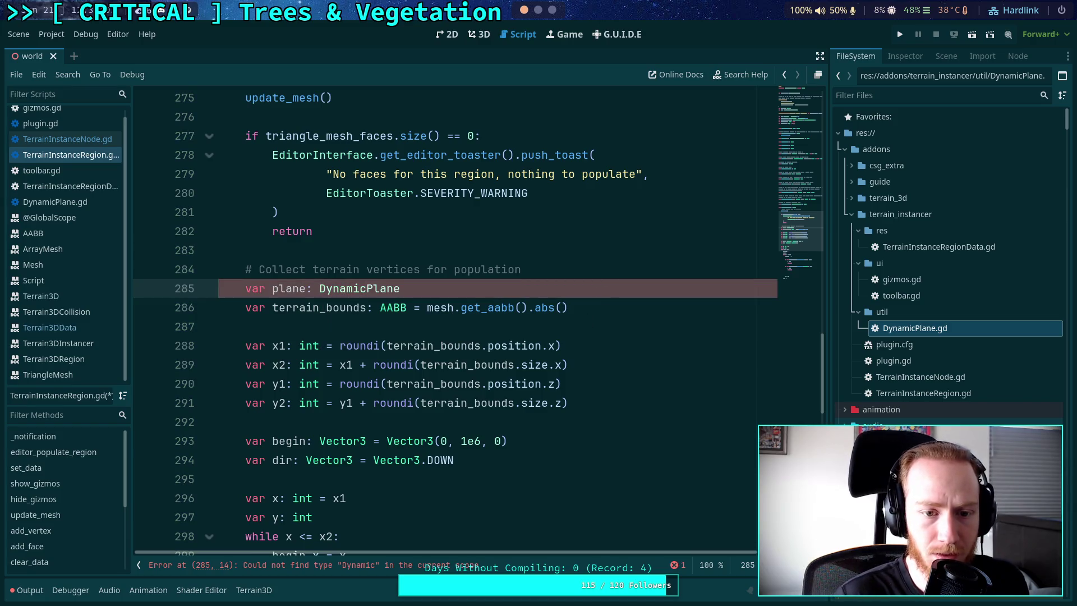
Switch to TerrainInstanceRegionData.gd.
{"action": "scroll", "coordinate": [478, 328], "scroll_direction": "up", "scroll_amount": 1}
{"action": "scroll", "coordinate": [471, 305], "scroll_direction": "up", "scroll_amount": 20}
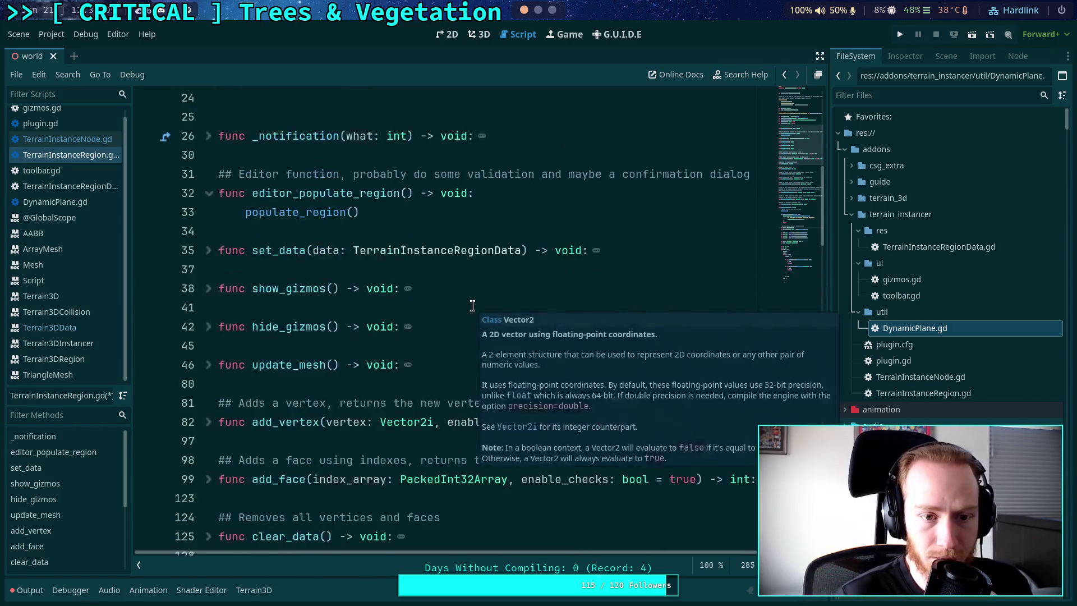
{"action": "scroll", "coordinate": [334, 251], "scroll_direction": "up", "scroll_amount": 1}
{"action": "scroll", "coordinate": [336, 253], "scroll_direction": "up", "scroll_amount": 1}
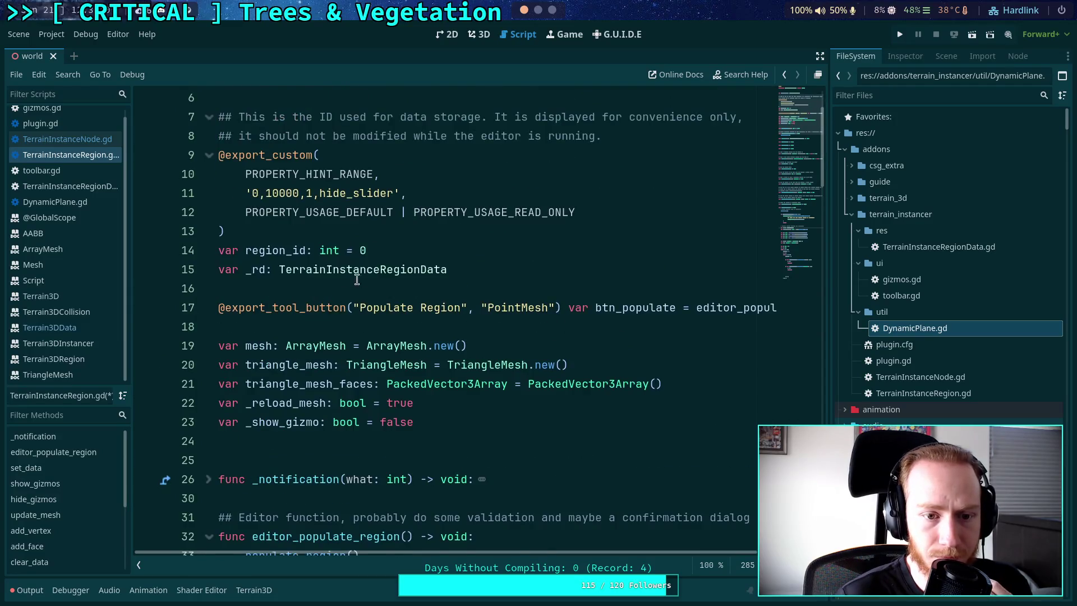
{"action": "scroll", "coordinate": [462, 298], "scroll_direction": "down", "scroll_amount": 8}
{"action": "scroll", "coordinate": [462, 298], "scroll_direction": "down", "scroll_amount": 5}
{"action": "left_click", "coordinate": [99, 188]}
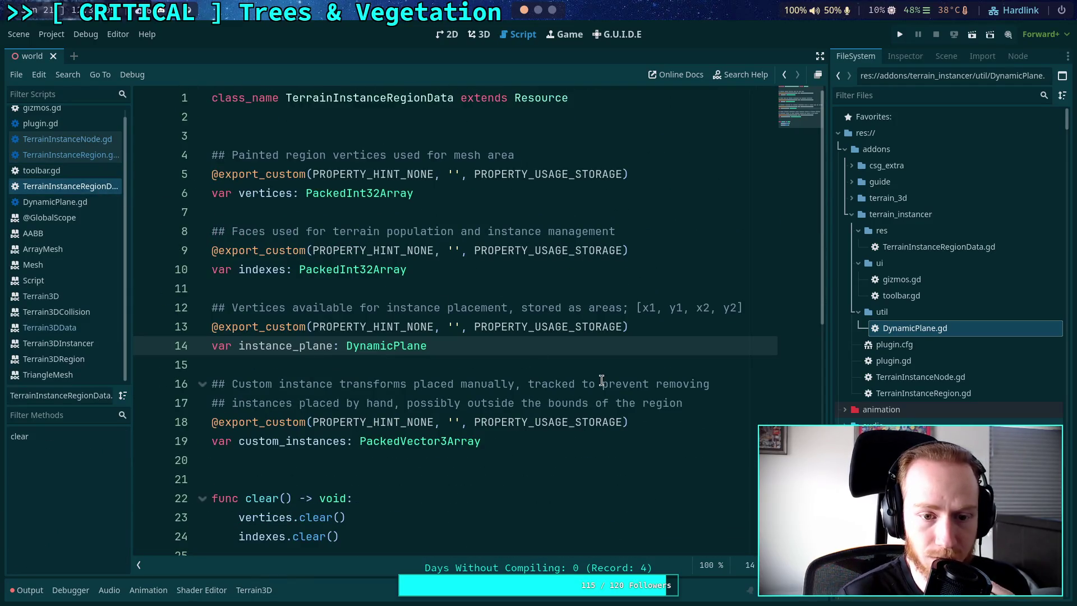
Reword the instance_plane comment to 'Plane of valid instance locations' and save.
{"action": "left_click", "coordinate": [79, 140]}
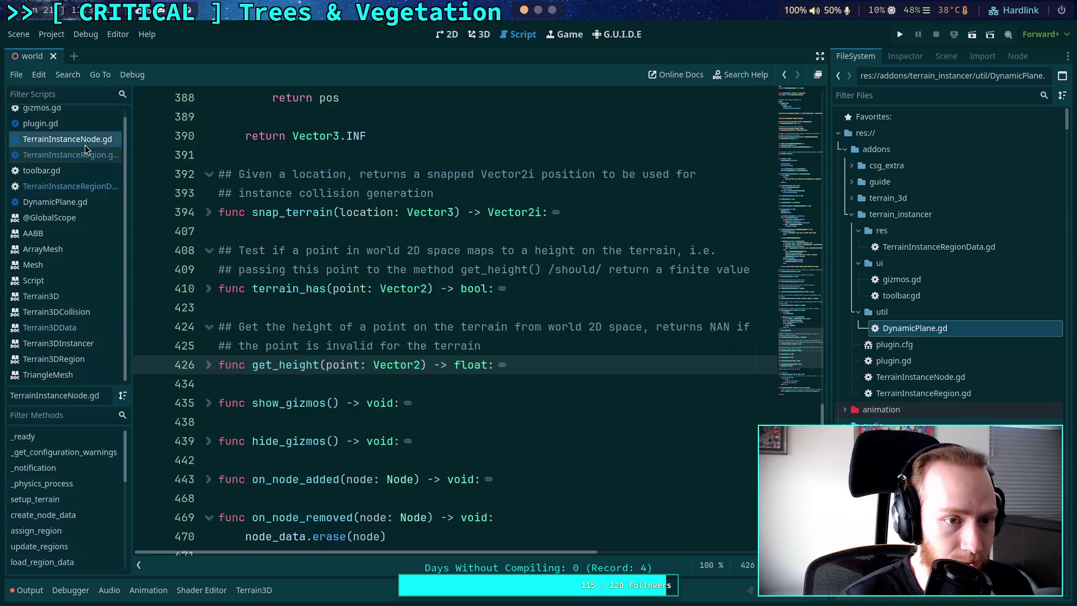
{"action": "left_click", "coordinate": [82, 157]}
{"action": "left_click", "coordinate": [82, 186]}
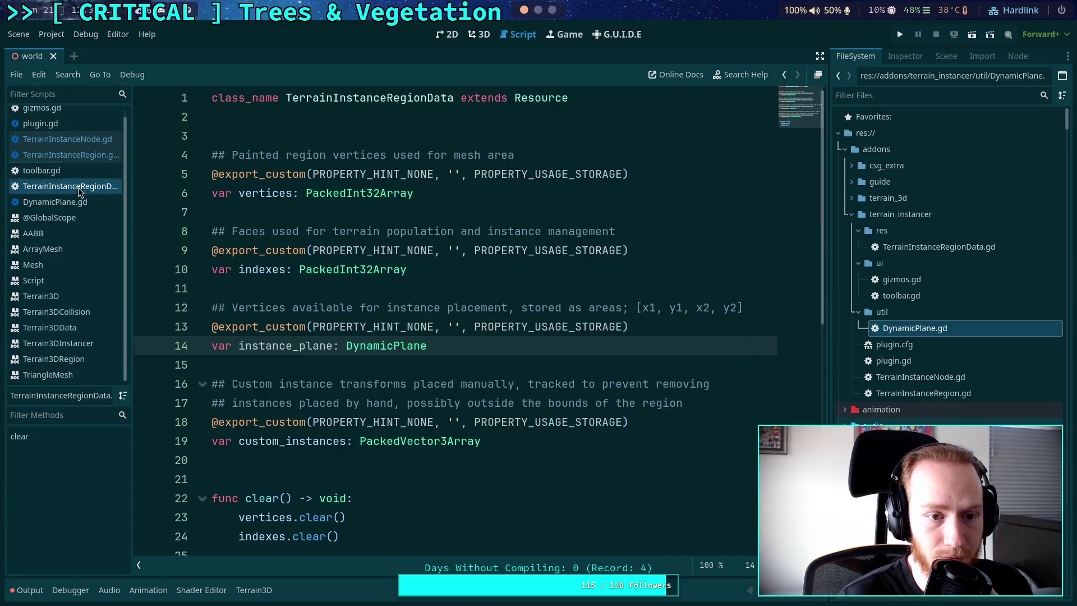
{"action": "left_click_drag", "start_coordinate": [759, 308], "coordinate": [232, 309]}
{"action": "key", "text": "BackSpace"}
{"action": "type", "text": "Plane"}
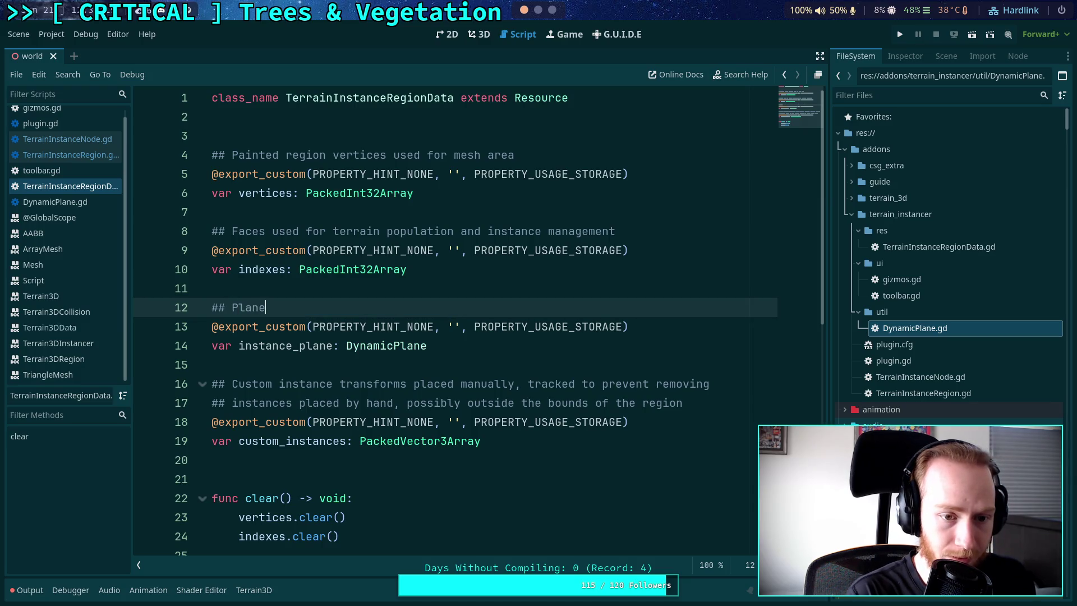
{"action": "type", "text": " of v"}
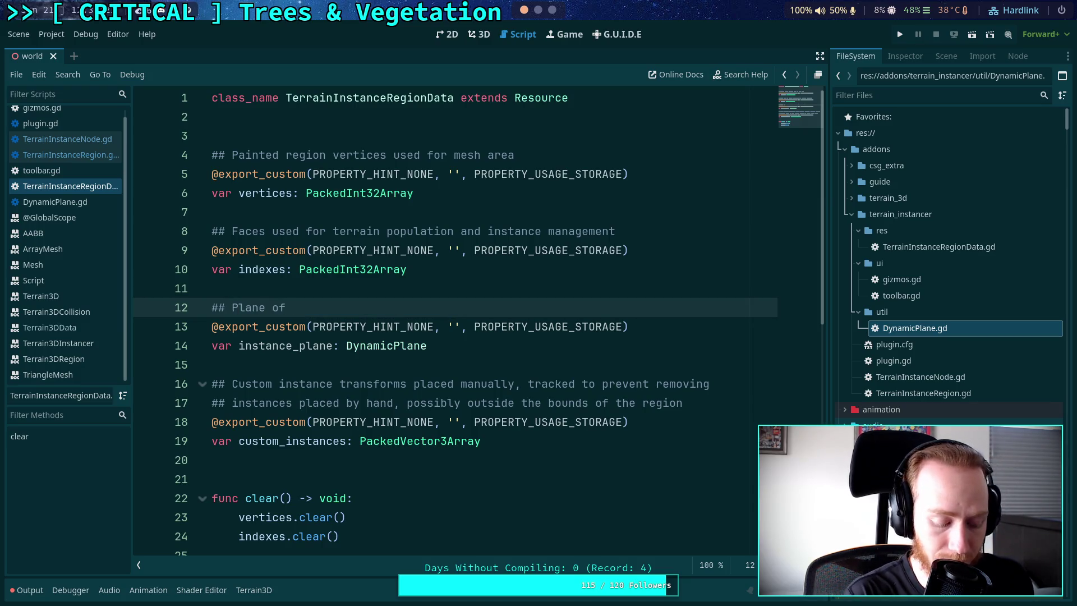
{"action": "type", "text": "alid instance lo"}
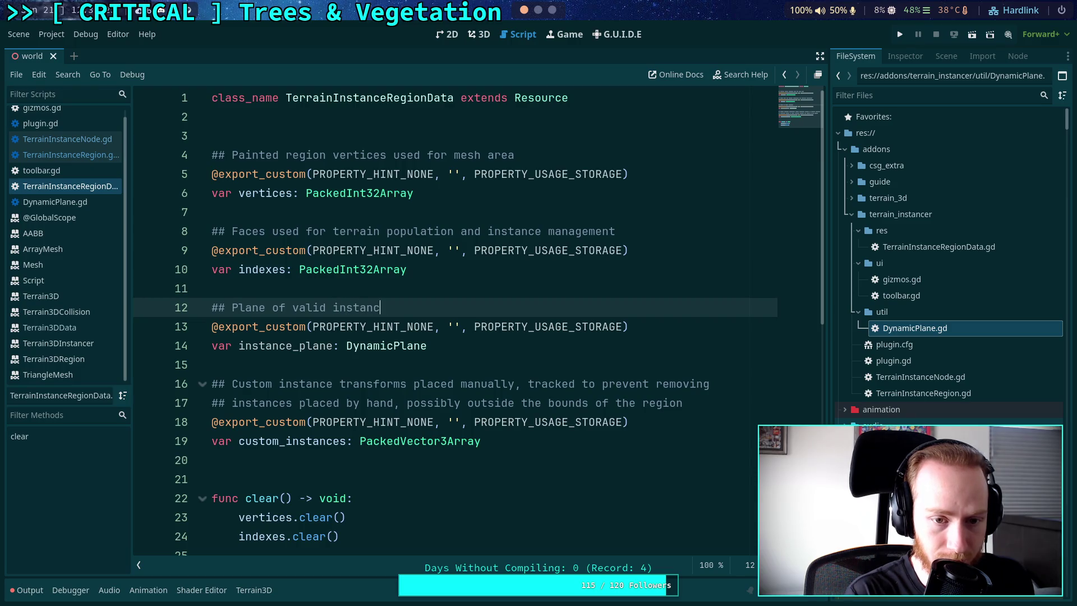
{"action": "type", "text": "cations"}
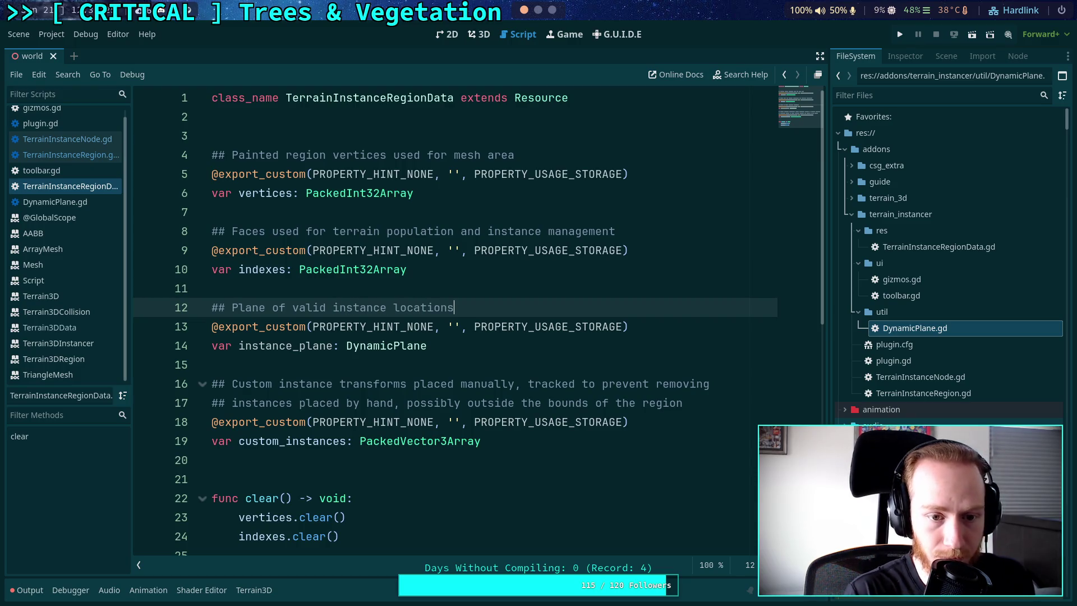
{"action": "left_click", "coordinate": [385, 364]}
{"action": "key", "text": "ctrl+s"}
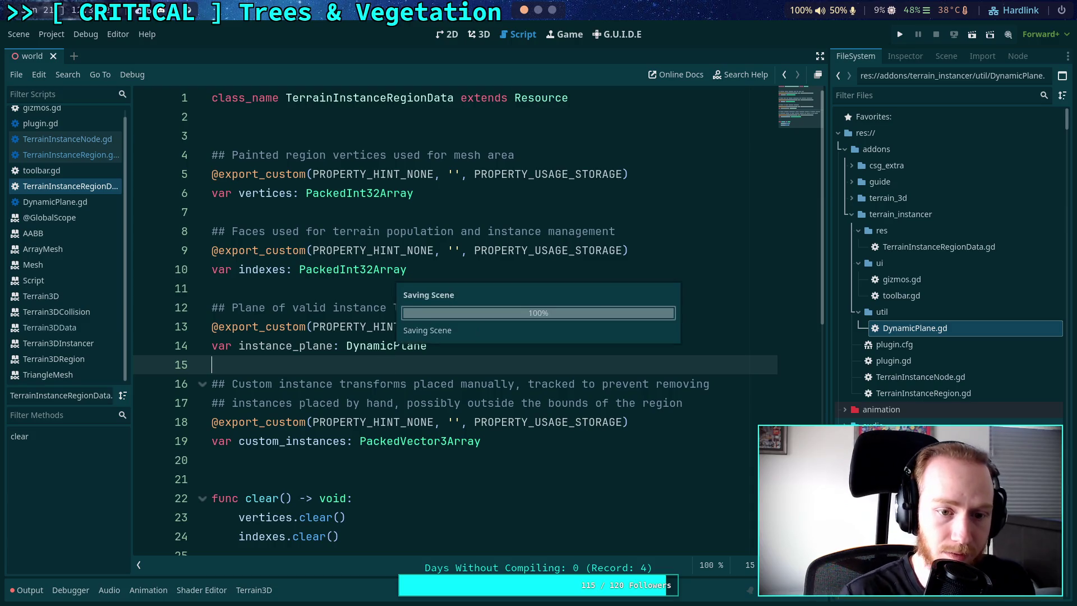
In TerrainInstanceRegion.gd, delete the line 285 plane declaration and start a 'plane._rd.i' line.
{"action": "left_click", "coordinate": [80, 155]}
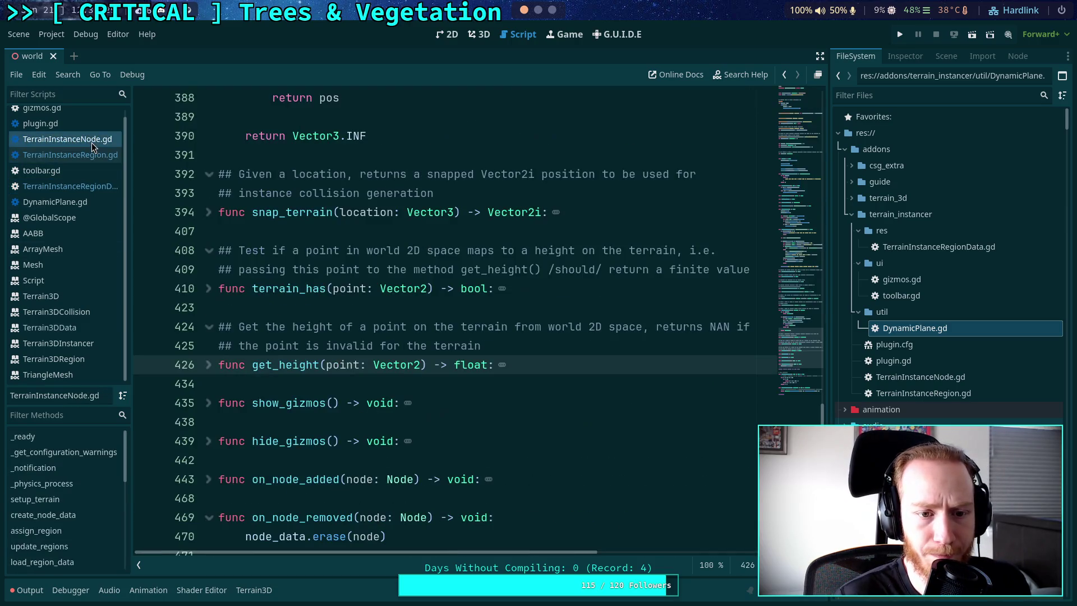
{"action": "left_click", "coordinate": [71, 203]}
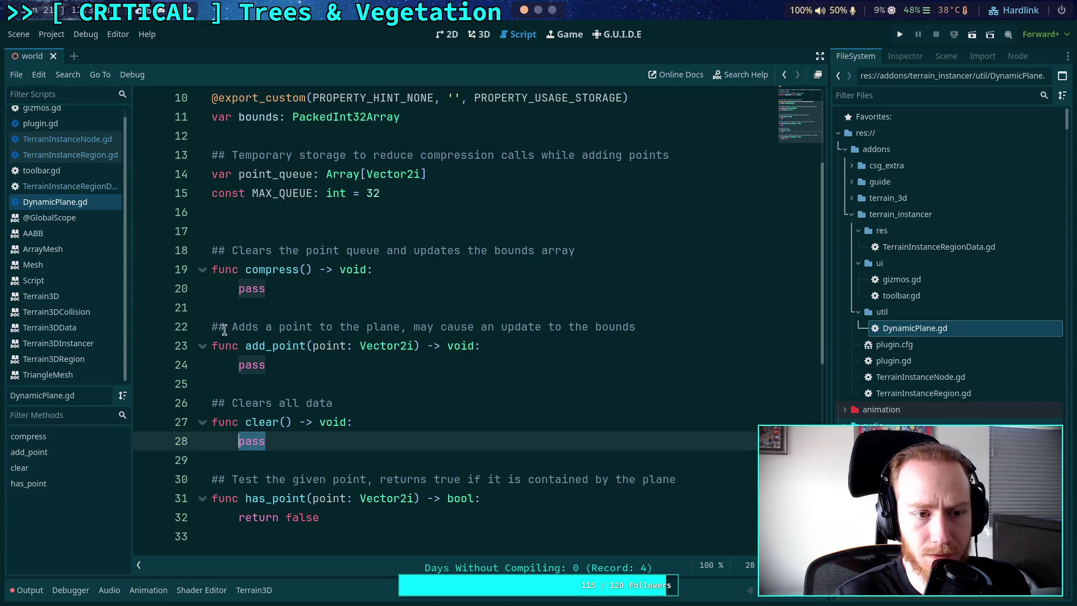
{"action": "left_click", "coordinate": [70, 187]}
{"action": "left_click", "coordinate": [72, 155]}
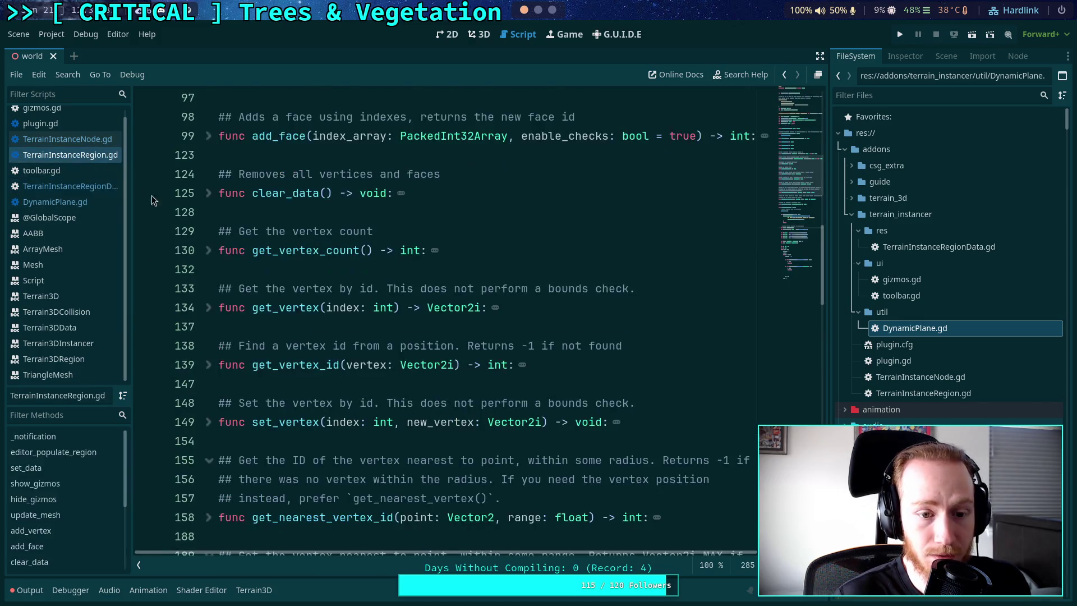
{"action": "scroll", "coordinate": [421, 313], "scroll_direction": "up", "scroll_amount": 4}
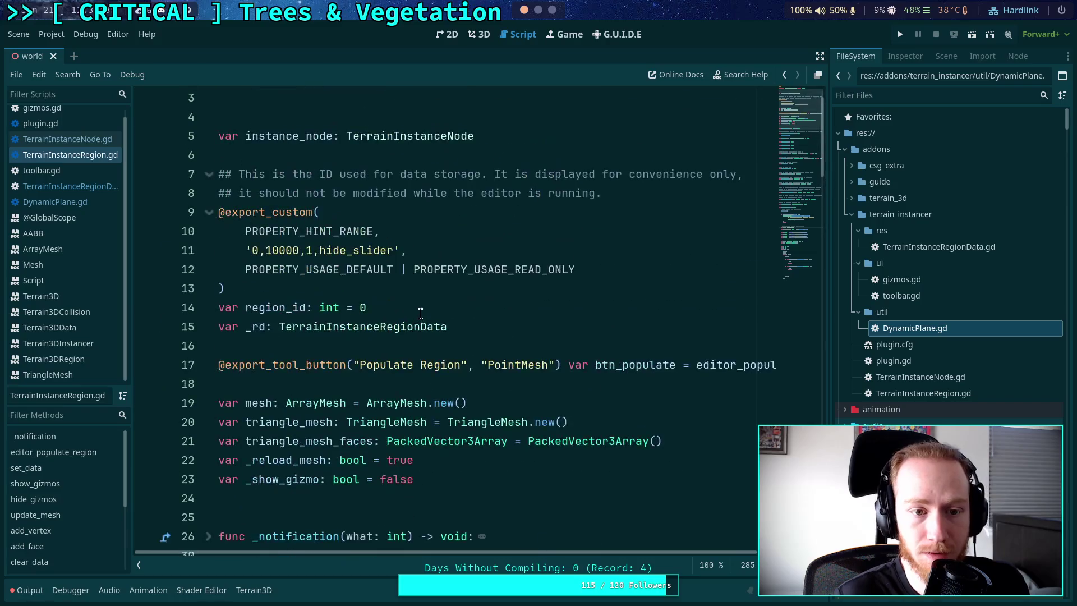
{"action": "left_click", "coordinate": [795, 179]}
{"action": "left_click_drag", "start_coordinate": [795, 178], "coordinate": [796, 238]}
{"action": "left_click_drag", "start_coordinate": [595, 201], "coordinate": [615, 186]}
{"action": "key", "text": "Delete"}
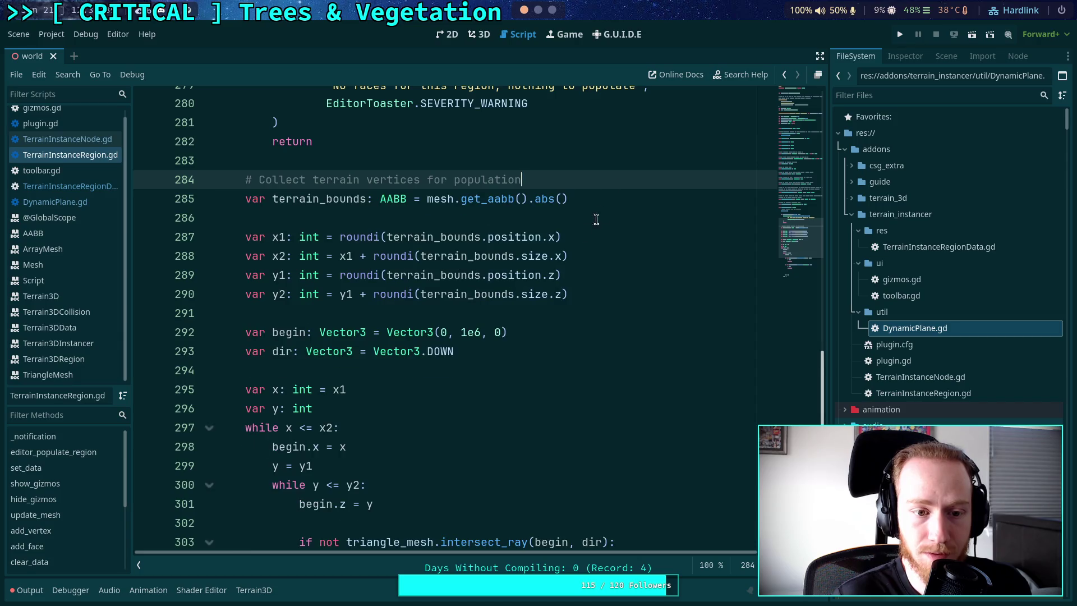
{"action": "key", "text": "Return"}
{"action": "type", "text": "plane."}
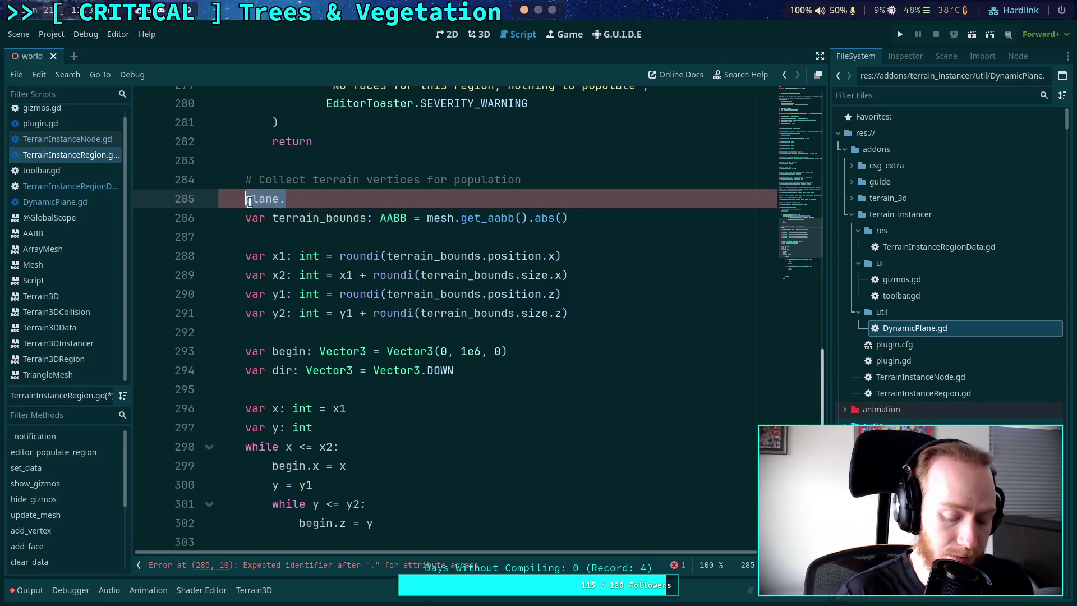
{"action": "type", "text": "_rd"}
{"action": "type", "text": ".i"}
Add `_rd.instance_plane.clear()` on line 285 with autocomplete, then select that clear call.
{"action": "key", "text": "Return"}
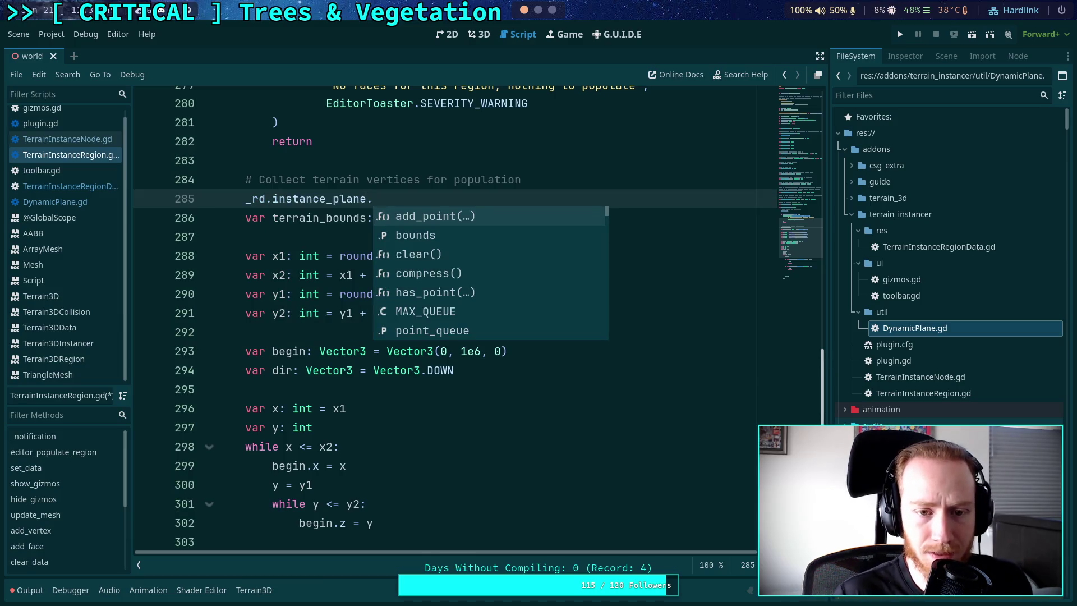
{"action": "type", "text": "cl"}
{"action": "key", "text": "Return"}
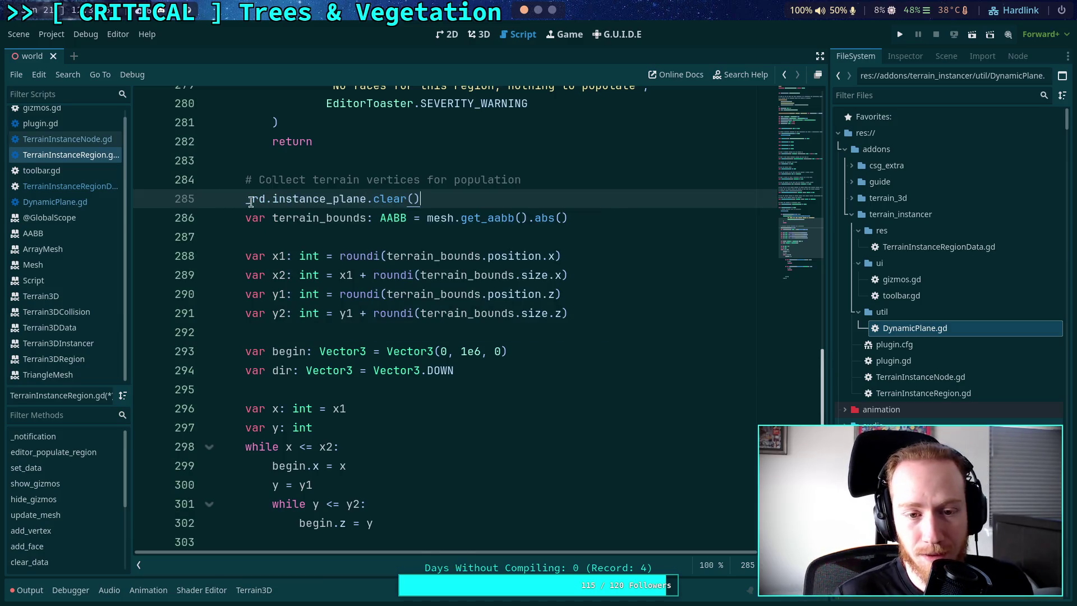
{"action": "scroll", "coordinate": [344, 246], "scroll_direction": "up", "scroll_amount": 1}
{"action": "left_click_drag", "start_coordinate": [419, 257], "coordinate": [241, 257]}
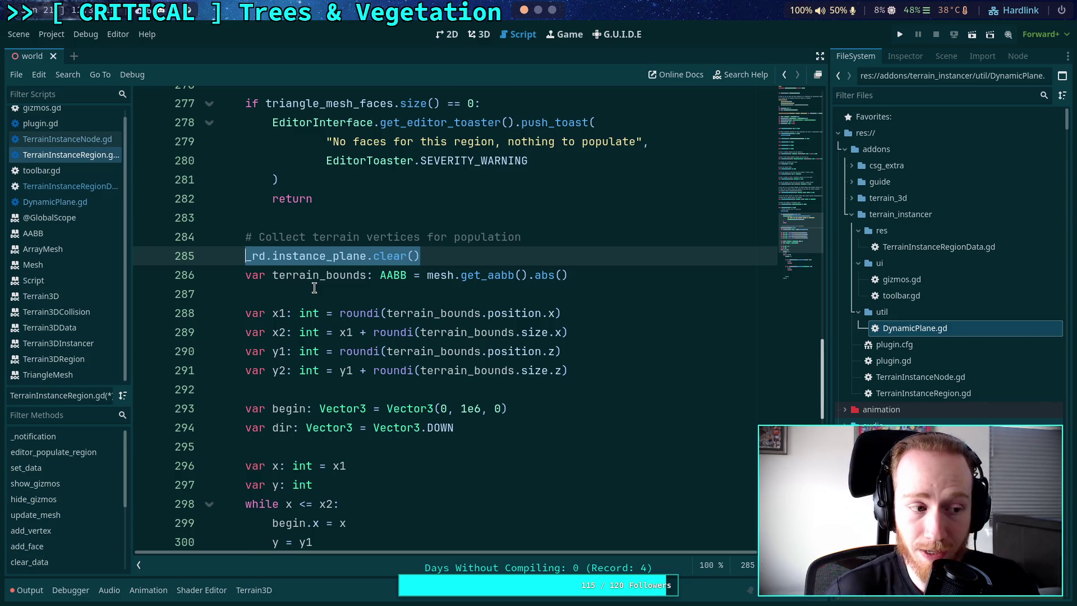
{"action": "scroll", "coordinate": [362, 311], "scroll_direction": "up", "scroll_amount": 2}
Replace line 285's clear call with a `var new_plane: DynamicPlane` declaration.
{"action": "left_click", "coordinate": [406, 370]}
{"action": "triple_click", "coordinate": [390, 368]}
{"action": "key", "text": "BackSpace"}
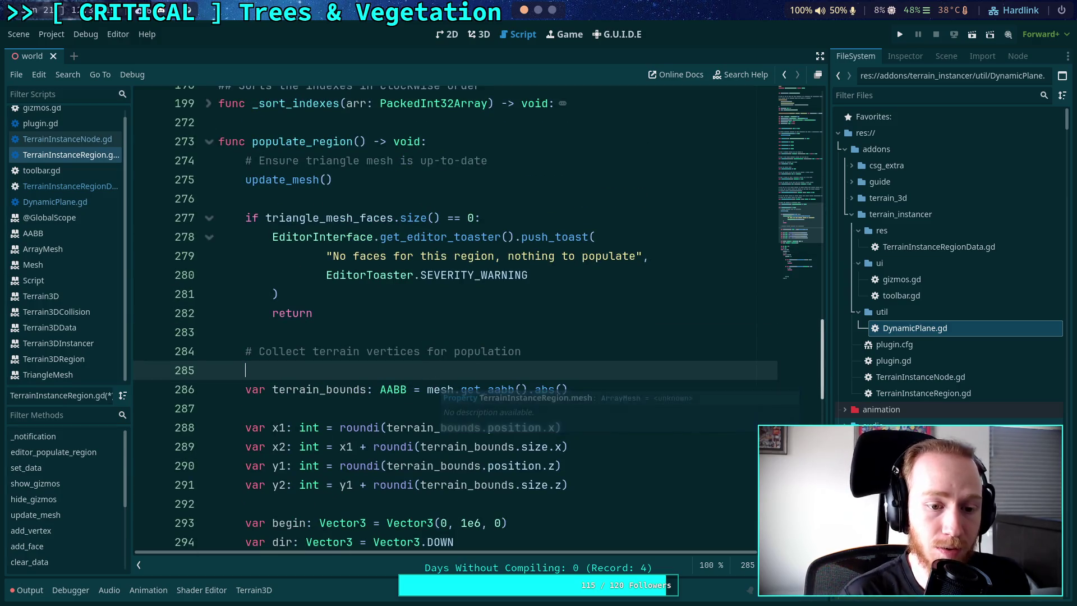
{"action": "type", "text": "var new_plan"}
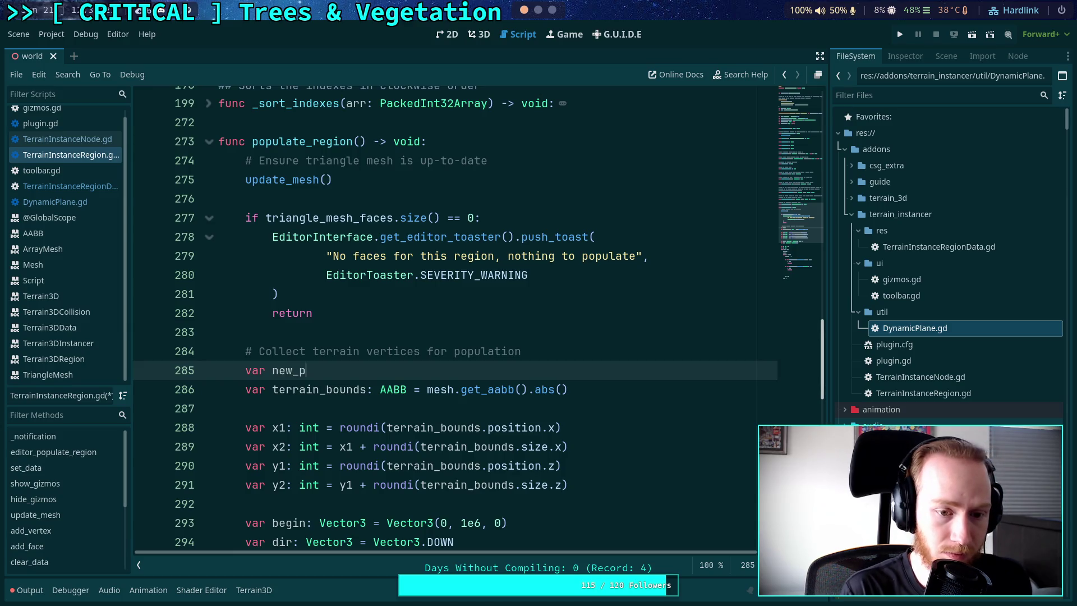
{"action": "type", "text": "e: Dyna"}
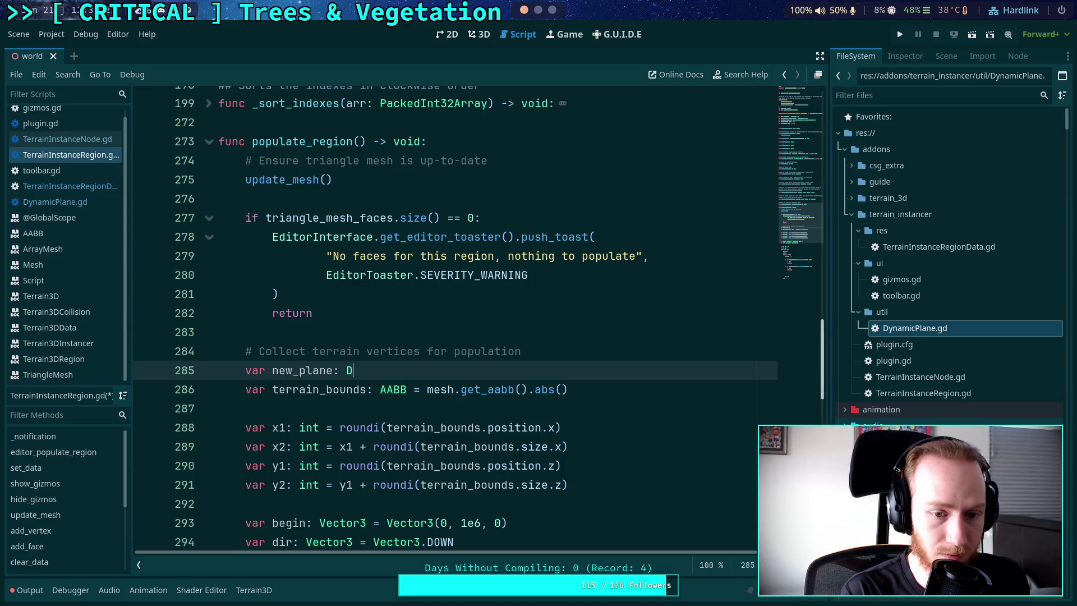
{"action": "key", "text": "Down"}
{"action": "key", "text": "Return"}
Initialize new_plane with `= DynamicPlane.new()`.
{"action": "type", "text": "= Dyn"}
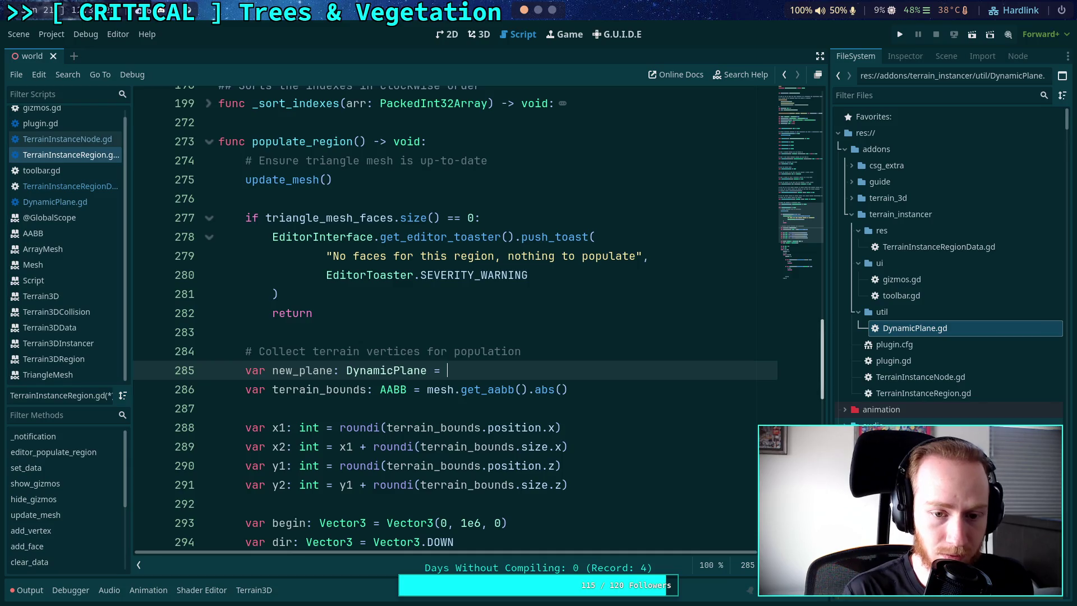
{"action": "key", "text": "Down"}
{"action": "key", "text": "Return"}
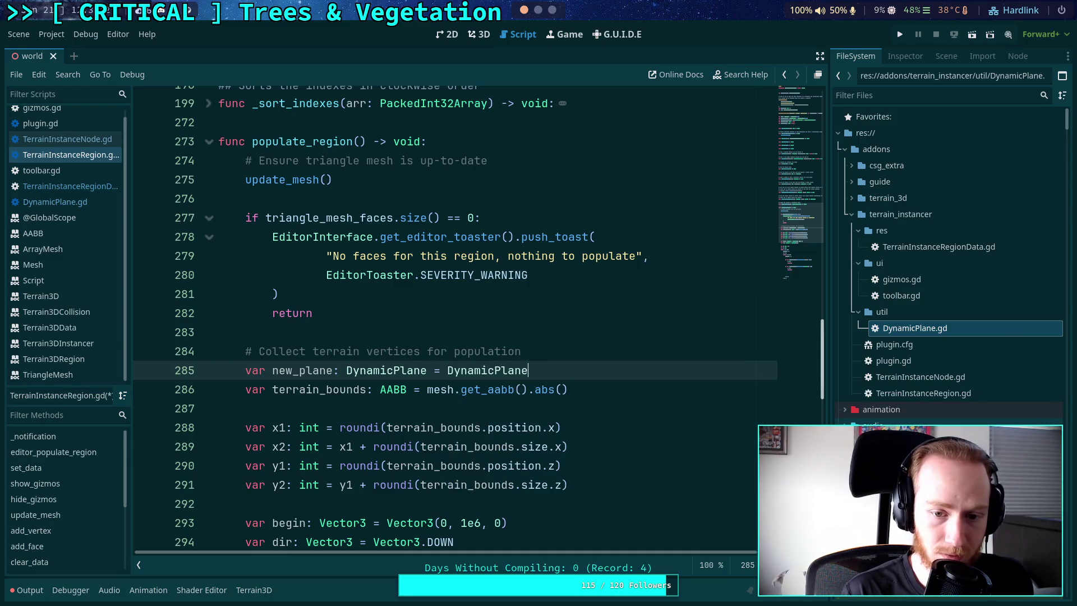
{"action": "type", "text": ".new"}
{"action": "key", "text": "Escape"}
{"action": "type", "text": "()"}
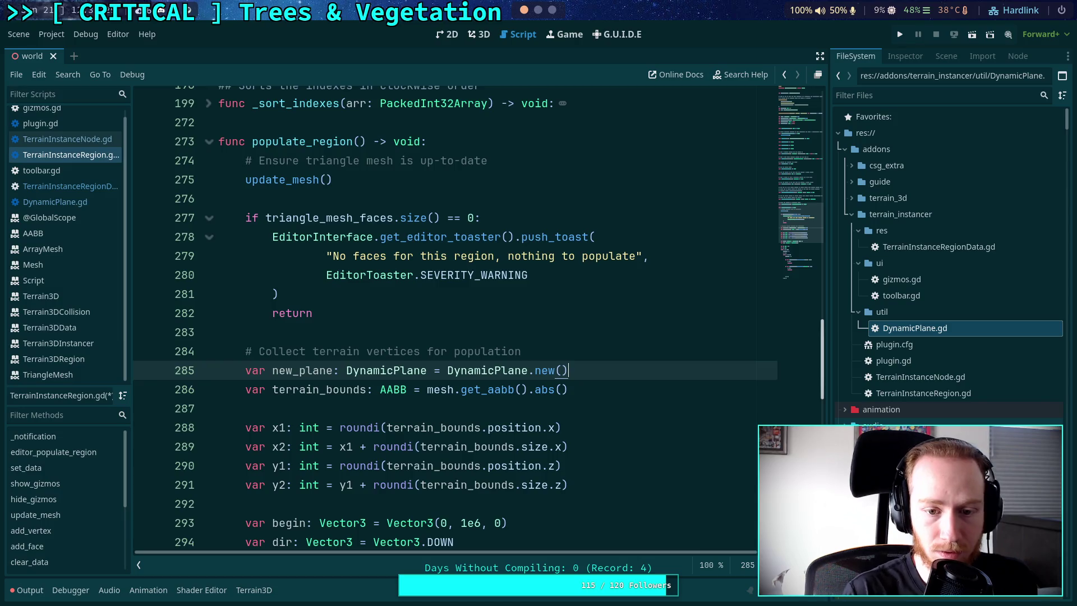
{"action": "scroll", "coordinate": [458, 388], "scroll_direction": "down", "scroll_amount": 2}
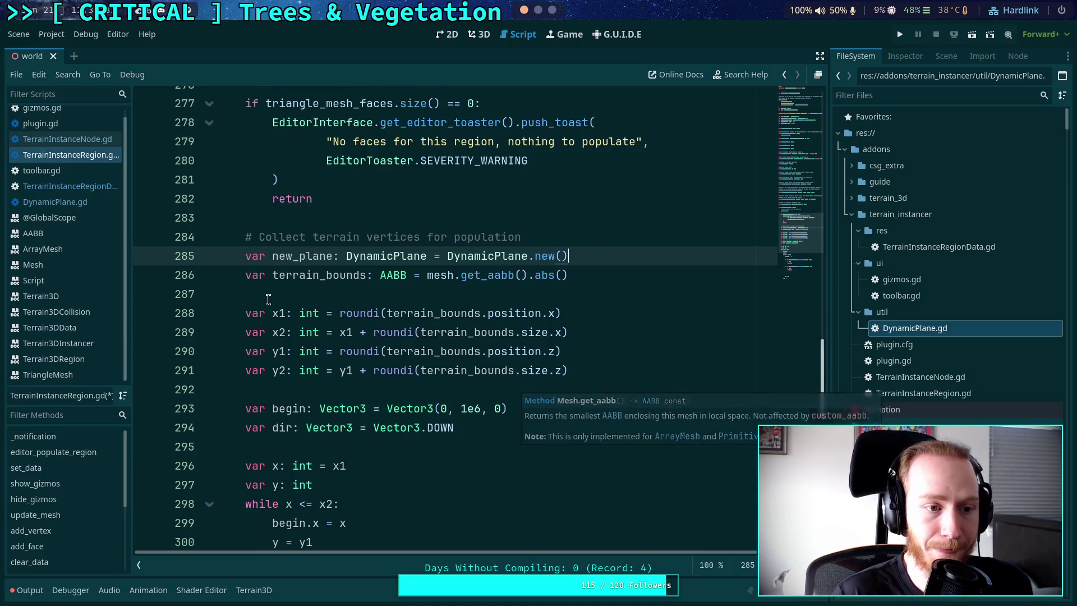
{"action": "scroll", "coordinate": [470, 363], "scroll_direction": "down", "scroll_amount": 7}
Add `new_plane.add_point(Vector2i(x, y))` inside the inner terrain loop.
{"action": "left_click", "coordinate": [470, 364]}
{"action": "key", "text": "Tab"}
{"action": "key", "text": "Tab"}
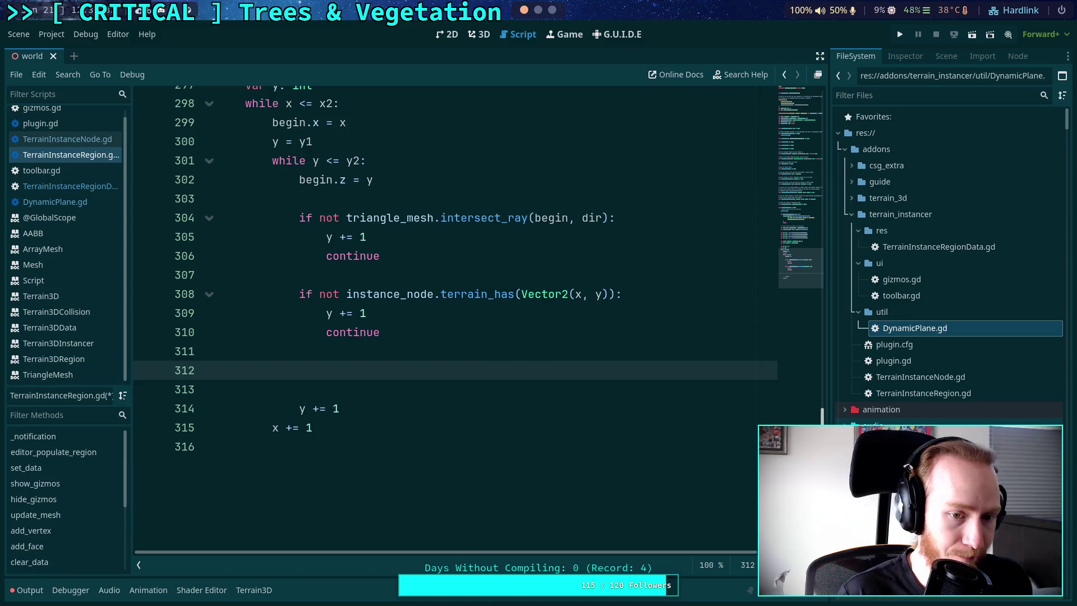
{"action": "type", "text": "new_plane.a"}
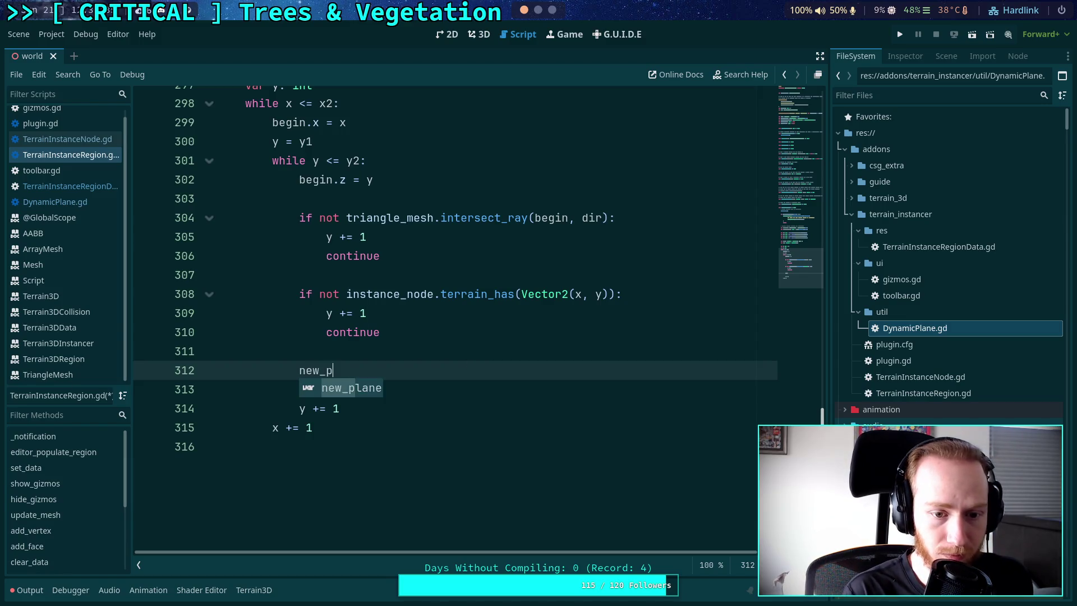
{"action": "key", "text": "Return"}
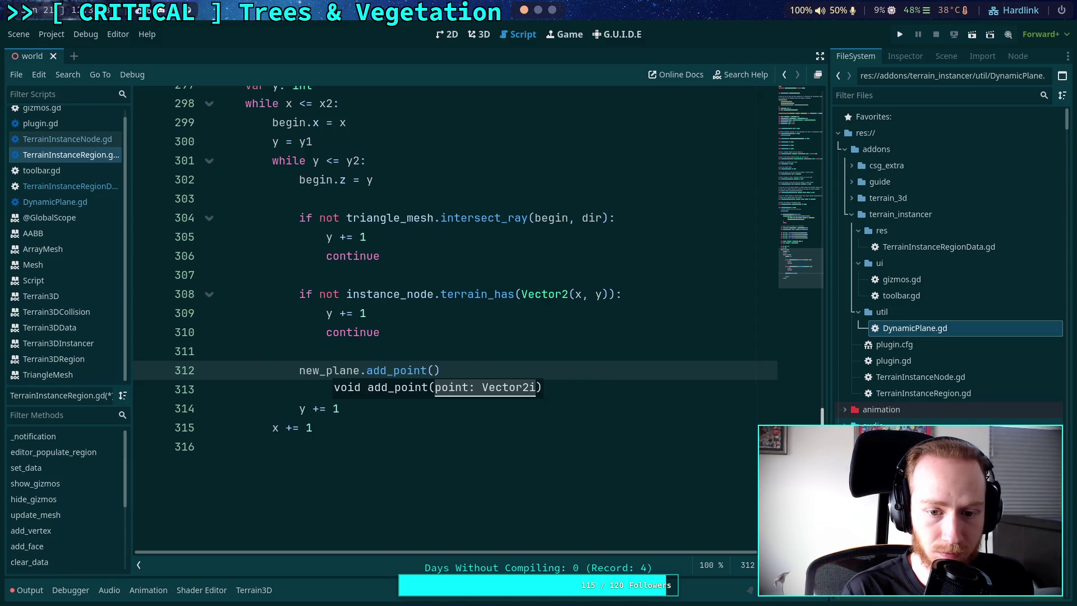
{"action": "scroll", "coordinate": [429, 313], "scroll_direction": "up", "scroll_amount": 2}
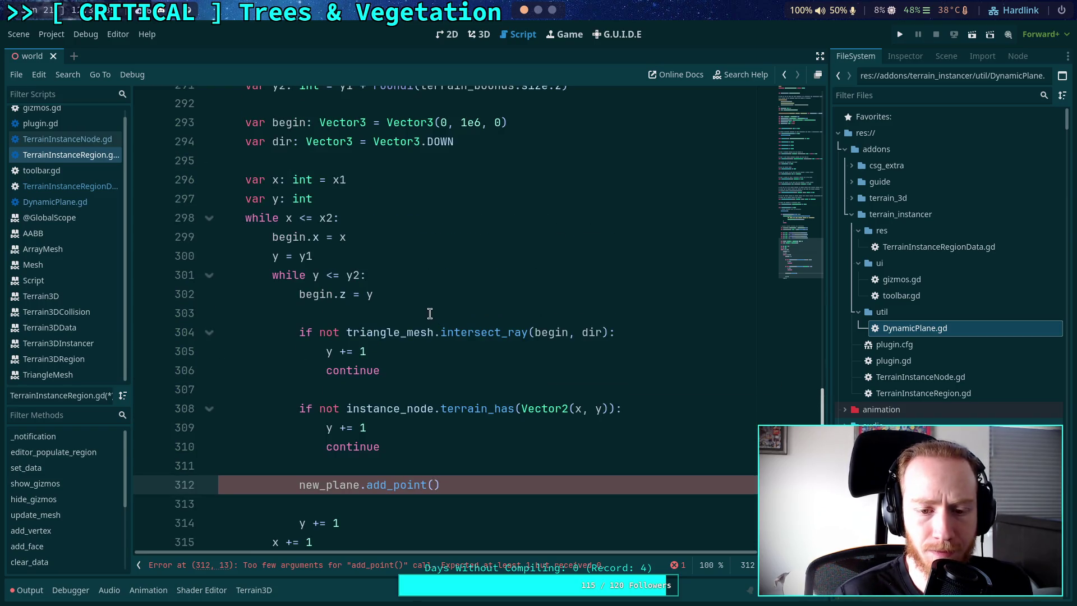
{"action": "type", "text": "Vector2i"}
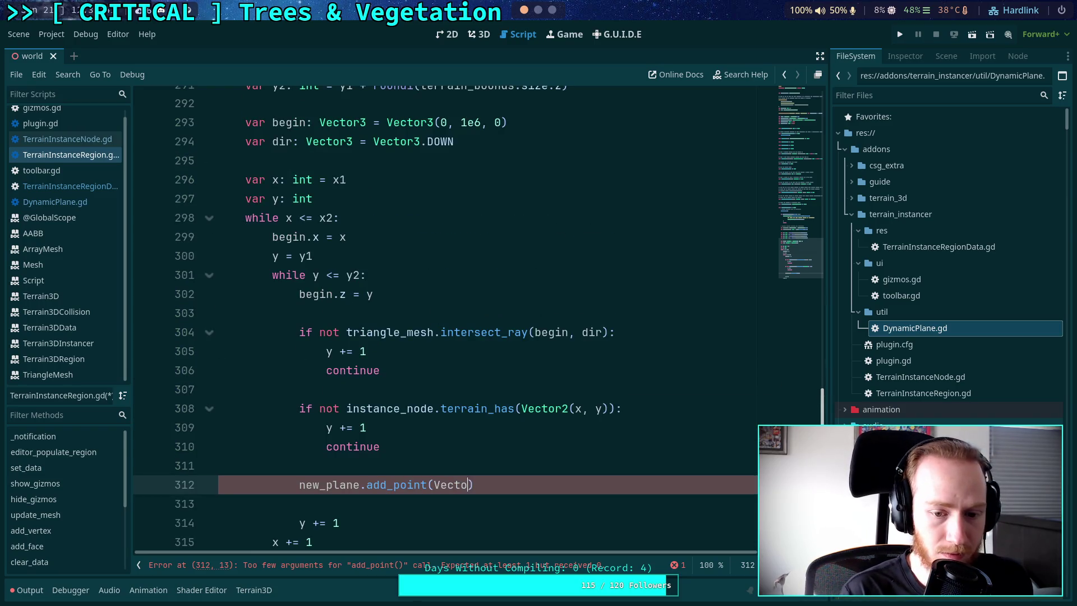
{"action": "type", "text": "("}
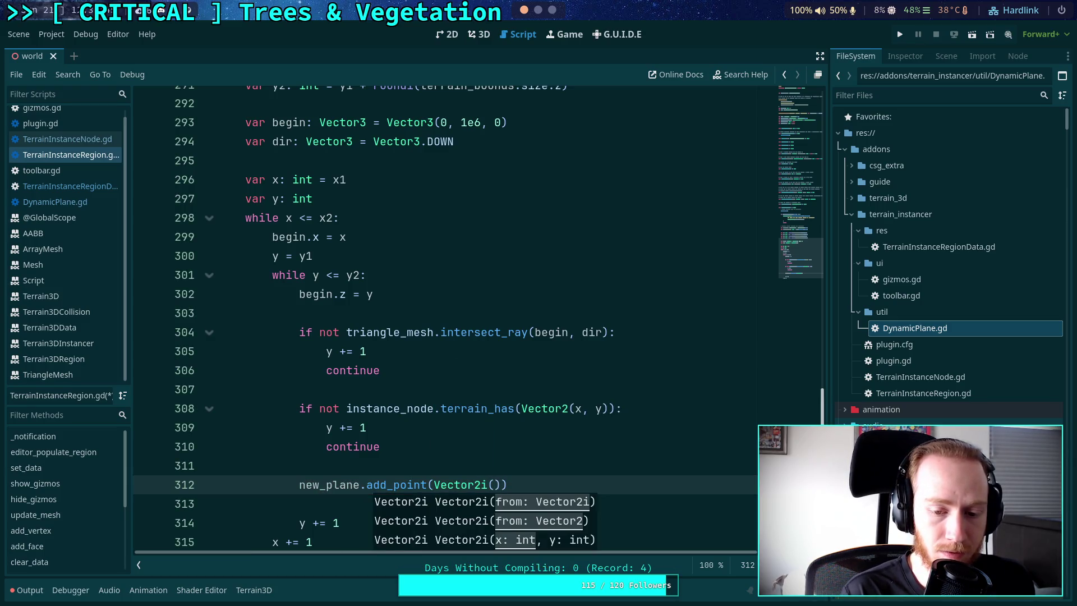
{"action": "type", "text": "x, y))"}
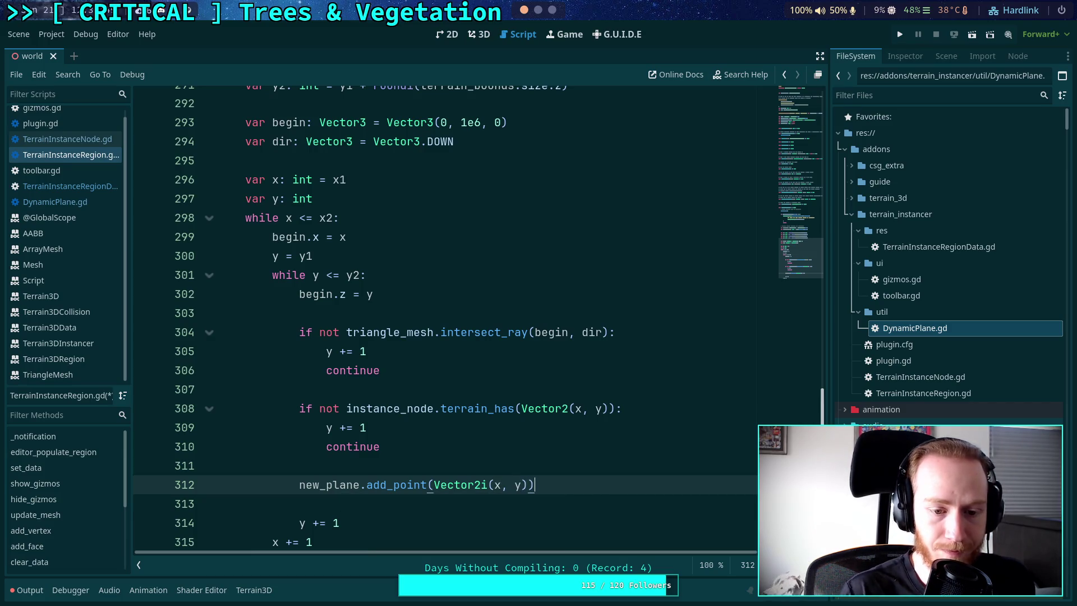
{"action": "scroll", "coordinate": [448, 314], "scroll_direction": "down", "scroll_amount": 2}
Remove the blank line after add_point and add blank lines after `x += 1`.
{"action": "left_click", "coordinate": [458, 391]}
{"action": "key", "text": "BackSpace"}
{"action": "left_click", "coordinate": [471, 402]}
{"action": "scroll", "coordinate": [471, 403], "scroll_direction": "up", "scroll_amount": 2}
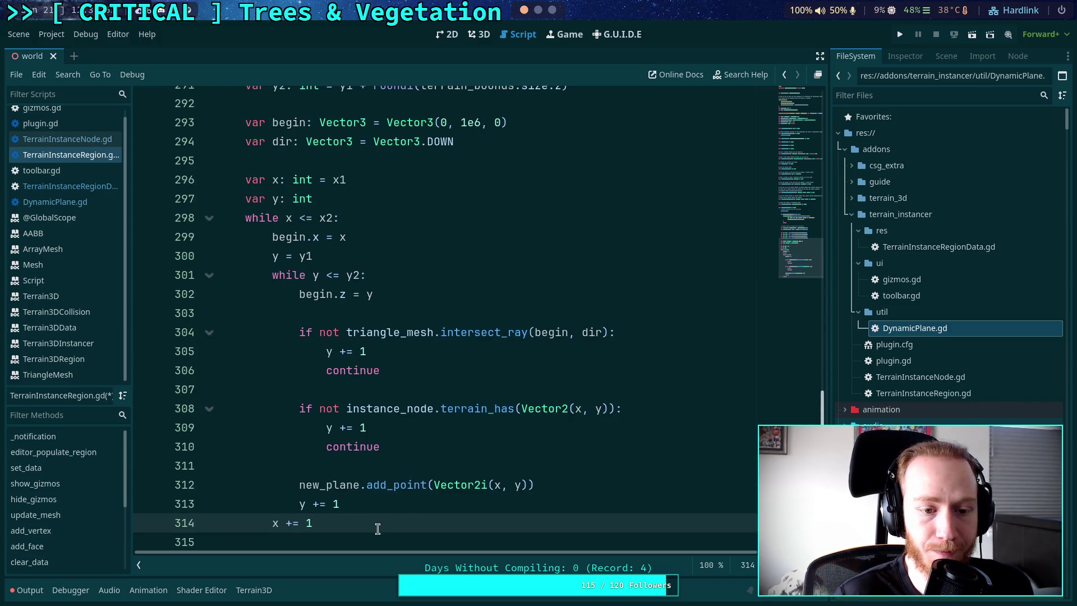
{"action": "key", "text": "Return"}
{"action": "key", "text": "Return"}
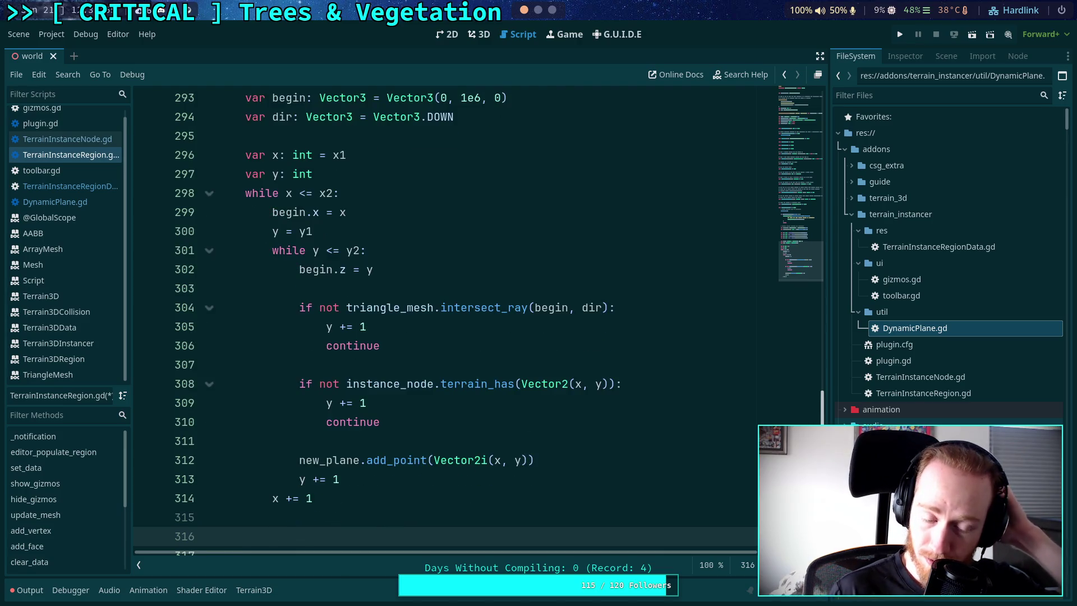
{"action": "scroll", "coordinate": [535, 412], "scroll_direction": "down", "scroll_amount": 2}
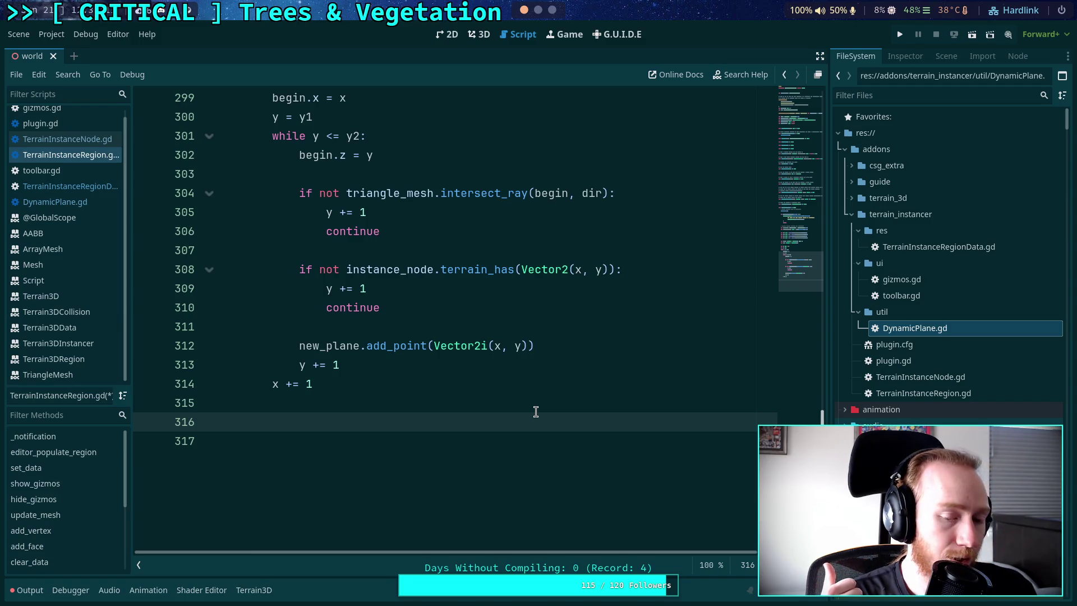
Below the loop, write the comment '# New vertices: new_plane - old_plane'.
{"action": "type", "text": "#"}
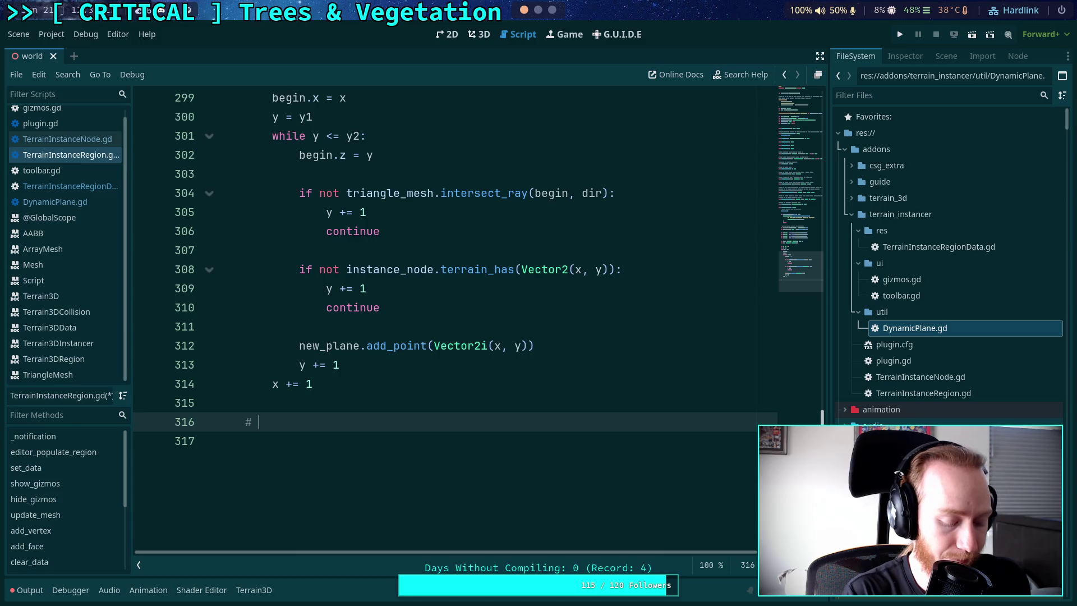
{"action": "type", "text": " New plan"}
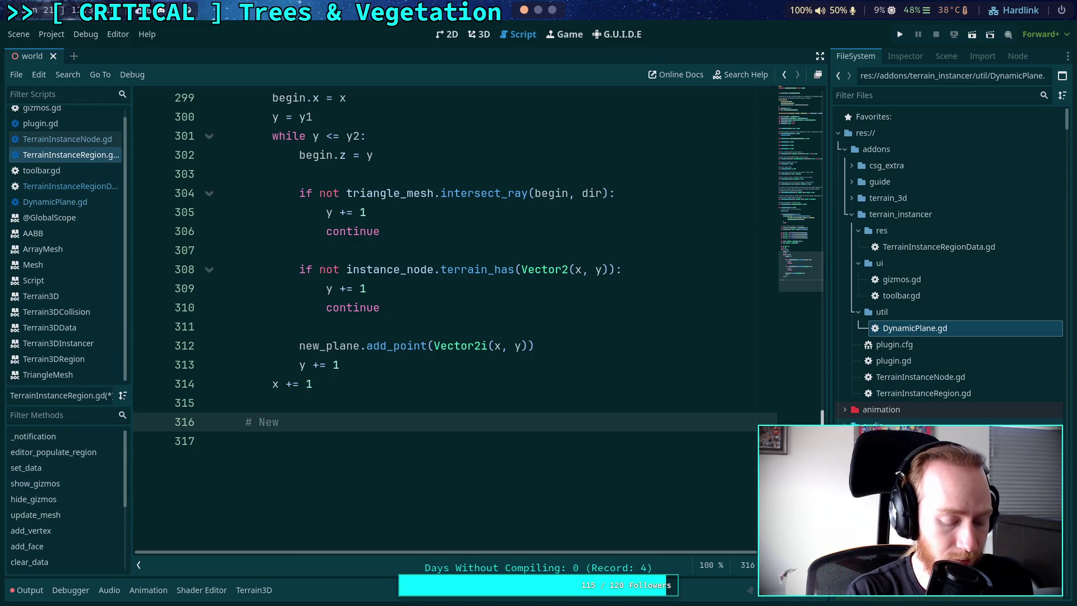
{"action": "key", "text": "BackSpace"}
{"action": "key", "text": "BackSpace"}
{"action": "key", "text": "BackSpace"}
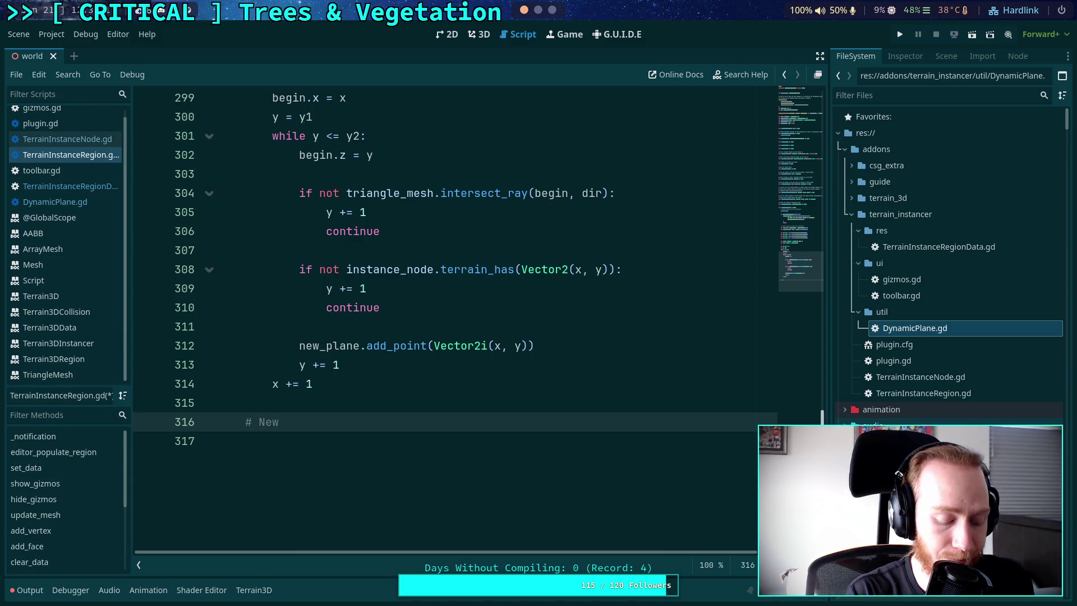
{"action": "type", "text": "vertices: "}
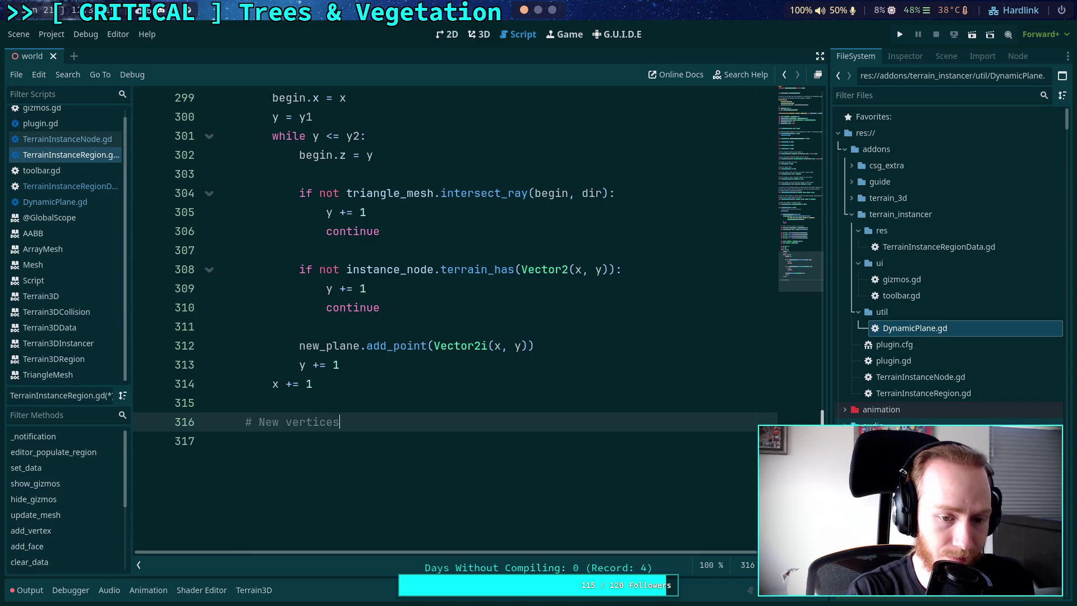
{"action": "type", "text": "new_plane - old"}
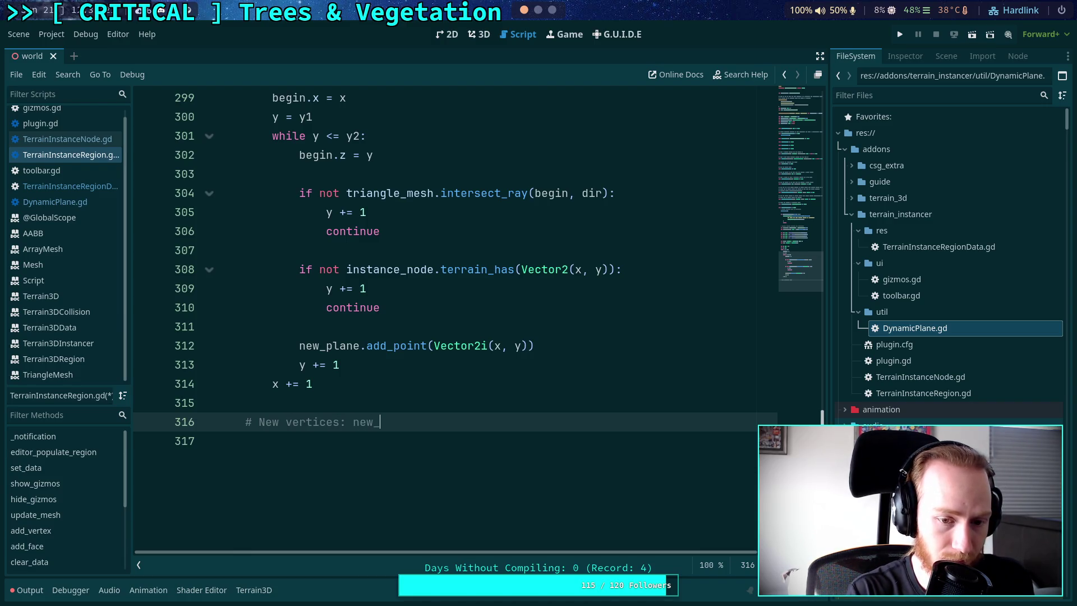
{"action": "type", "text": "_plane"}
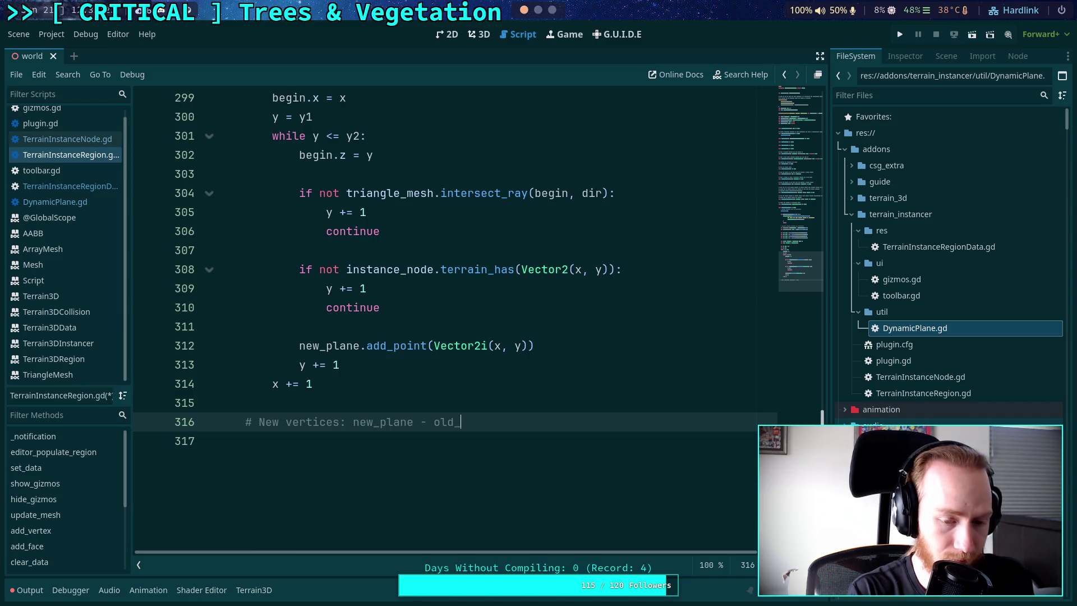
{"action": "key", "text": "Return"}
Relabel the first comment 'Added:' and add '# Removed: old_plane - intersection(new_plane, old_plane)'.
{"action": "type", "text": "# Removed"}
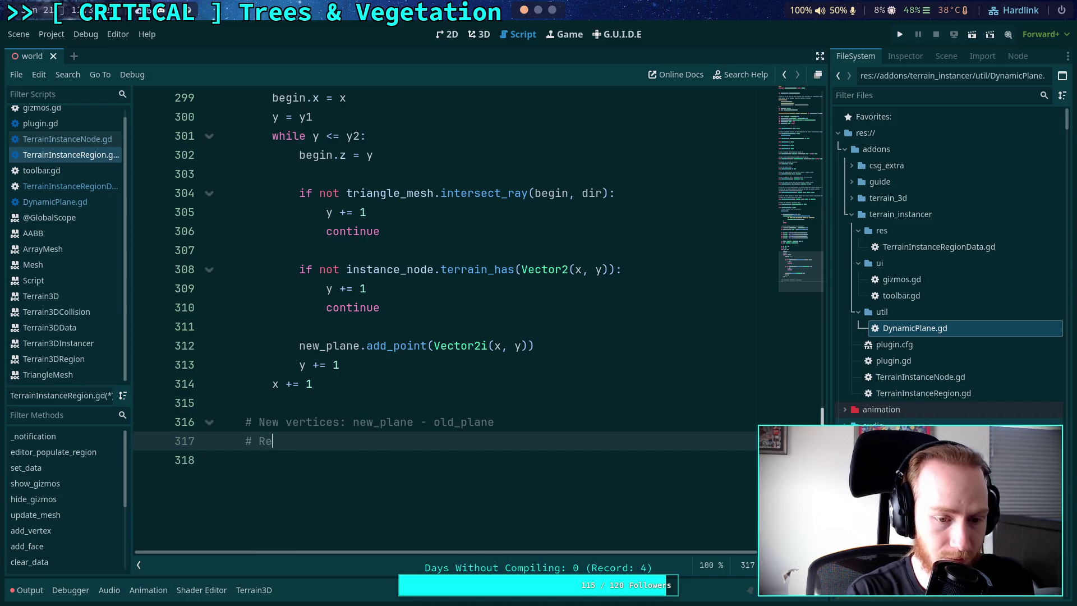
{"action": "key", "text": "Up"}
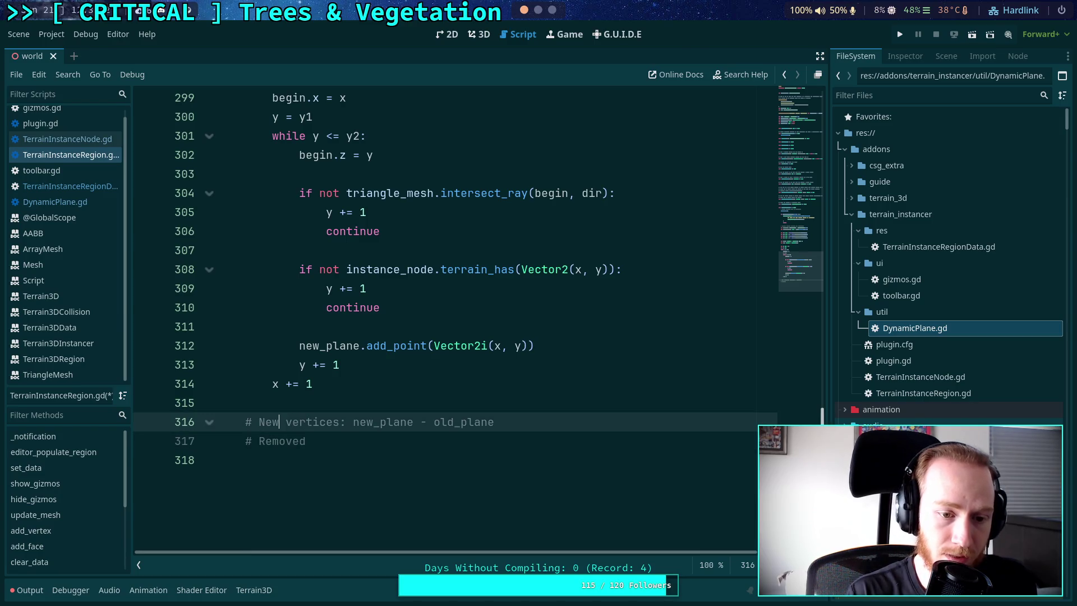
{"action": "key", "text": "BackSpace"}
{"action": "key", "text": "BackSpace"}
{"action": "key", "text": "BackSpace"}
{"action": "key", "text": "Delete"}
{"action": "key", "text": "Delete"}
{"action": "key", "text": "Delete"}
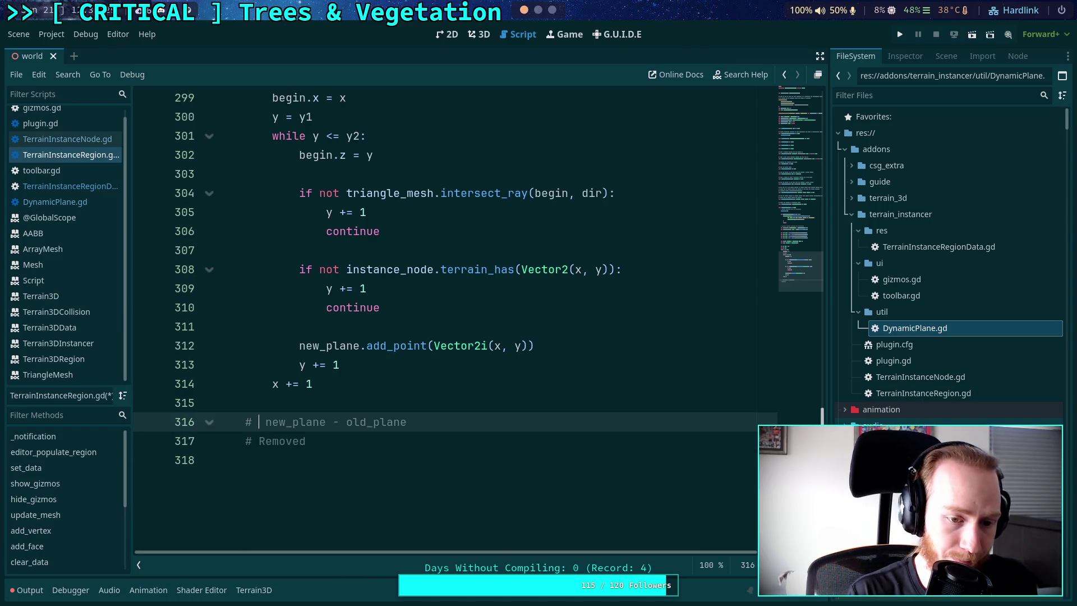
{"action": "type", "text": "Added:"}
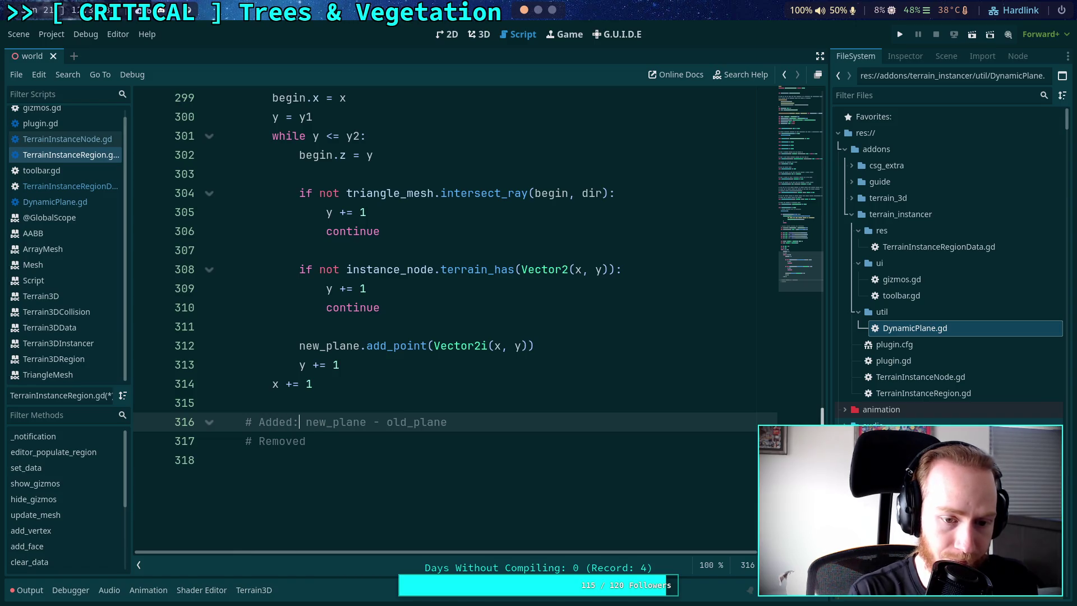
{"action": "key", "text": "Down"}
{"action": "key", "text": "Up"}
{"action": "key", "text": "Down"}
{"action": "type", "text": ":"}
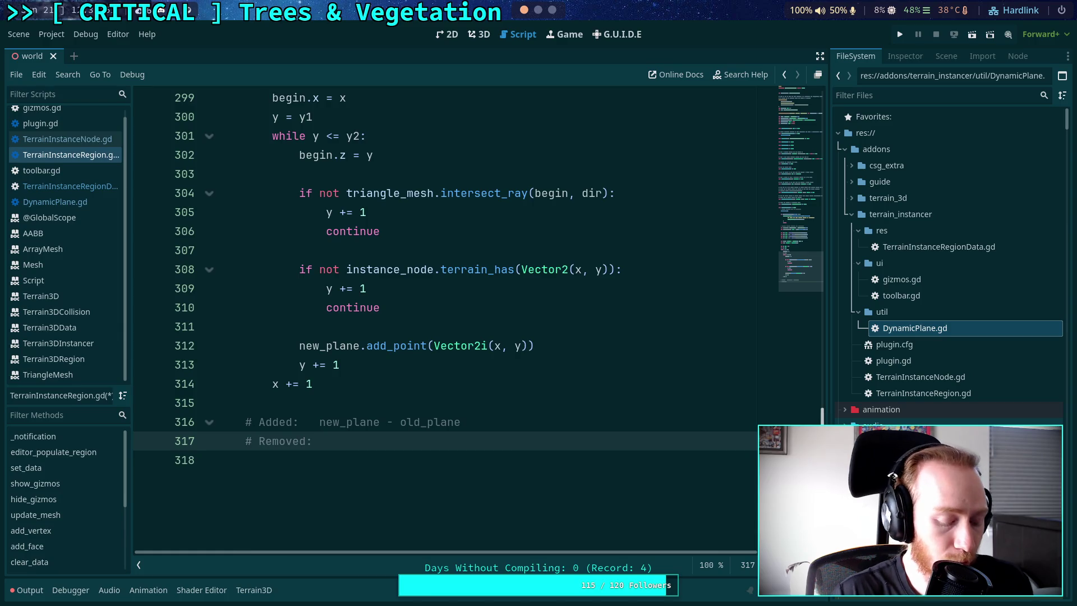
{"action": "type", "text": "old_plane - ("}
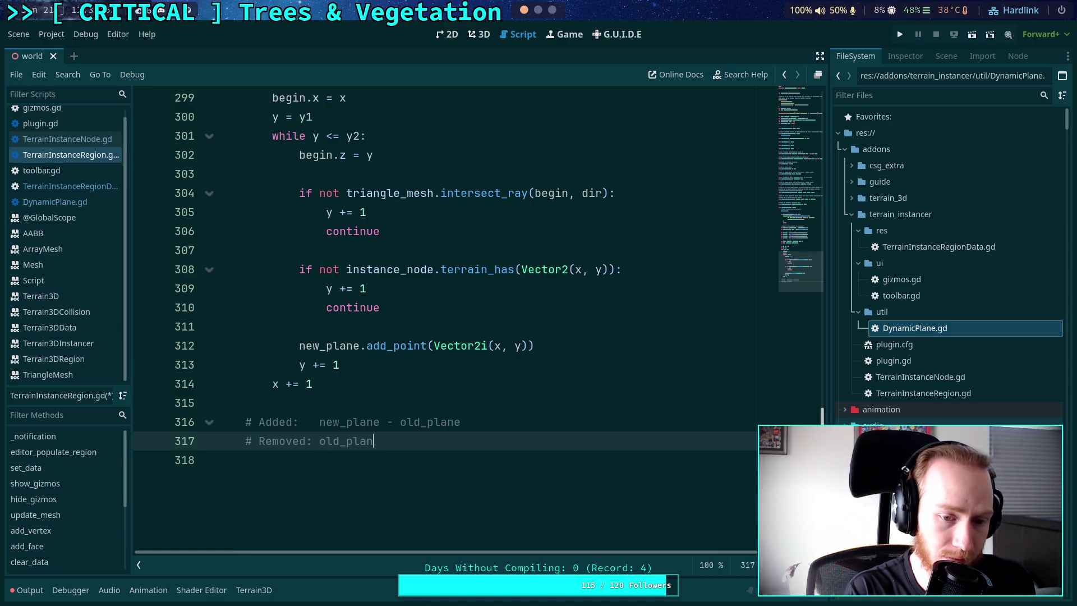
{"action": "key", "text": "BackSpace"}
{"action": "type", "text": "inters"}
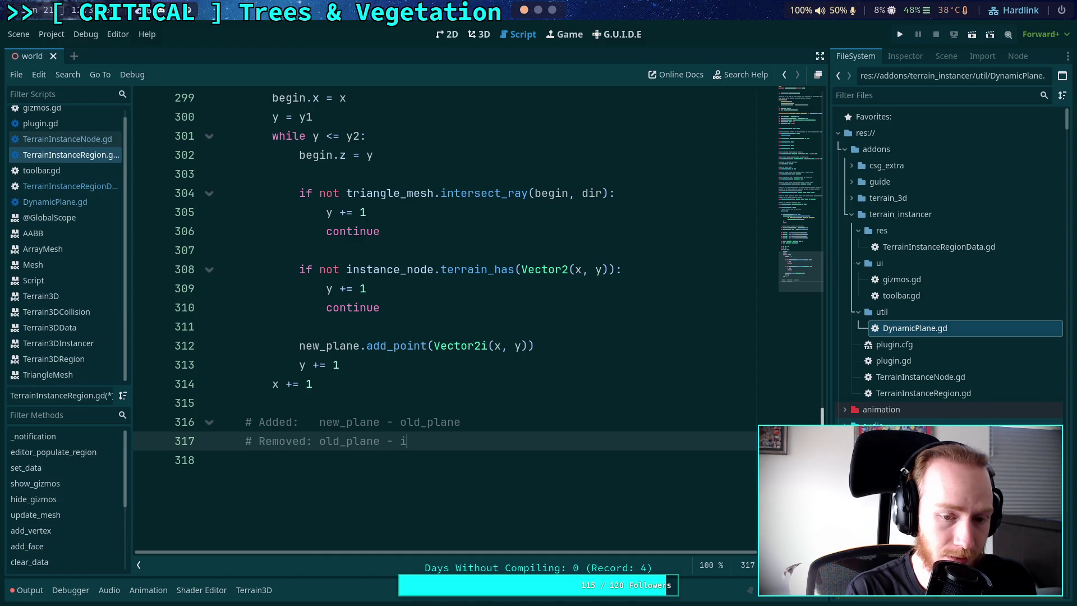
{"action": "type", "text": "ection("}
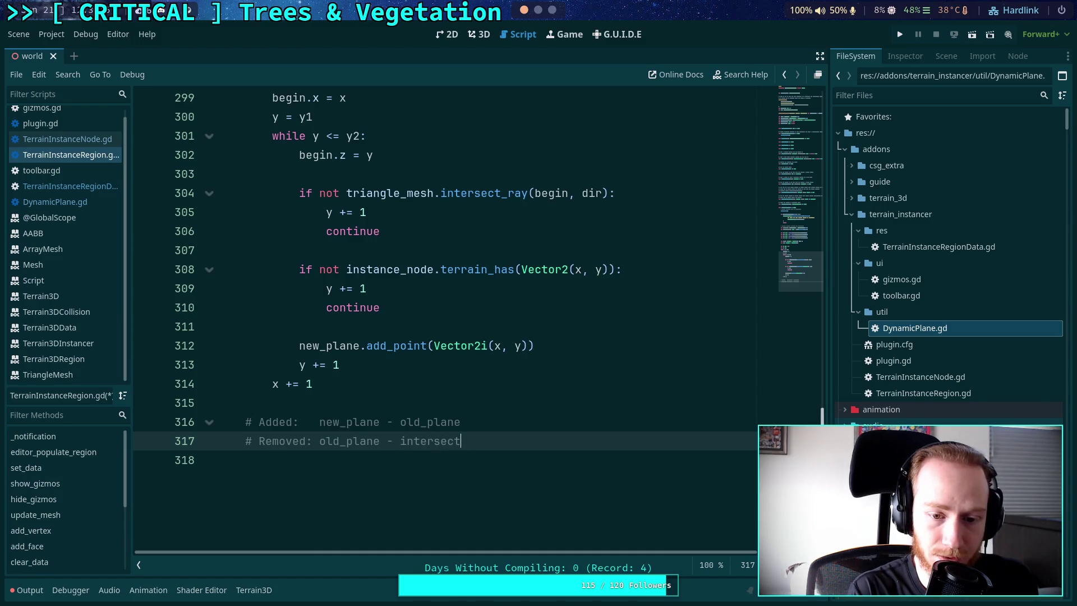
{"action": "type", "text": "new_plane, "}
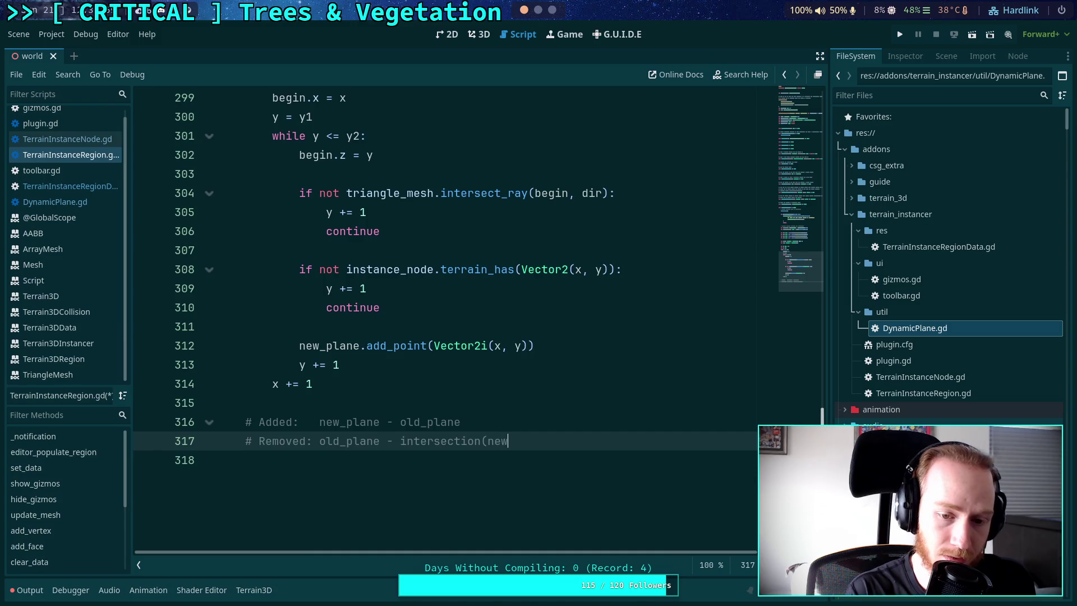
{"action": "type", "text": "old_plane"}
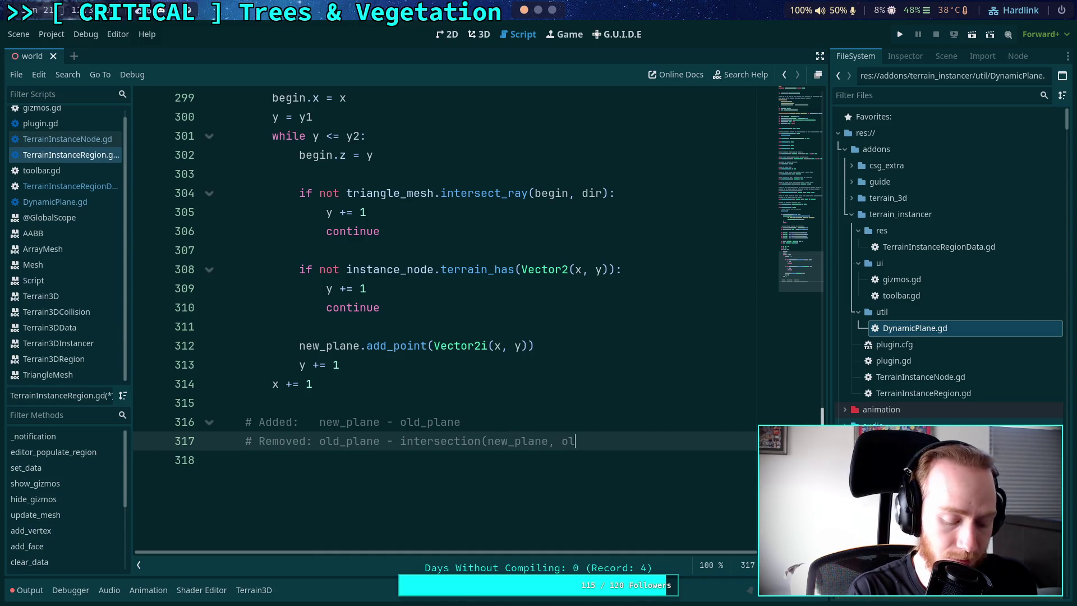
{"action": "type", "text": ")"}
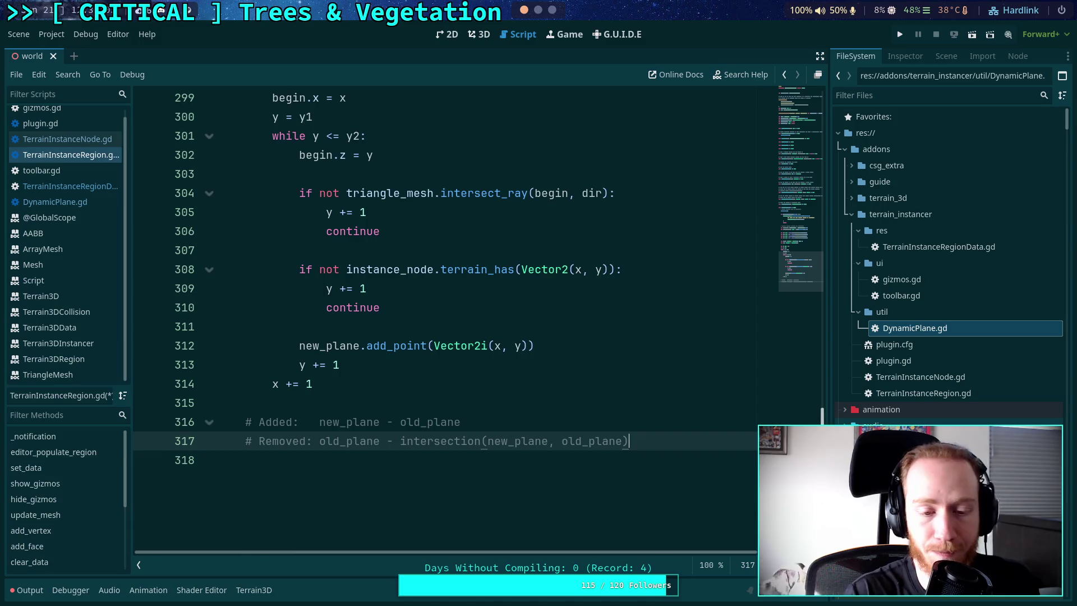